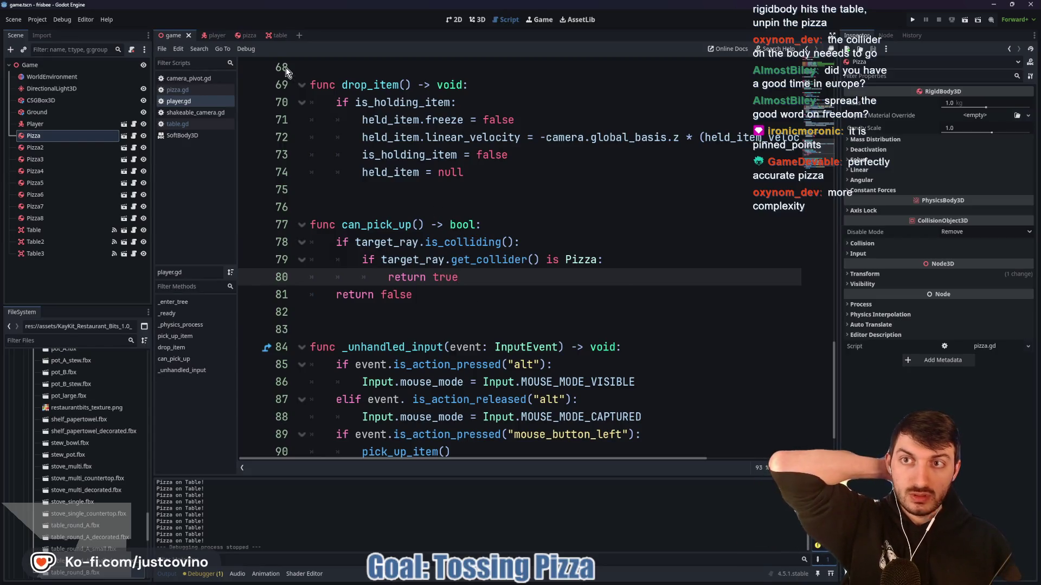
Open the pizza scene and script, reveal its 17 pinned points, and place the caret above unpin_pizza
{"action": "left_click", "coordinate": [249, 40]}
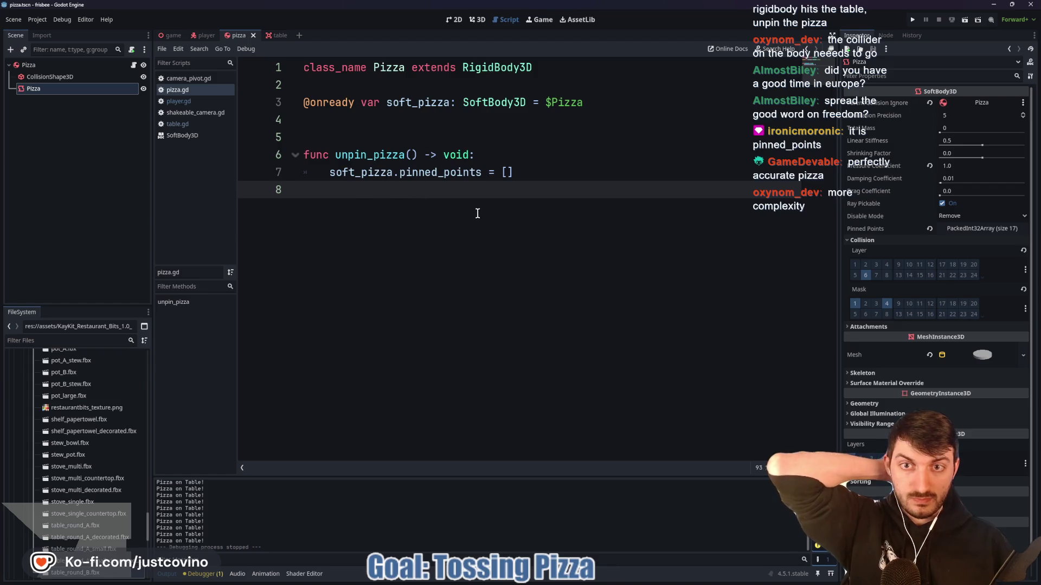
{"action": "left_click", "coordinate": [970, 229]}
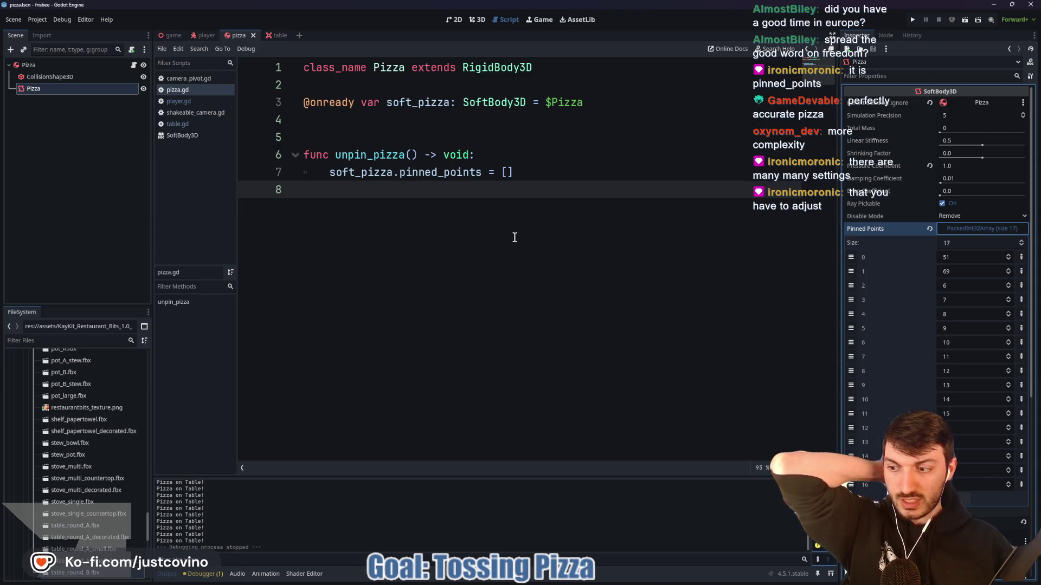
{"action": "left_click", "coordinate": [437, 131]}
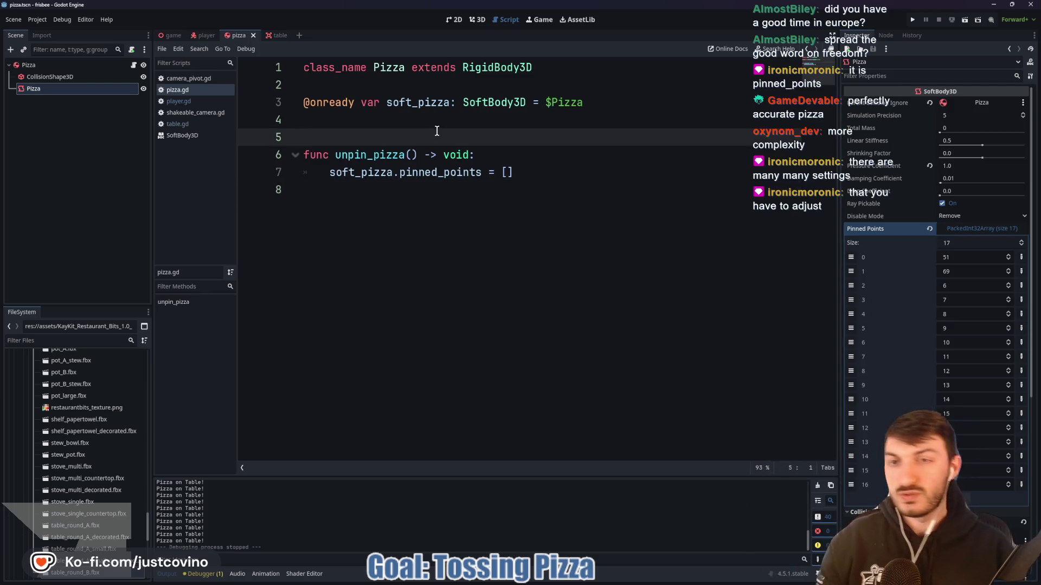
Declare a new func pin_pizza() -> void: on a blank line above unpin_pizza
{"action": "key", "text": "Return"}
{"action": "key", "text": "Return"}
{"action": "key", "text": "Up"}
{"action": "type", "text": "func pin_pizza() "}
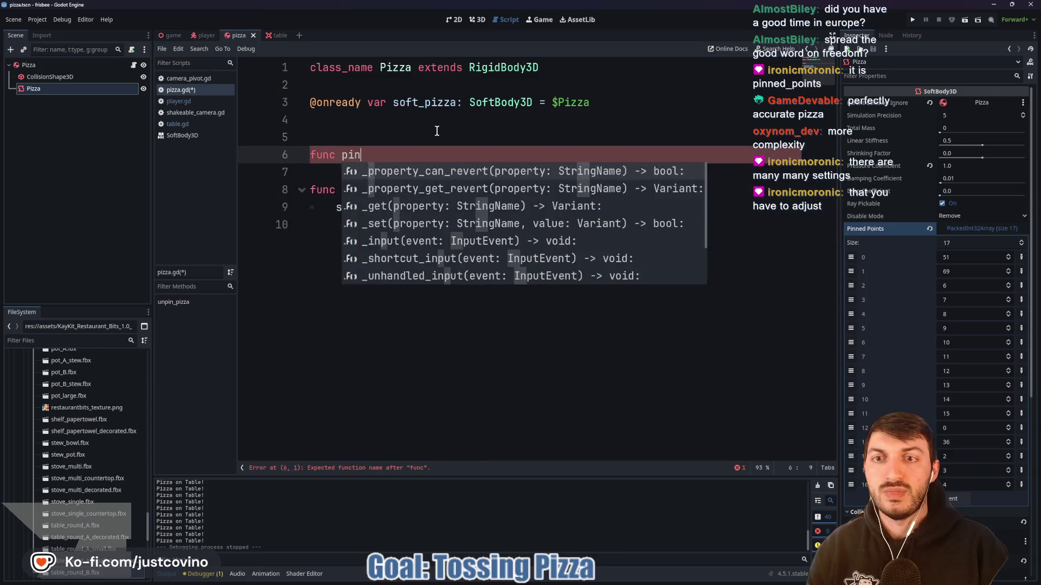
{"action": "type", "text": "-> "}
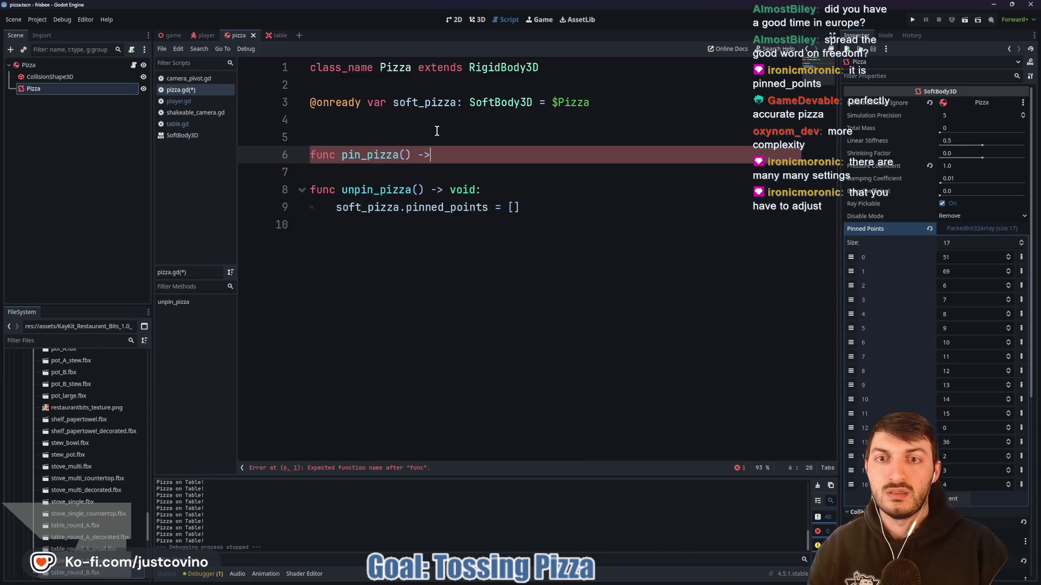
{"action": "type", "text": "void:"}
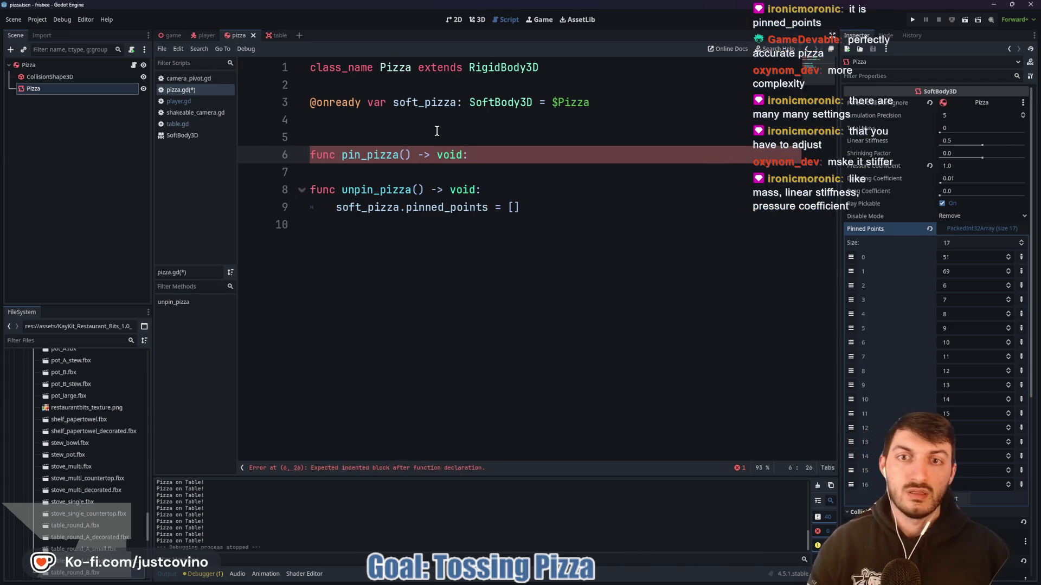
{"action": "key", "text": "Return"}
Try a hard-coded soft_pizza.pinned_points array in the body, then delete it
{"action": "type", "text": "soft_pizza.pinn"}
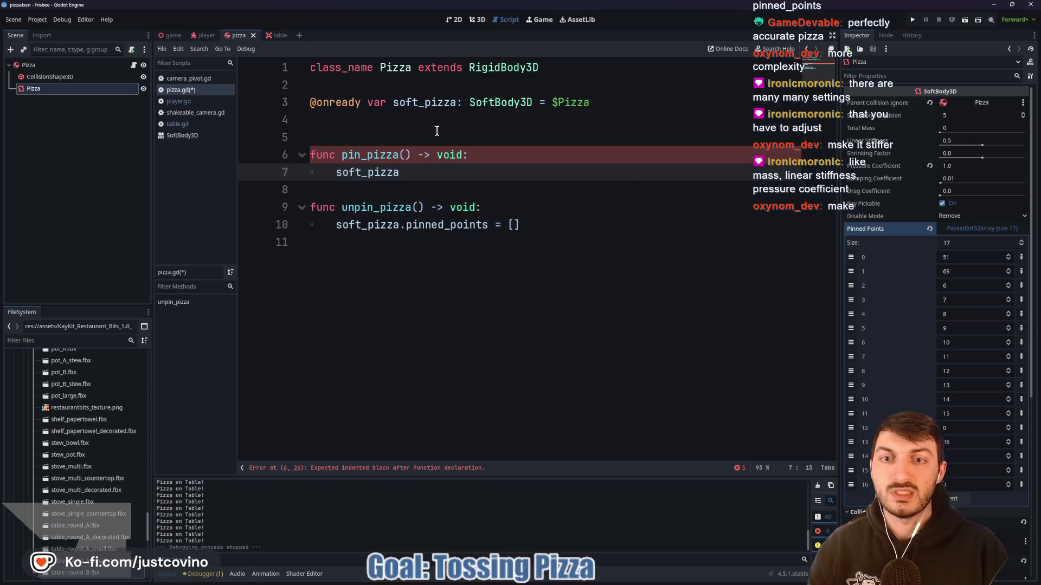
{"action": "type", "text": "ed_points "}
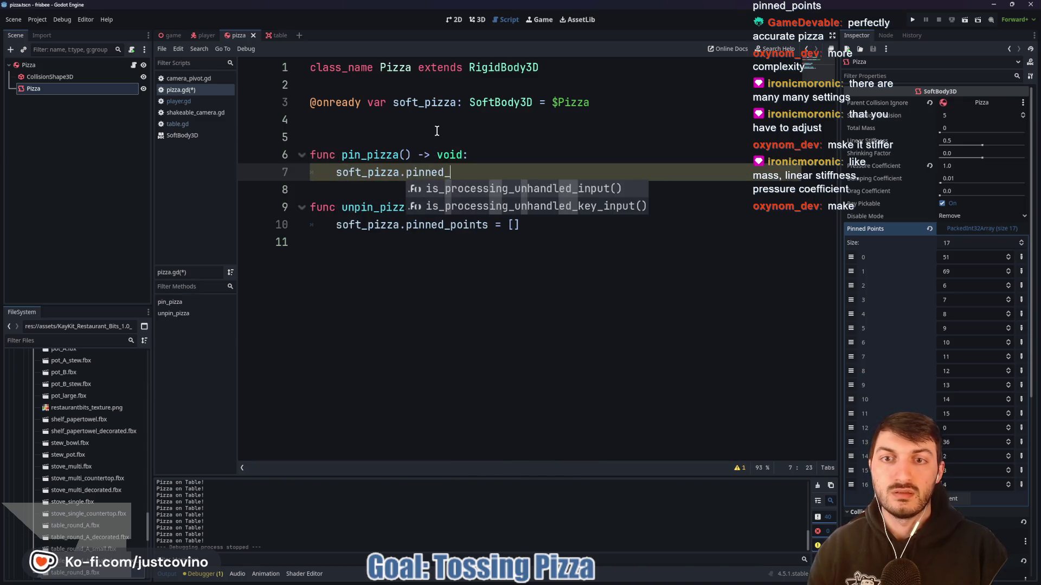
{"action": "type", "text": "= []"}
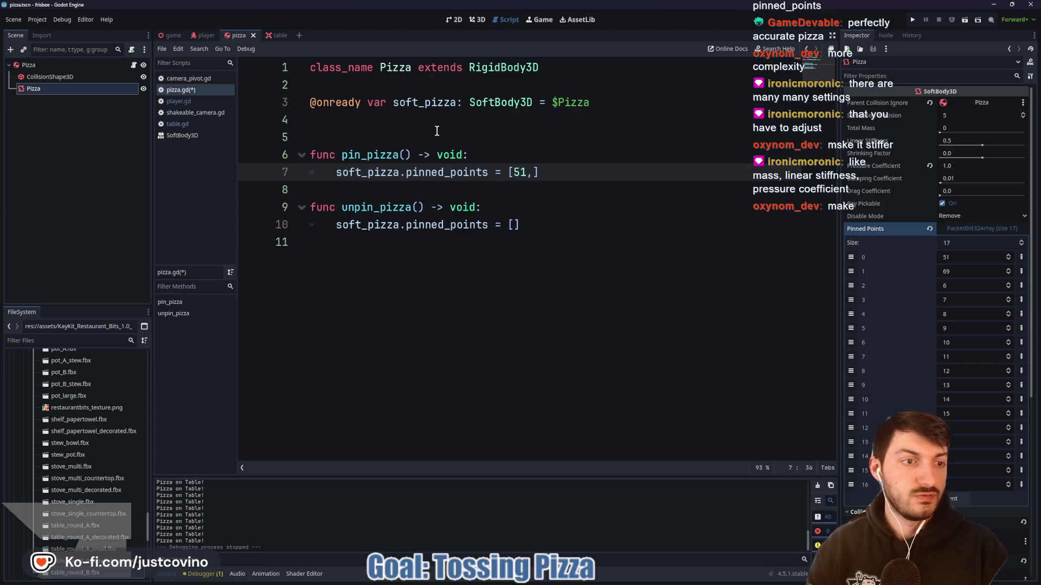
{"action": "type", "text": "69,6,"}
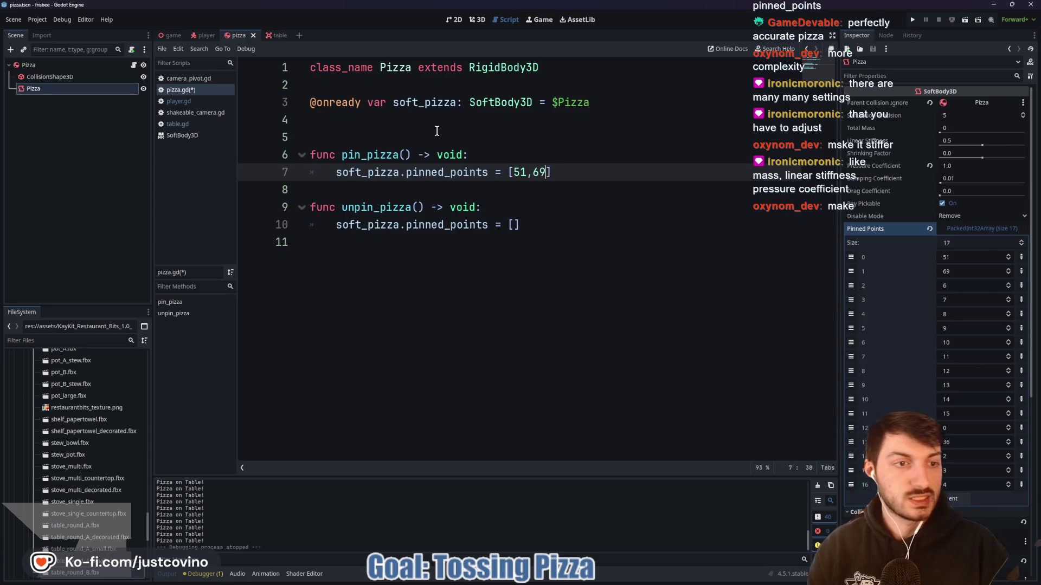
{"action": "type", "text": "7,"}
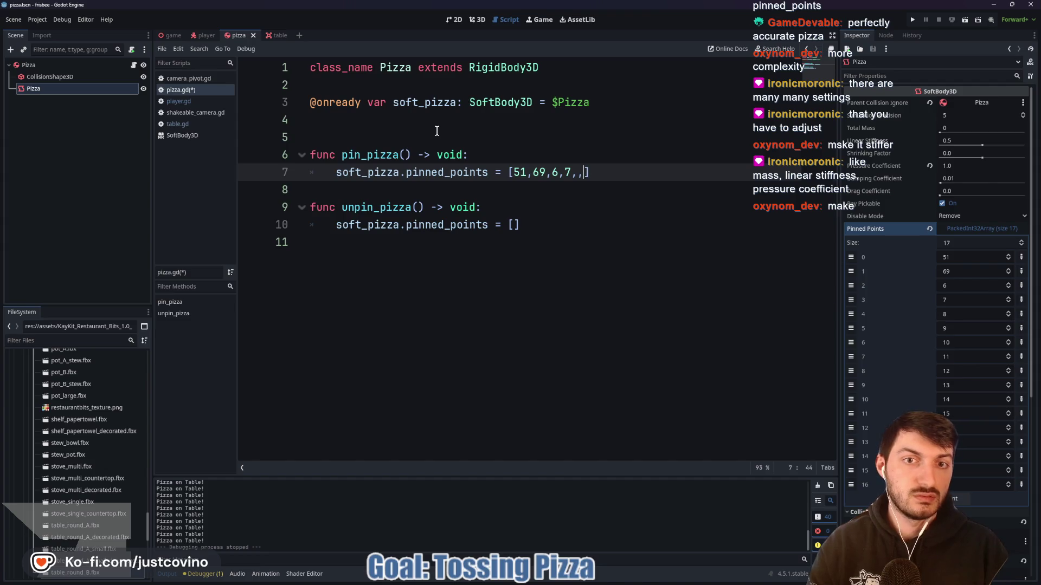
{"action": "type", "text": "8,9"}
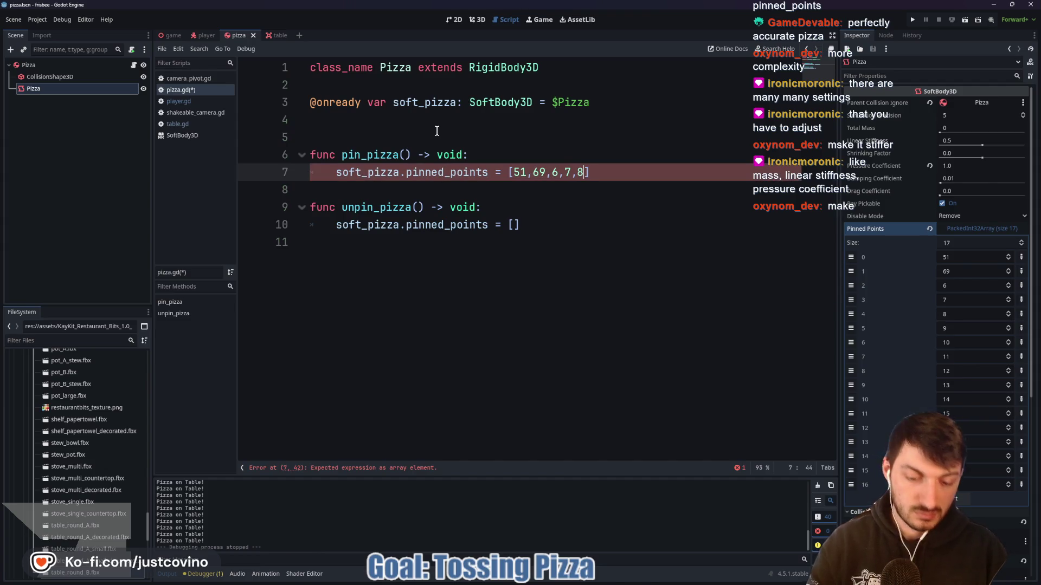
{"action": "type", "text": ","}
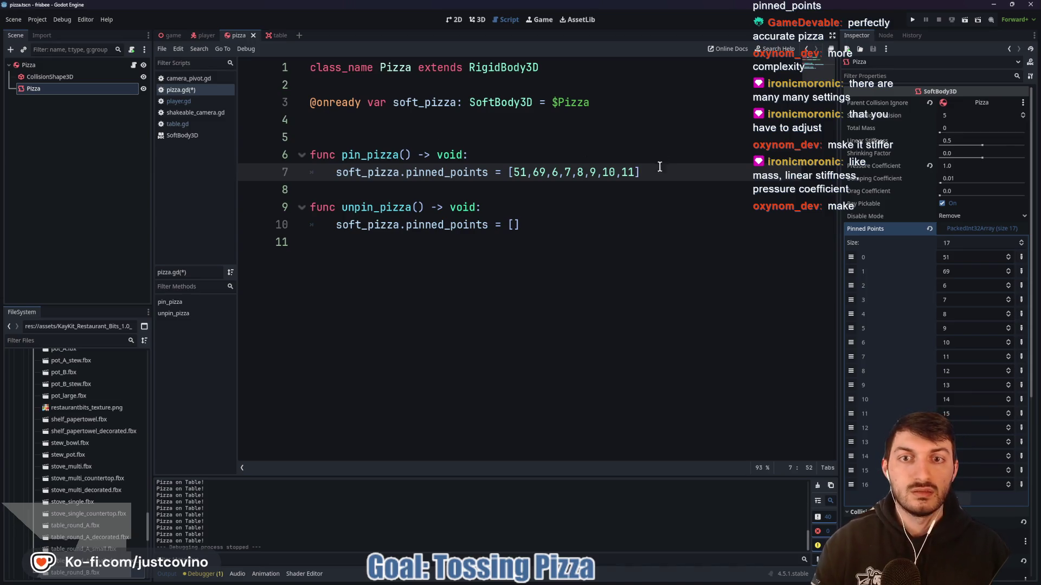
{"action": "left_click_drag", "start_coordinate": [654, 175], "coordinate": [502, 173]}
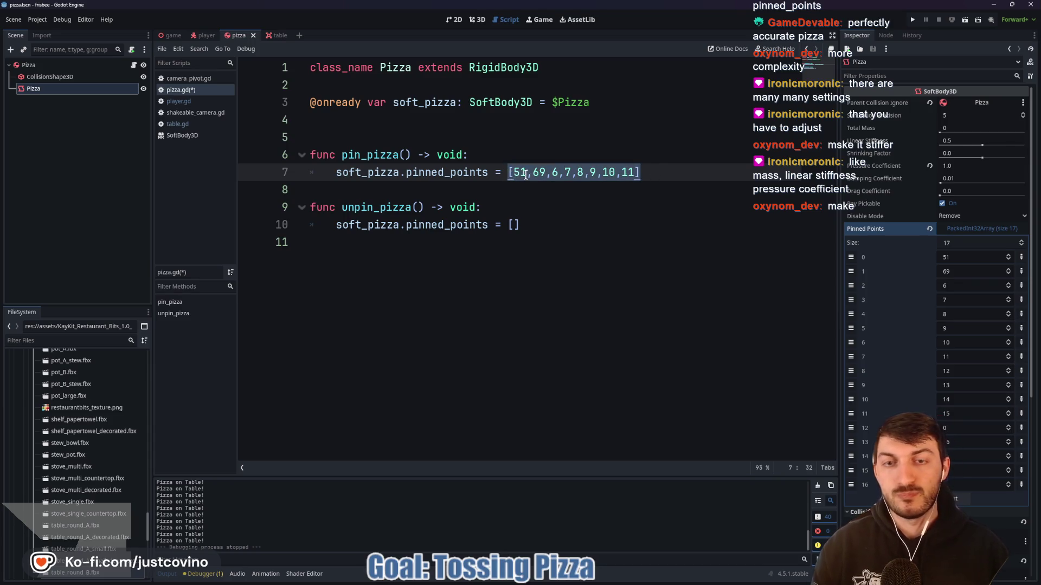
{"action": "key", "text": "BackSpace"}
{"action": "key", "text": "BackSpace"}
{"action": "key", "text": "BackSpace"}
{"action": "key", "text": "BackSpace"}
{"action": "key", "text": "BackSpace"}
{"action": "key", "text": "BackSpace"}
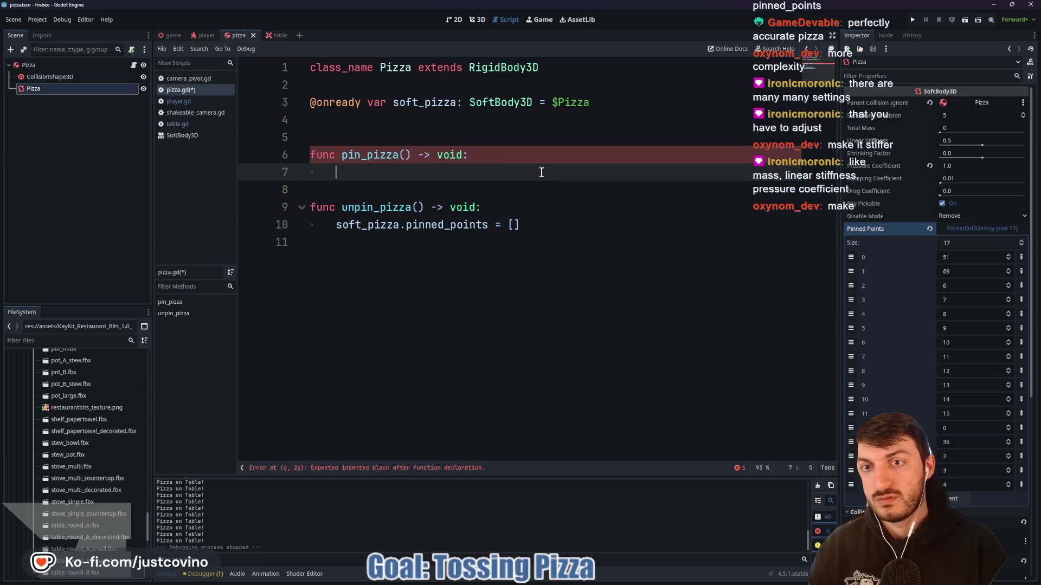
Write a for i in 15 loop that calls soft_pizza.pinned_points.append(i)
{"action": "type", "text": "for i in"}
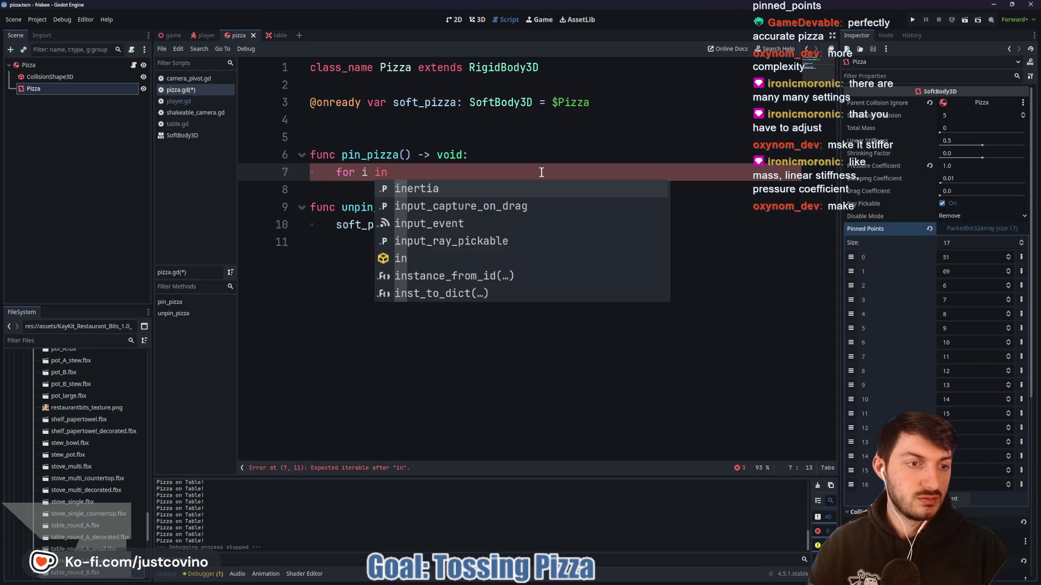
{"action": "type", "text": "15:"}
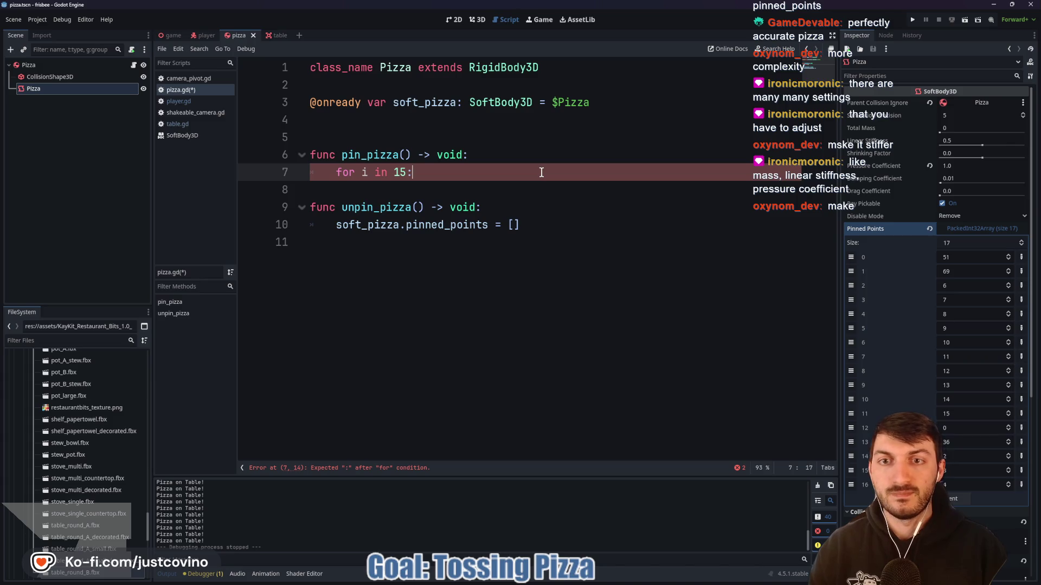
{"action": "key", "text": "Return"}
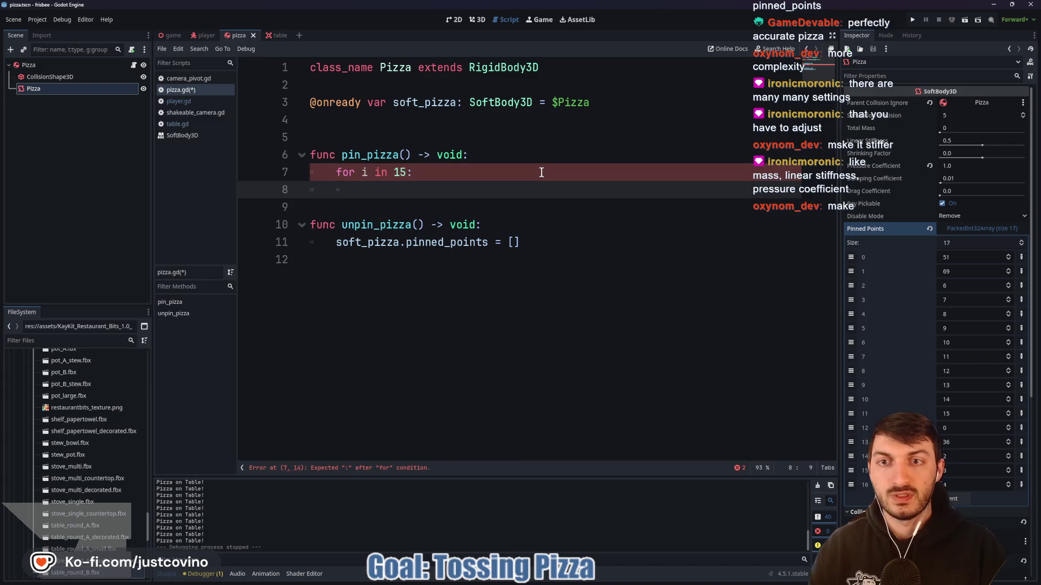
{"action": "type", "text": "pinne"}
{"action": "key", "text": "BackSpace"}
{"action": "key", "text": "BackSpace"}
{"action": "key", "text": "BackSpace"}
{"action": "type", "text": "soft_pizza.pinned_"}
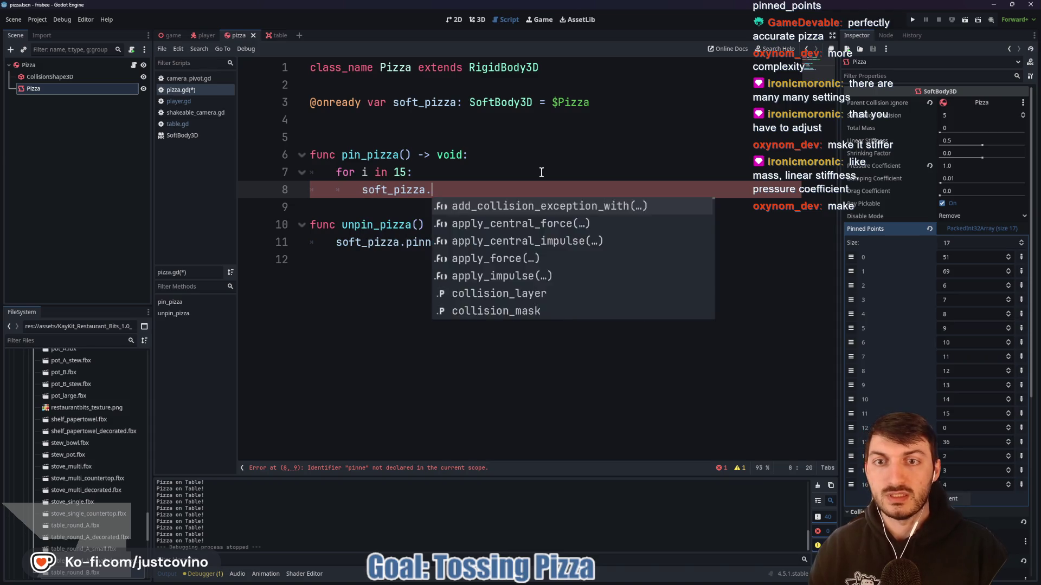
{"action": "type", "text": "points.appen"}
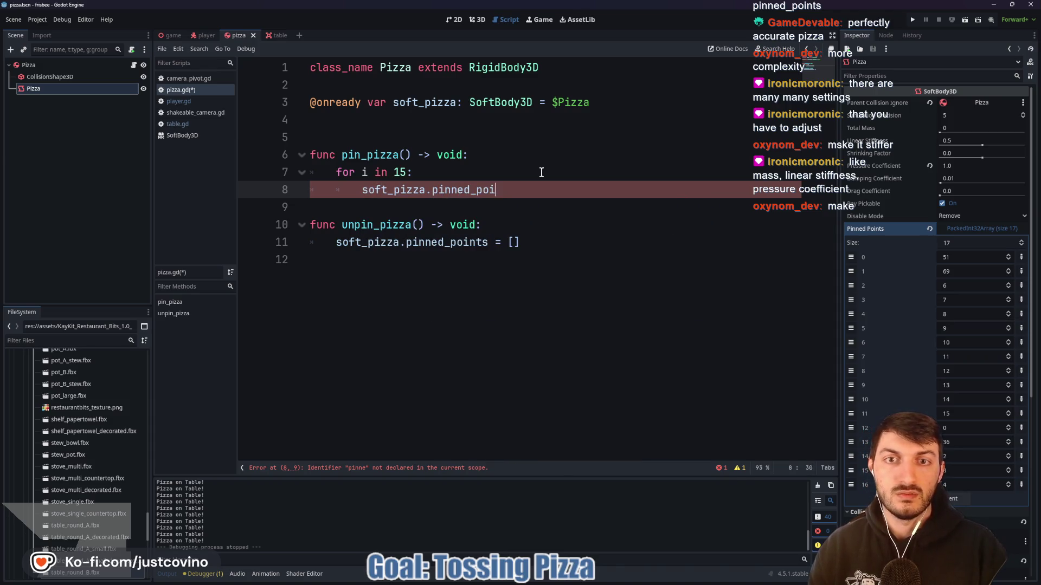
{"action": "type", "text": "d(i"}
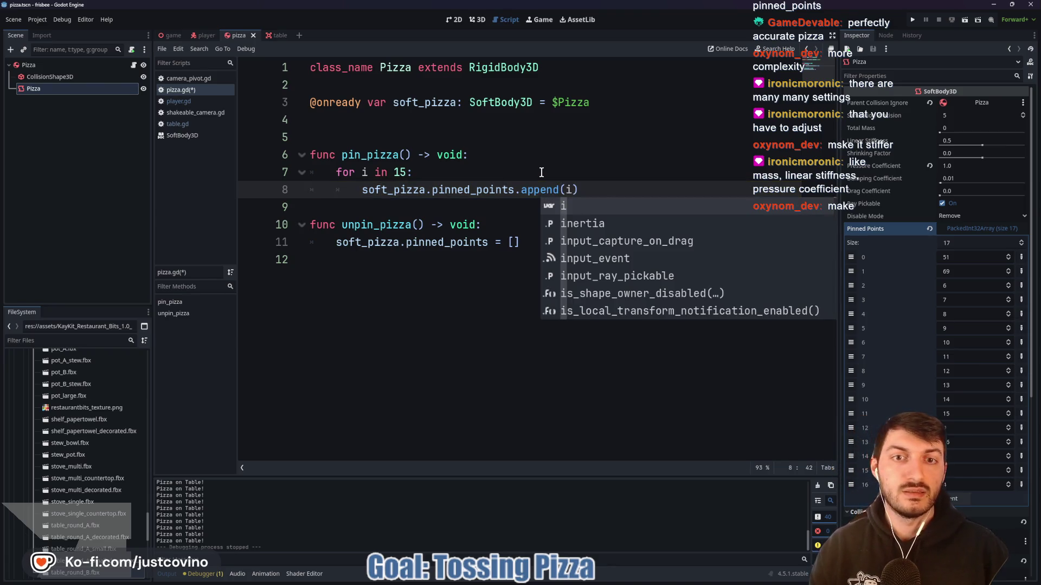
{"action": "type", "text": ")"}
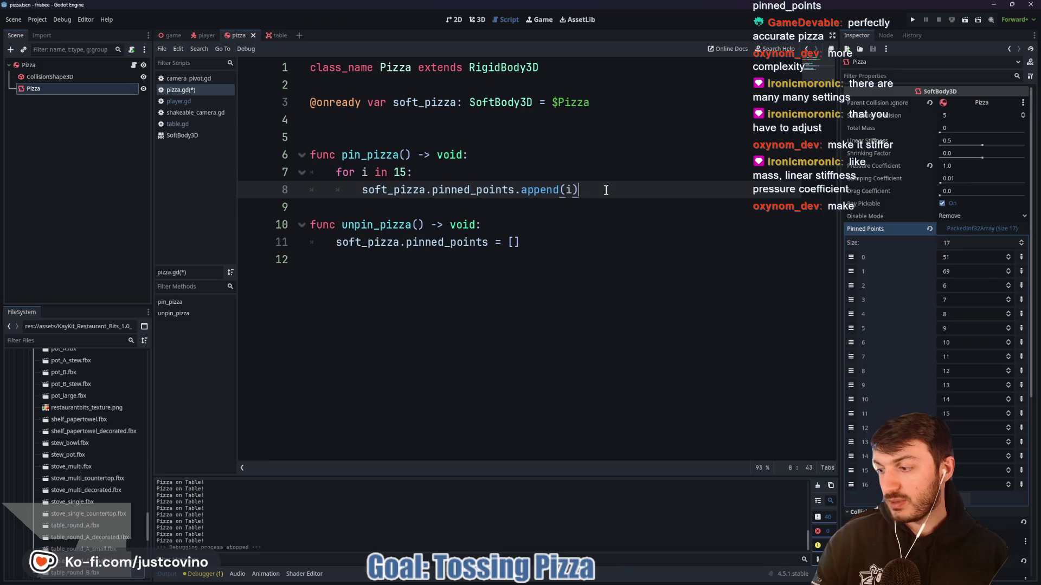
Start a second soft_pizza.pinned_points.append( line after the loop
{"action": "key", "text": "Return"}
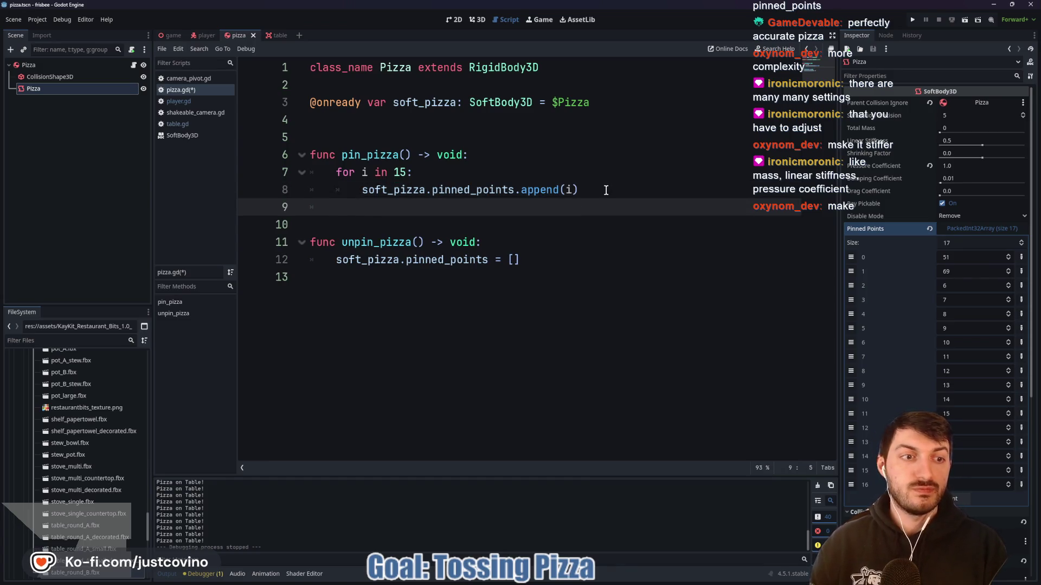
{"action": "type", "text": "soft"}
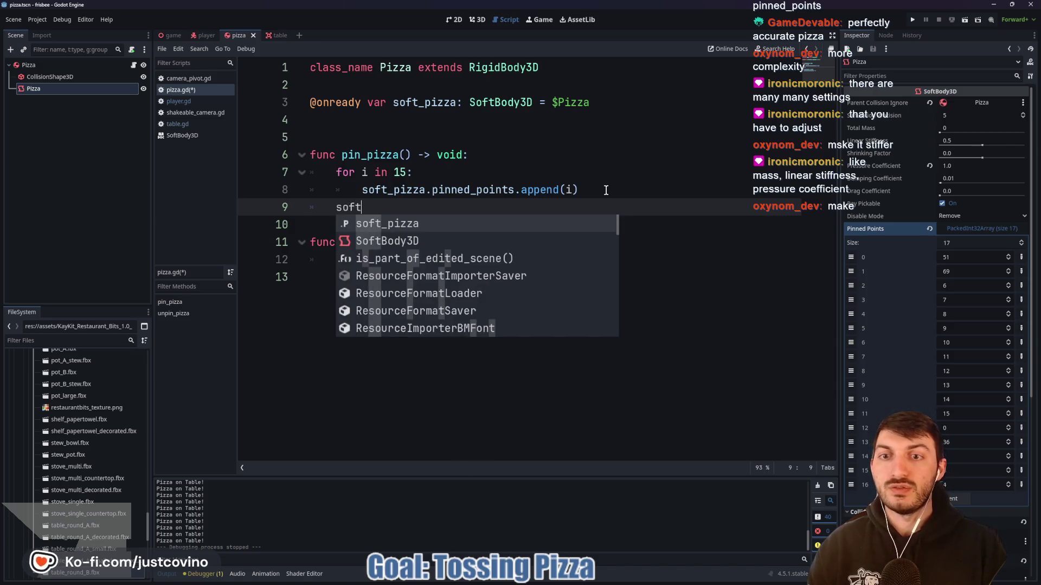
{"action": "key", "text": "Return"}
{"action": "type", "text": ".pinned_point"}
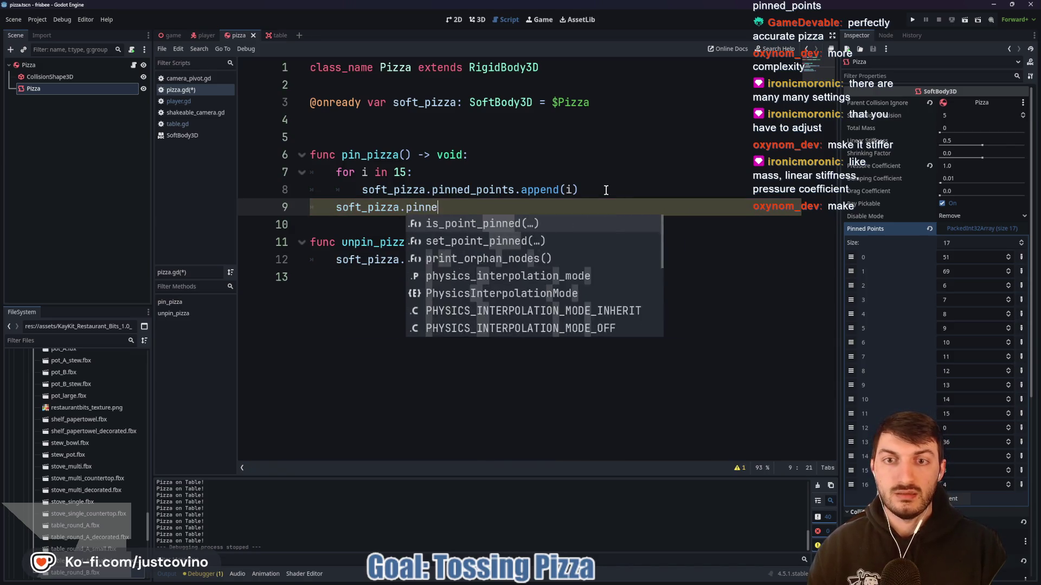
{"action": "type", "text": "s"}
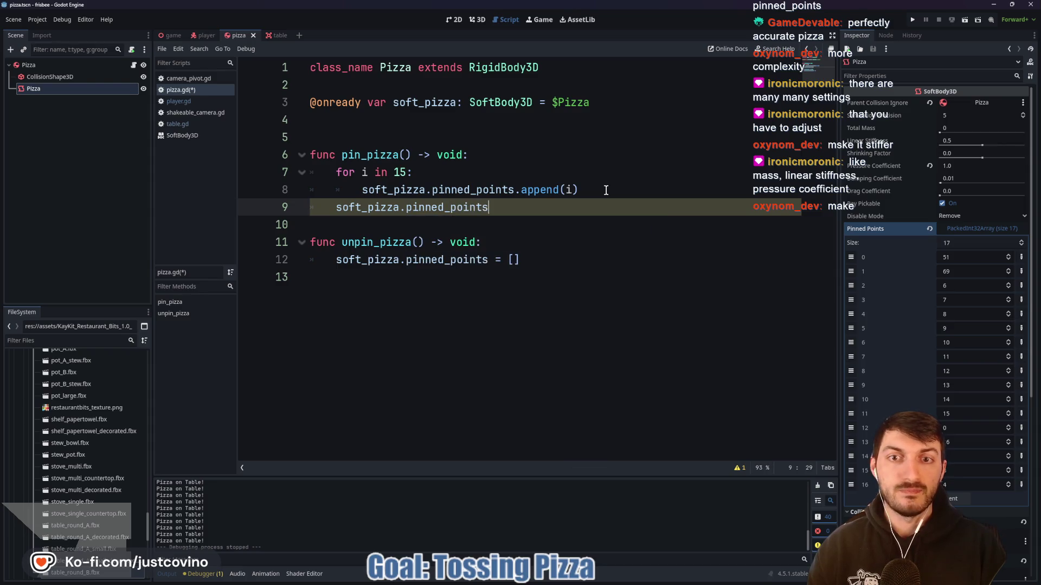
{"action": "type", "text": ".append"}
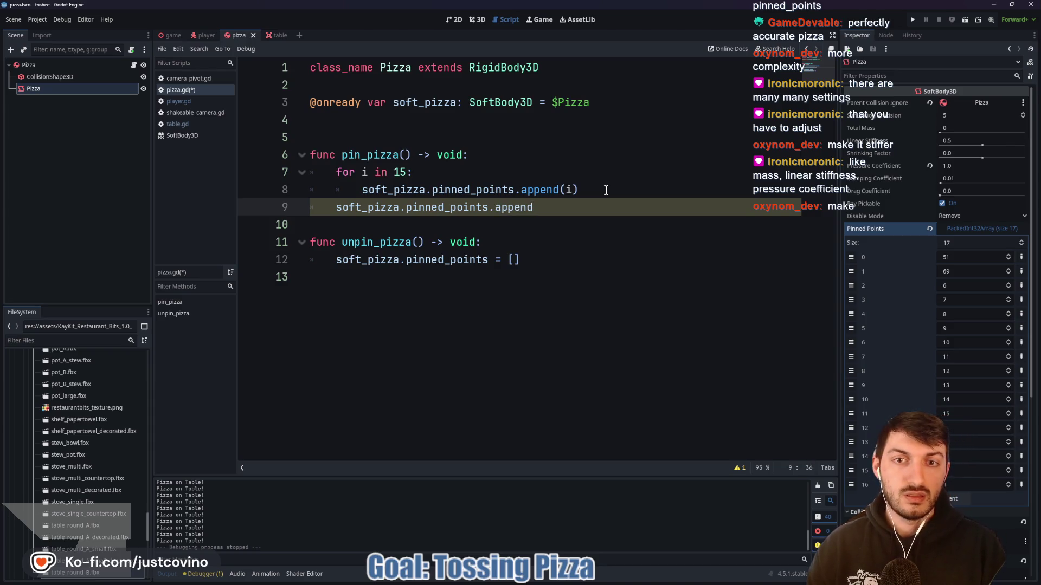
{"action": "type", "text": "("}
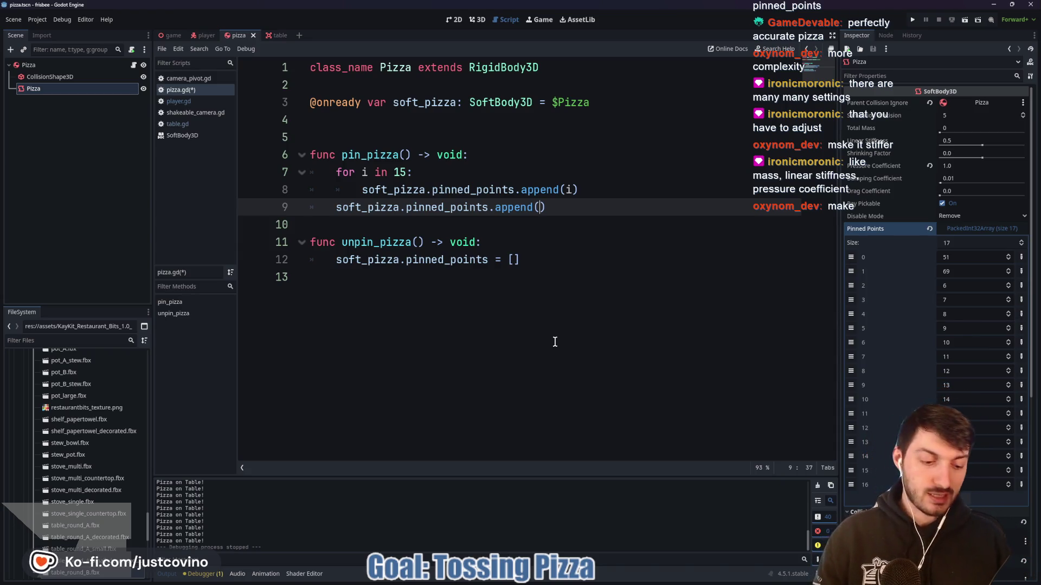
Select the whole append(51) line below the loop
{"action": "left_click_drag", "start_coordinate": [559, 207], "coordinate": [331, 210]}
Duplicate the append(51) line and change its index to 69
{"action": "key", "text": "ctrl+c"}
{"action": "left_click", "coordinate": [575, 207]}
{"action": "key", "text": "Return"}
{"action": "key", "text": "ctrl+v"}
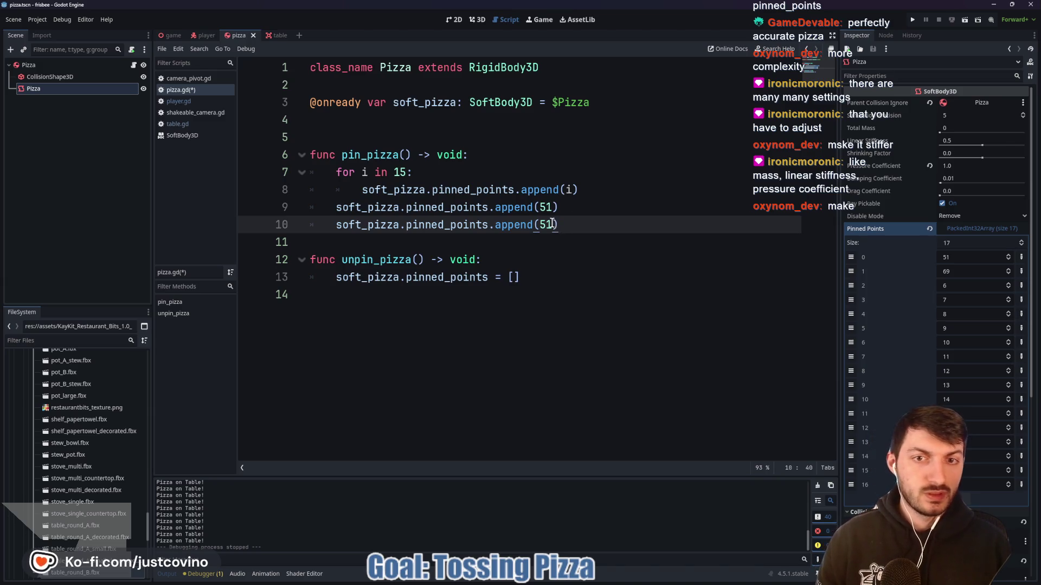
{"action": "left_click_drag", "start_coordinate": [553, 224], "coordinate": [541, 222]}
{"action": "type", "text": "69"}
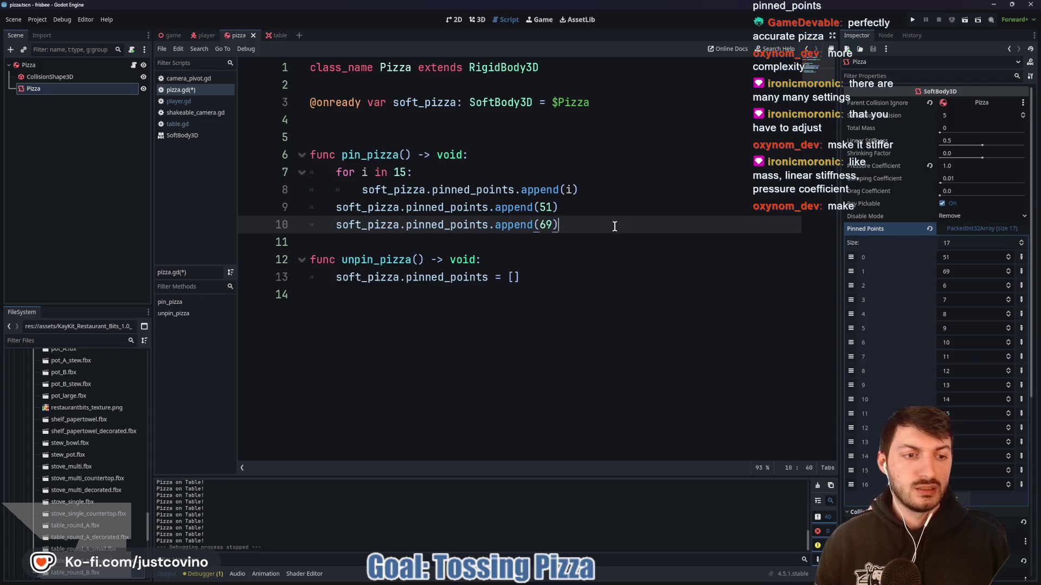
Duplicate the append(69) line and change the copy's index to 36
{"action": "left_click_drag", "start_coordinate": [558, 224], "coordinate": [537, 222]}
{"action": "key", "text": "shift+Home"}
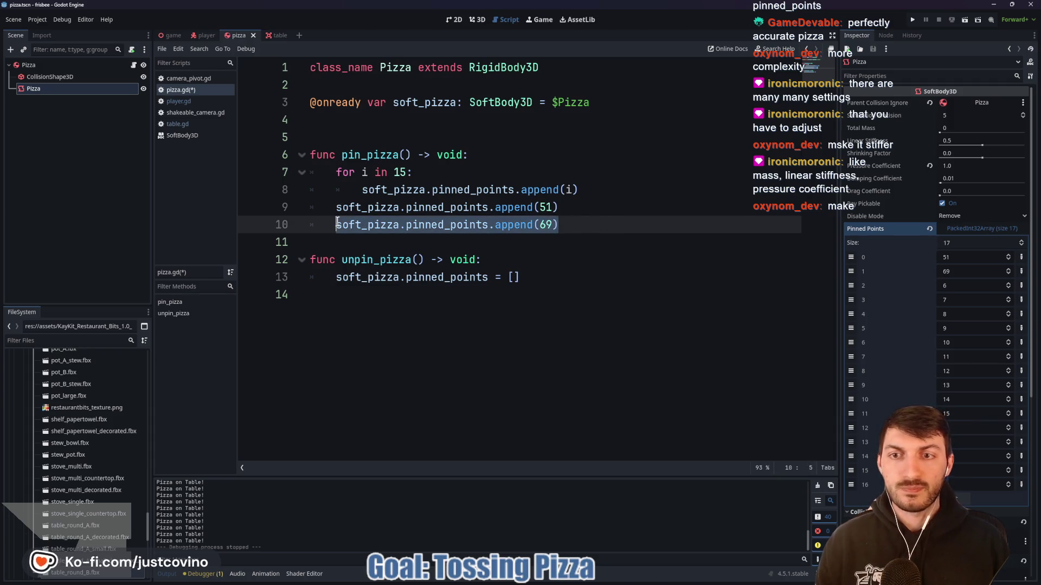
{"action": "key", "text": "ctrl+c"}
{"action": "key", "text": "End"}
{"action": "key", "text": "Return"}
{"action": "key", "text": "ctrl+v"}
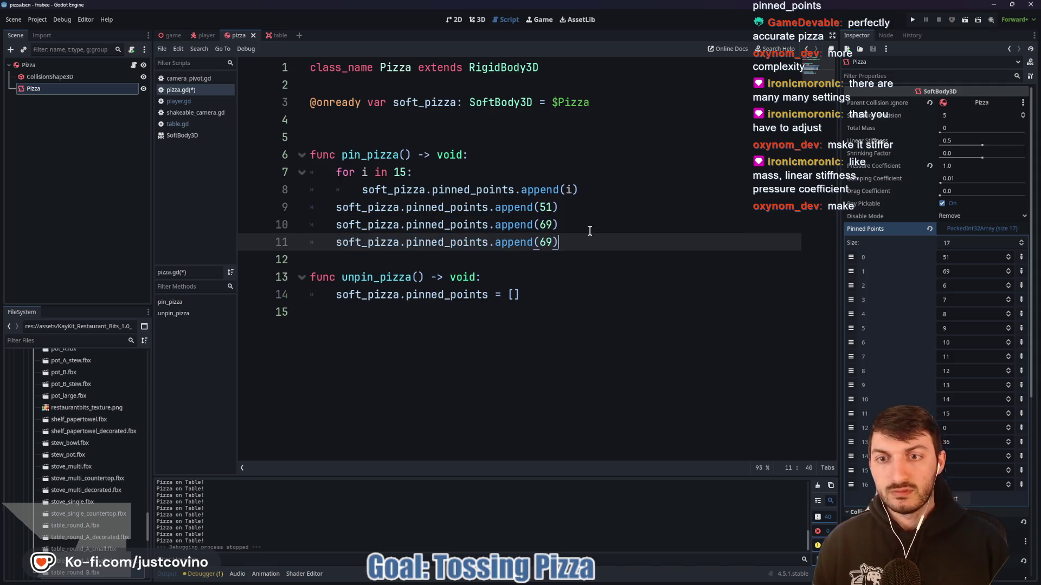
{"action": "double_click", "coordinate": [549, 243]}
{"action": "type", "text": "36"}
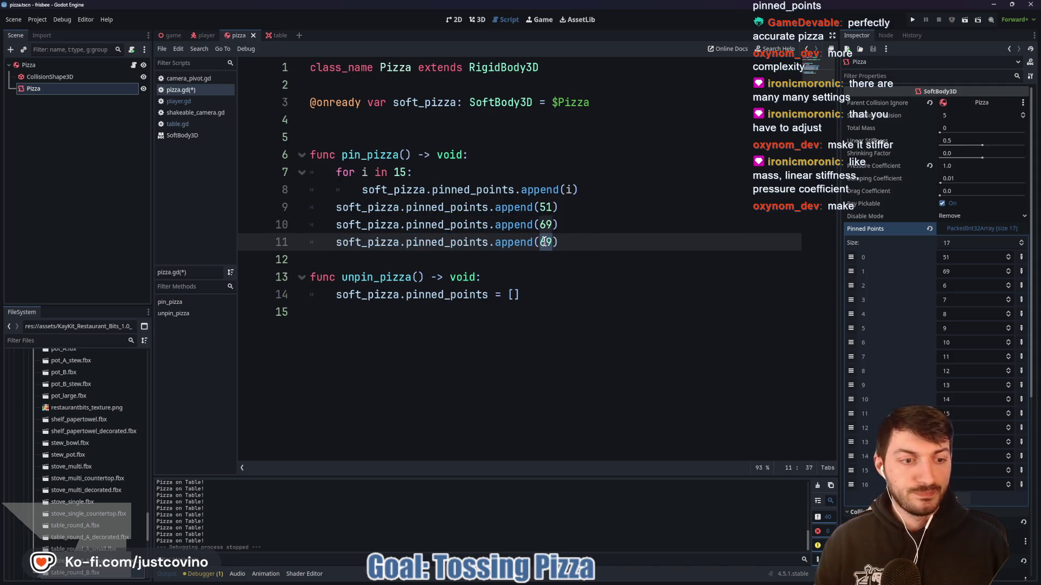
Save pizza.gd and switch to the player script
{"action": "key", "text": "End"}
{"action": "key", "text": "ctrl+s"}
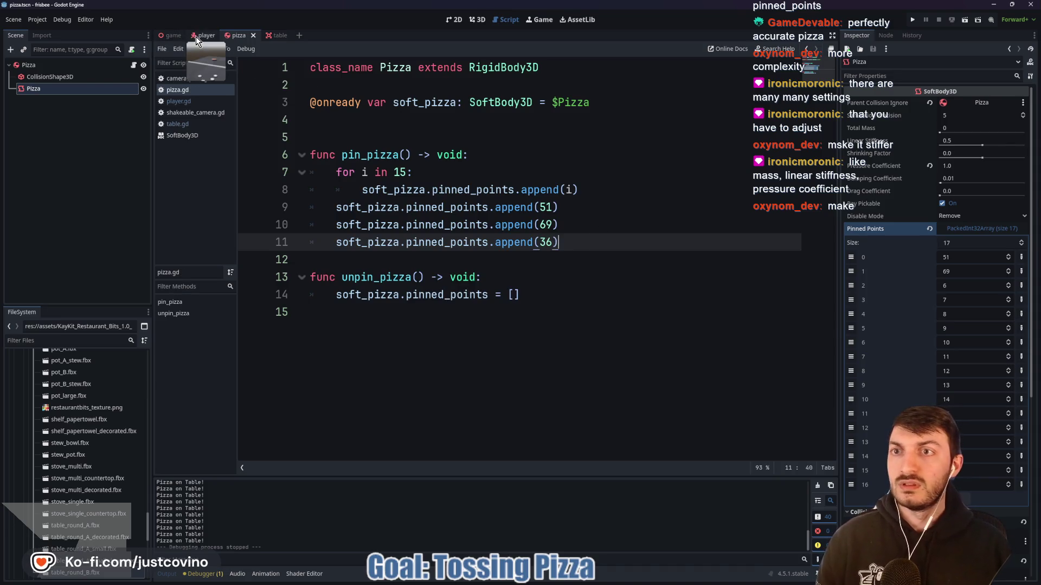
{"action": "left_click", "coordinate": [197, 37]}
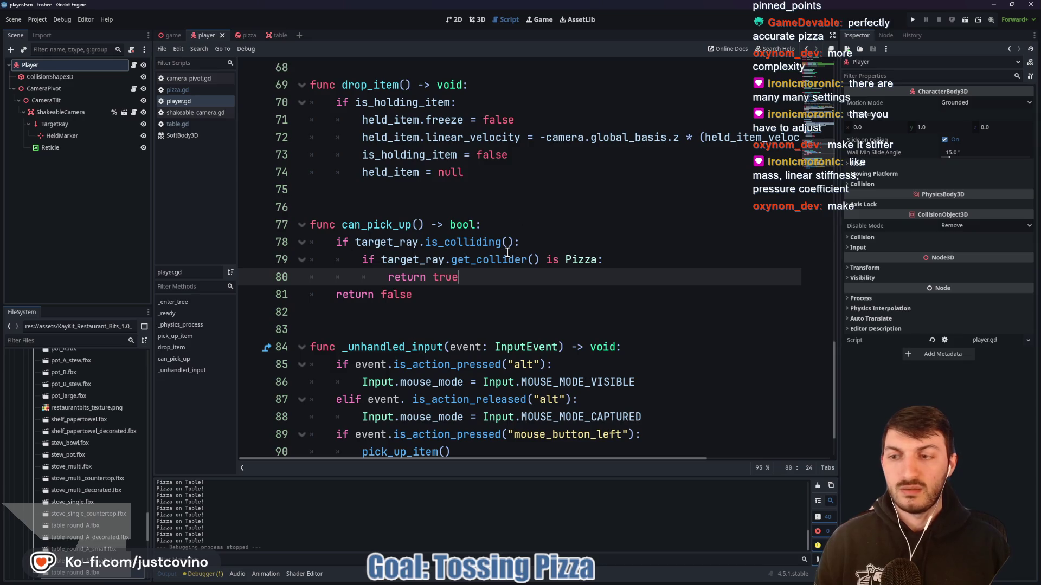
Back in the pizza script, collapse Pinned Points and add a blank line after the pins
{"action": "left_click", "coordinate": [247, 36]}
{"action": "left_click", "coordinate": [62, 89]}
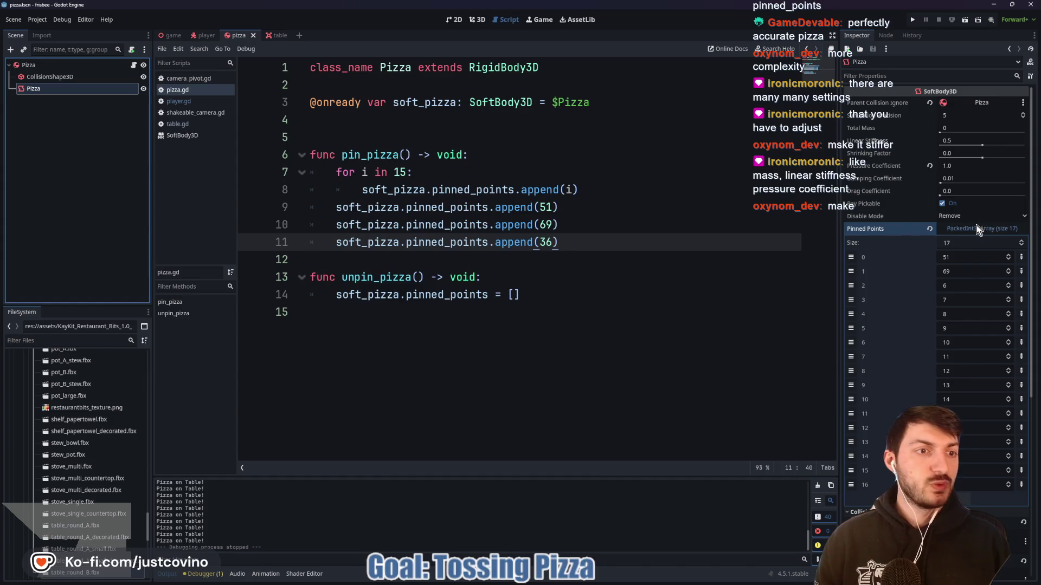
{"action": "left_click", "coordinate": [976, 226]}
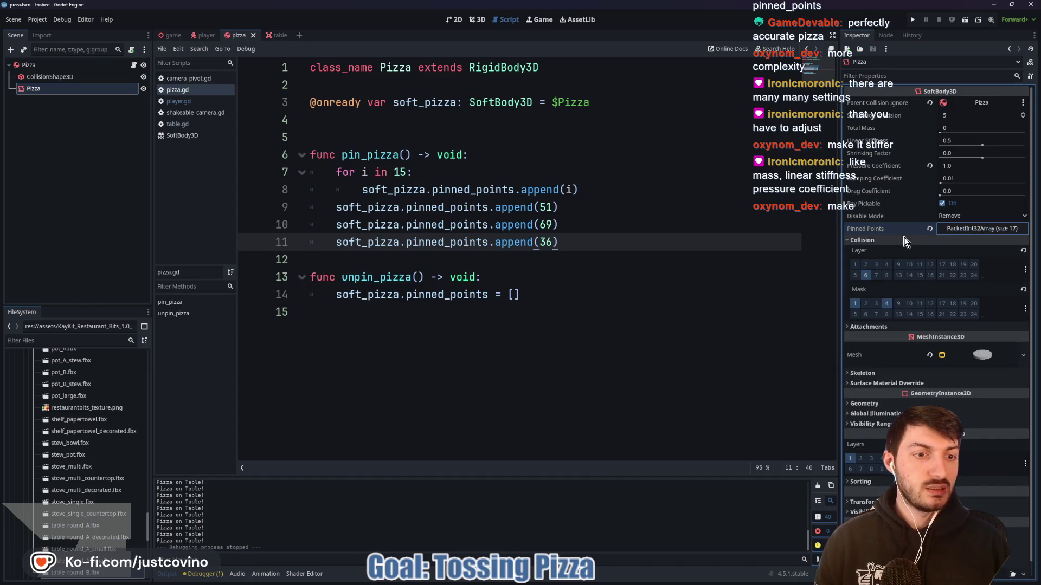
{"action": "left_click", "coordinate": [420, 259]}
{"action": "key", "text": "Return"}
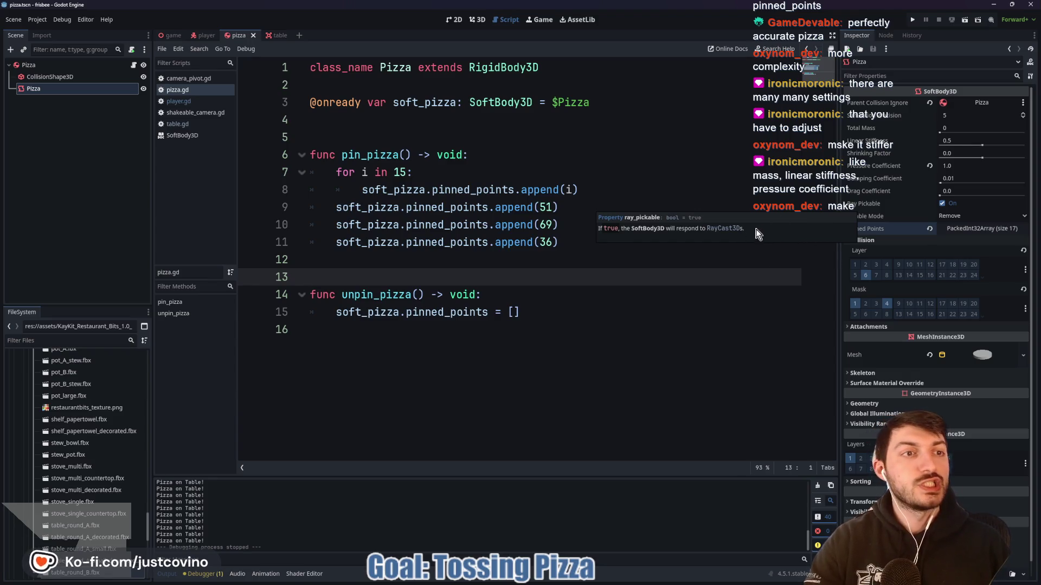
Set the soft pizza's Total Mass to 1 and return to the player script
{"action": "left_click", "coordinate": [955, 129]}
{"action": "type", "text": "1"}
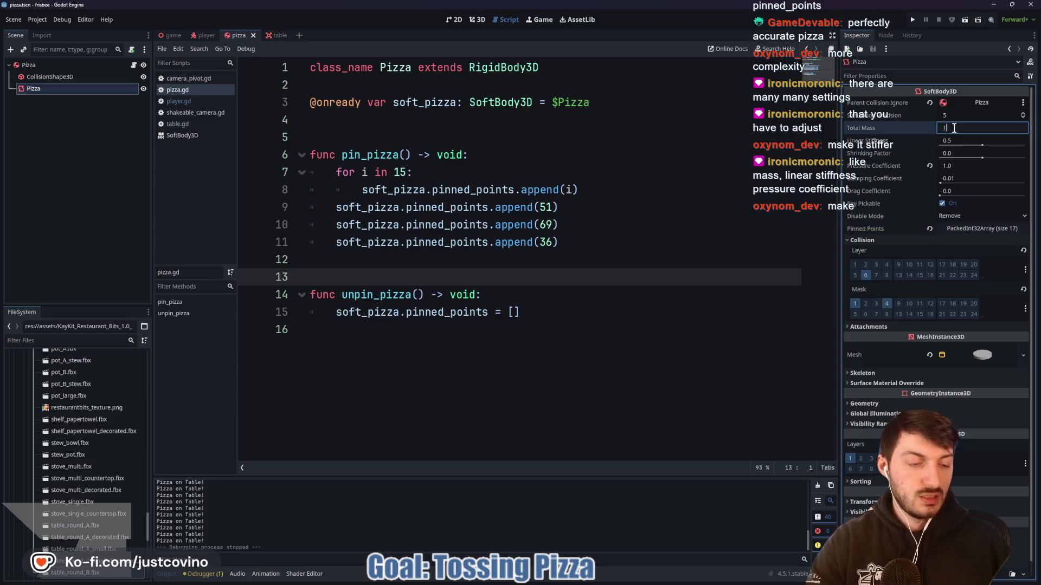
{"action": "left_click", "coordinate": [533, 127]}
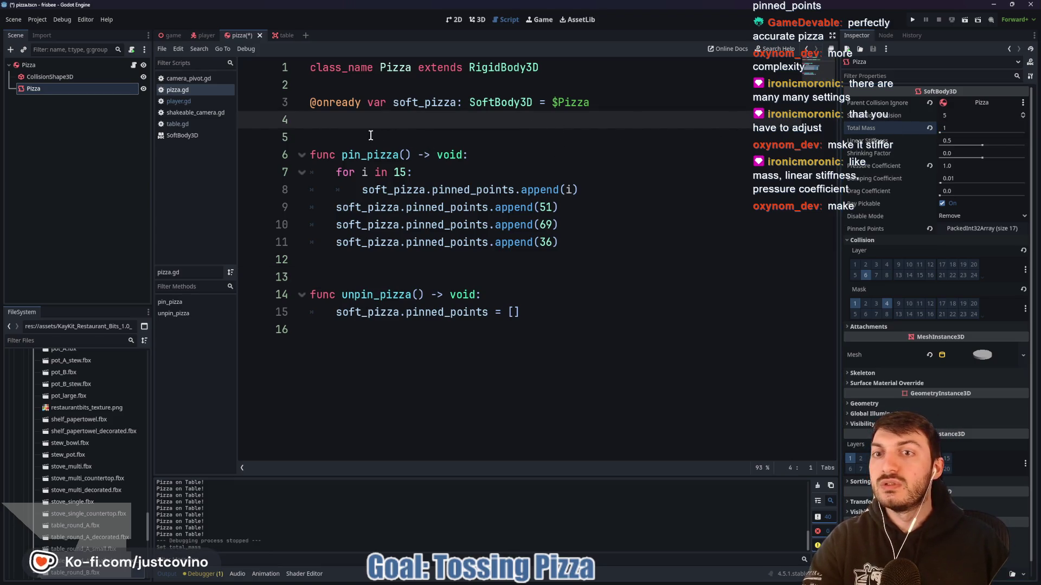
{"action": "left_click", "coordinate": [54, 66]}
{"action": "left_click", "coordinate": [203, 35]}
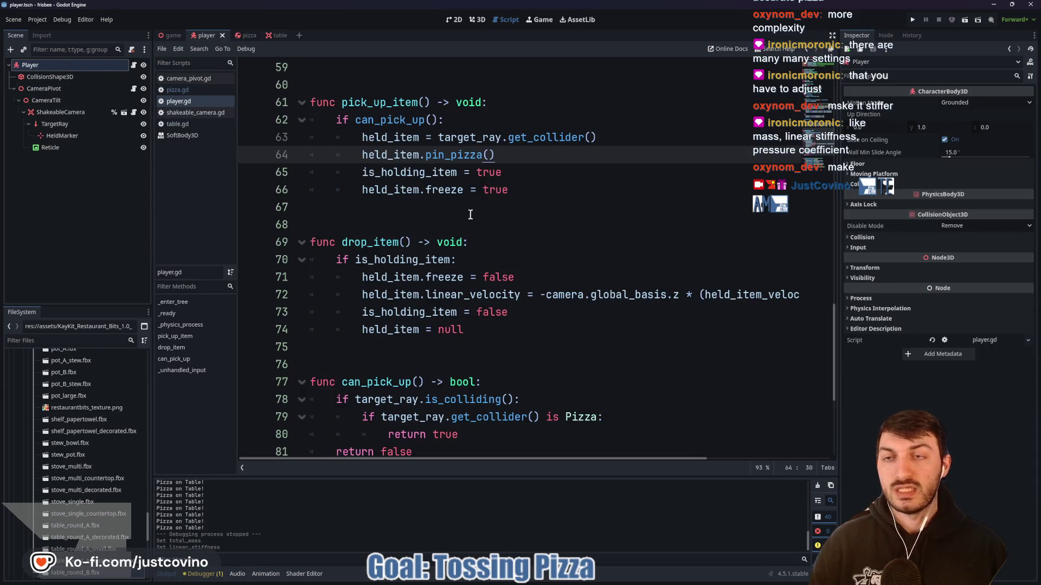
Run the project with F5 to see the pizzas scattered in the debug window
{"action": "left_click", "coordinate": [524, 234]}
{"action": "key", "text": "F5"}
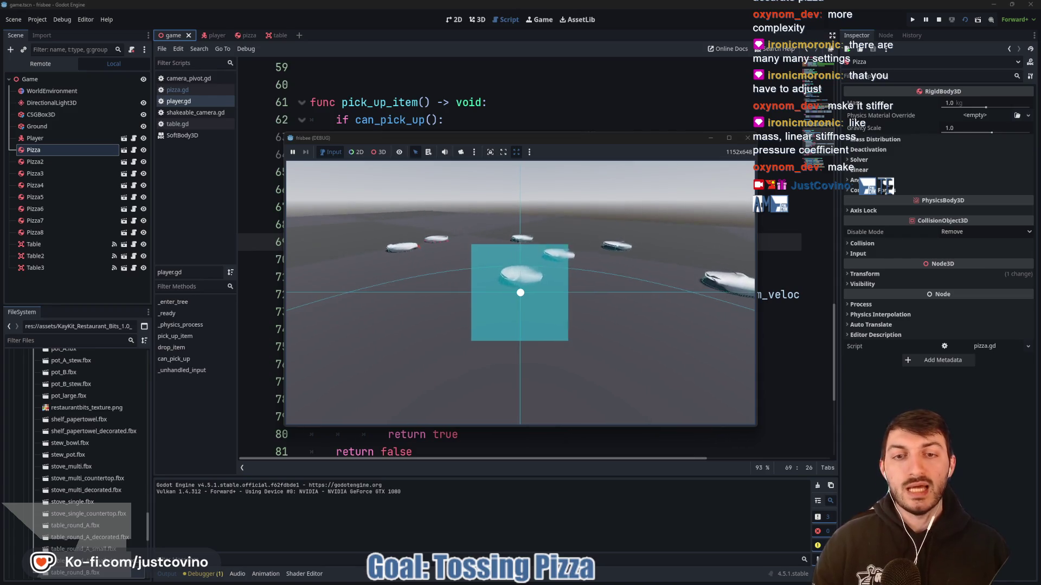
Pick up a pizza, walk it to a table and drop it, then stop the game with F8
{"action": "left_click", "coordinate": [520, 293]}
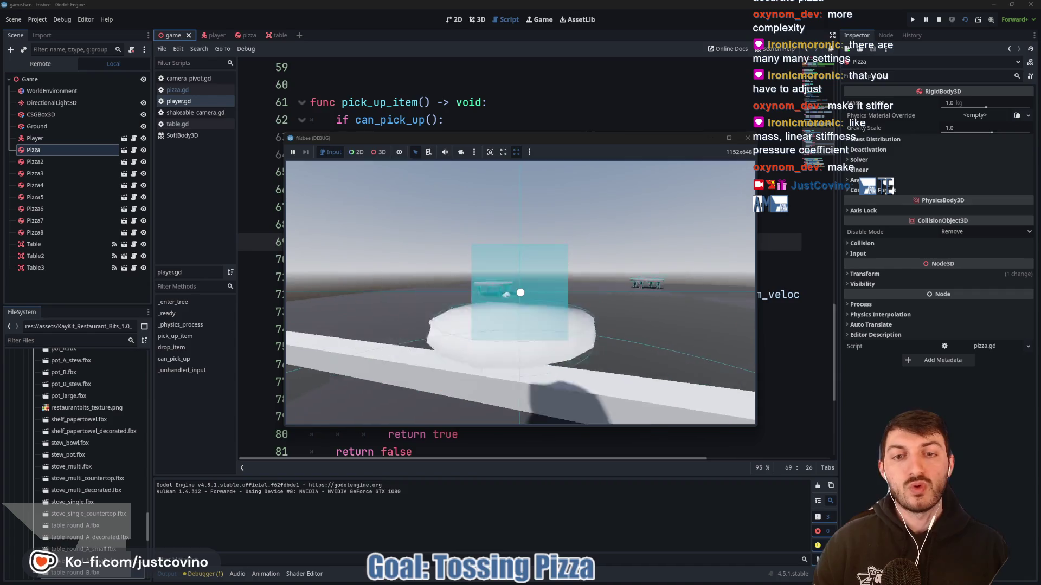
{"action": "key", "text": "w"}
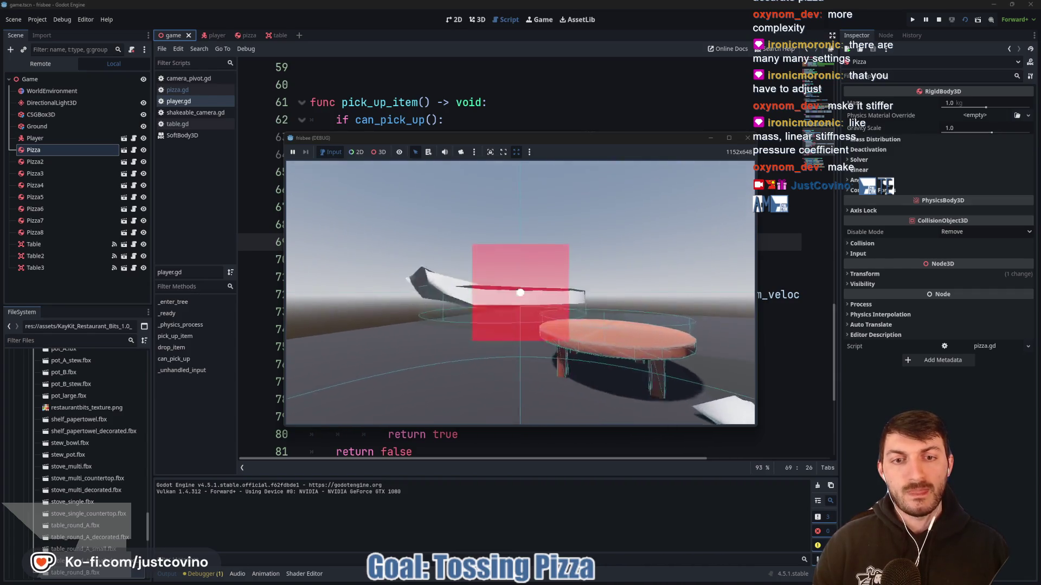
{"action": "left_click", "coordinate": [521, 293]}
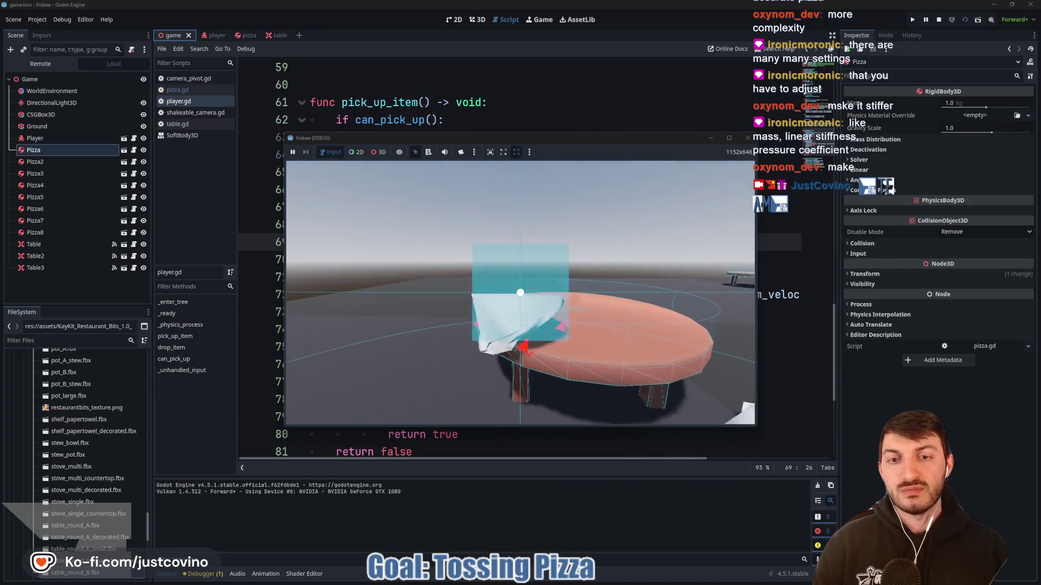
{"action": "key", "text": "s"}
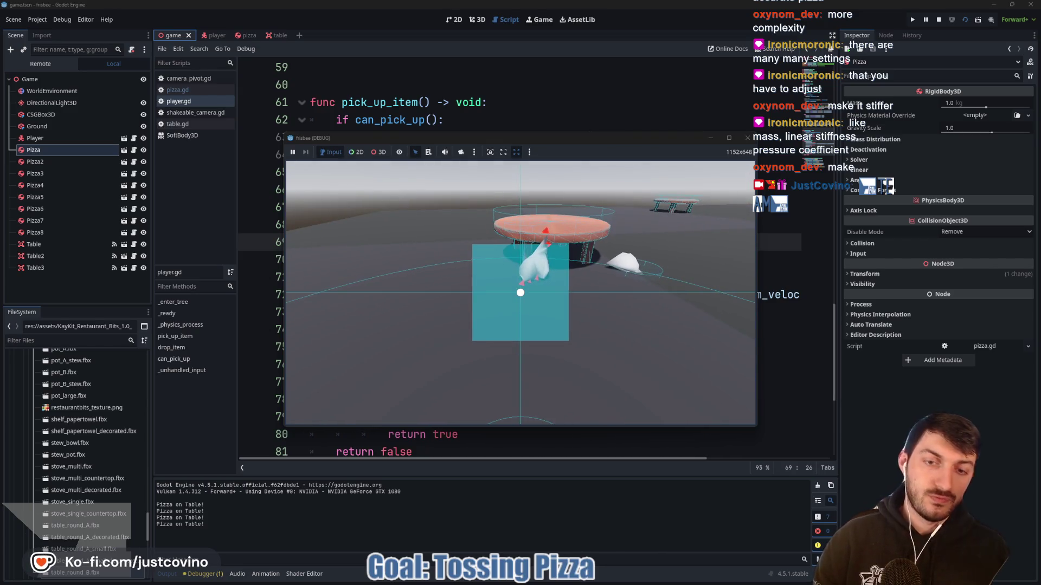
{"action": "key", "text": "F8"}
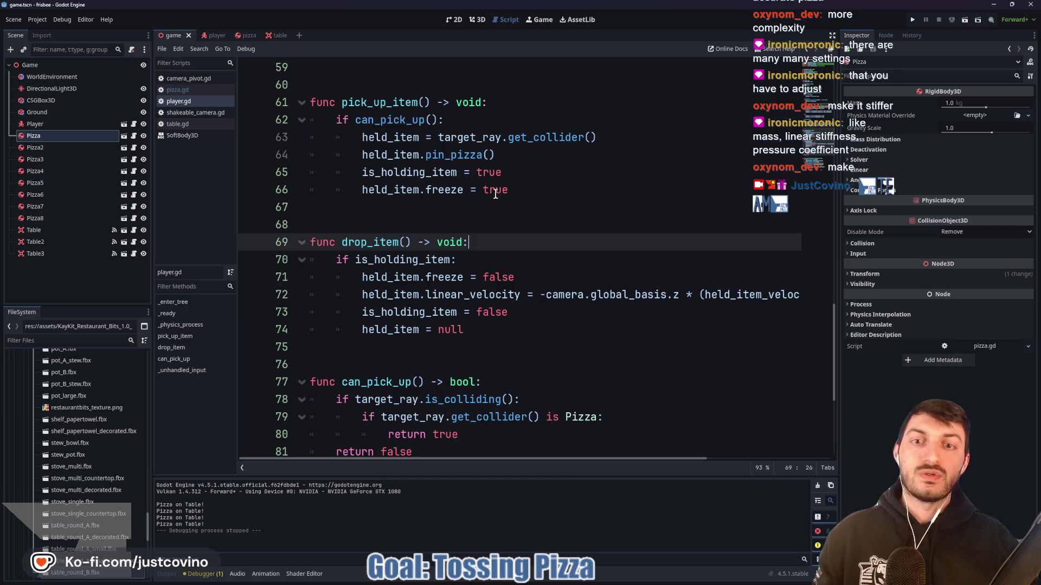
Open the pizza scene and inspect the pizza mesh's shape settings in the Inspector
{"action": "left_click", "coordinate": [476, 207]}
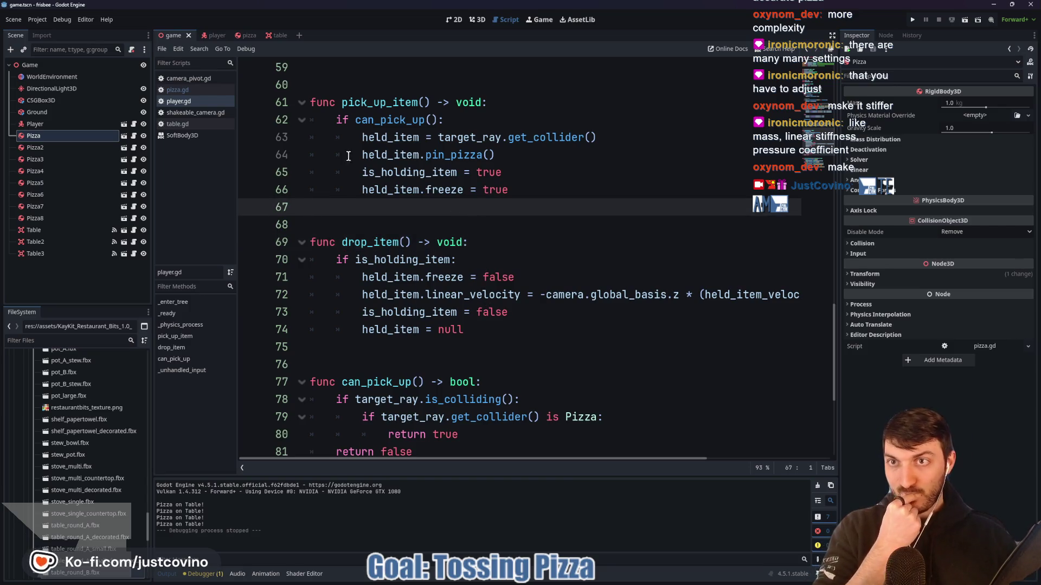
{"action": "left_click", "coordinate": [252, 34]}
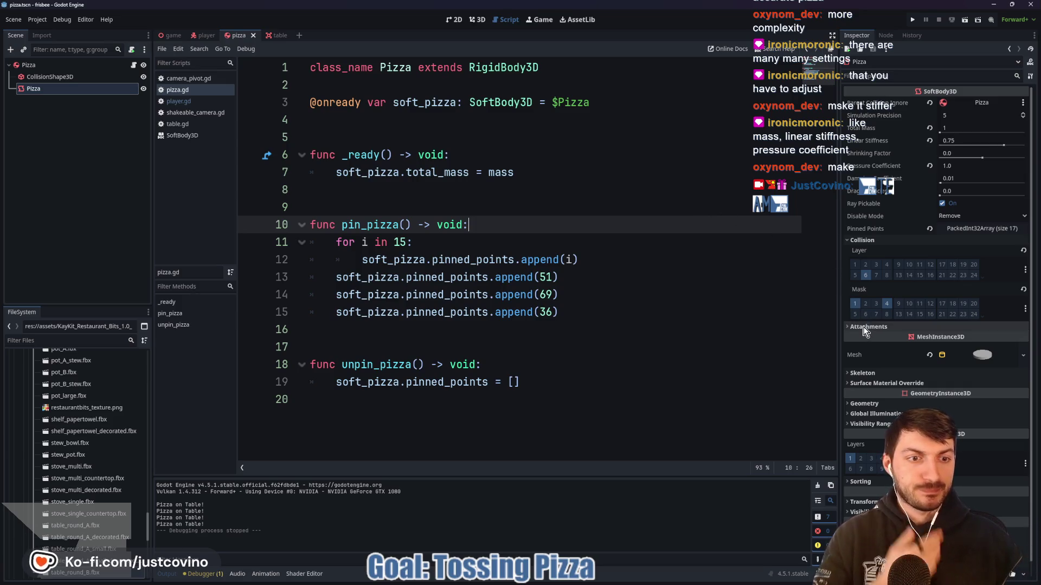
{"action": "left_click", "coordinate": [978, 354]}
{"action": "scroll", "coordinate": [914, 380], "scroll_direction": "down", "scroll_amount": 3}
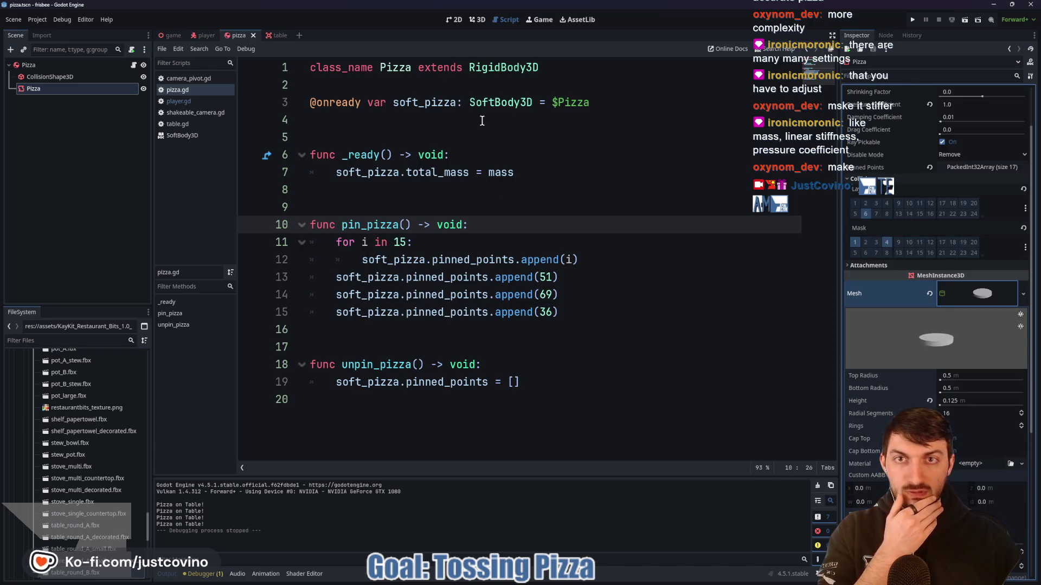
{"action": "left_click", "coordinate": [974, 297]}
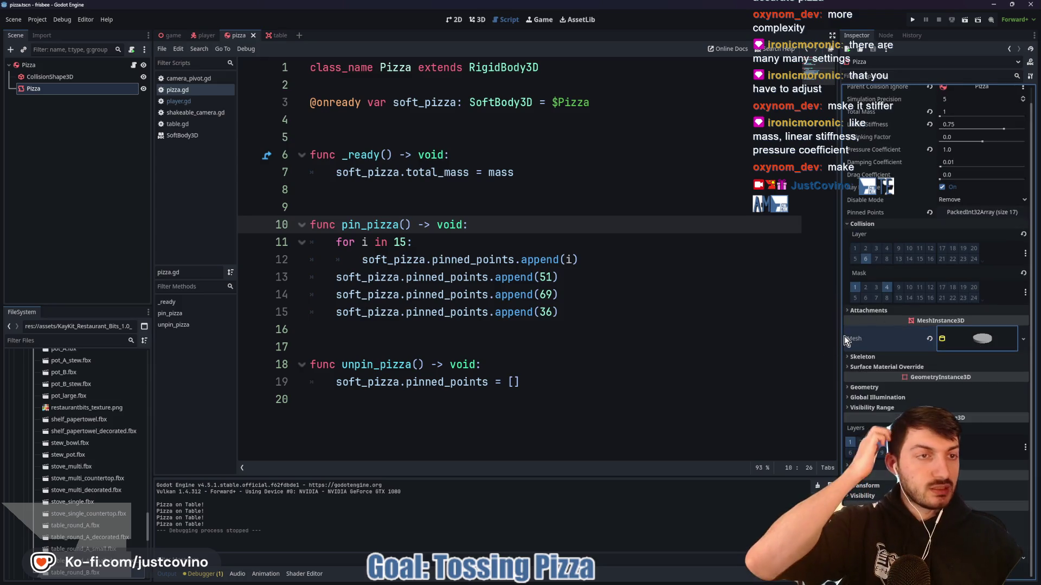
{"action": "scroll", "coordinate": [878, 347], "scroll_direction": "up", "scroll_amount": 3}
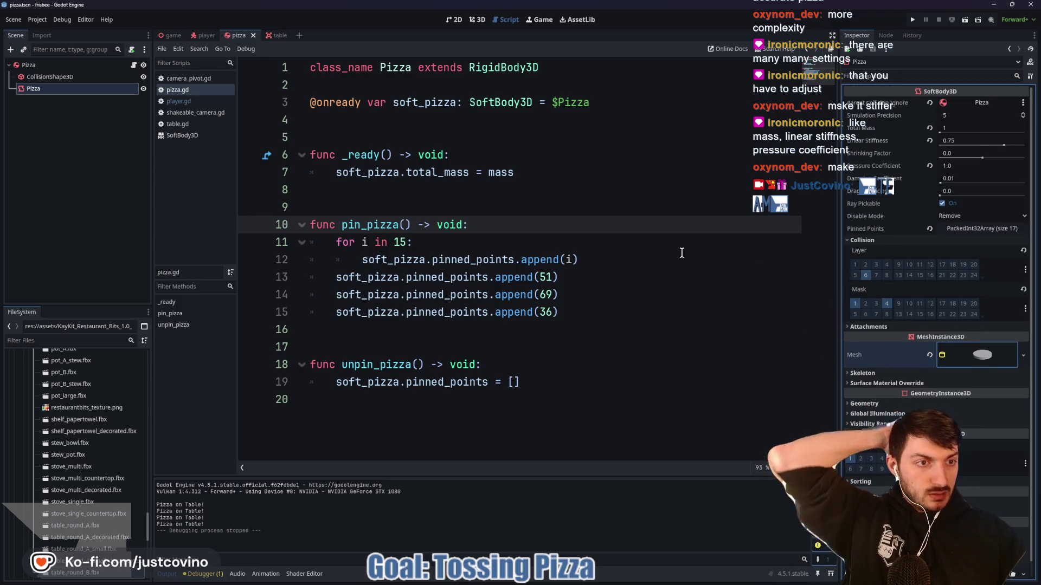
Switch to the 3D workspace and orbit to see the flattened pizza edge-on
{"action": "mouse_move", "coordinate": [877, 192]}
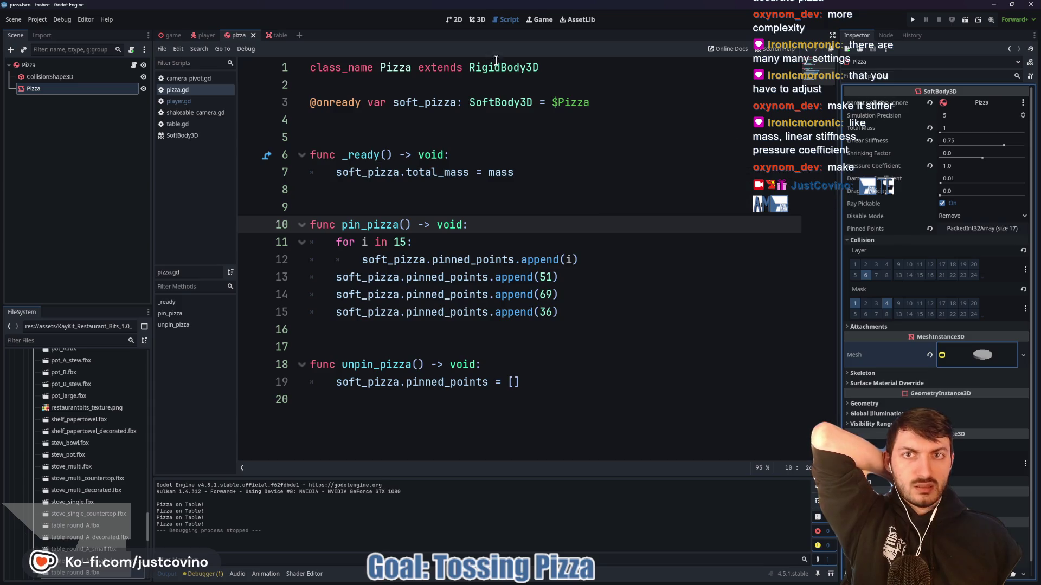
{"action": "left_click", "coordinate": [475, 21]}
{"action": "mouse_move", "coordinate": [661, 284]}
{"action": "left_mouse_down"}
{"action": "mouse_move", "coordinate": [632, 232]}
{"action": "mouse_move", "coordinate": [638, 267]}
{"action": "left_mouse_up"}
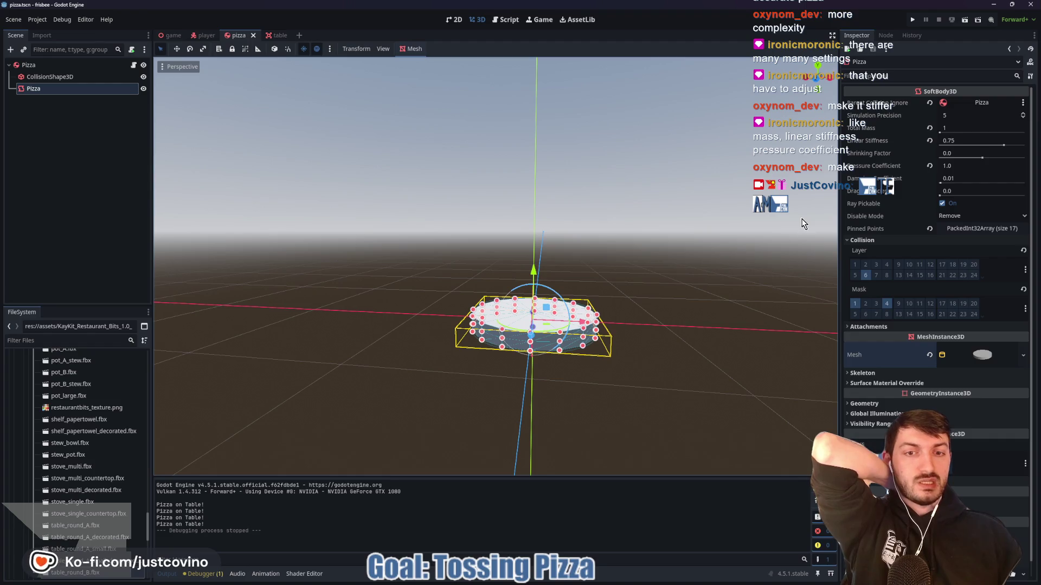
Orbit around the pizza, expand Pinned Points, and start editing the index 1 value
{"action": "left_click_drag", "start_coordinate": [709, 245], "coordinate": [720, 318]}
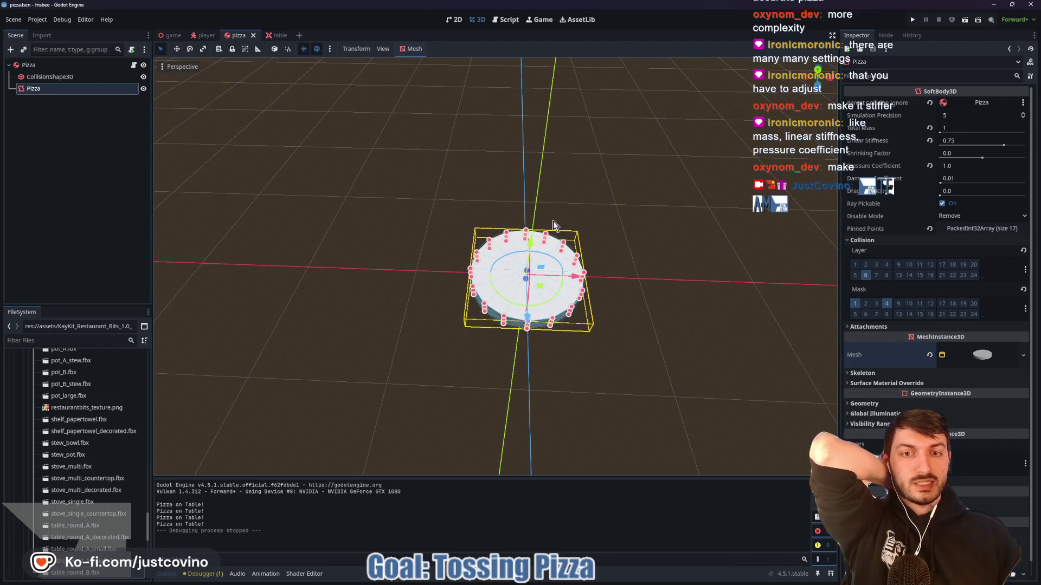
{"action": "mouse_move", "coordinate": [674, 260]}
{"action": "left_mouse_down"}
{"action": "mouse_move", "coordinate": [673, 199]}
{"action": "mouse_move", "coordinate": [683, 211]}
{"action": "left_mouse_up"}
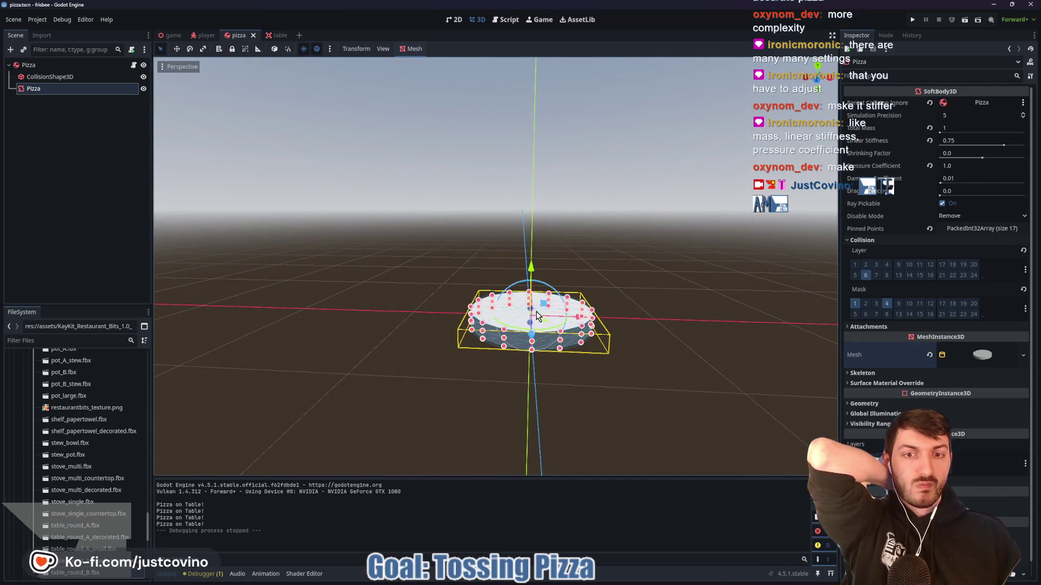
{"action": "left_click", "coordinate": [955, 236]}
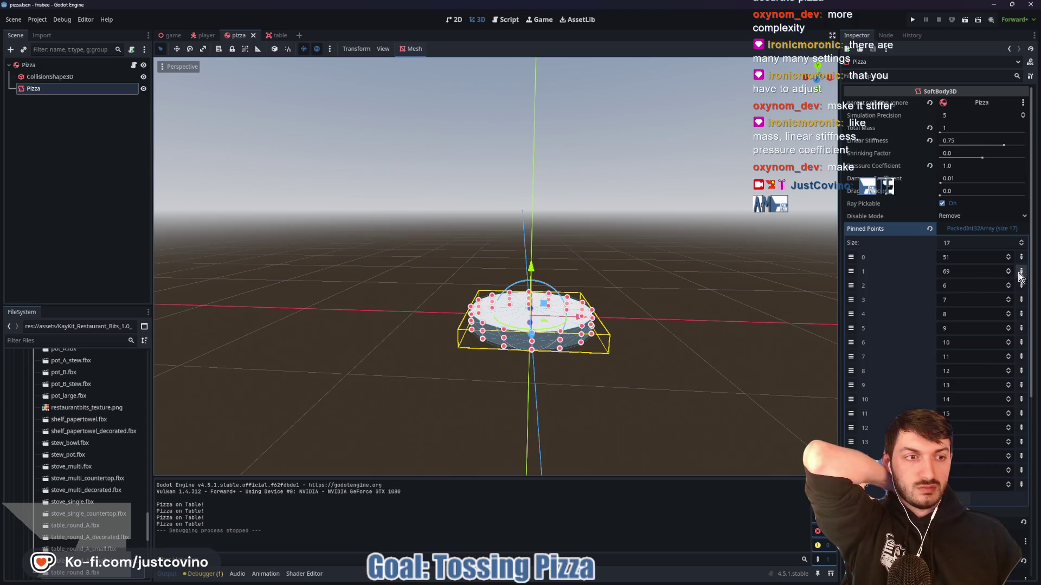
{"action": "left_click", "coordinate": [981, 271]}
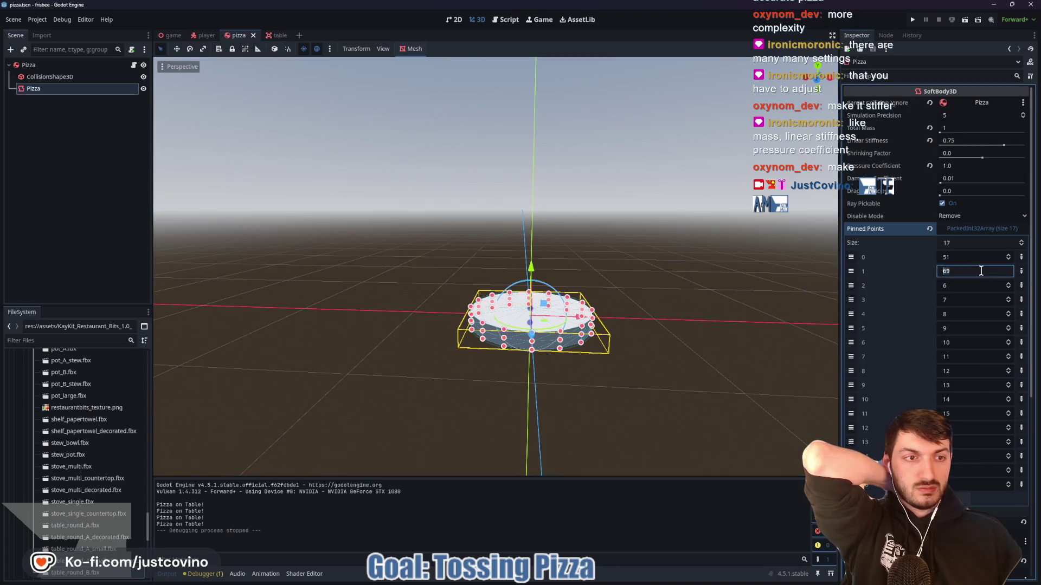
{"action": "left_click", "coordinate": [850, 271]}
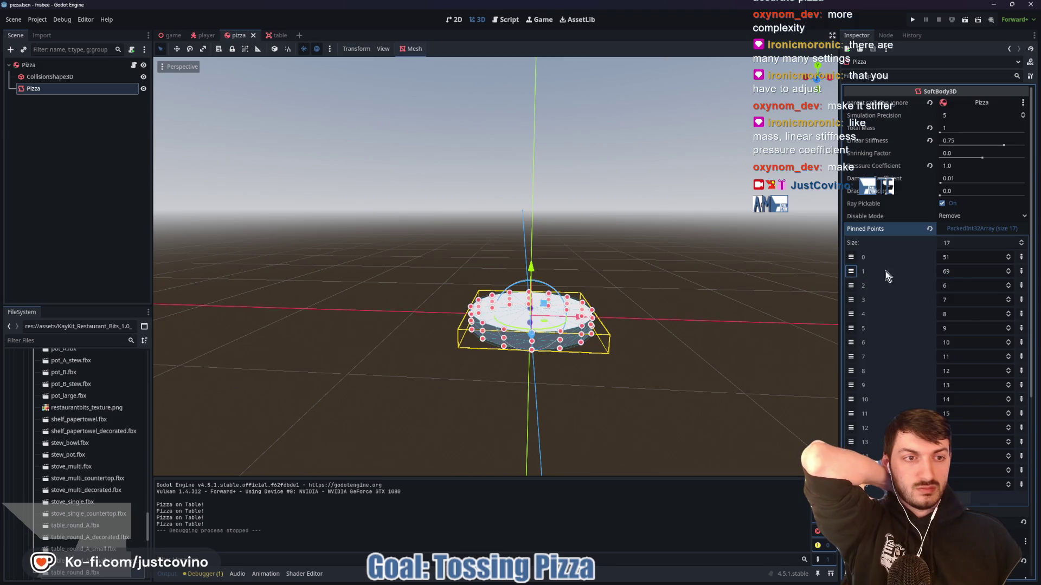
{"action": "left_click", "coordinate": [1008, 275]}
{"action": "left_click", "coordinate": [971, 269]}
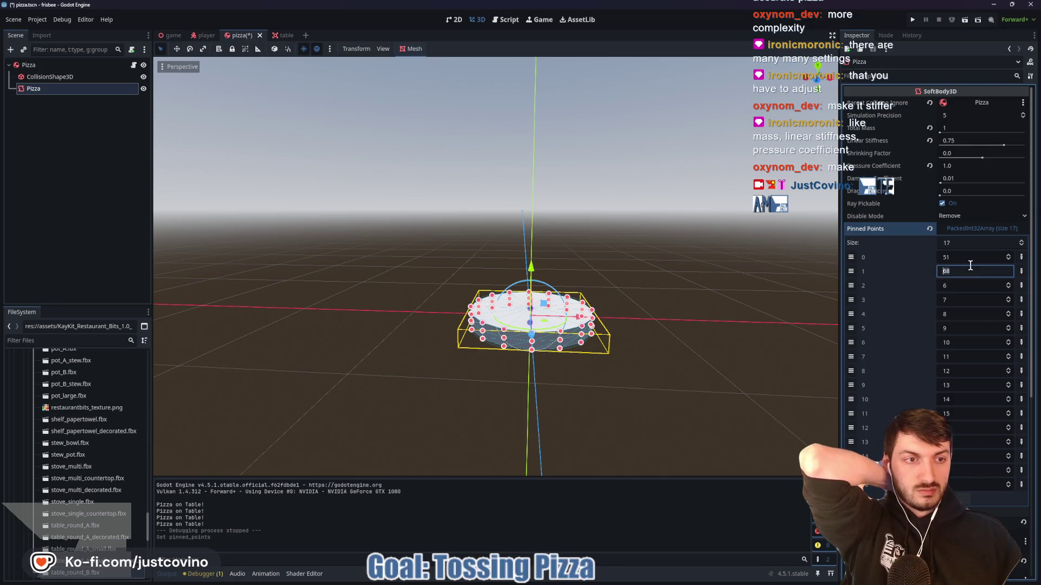
Set pinned point index 1 to 69, after trying 0 and -1, then deselect the pizza
{"action": "type", "text": "0"}
{"action": "key", "text": "Return"}
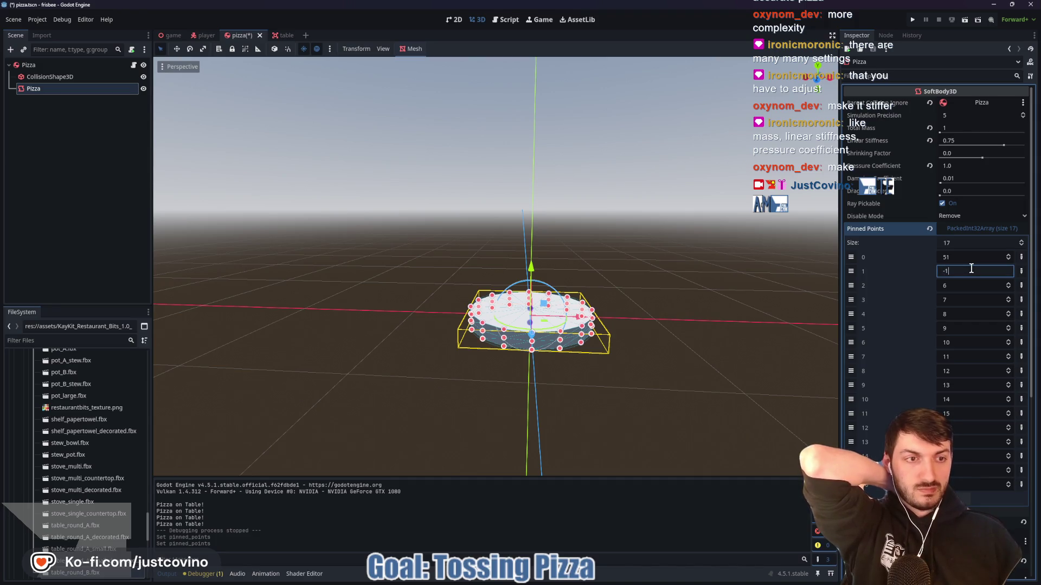
{"action": "key", "text": "Return"}
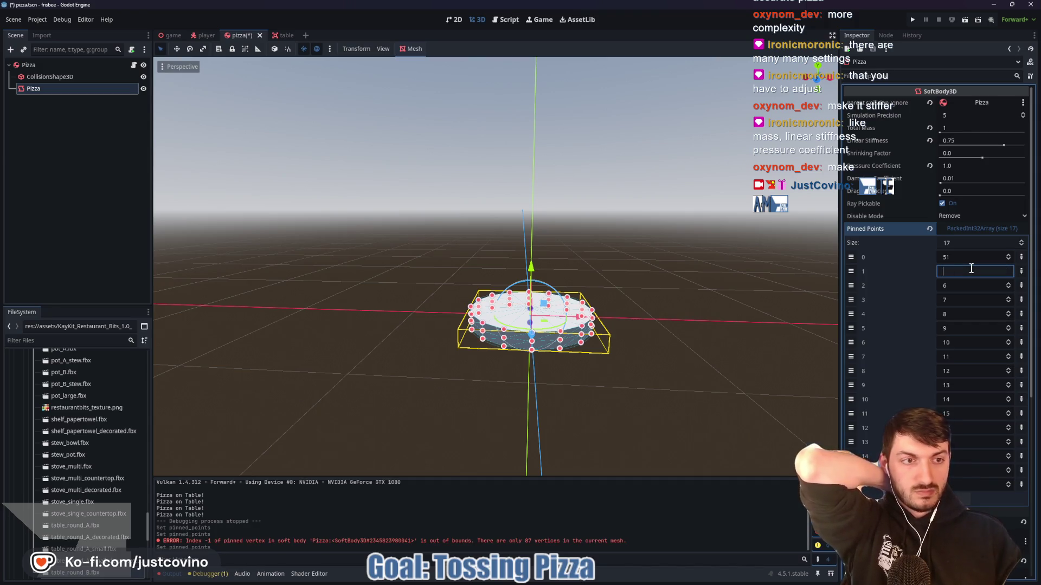
{"action": "type", "text": "69"}
{"action": "key", "text": "Return"}
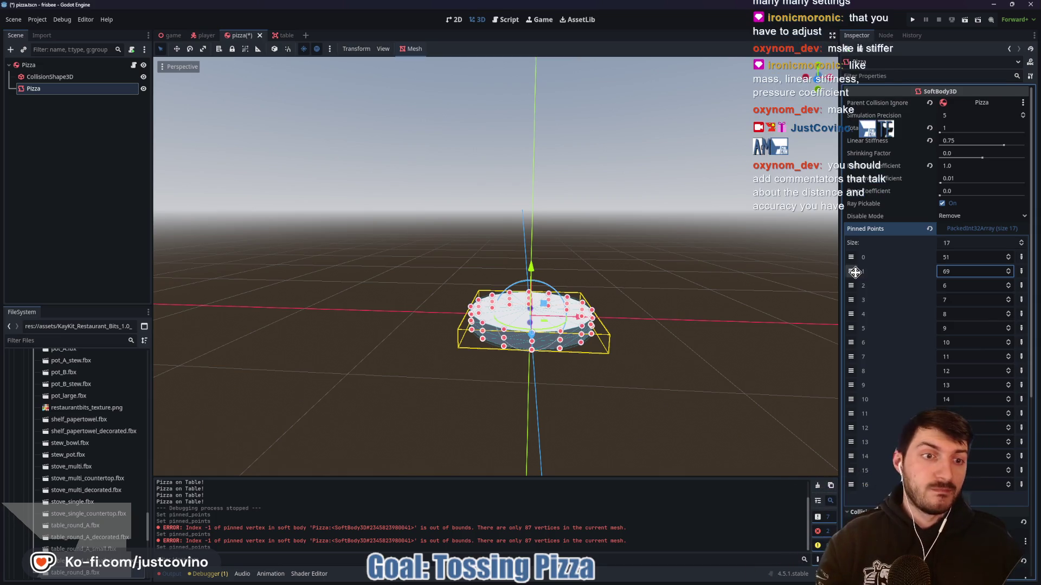
{"action": "left_click", "coordinate": [618, 305]}
{"action": "left_click_drag", "start_coordinate": [606, 288], "coordinate": [623, 288]}
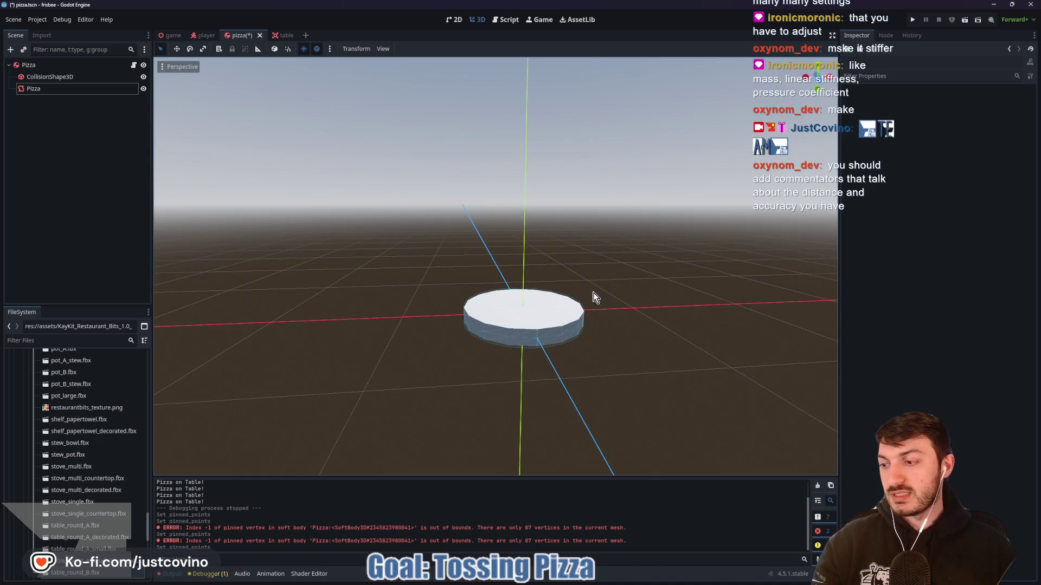
Orbit around the pizza and save the pizza scene
{"action": "left_click_drag", "start_coordinate": [591, 293], "coordinate": [548, 298]}
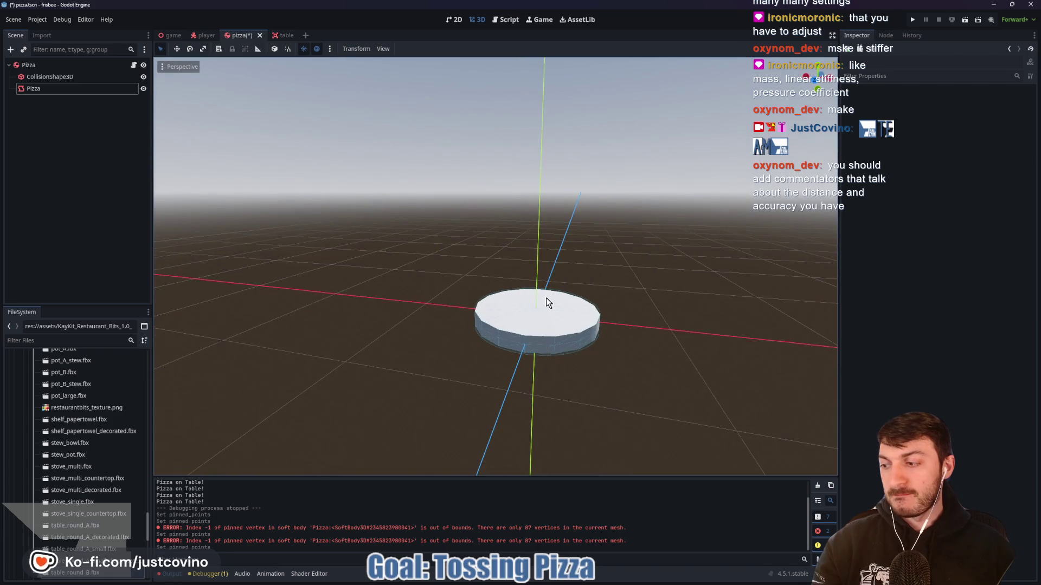
{"action": "scroll", "coordinate": [548, 303], "scroll_direction": "down", "scroll_amount": 1}
{"action": "key", "text": "ctrl+s"}
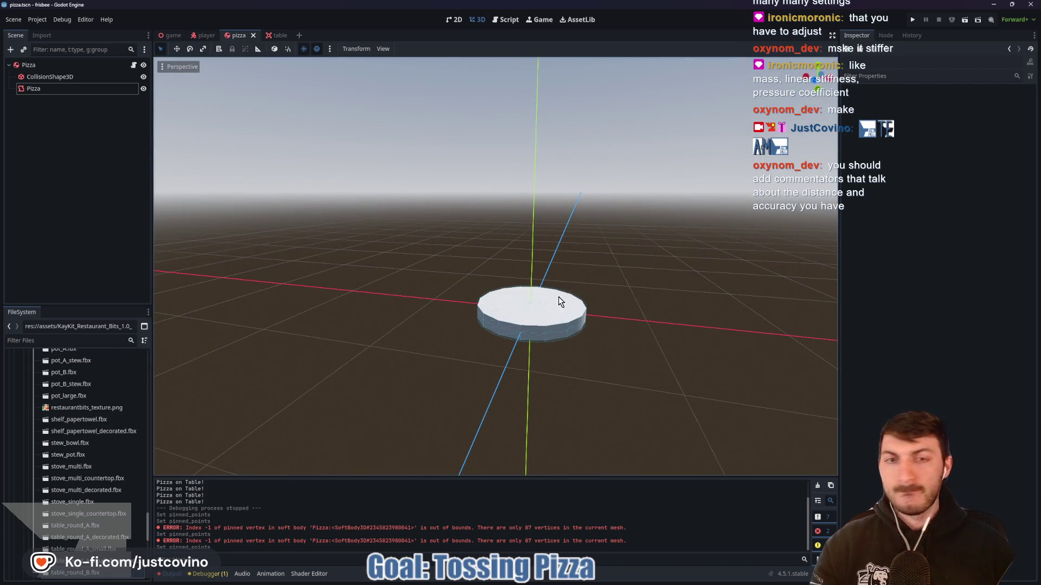
Inspect the Pizza rigid body and soft-body nodes, then bring up the pizza.gd script
{"action": "left_click", "coordinate": [129, 65]}
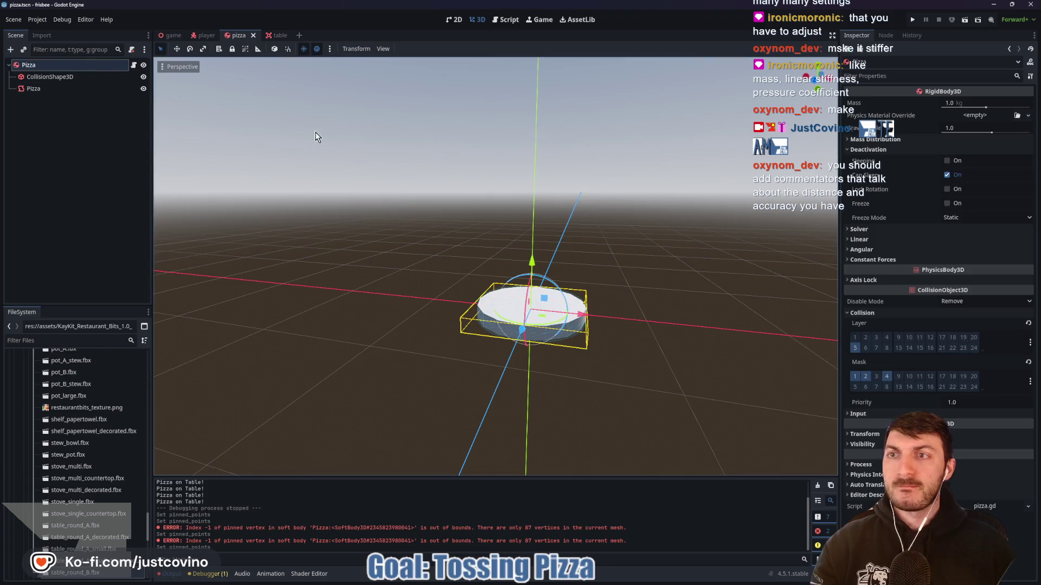
{"action": "left_click", "coordinate": [877, 149]}
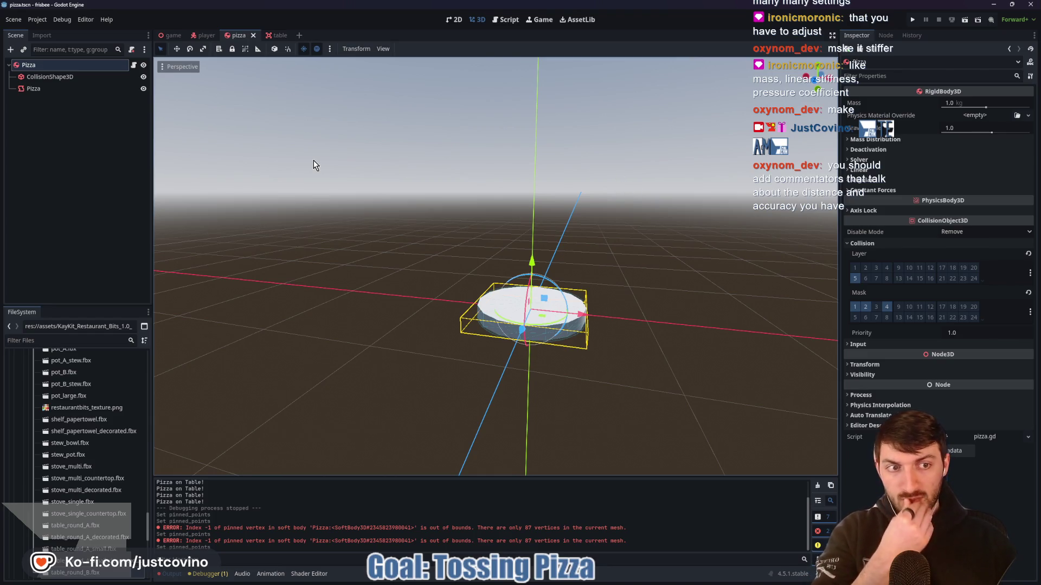
{"action": "left_click", "coordinate": [54, 89]}
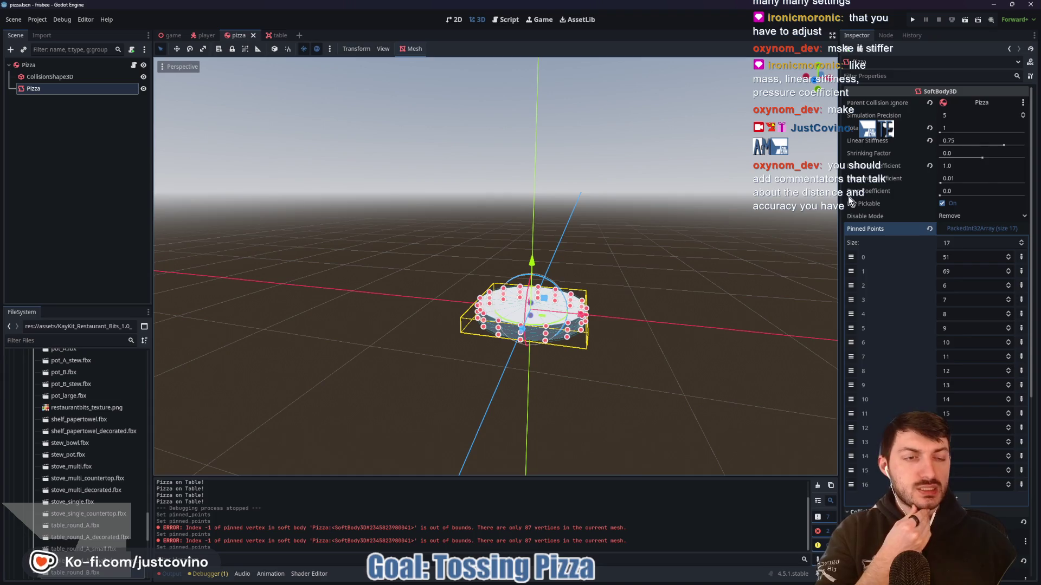
{"action": "left_click", "coordinate": [957, 228]}
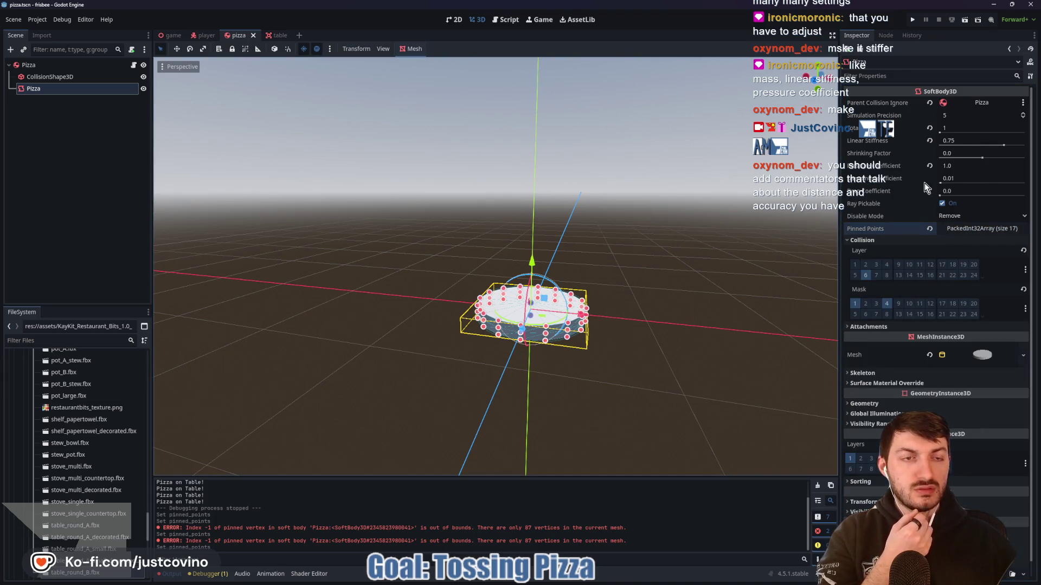
{"action": "mouse_move", "coordinate": [874, 136]}
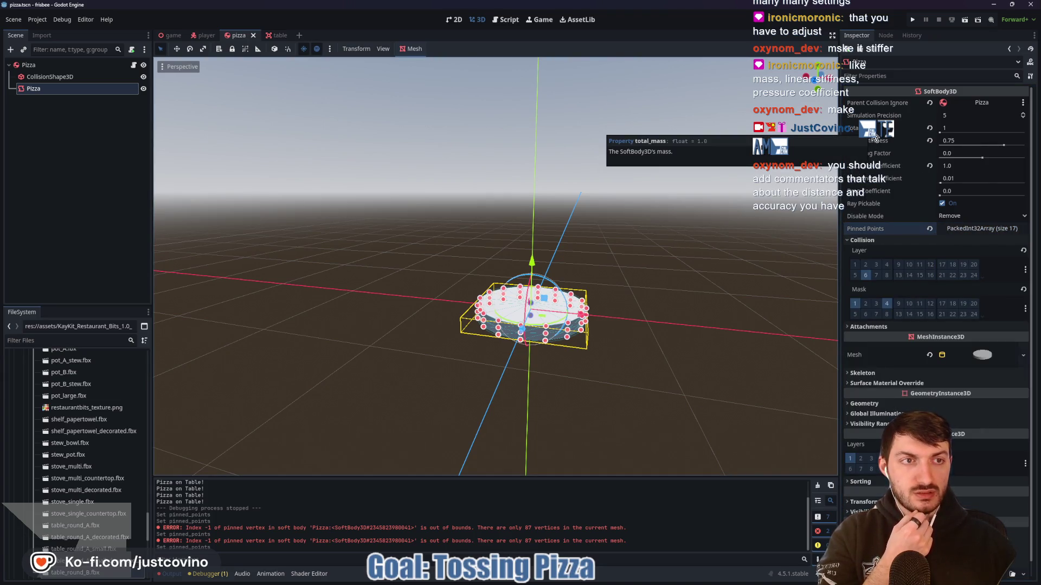
{"action": "key", "text": "ctrl+F3"}
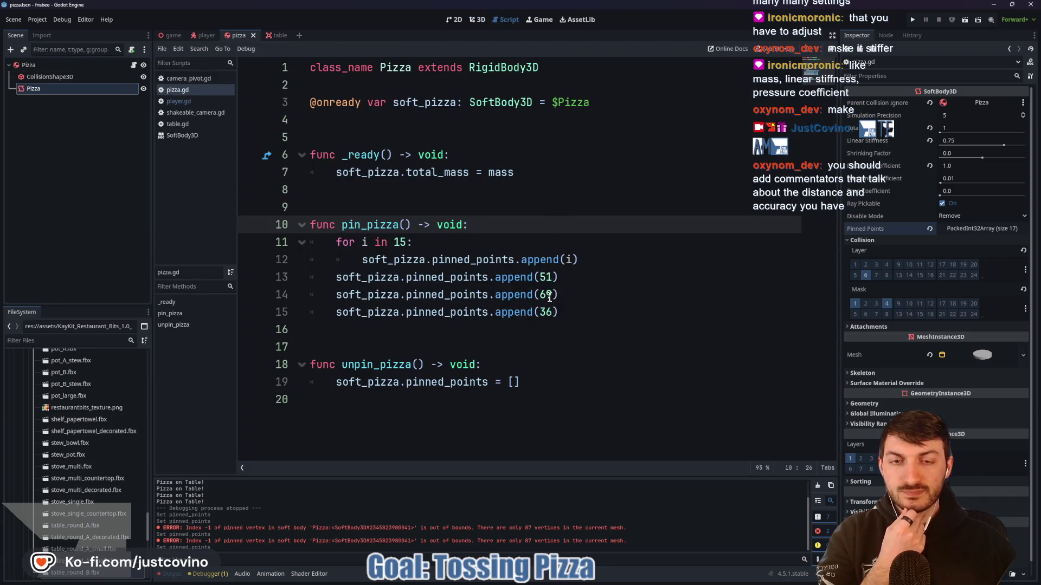
Comment out the append(69) line in pin_pizza() with #
{"action": "left_click", "coordinate": [327, 297]}
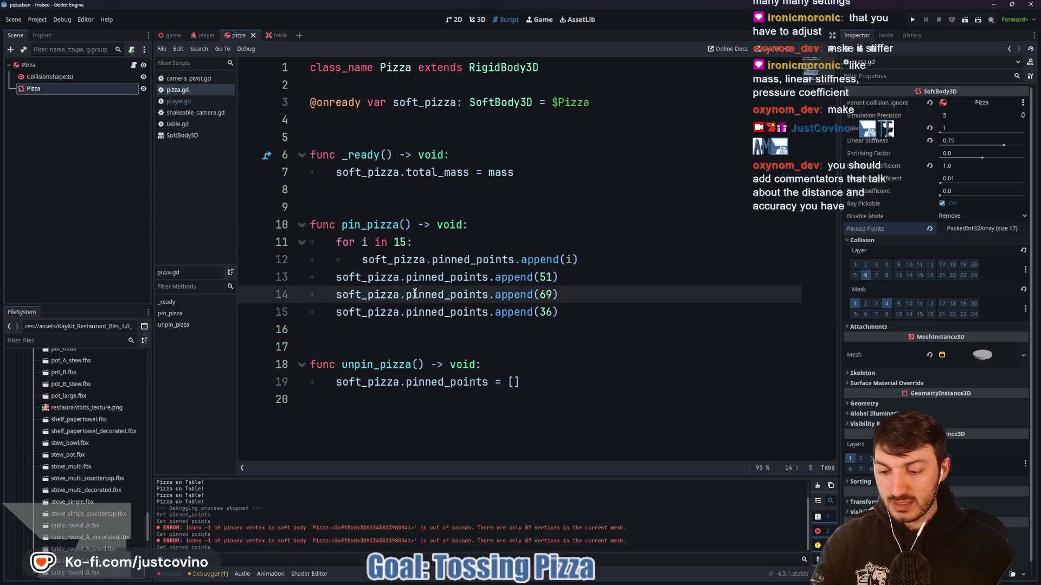
{"action": "type", "text": "#"}
{"action": "left_click", "coordinate": [628, 283]}
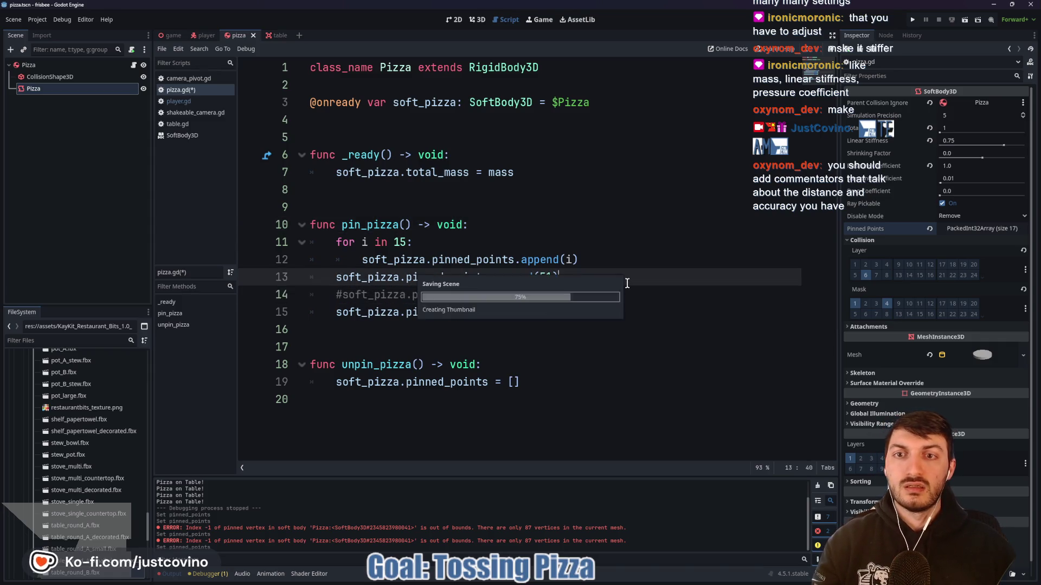
Call pin_pizza() at the end of _ready, save, and run the game from the game scene
{"action": "left_click", "coordinate": [549, 172]}
{"action": "key", "text": "Return"}
{"action": "key", "text": "ctrl+s"}
{"action": "type", "text": "in"}
{"action": "key", "text": "Return"}
{"action": "key", "text": "ctrl+s"}
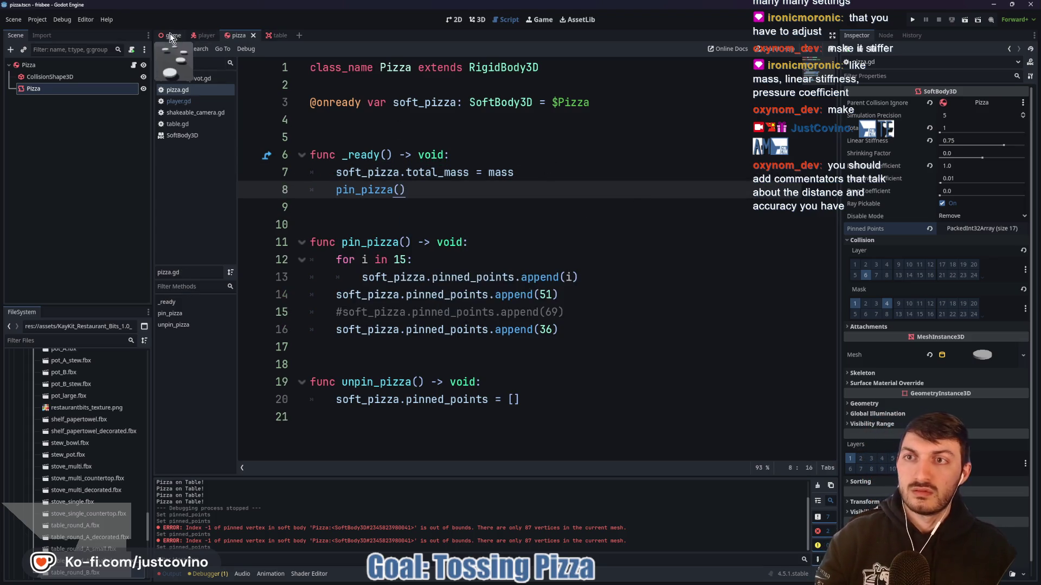
{"action": "left_click", "coordinate": [171, 35]}
{"action": "key", "text": "F5"}
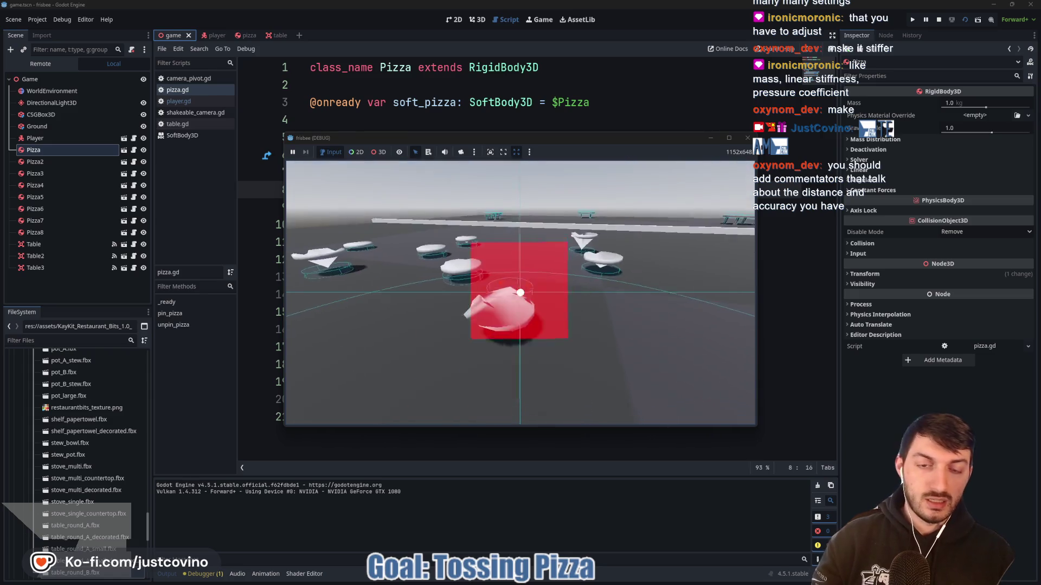
Uncomment the vertex-69 pin, then run the game and toss a pizza toward the tables
{"action": "key", "text": "F8"}
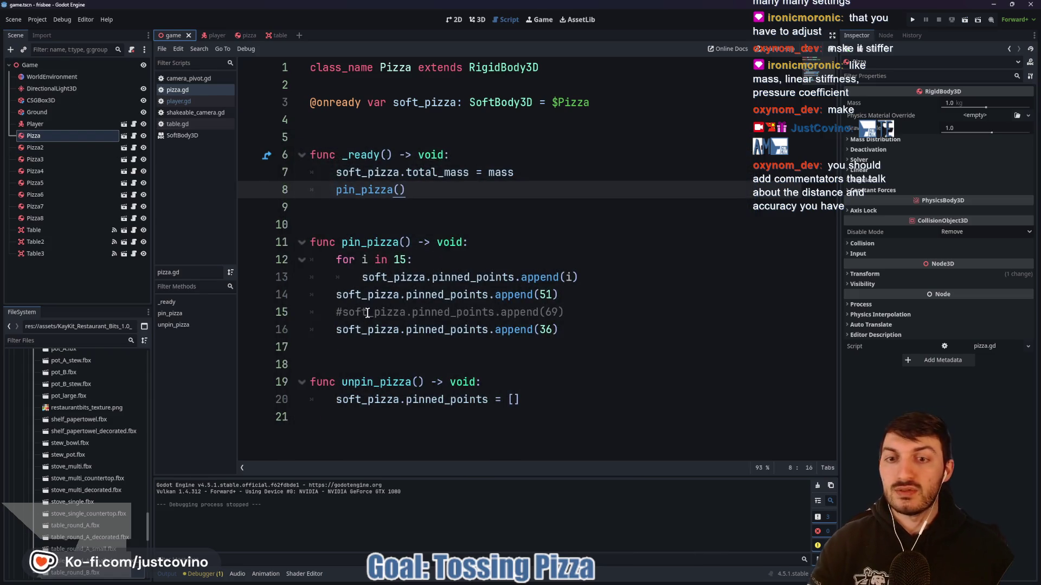
{"action": "left_click", "coordinate": [343, 313]}
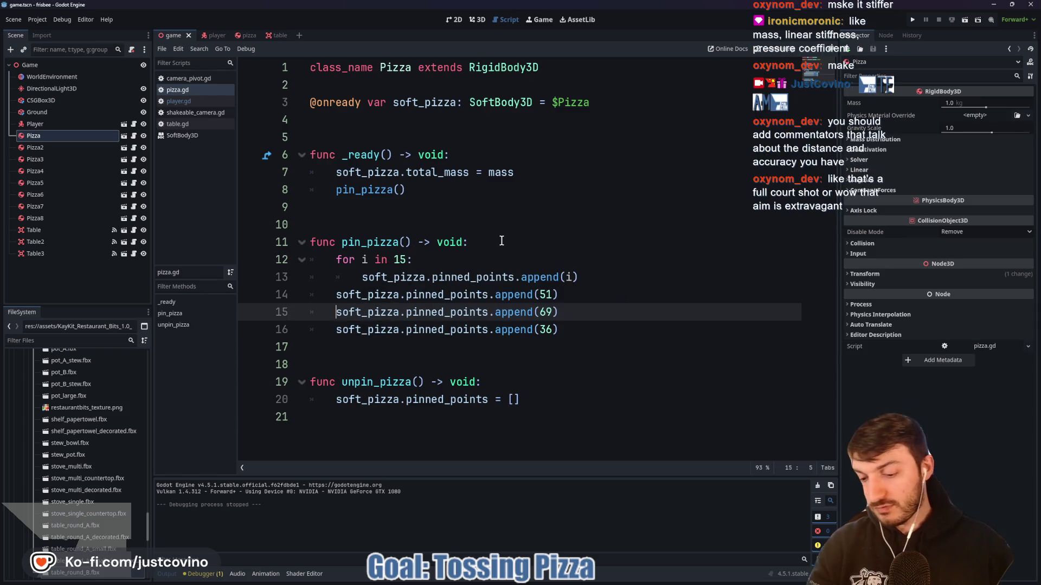
{"action": "key", "text": "F5"}
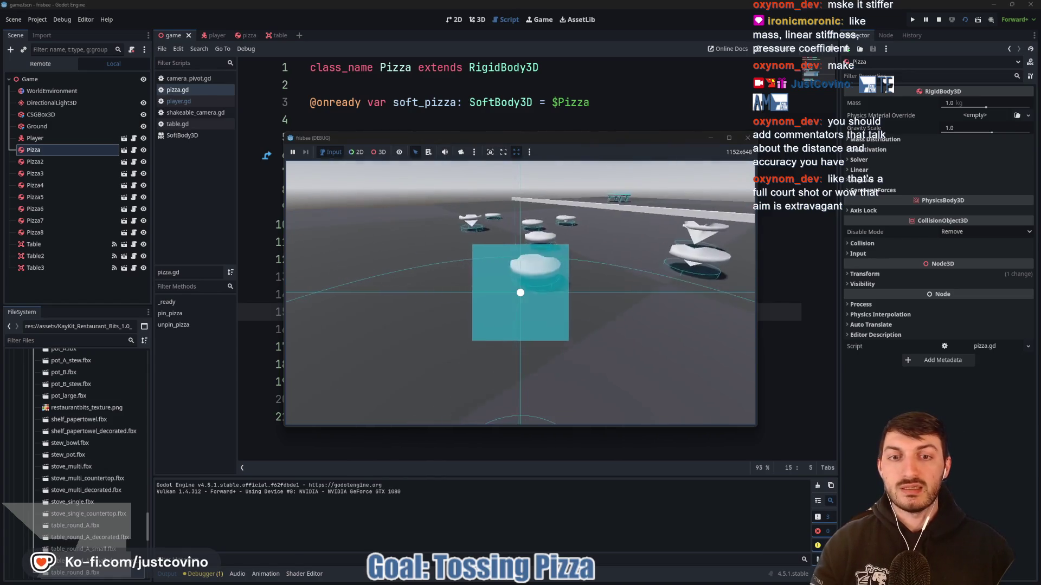
{"action": "left_click", "coordinate": [520, 293]}
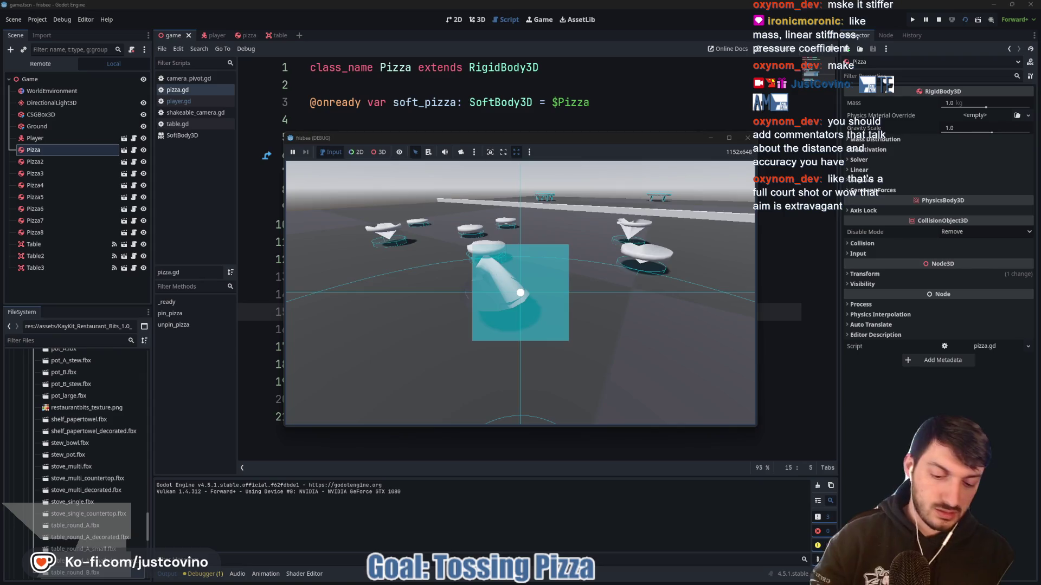
{"action": "key", "text": "F8"}
{"action": "left_click_drag", "start_coordinate": [406, 190], "coordinate": [335, 190]}
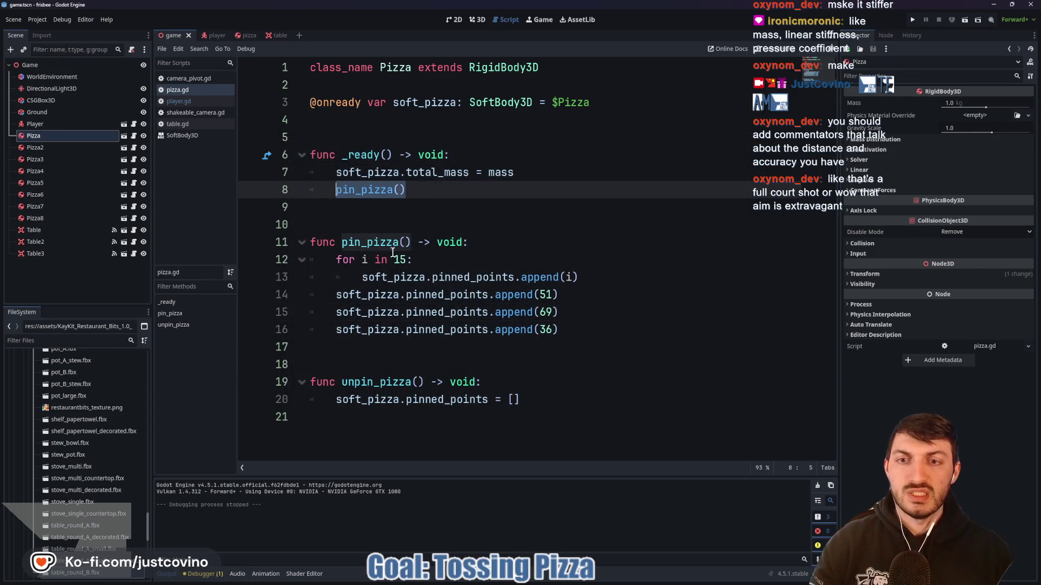
Start pin_pizza() with 'soft_pizza.pinned_points = []' and save the script
{"action": "left_click", "coordinate": [507, 240]}
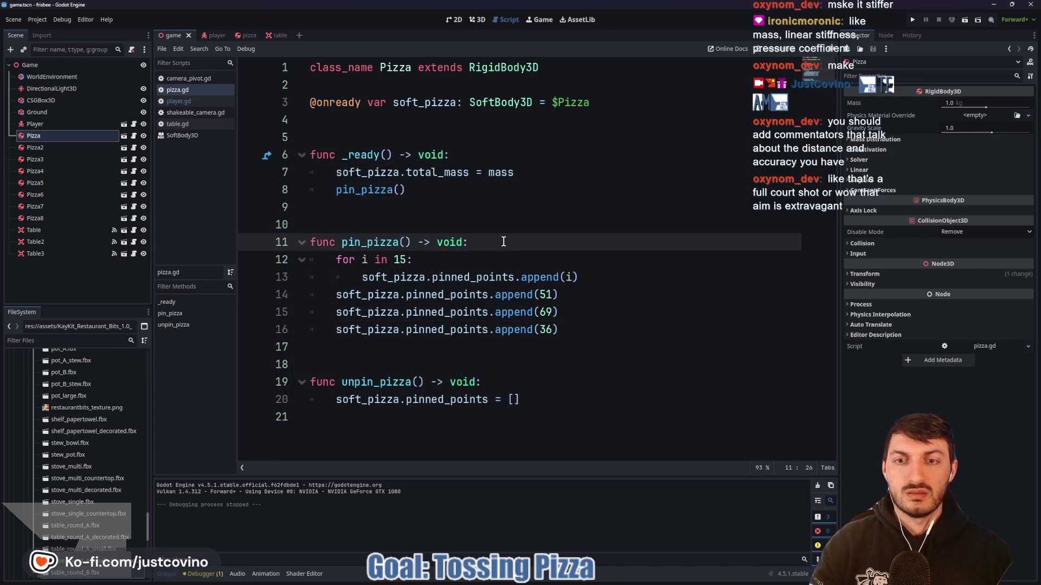
{"action": "key", "text": "Return"}
{"action": "type", "text": "soft_pizza."}
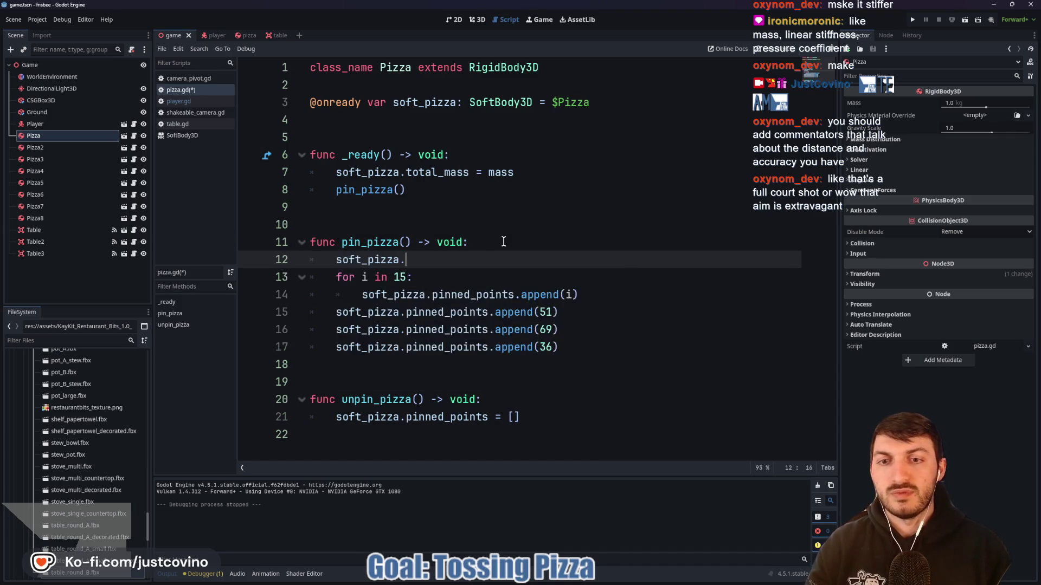
{"action": "type", "text": "pinned_points"}
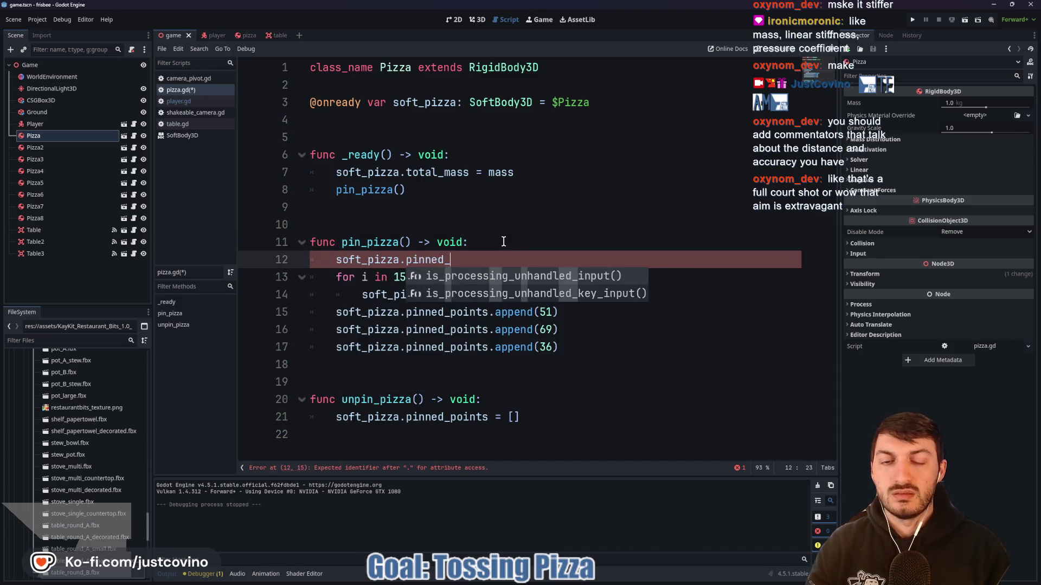
{"action": "type", "text": " = "}
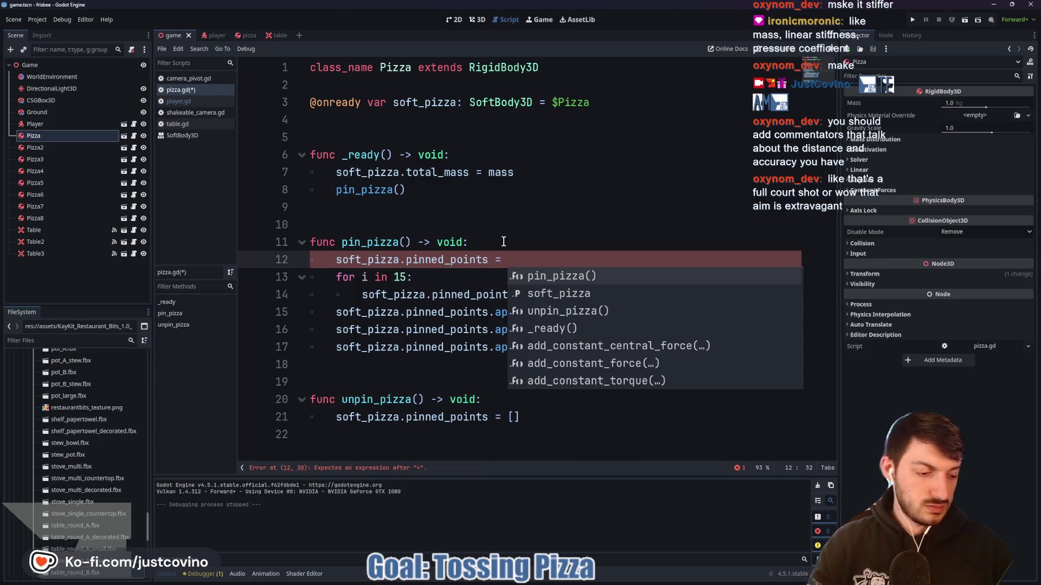
{"action": "type", "text": "[]"}
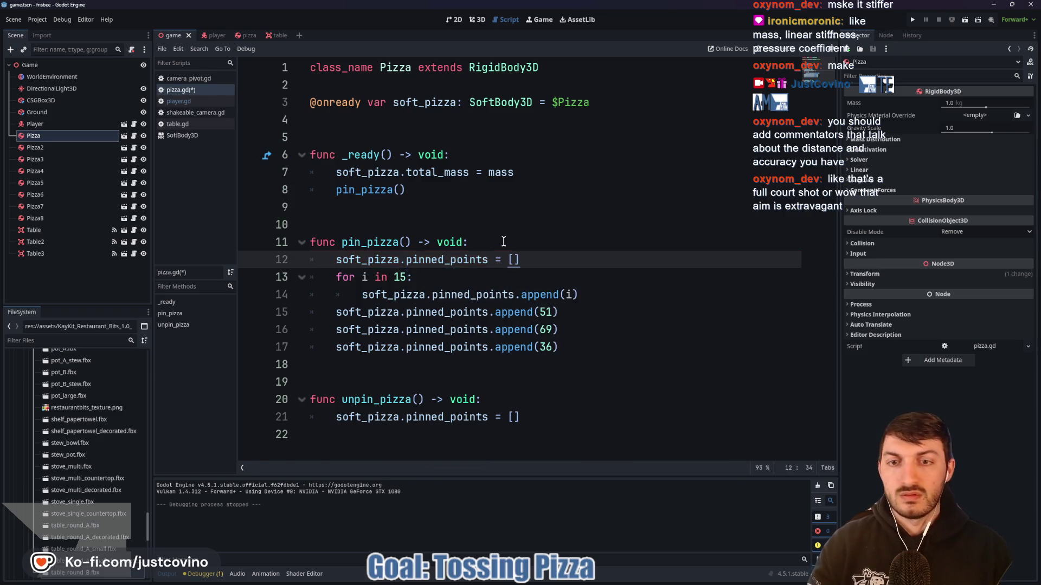
{"action": "key", "text": "ctrl+s"}
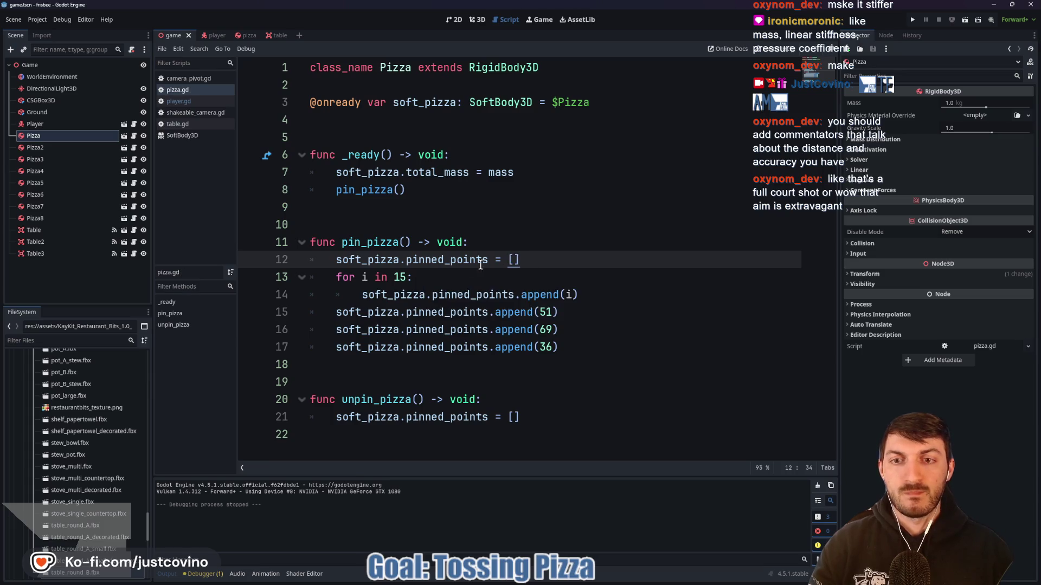
Rewrite the pin_pizza loop header to iterate with range() instead of the bare 15
{"action": "left_click", "coordinate": [407, 278]}
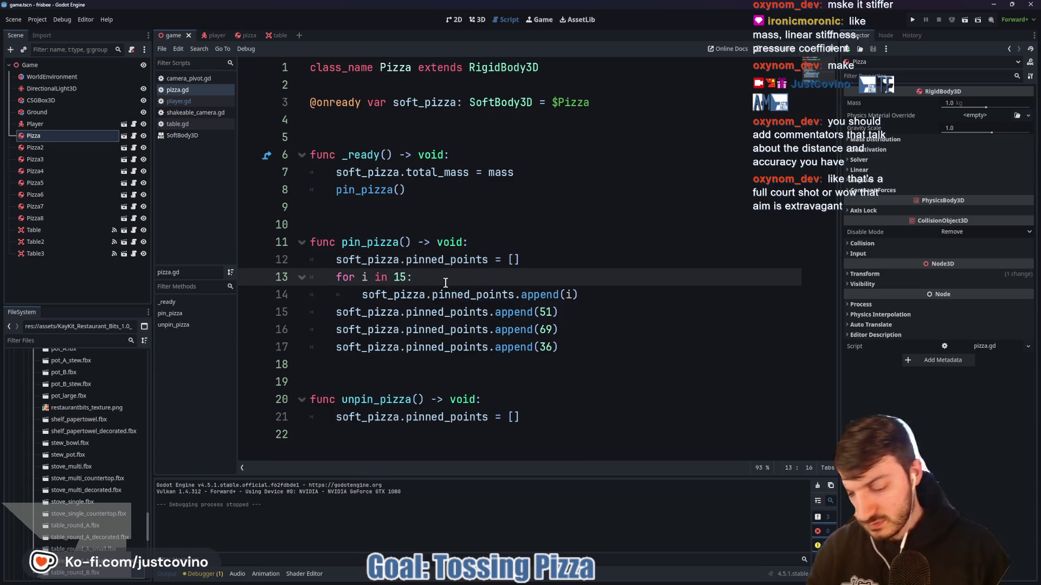
{"action": "type", "text": ".rang"}
{"action": "key", "text": "Return"}
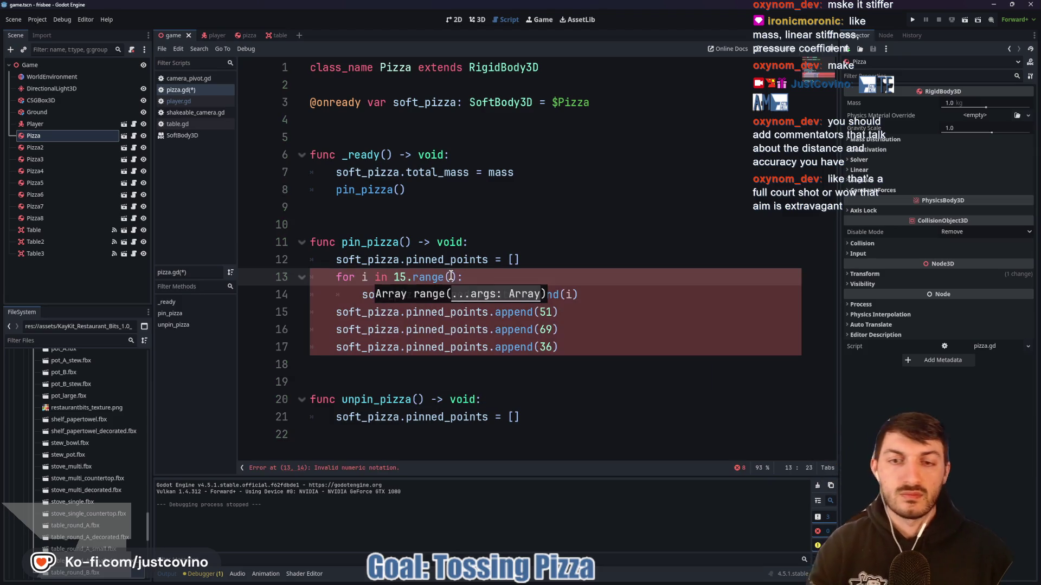
{"action": "left_click", "coordinate": [465, 277]}
{"action": "left_click_drag", "start_coordinate": [443, 277], "coordinate": [395, 275]}
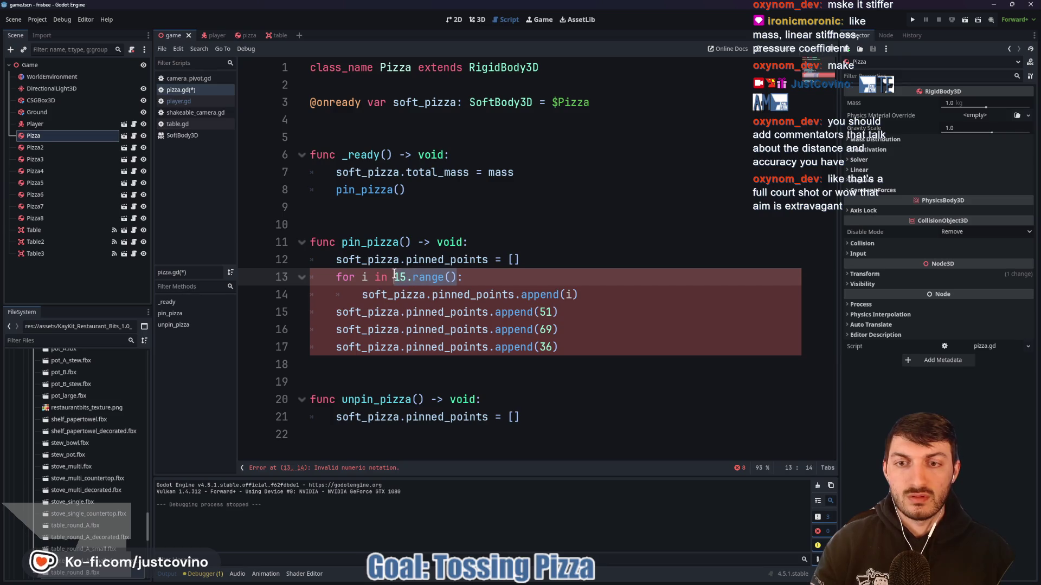
{"action": "type", "text": "range"}
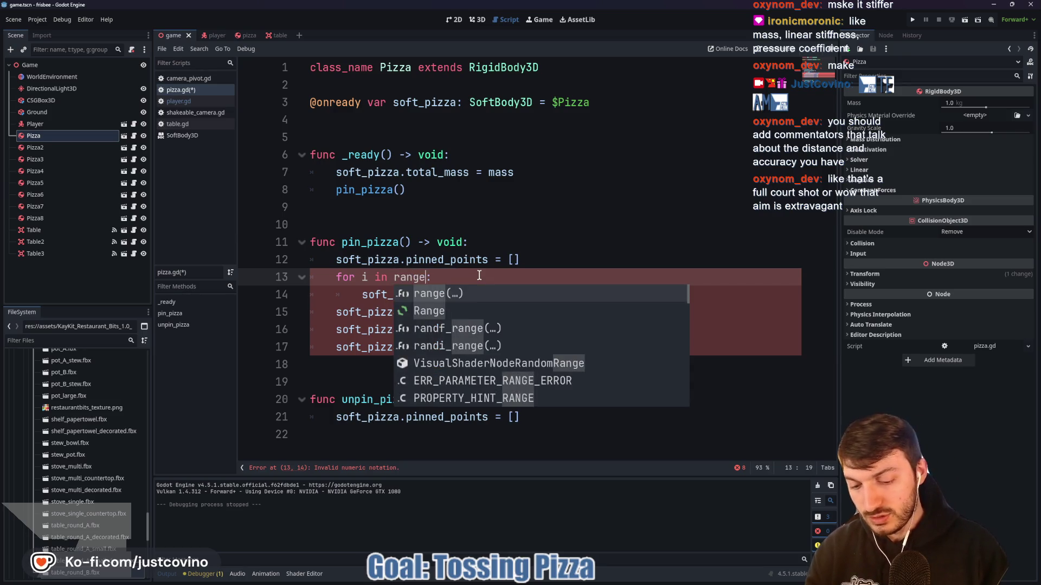
{"action": "key", "text": "Return"}
{"action": "type", "text": "15)"}
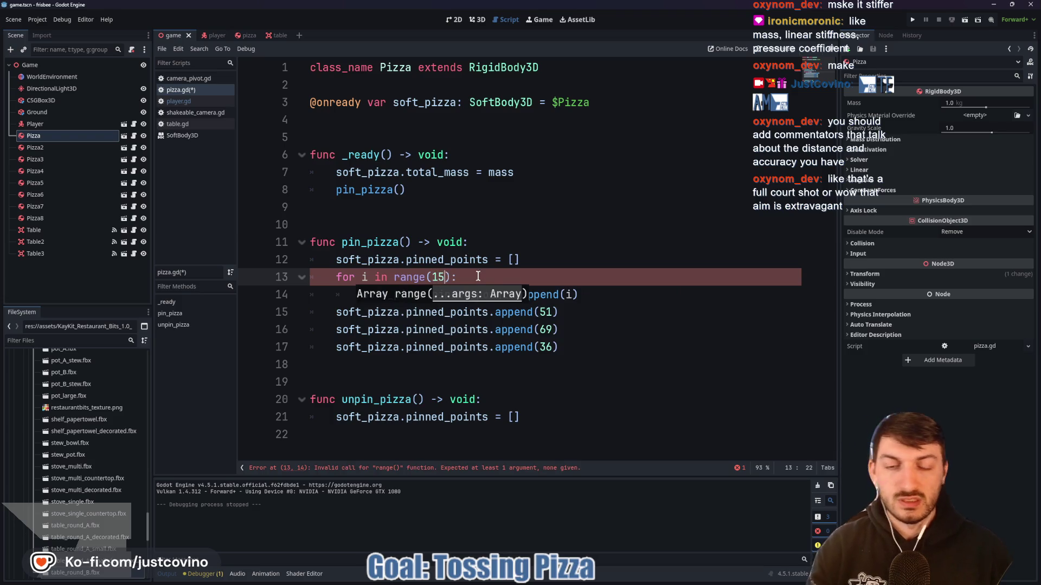
{"action": "left_click", "coordinate": [478, 277]}
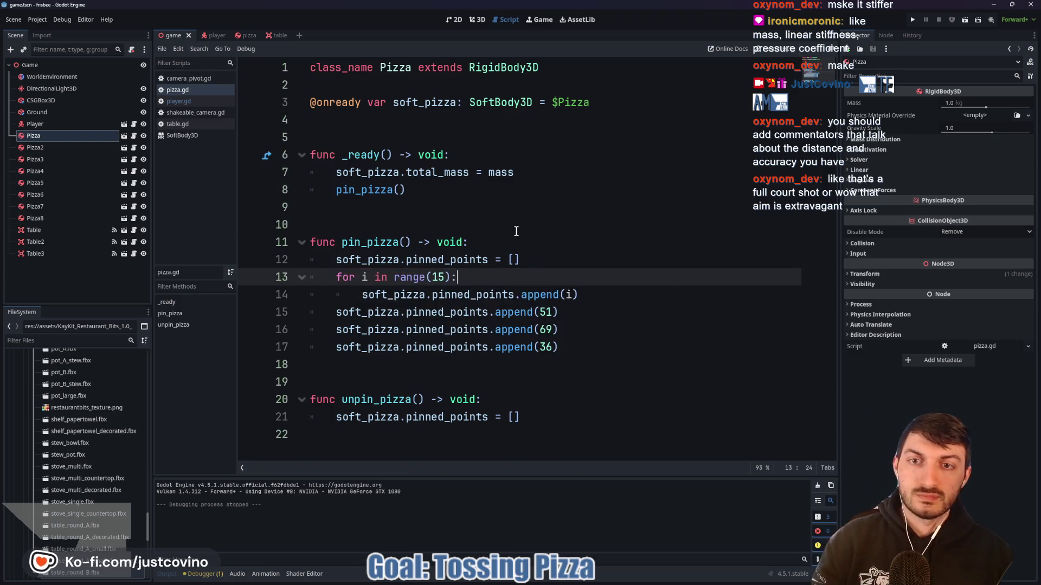
Test-run the game, then delete the pin_pizza() call from _ready
{"action": "key", "text": "F5"}
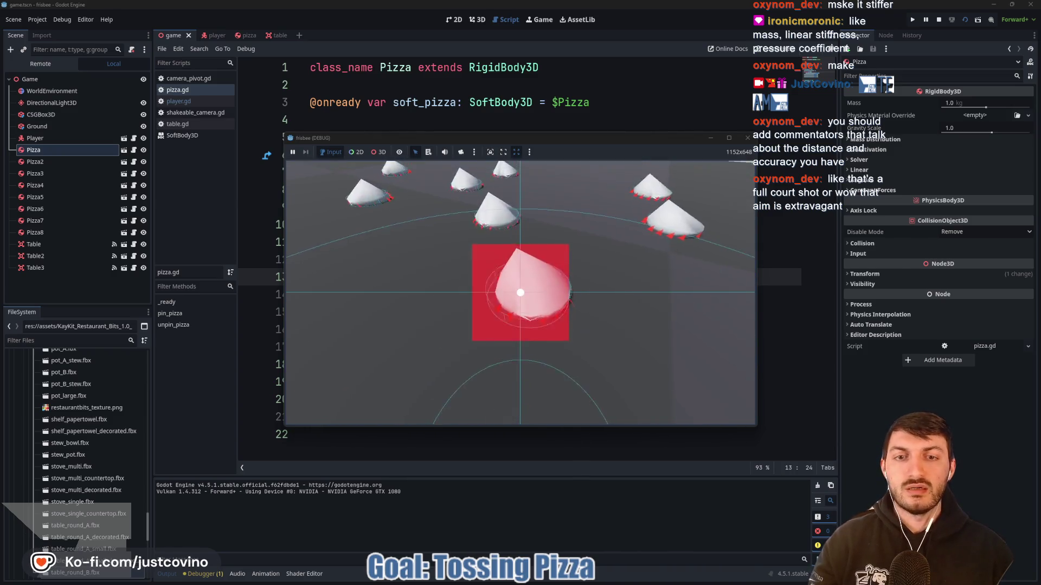
{"action": "key", "text": "F8"}
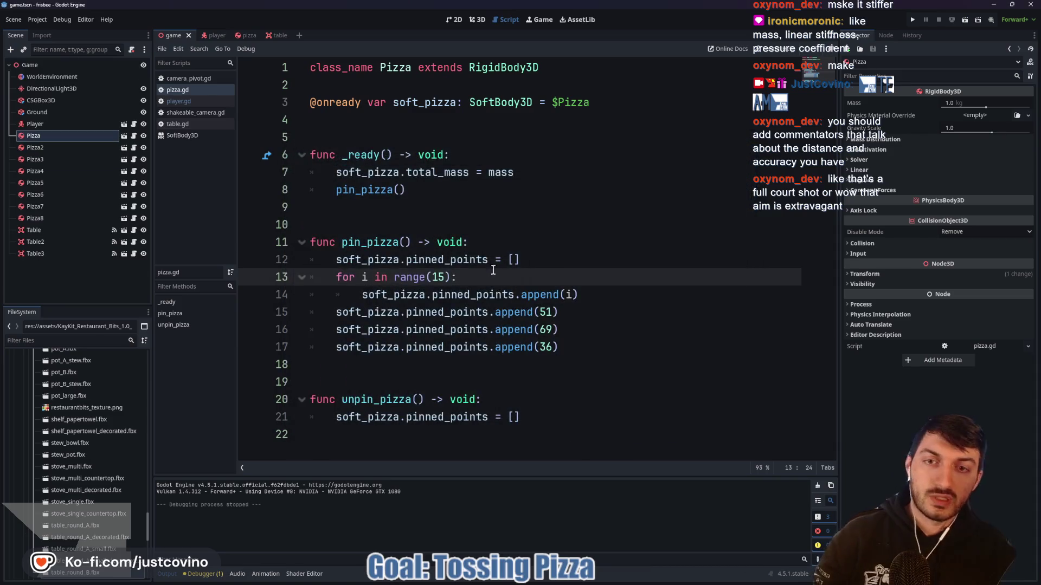
{"action": "left_click_drag", "start_coordinate": [430, 189], "coordinate": [304, 188]}
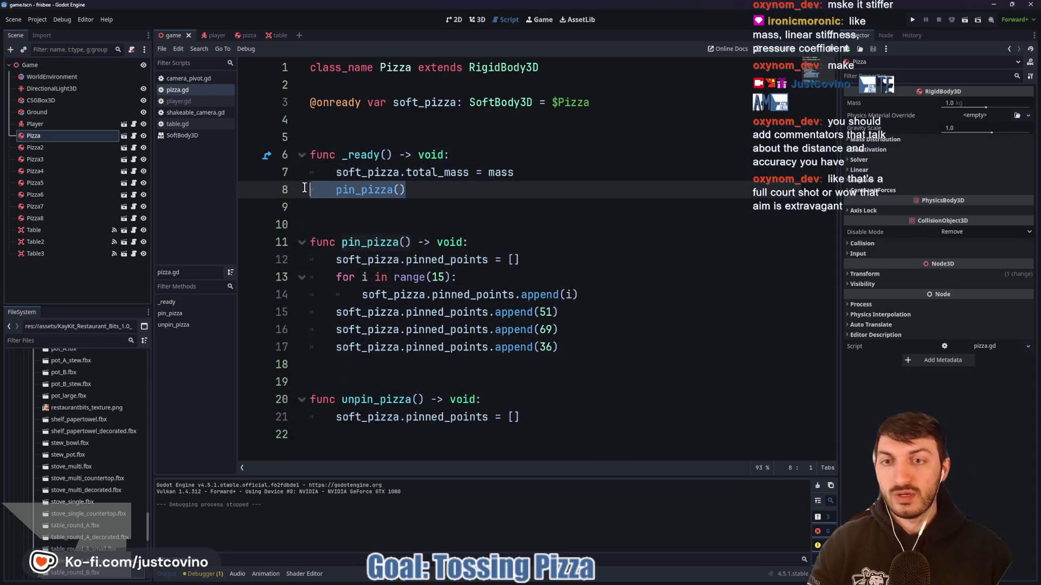
{"action": "key", "text": "BackSpace"}
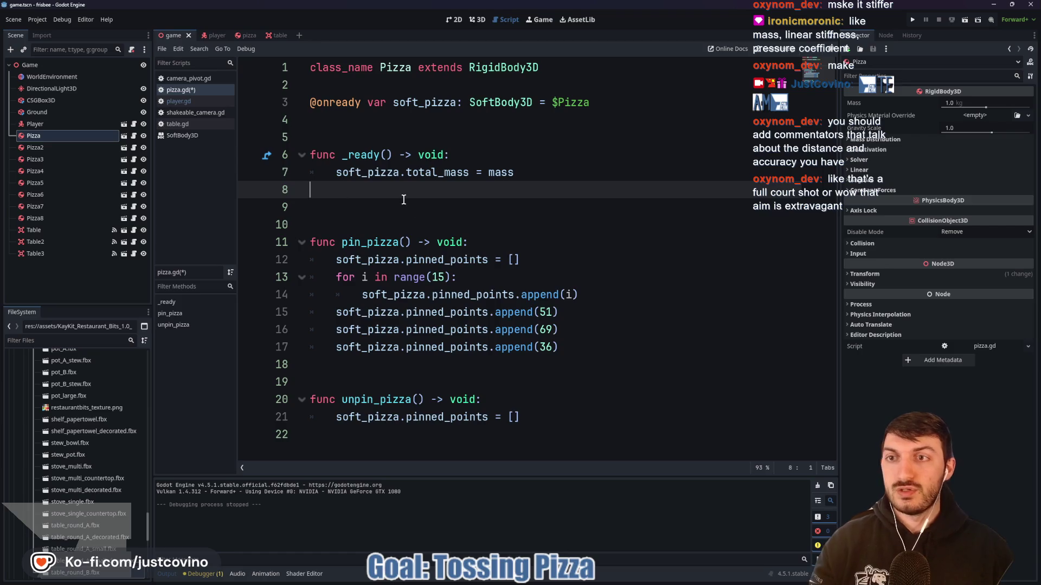
{"action": "left_click", "coordinate": [404, 202]}
Delete the held_item.pin_pizza() line from pick_up_item in player.gd and save
{"action": "left_click", "coordinate": [210, 35]}
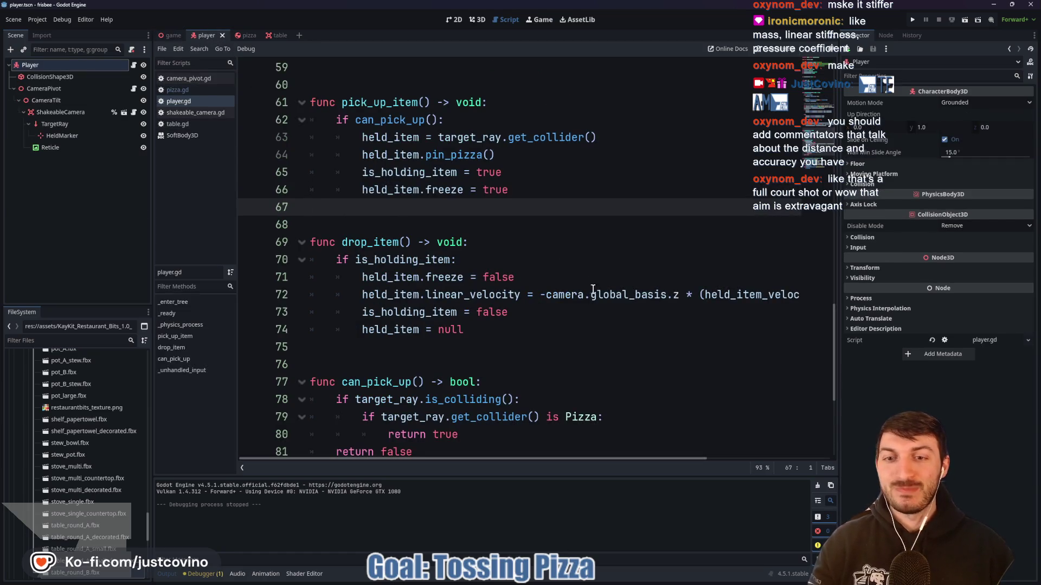
{"action": "scroll", "coordinate": [592, 290], "scroll_direction": "up", "scroll_amount": 1}
{"action": "left_click", "coordinate": [417, 207]}
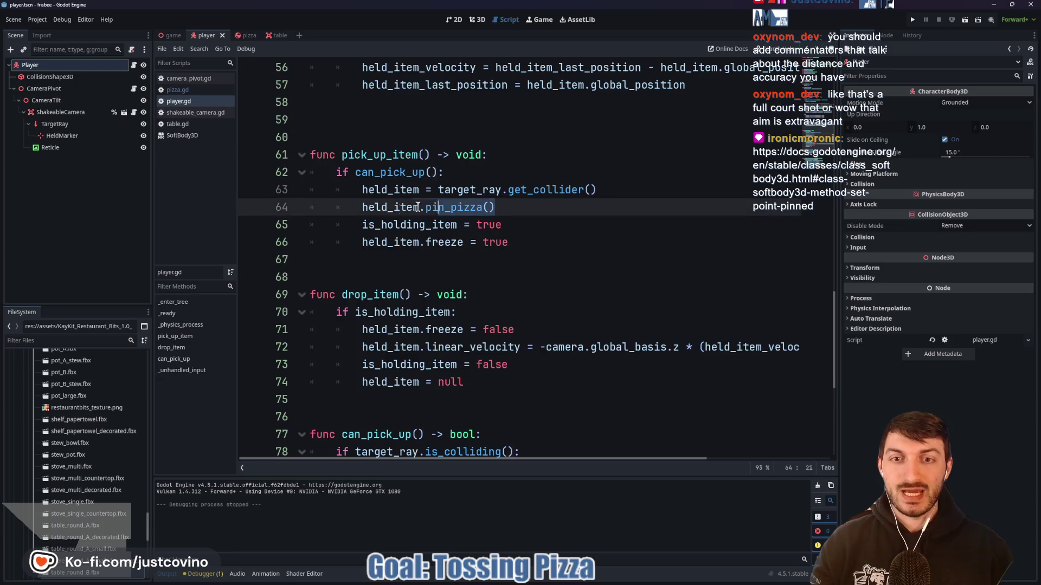
{"action": "left_click_drag", "start_coordinate": [418, 207], "coordinate": [268, 210]}
{"action": "key", "text": "BackSpace"}
{"action": "key", "text": "BackSpace"}
{"action": "key", "text": "ctrl+s"}
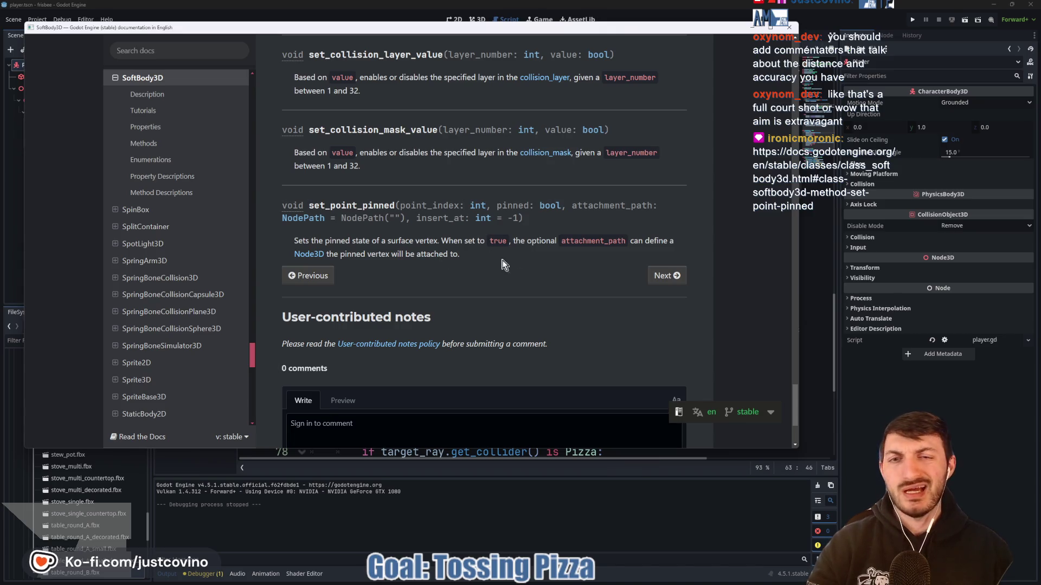
{"action": "left_click", "coordinate": [790, 27]}
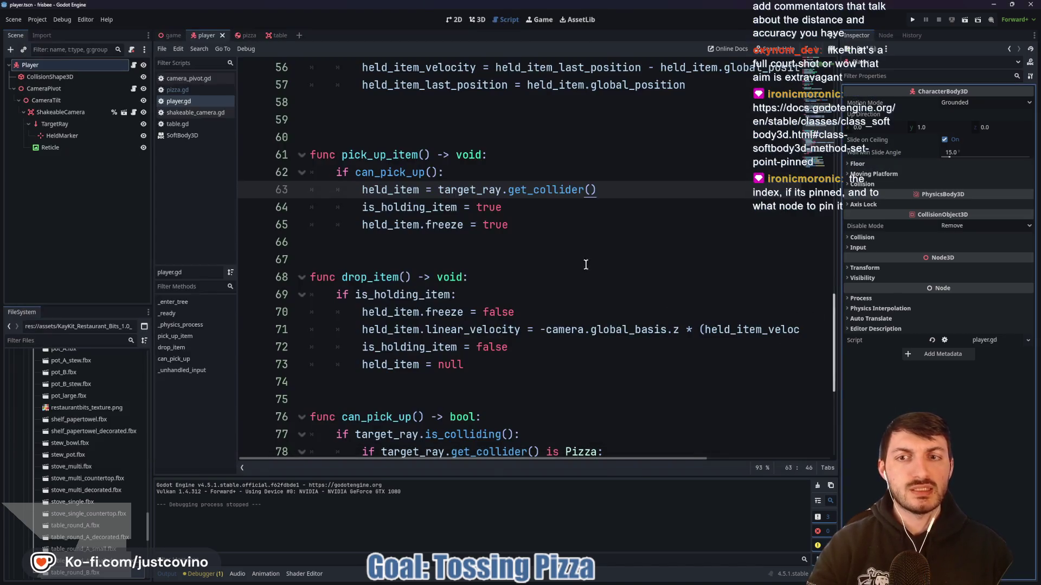
Remove the extra blank lines around pick_up_item, drop_item and can_pick_up, then save
{"action": "left_click", "coordinate": [497, 243]}
{"action": "key", "text": "ctrl+s"}
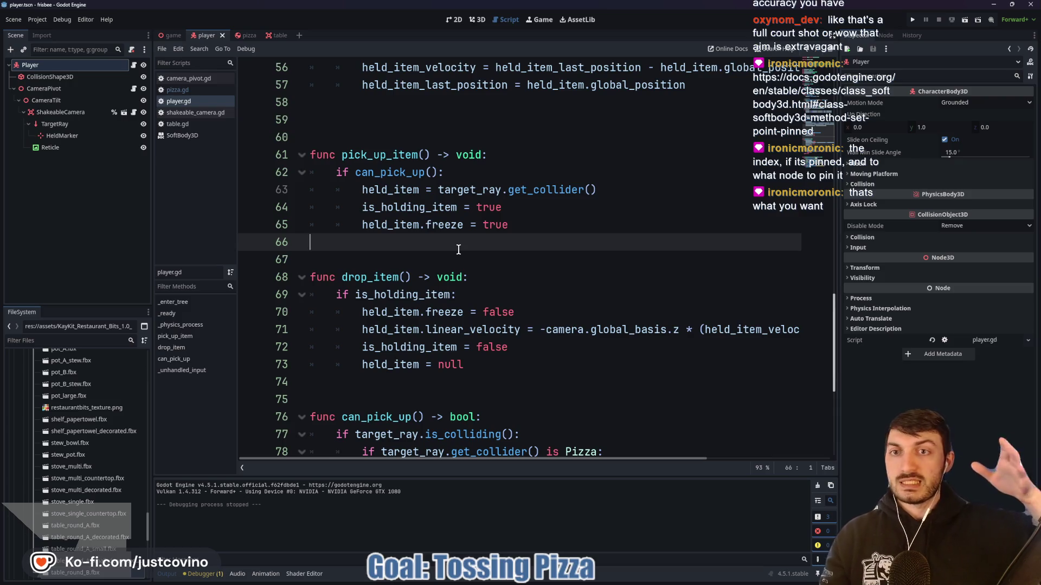
{"action": "left_click", "coordinate": [372, 130]}
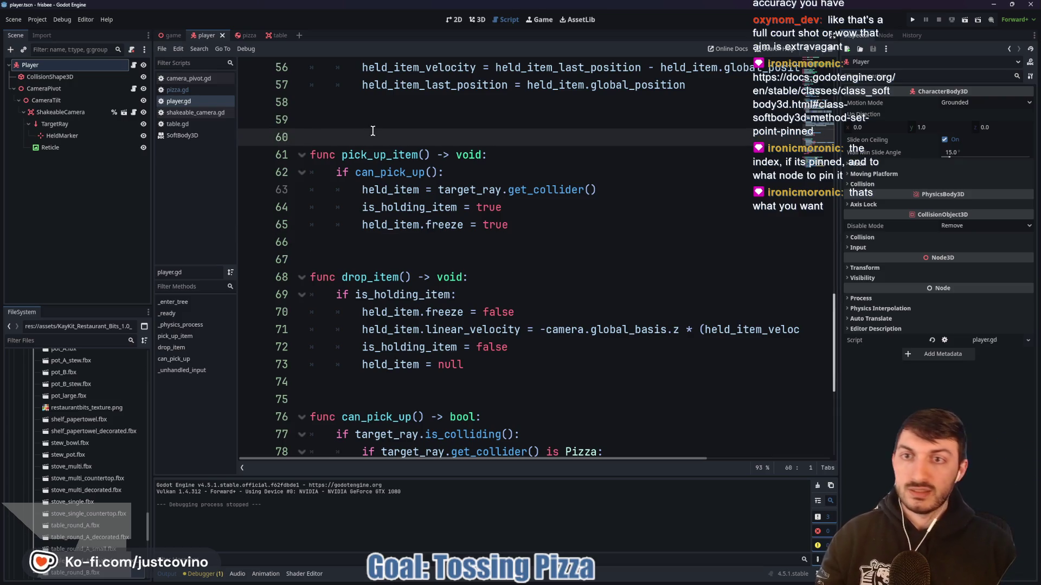
{"action": "key", "text": "BackSpace"}
{"action": "left_click", "coordinate": [412, 232]}
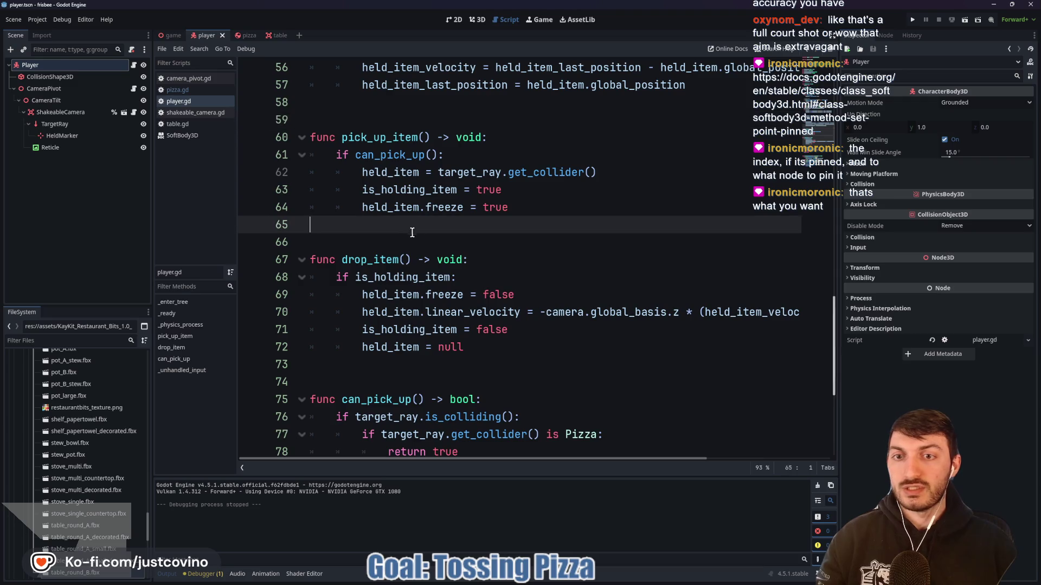
{"action": "left_click", "coordinate": [459, 242]}
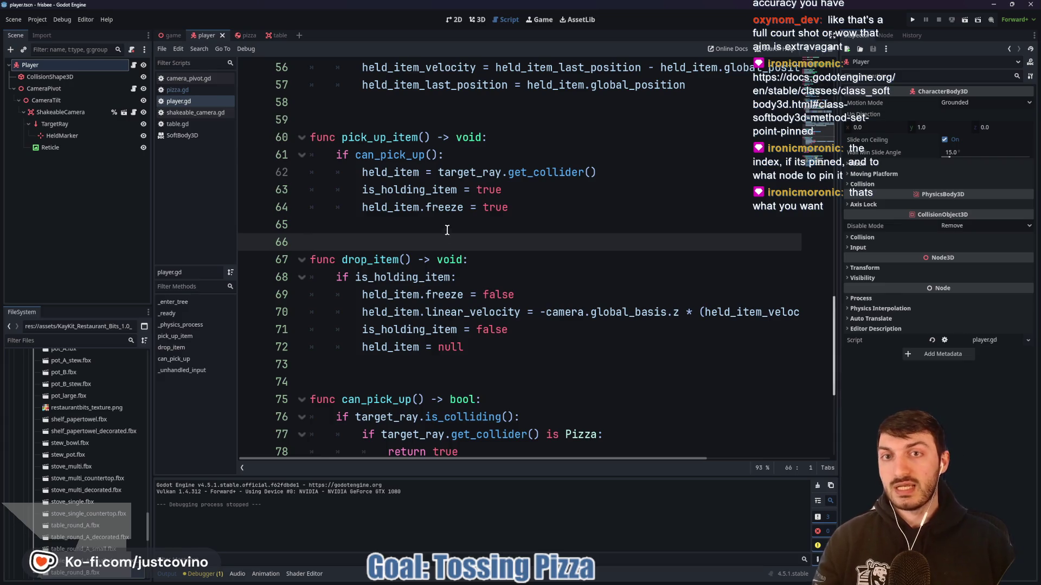
{"action": "left_click", "coordinate": [404, 118]}
{"action": "left_click", "coordinate": [435, 244]}
{"action": "scroll", "coordinate": [432, 238], "scroll_direction": "down", "scroll_amount": 2}
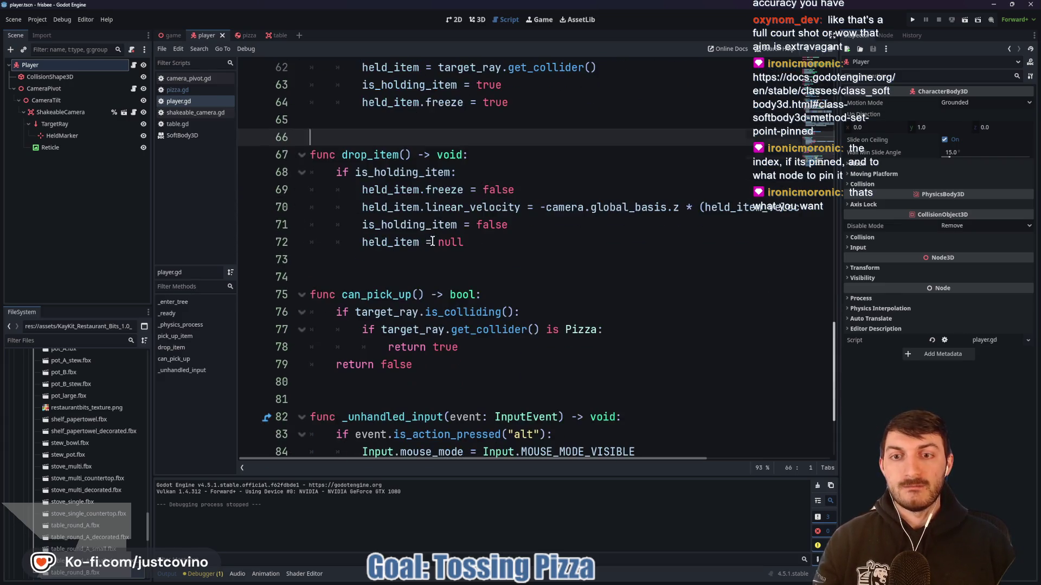
{"action": "left_click", "coordinate": [413, 273]}
{"action": "key", "text": "ctrl+s"}
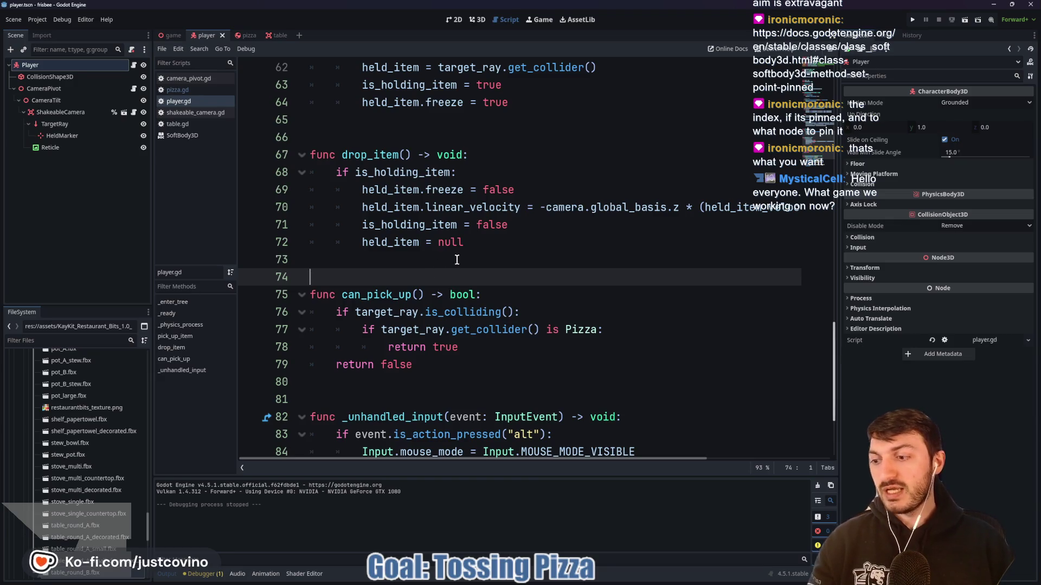
Check the SoftBody3D documentation, then return to the pizza.gd script
{"action": "scroll", "coordinate": [440, 233], "scroll_direction": "up", "scroll_amount": 4}
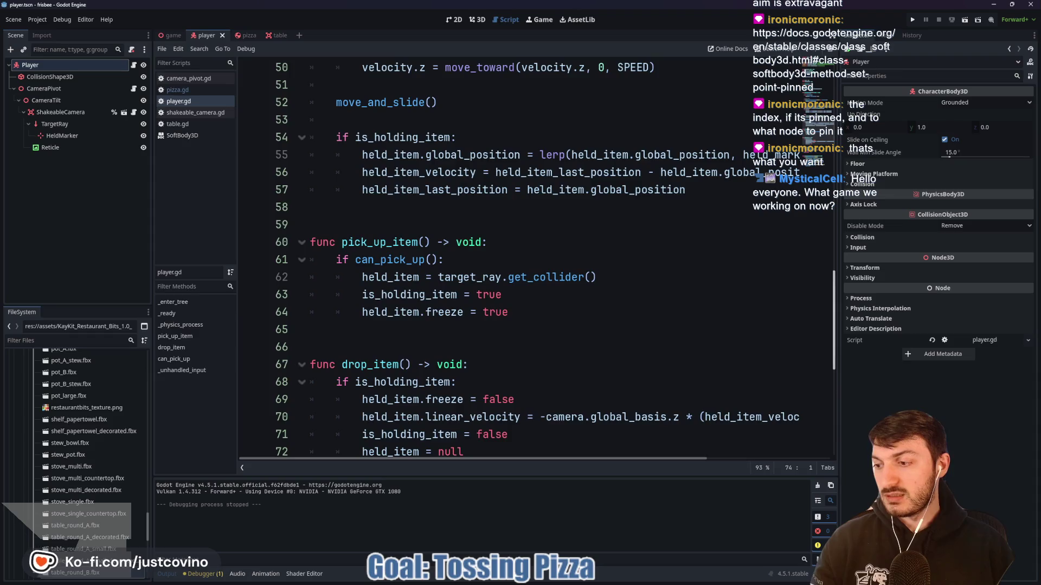
{"action": "key", "text": "alt+Tab"}
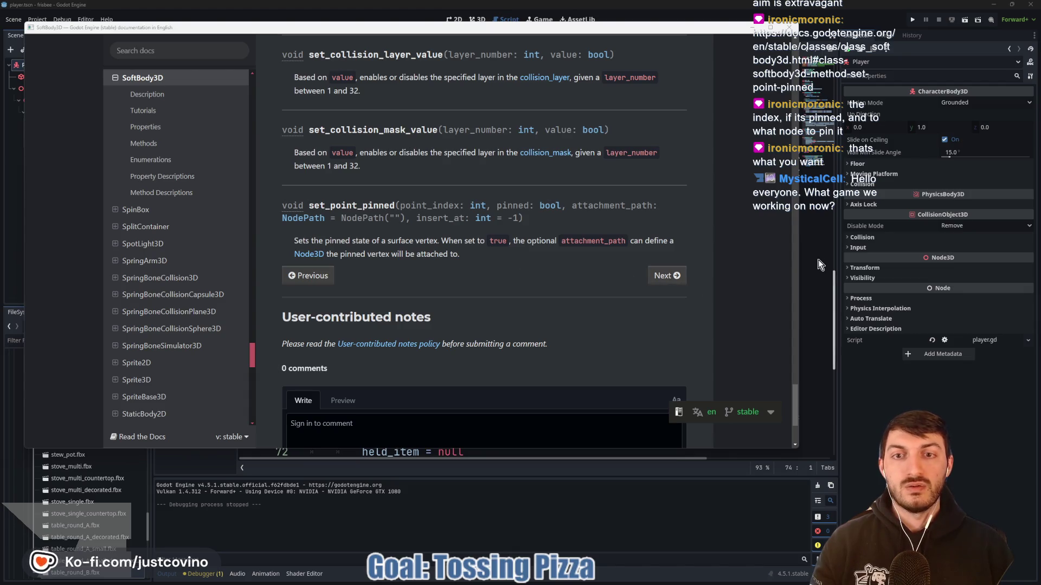
{"action": "key", "text": "alt+Tab"}
{"action": "scroll", "coordinate": [486, 247], "scroll_direction": "up", "scroll_amount": 1}
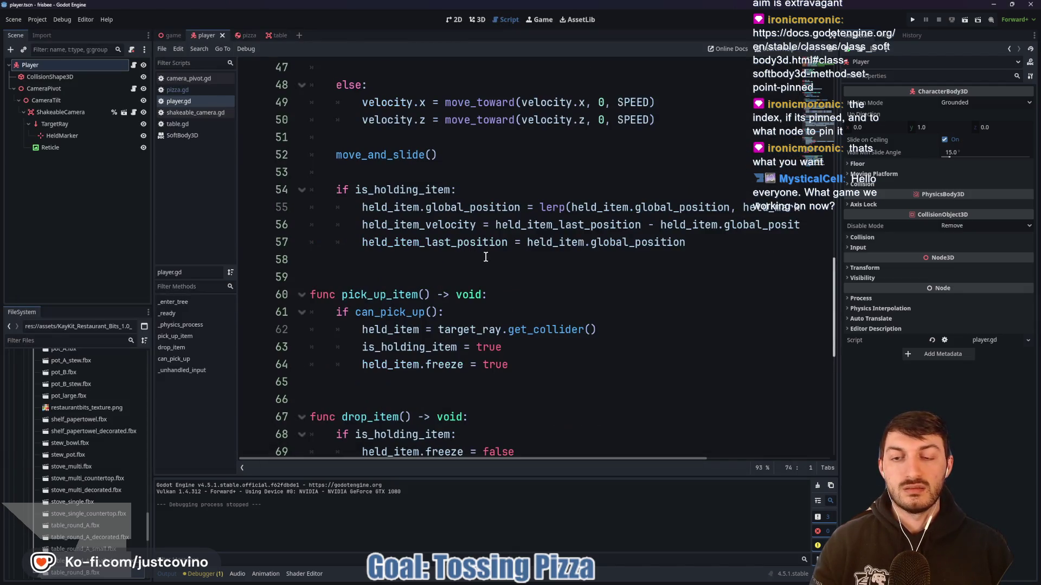
{"action": "left_click", "coordinate": [249, 36]}
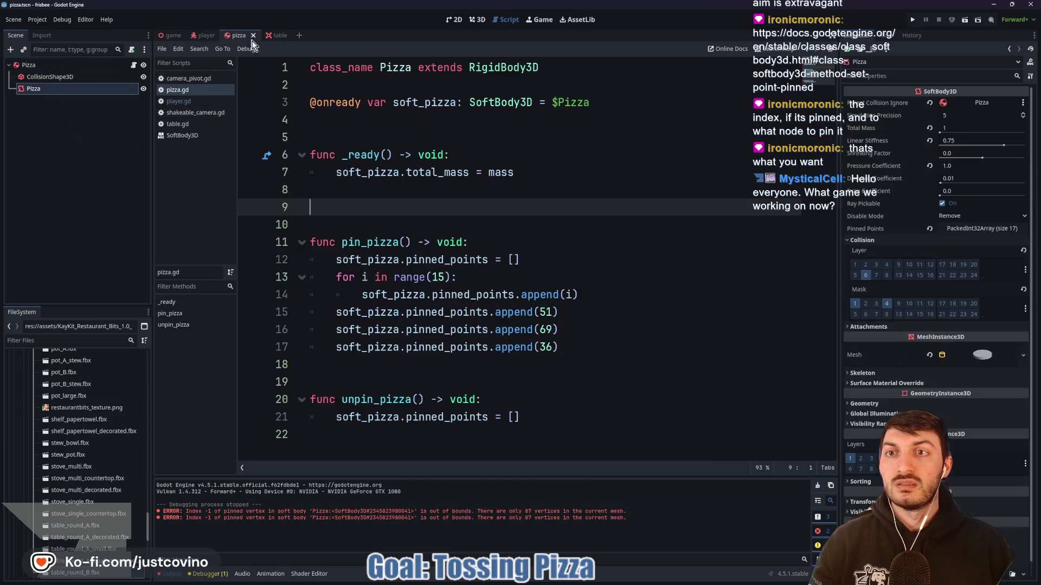
Replace the loop and append lines with soft_pizza.set_point_pinned(i, true)
{"action": "left_click", "coordinate": [534, 279]}
{"action": "mouse_move", "coordinate": [596, 350]}
{"action": "left_mouse_down"}
{"action": "mouse_move", "coordinate": [317, 297]}
{"action": "mouse_move", "coordinate": [329, 281]}
{"action": "left_mouse_up"}
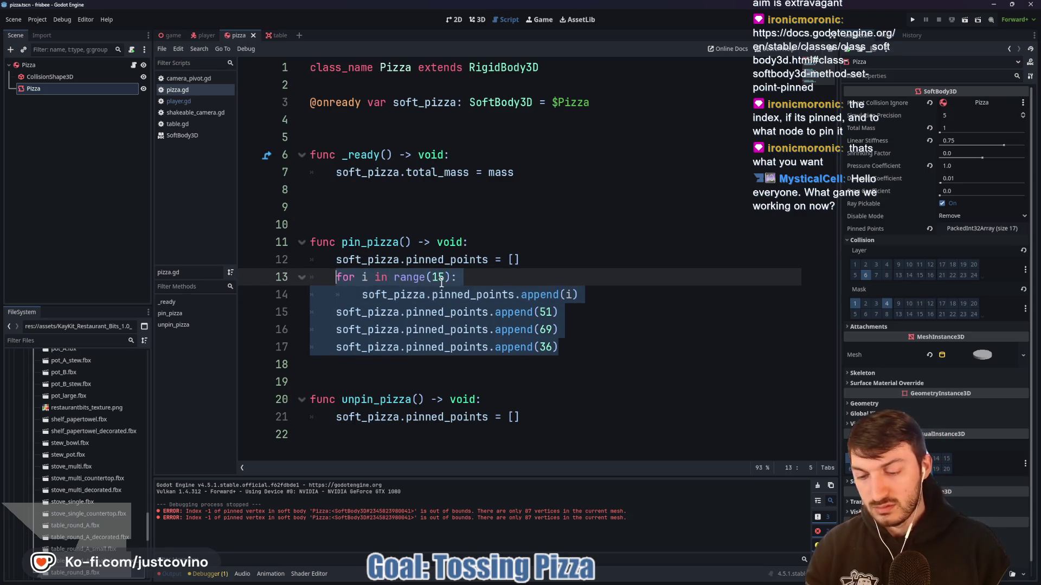
{"action": "type", "text": "set_p"}
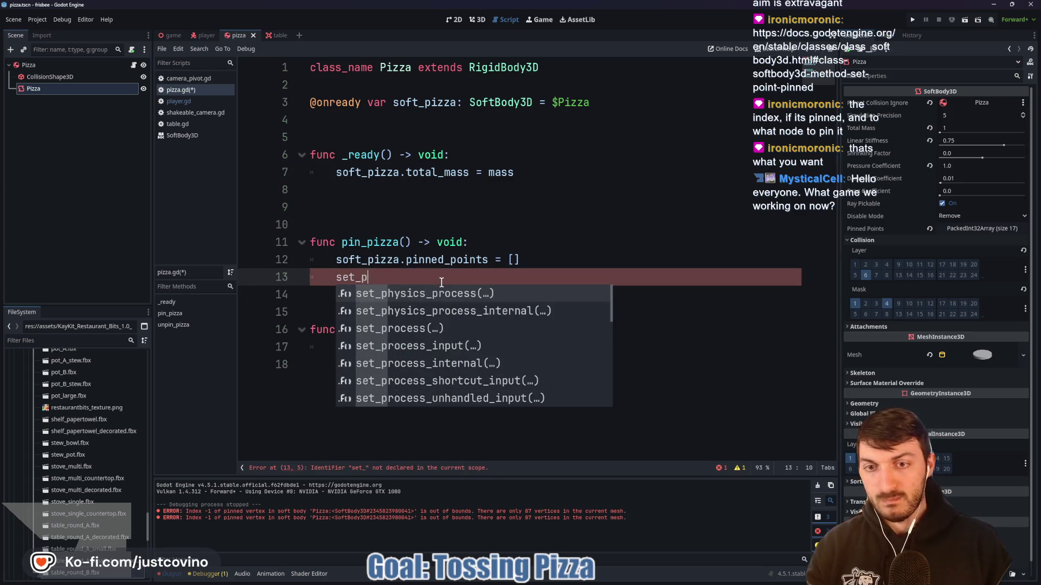
{"action": "key", "text": "BackSpace"}
{"action": "key", "text": "BackSpace"}
{"action": "key", "text": "BackSpace"}
{"action": "key", "text": "Return"}
{"action": "type", "text": "/s"}
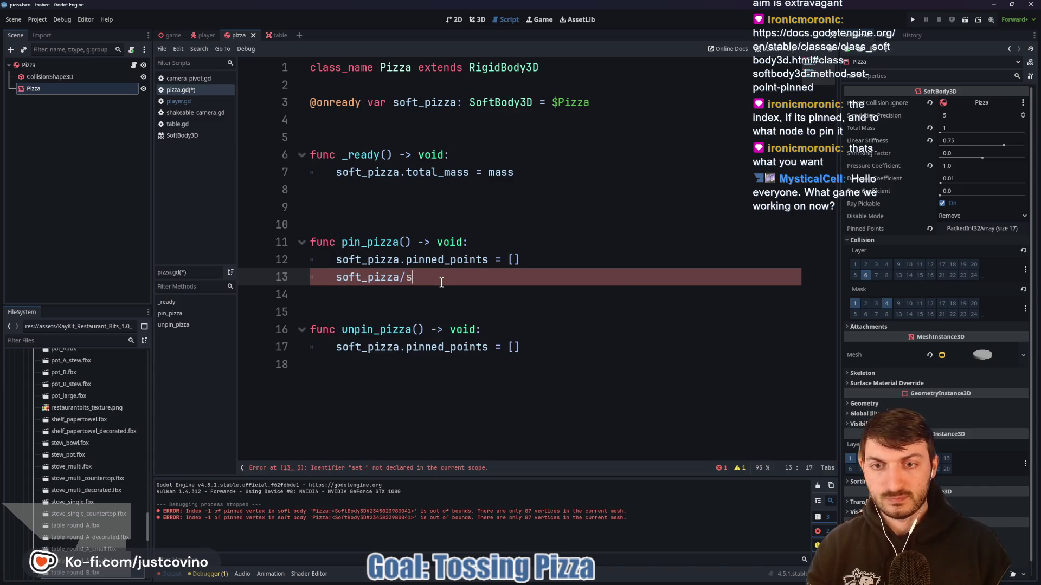
{"action": "type", "text": ".set"}
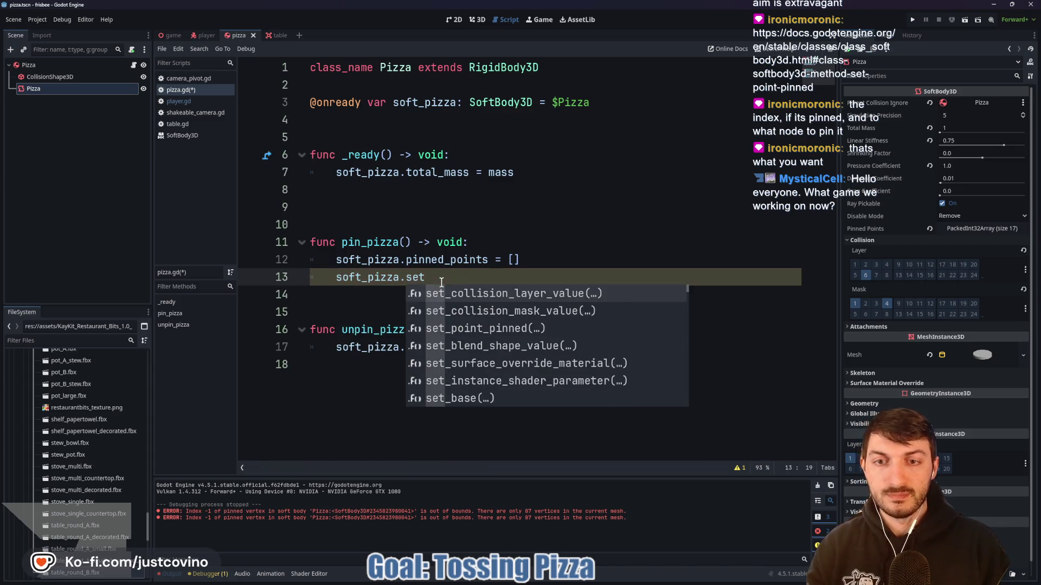
{"action": "type", "text": "_point"}
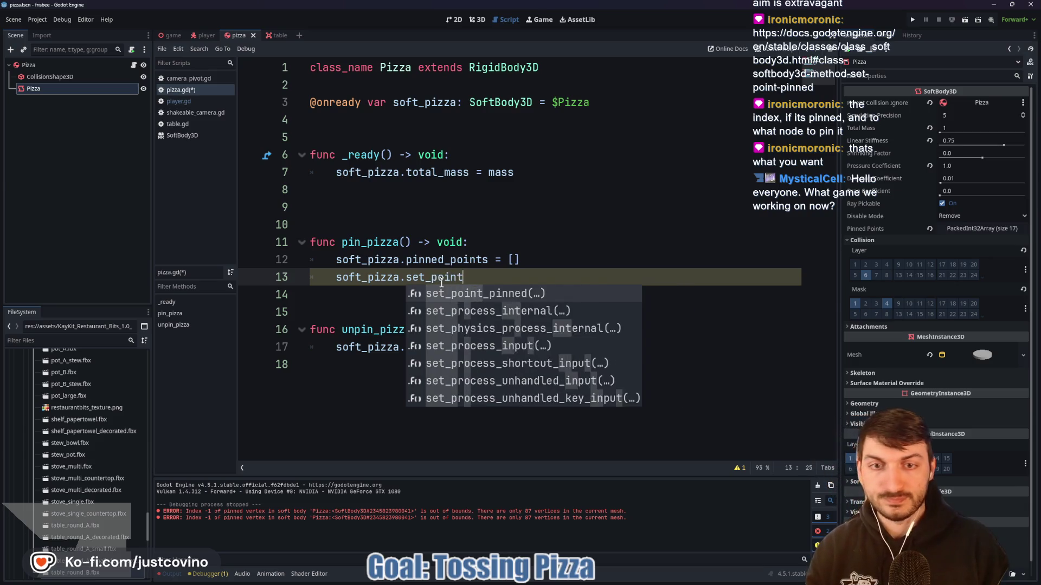
{"action": "key", "text": "Return"}
{"action": "type", "text": "i, t"}
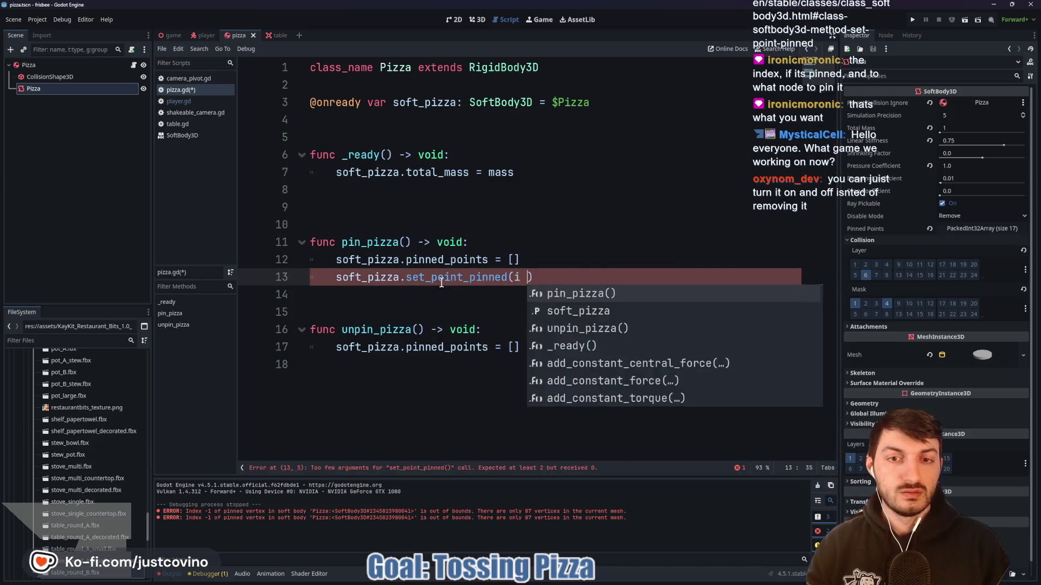
{"action": "type", "text": "rue,"}
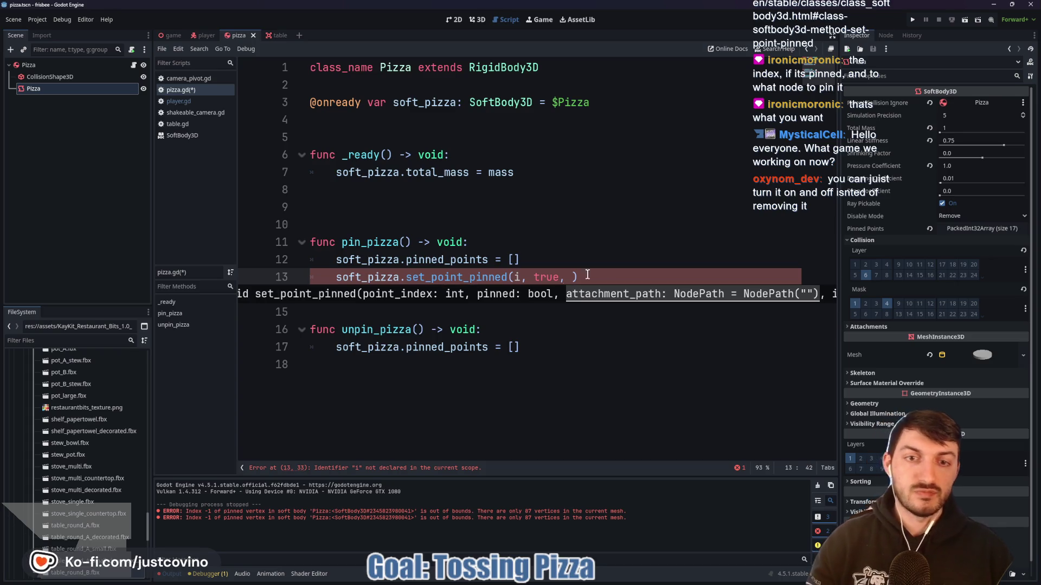
{"action": "left_click", "coordinate": [615, 277]}
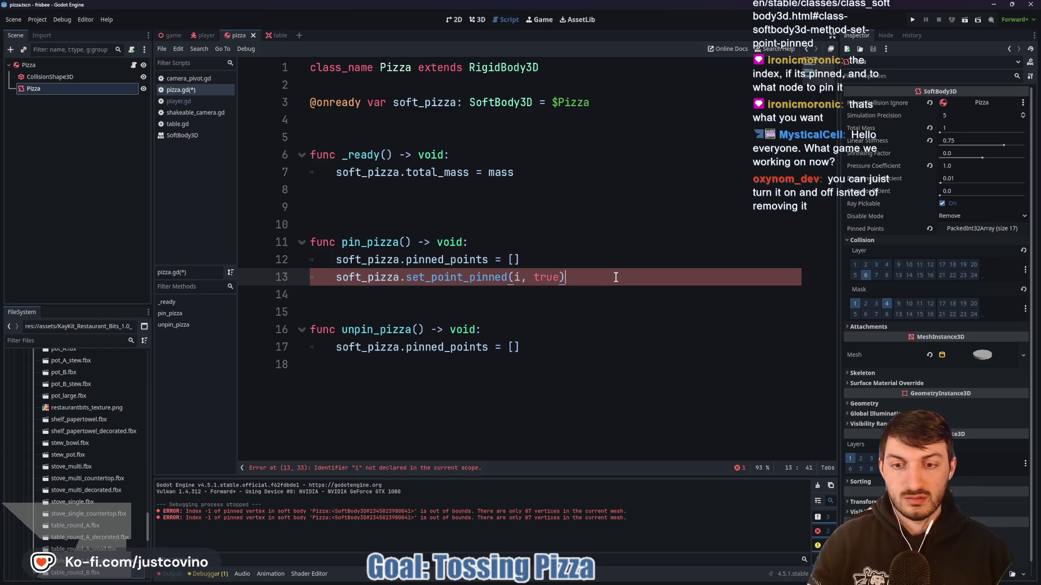
Wrap the pin call in 'for i in range(15):', indent it, and save
{"action": "key", "text": "Up"}
{"action": "key", "text": "Return"}
{"action": "type", "text": "for i "}
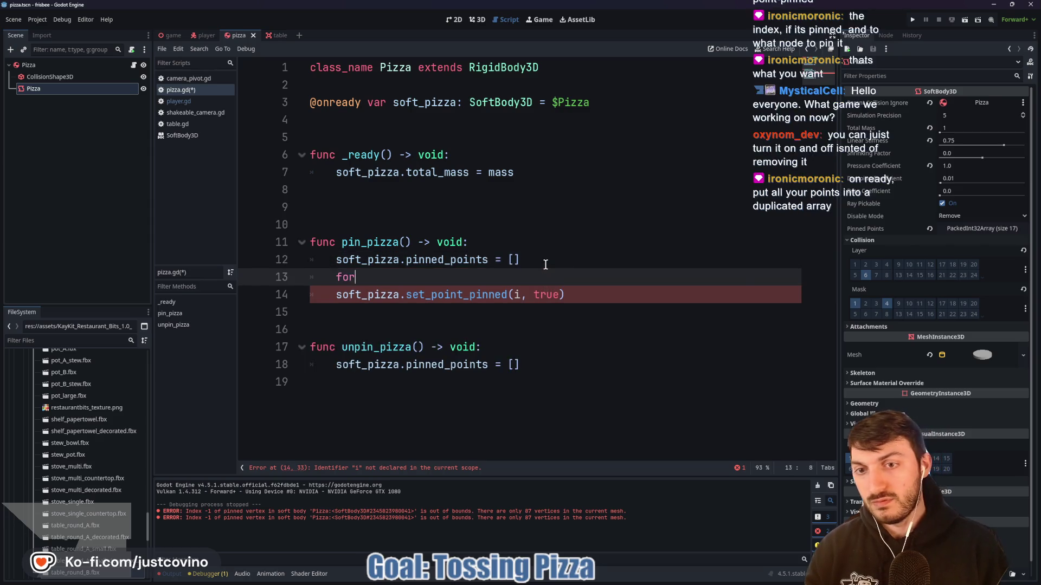
{"action": "type", "text": "in range(15"}
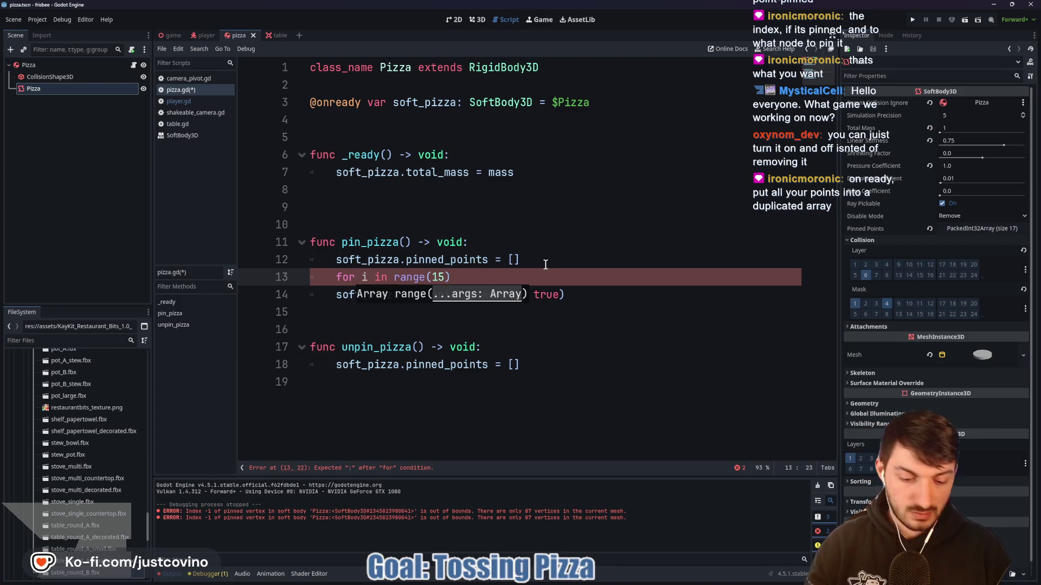
{"action": "left_click", "coordinate": [330, 294]}
{"action": "key", "text": "Tab"}
{"action": "key", "text": "End"}
{"action": "key", "text": "ctrl+s"}
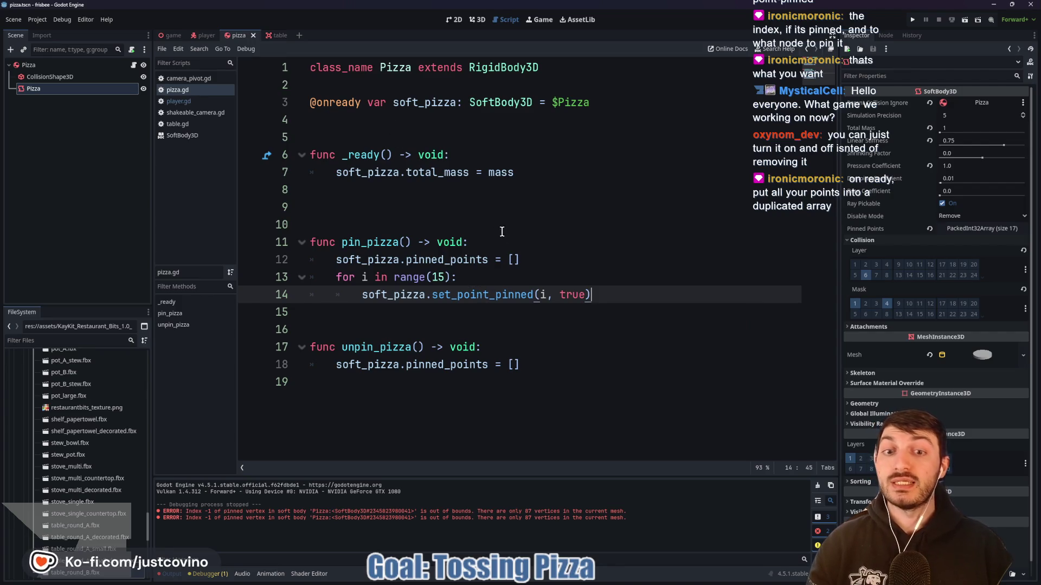
{"action": "left_click", "coordinate": [377, 130]}
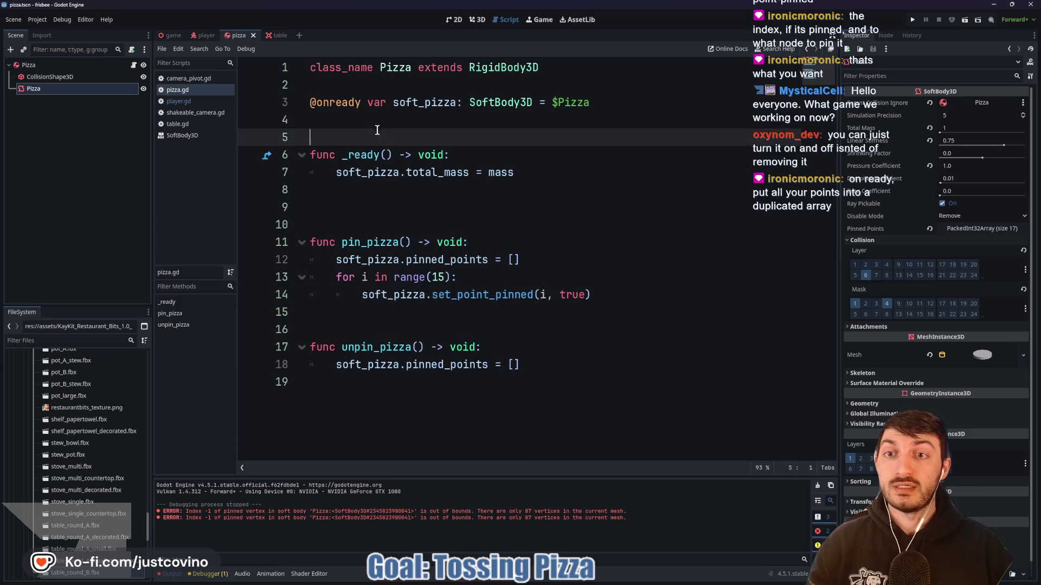
Declare 'var pinned_array: Array[int] = []' below the soft_pizza variable
{"action": "key", "text": "Return"}
{"action": "key", "text": "Return"}
{"action": "key", "text": "Up"}
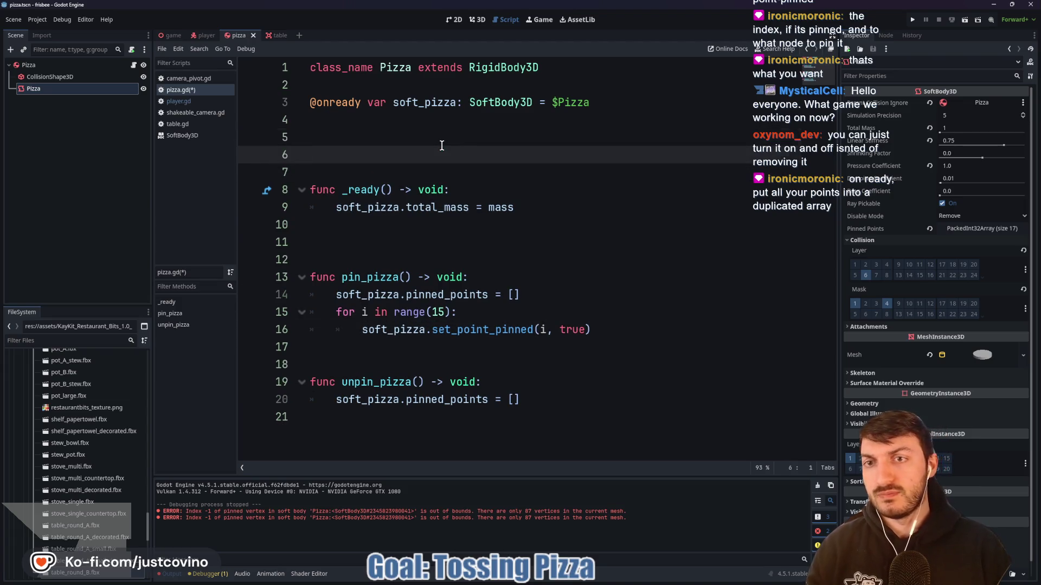
{"action": "key", "text": "Up"}
{"action": "type", "text": "var p"}
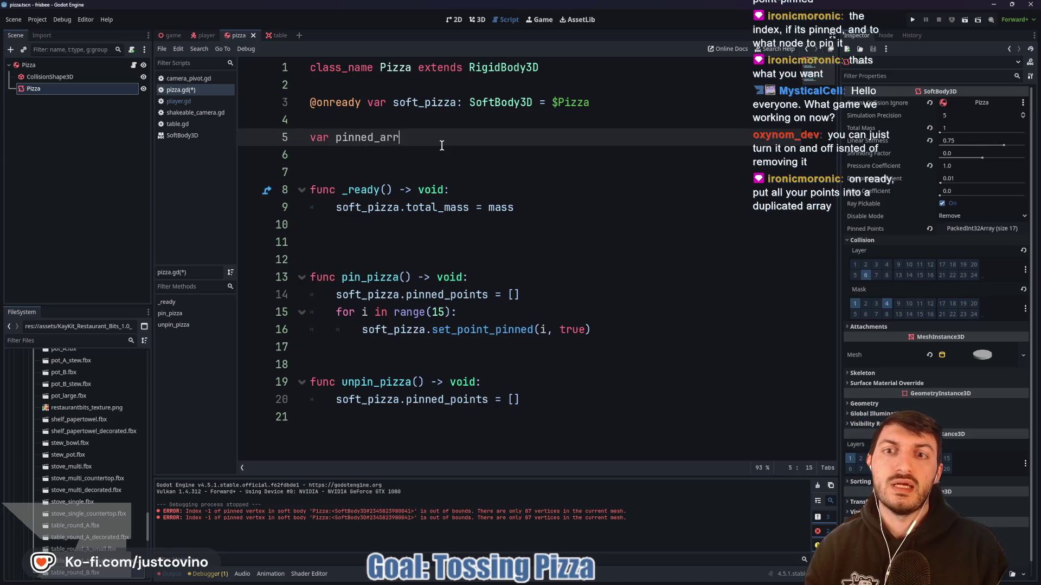
{"action": "type", "text": "rray[int"}
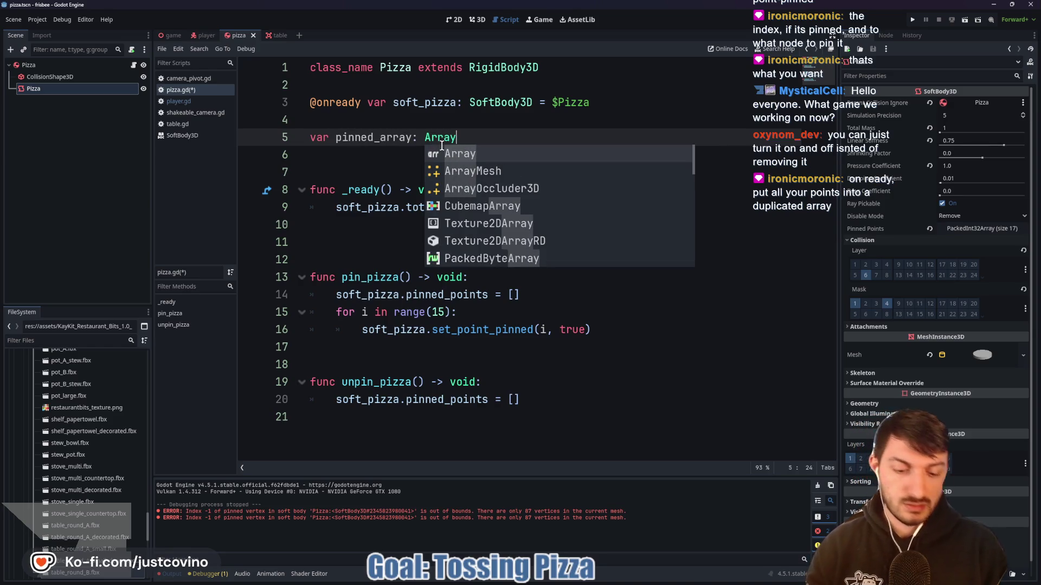
{"action": "type", "text": "]"}
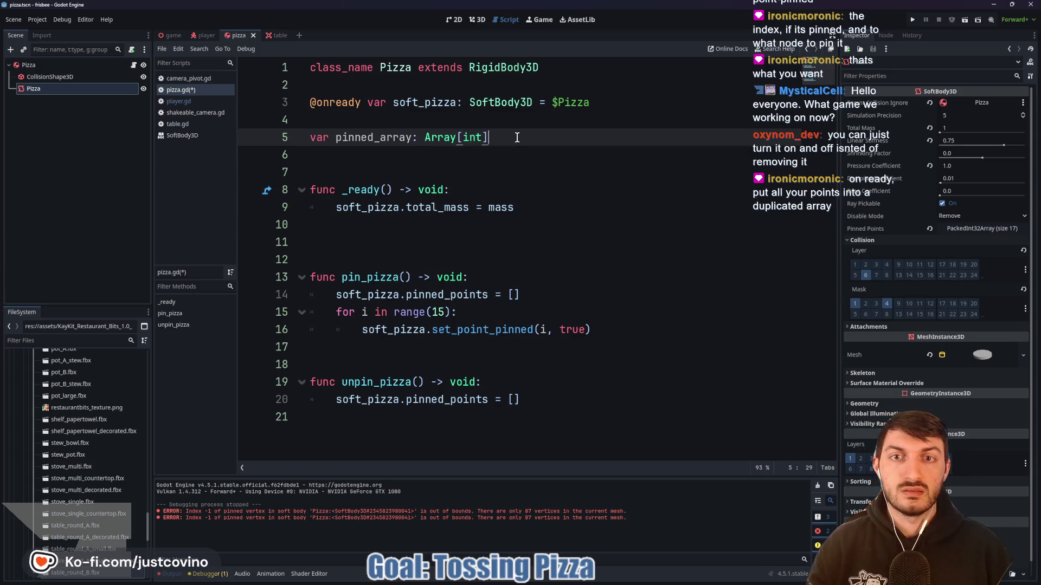
{"action": "type", "text": "[]"}
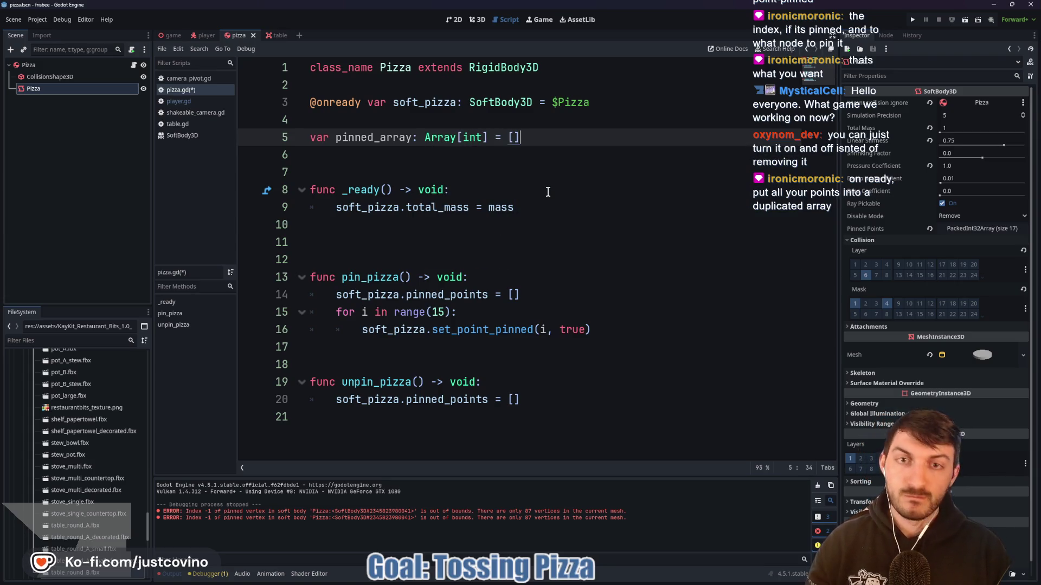
Assign soft_pizza.pinned_points to pinned_array at the end of _ready
{"action": "left_click", "coordinate": [555, 207]}
{"action": "key", "text": "Return"}
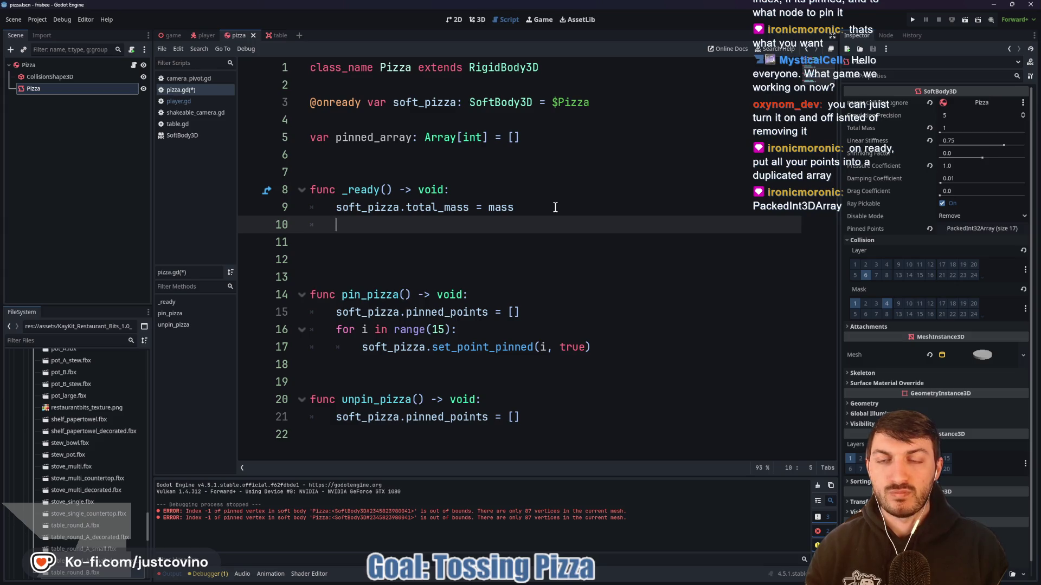
{"action": "type", "text": "pi"}
{"action": "key", "text": "Return"}
{"action": "type", "text": "= sof"}
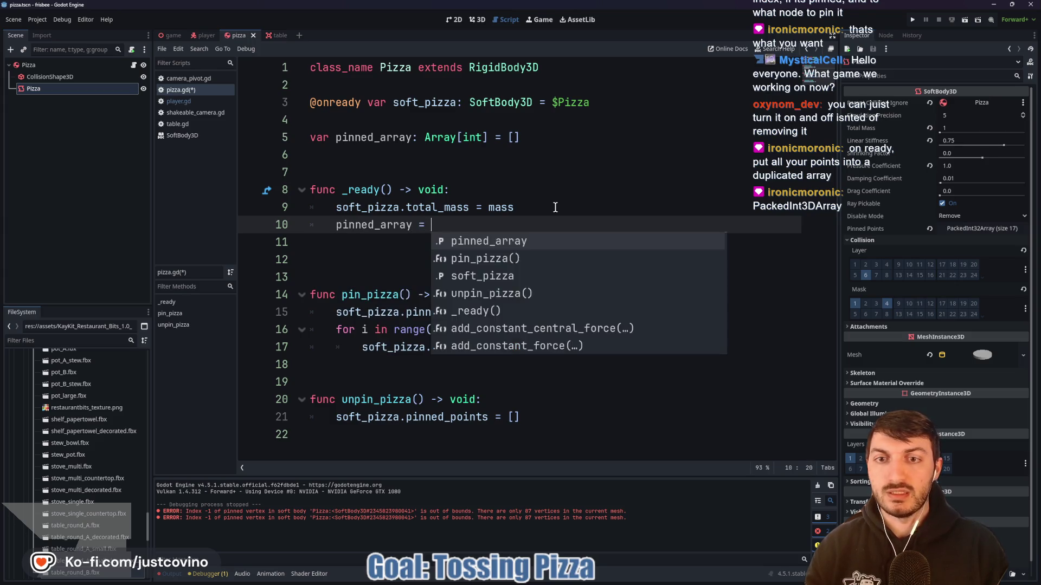
{"action": "key", "text": "Return"}
{"action": "type", "text": ".pinned"}
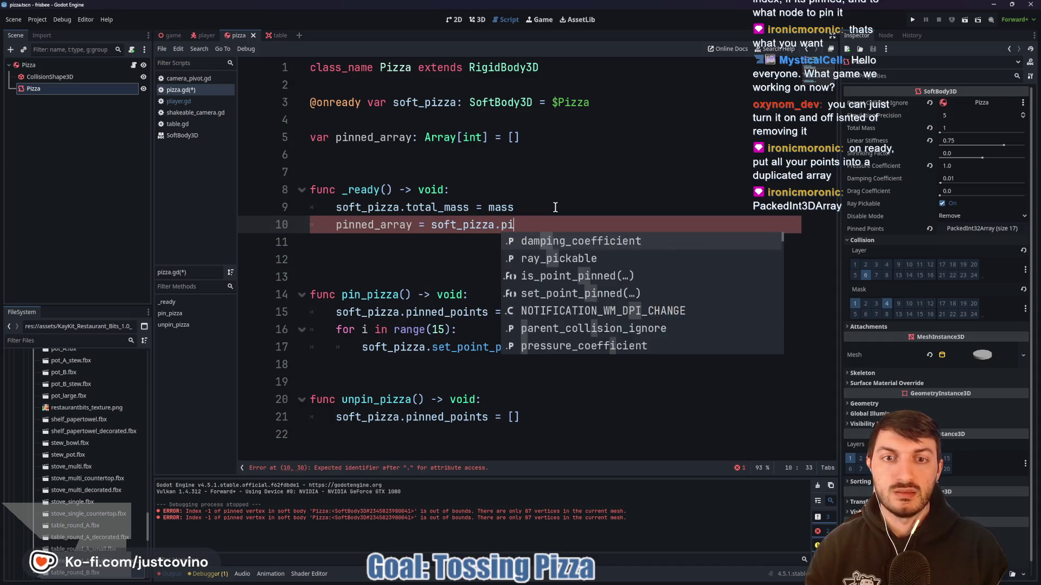
{"action": "type", "text": "_points"}
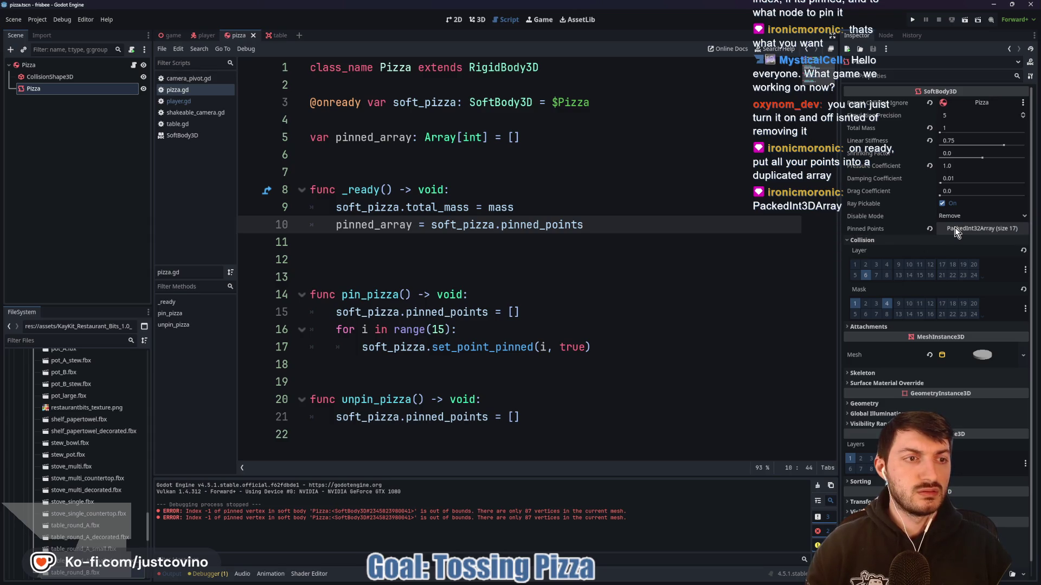
{"action": "left_click", "coordinate": [551, 248]}
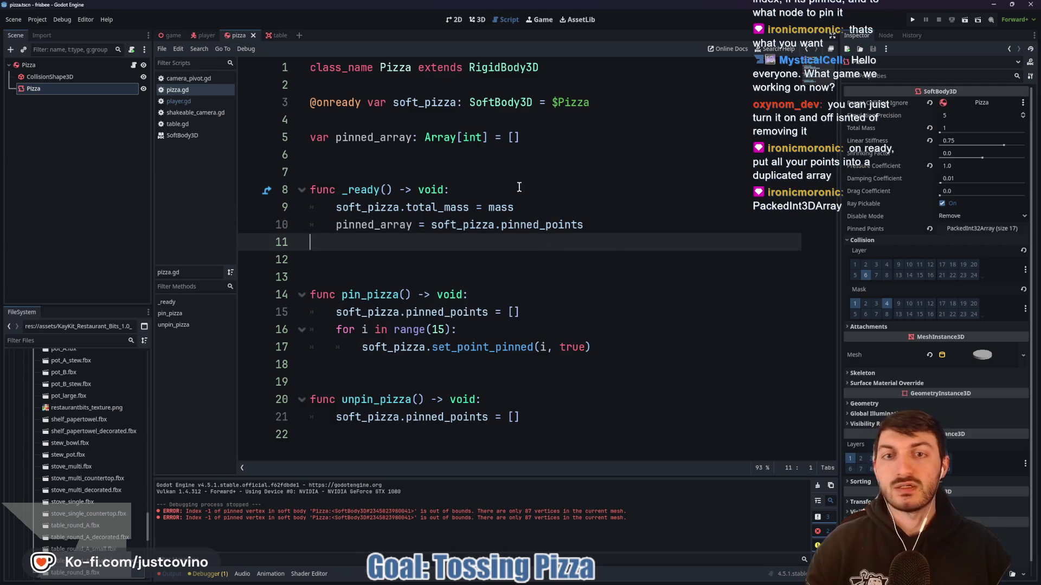
Begin changing pinned_array's type from Array[int] to PackedInt32Array
{"action": "left_click_drag", "start_coordinate": [486, 137], "coordinate": [424, 136]}
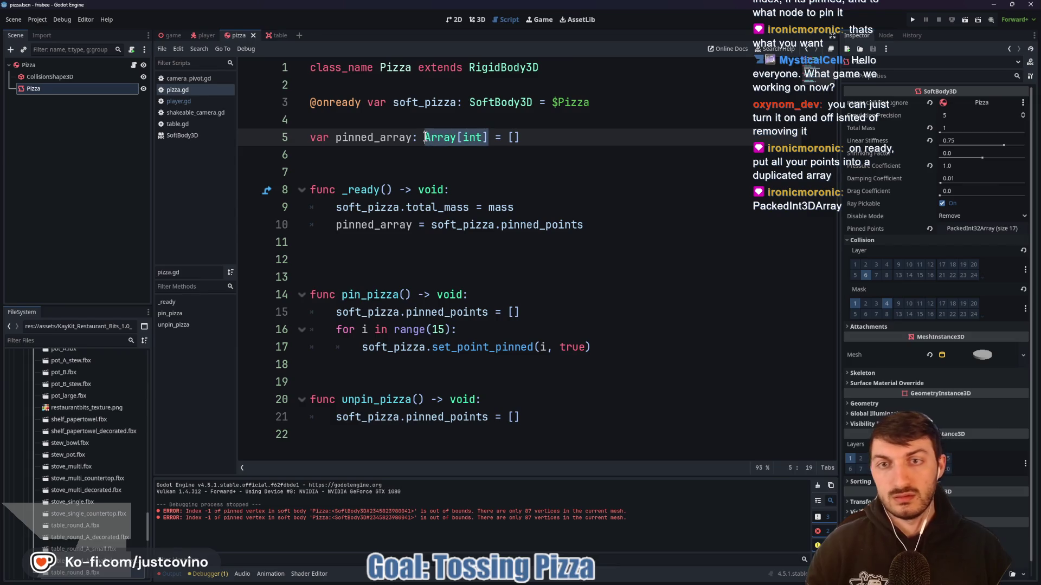
{"action": "type", "text": "PackedIn"}
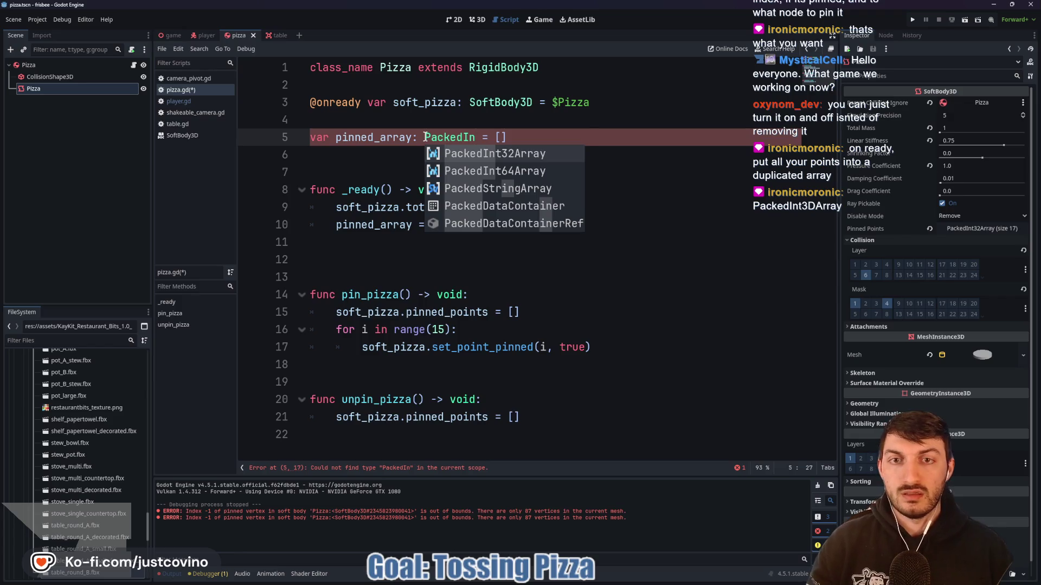
{"action": "key", "text": "Return"}
{"action": "mouse_move", "coordinate": [436, 143]}
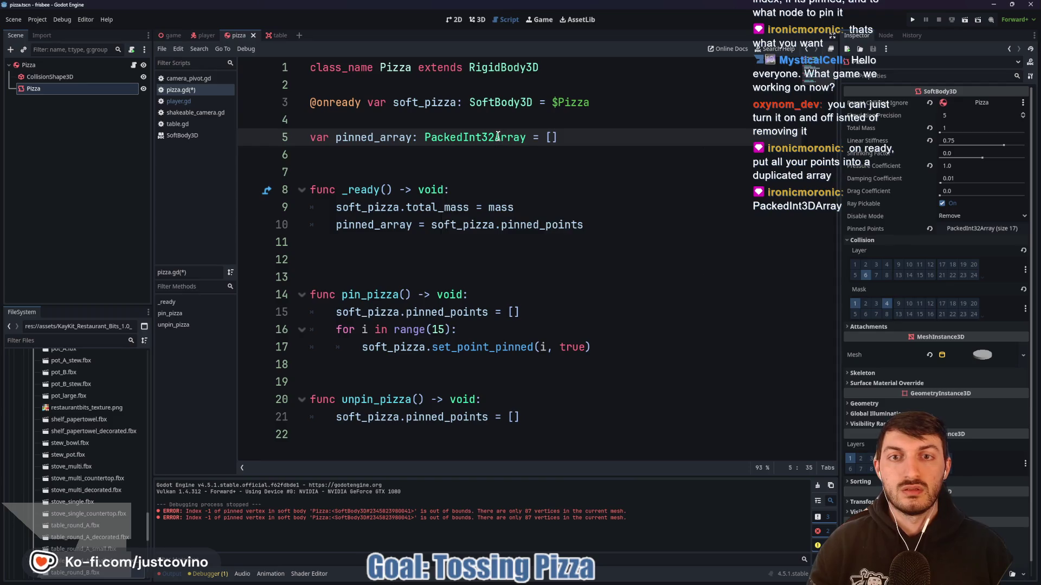
{"action": "left_click_drag", "start_coordinate": [526, 138], "coordinate": [483, 135]}
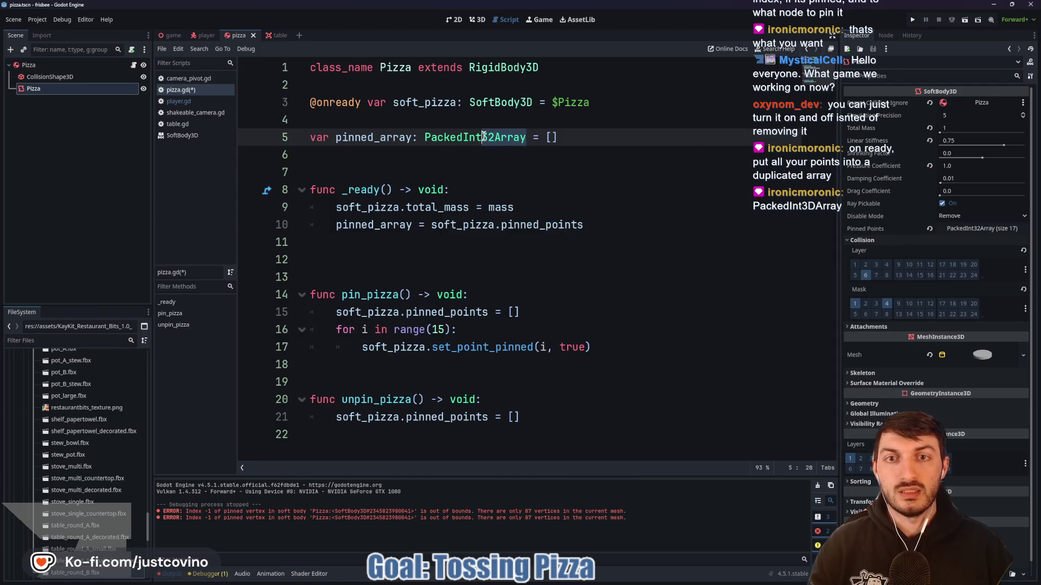
Finish typing pinned_array as PackedInt32Array and save pizza.gd
{"action": "type", "text": "3"}
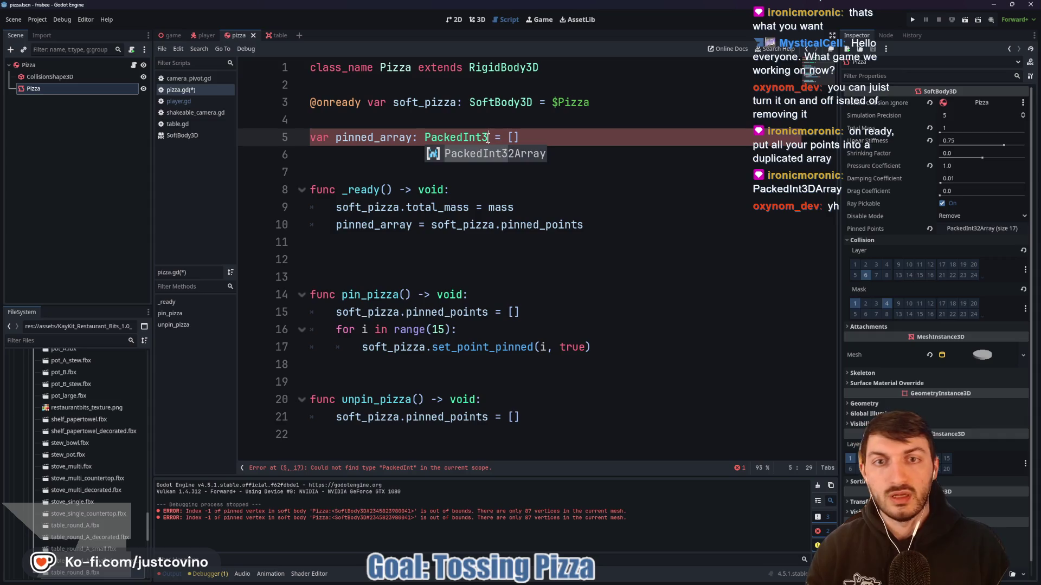
{"action": "key", "text": "Return"}
{"action": "left_click", "coordinate": [515, 156]}
{"action": "key", "text": "ctrl+s"}
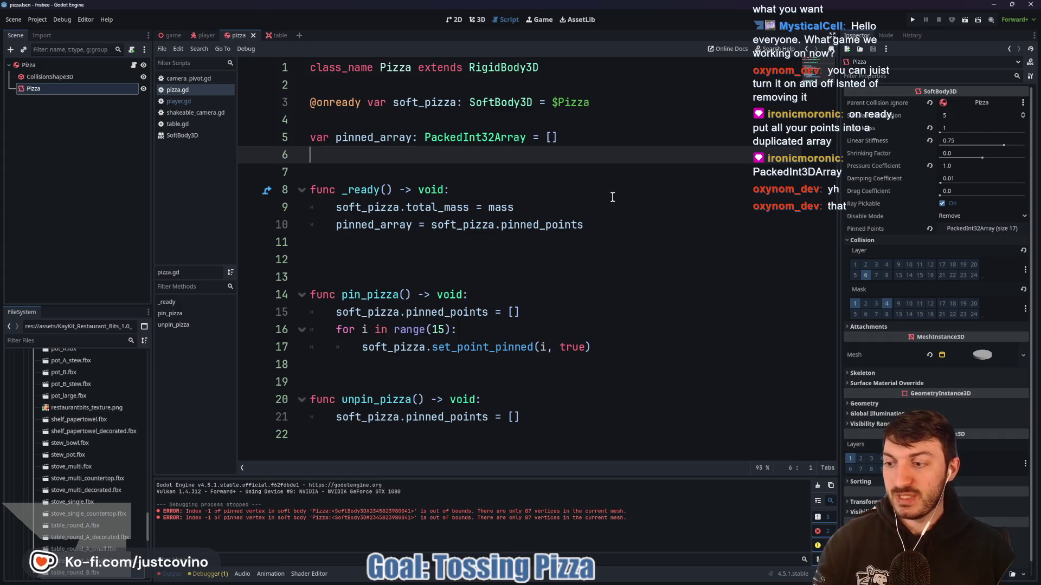
Remove the extra blank line inside _ready and bring up the game scene
{"action": "left_click", "coordinate": [488, 169]}
{"action": "left_click", "coordinate": [356, 257]}
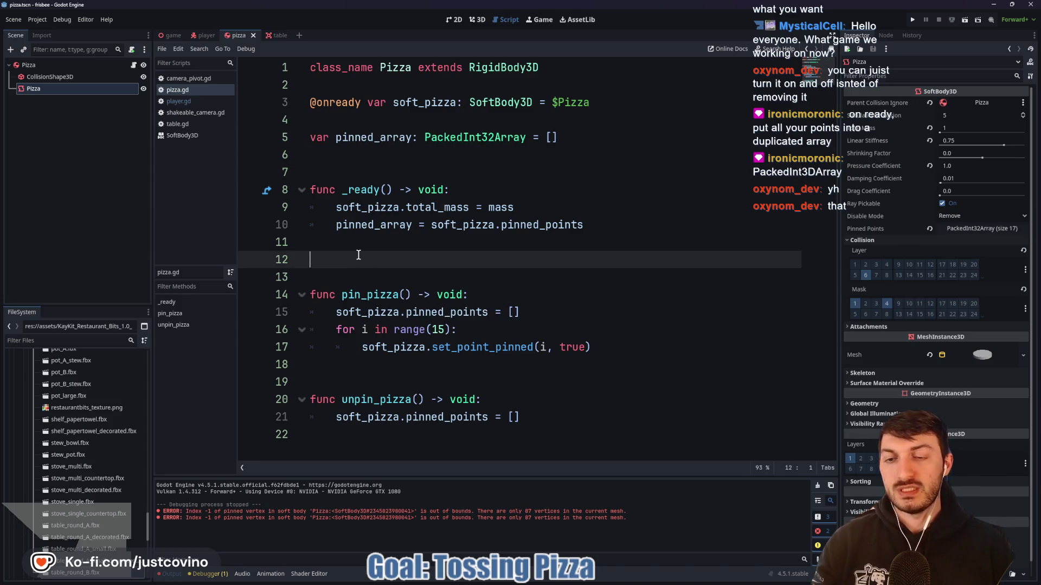
{"action": "key", "text": "BackSpace"}
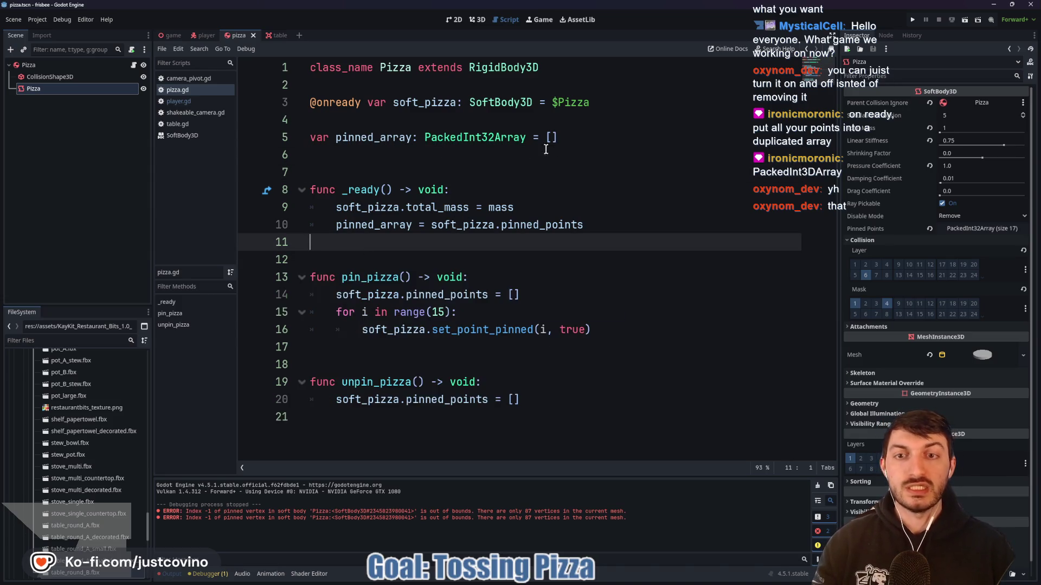
{"action": "left_click", "coordinate": [563, 153]}
{"action": "left_click", "coordinate": [170, 37]}
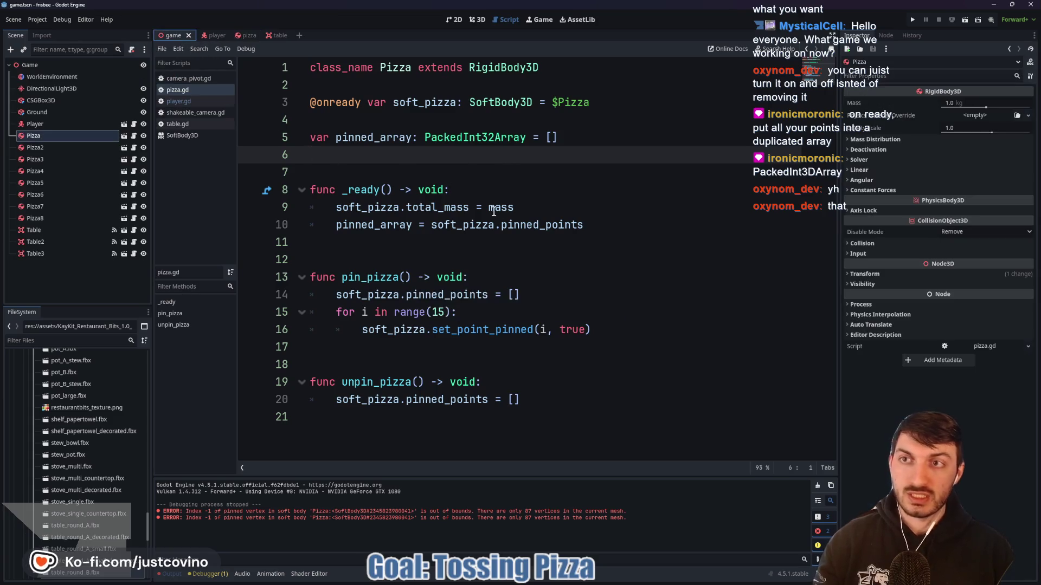
Test the pizza in a run, stop it, then select the Pizza SoftBody3D node
{"action": "key", "text": "F6"}
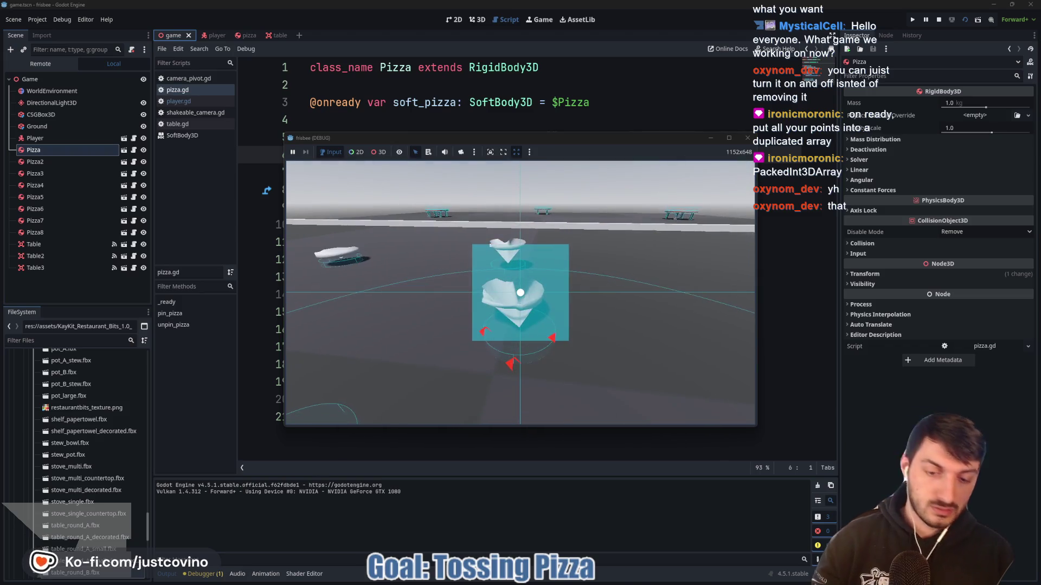
{"action": "key", "text": "F8"}
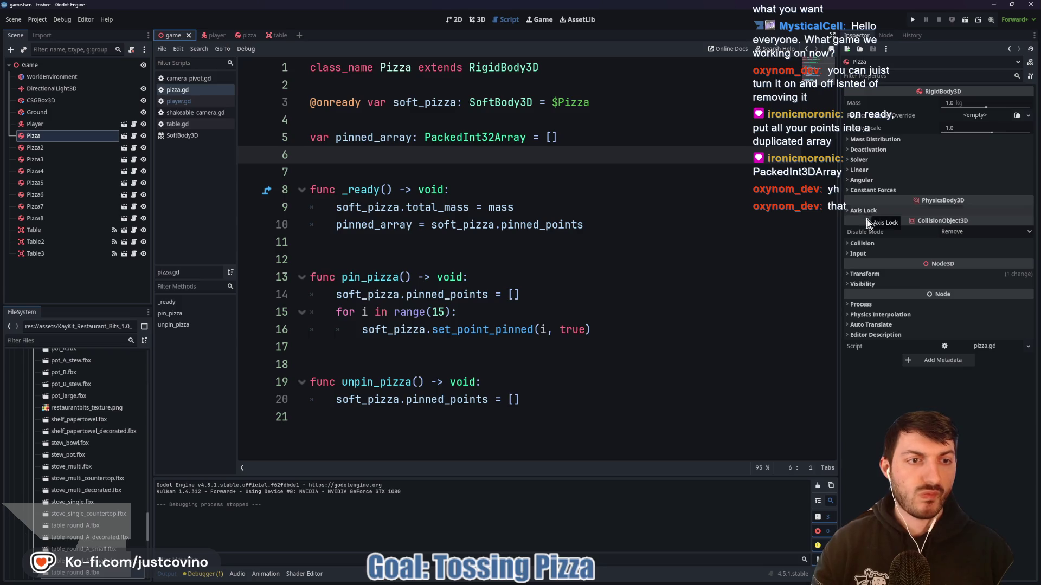
{"action": "left_click", "coordinate": [243, 36]}
{"action": "left_click", "coordinate": [34, 89]}
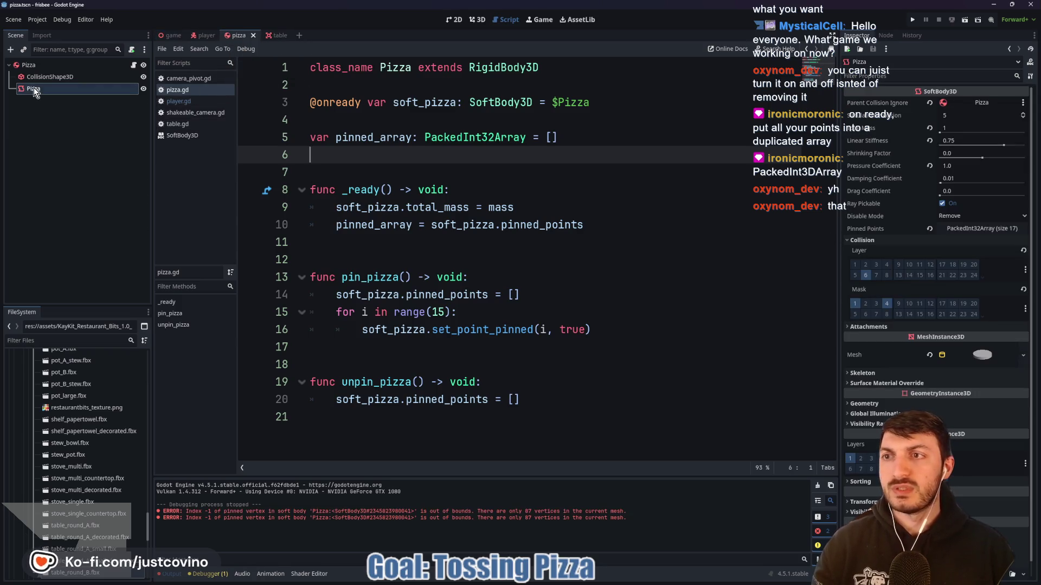
List the 17 pinned point entries and delete the 'soft_pizza.pinned_points = []' line from pin_pizza
{"action": "left_click", "coordinate": [982, 229]}
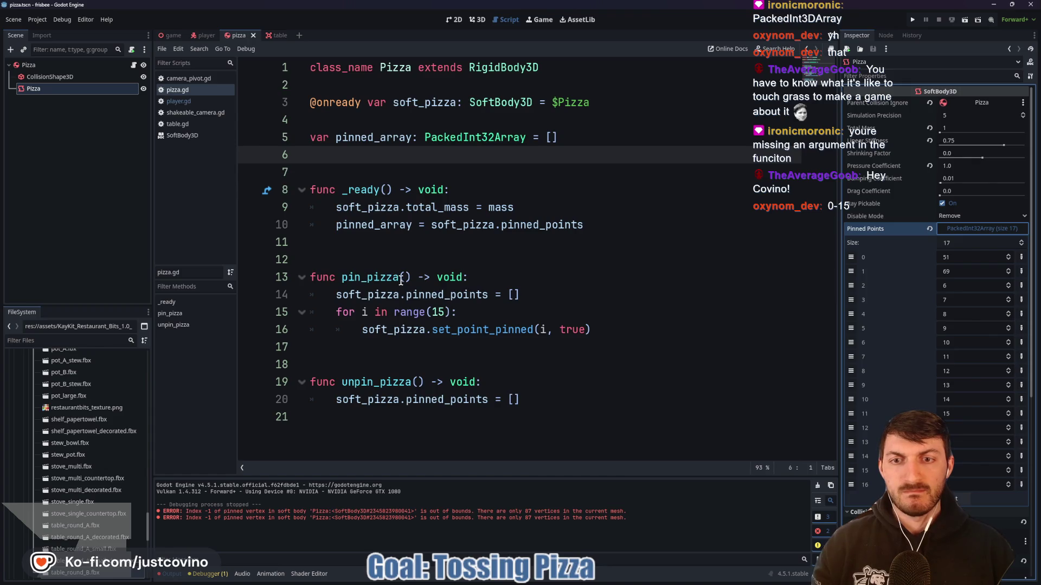
{"action": "left_click_drag", "start_coordinate": [542, 293], "coordinate": [311, 291]}
{"action": "key", "text": "BackSpace"}
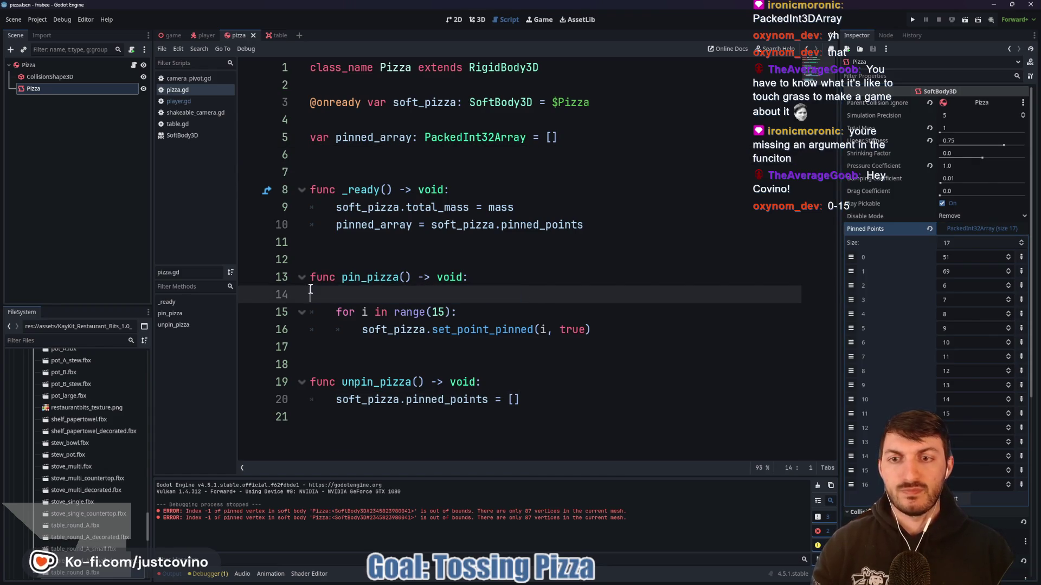
{"action": "key", "text": "BackSpace"}
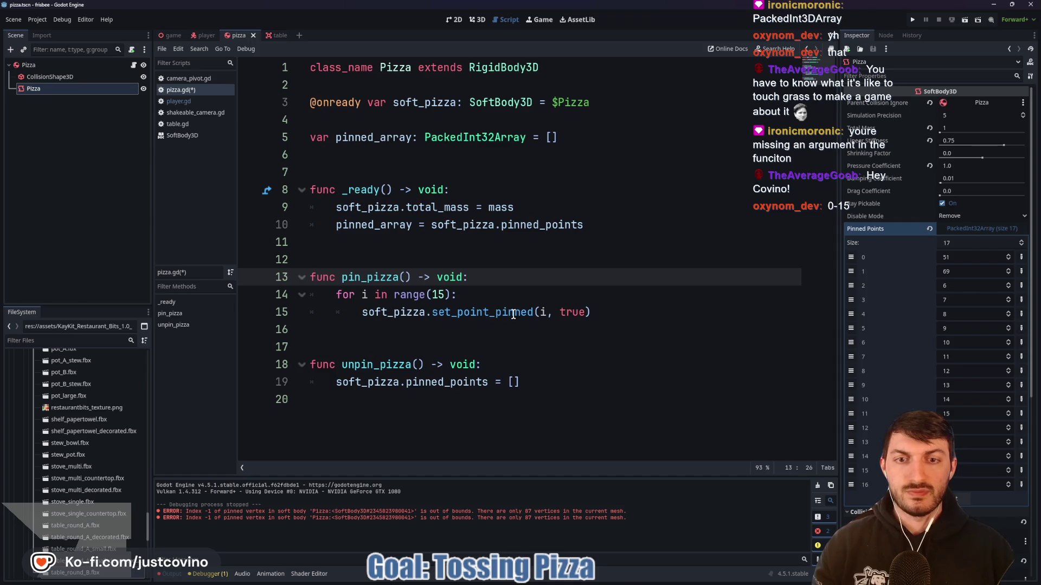
{"action": "left_click", "coordinate": [586, 312]}
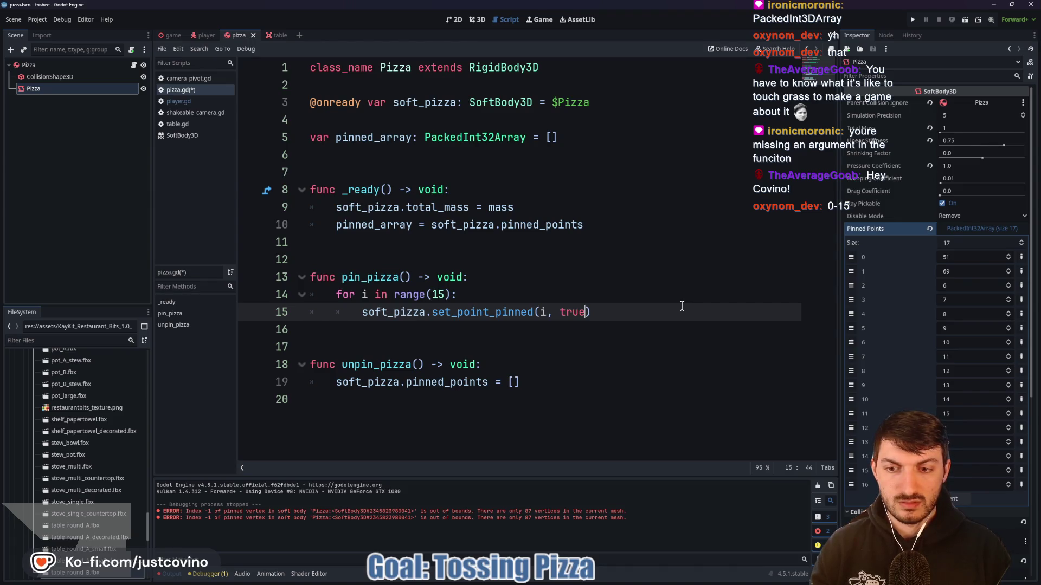
Add get_path() as the third argument of set_point_pinned and save pizza.gd
{"action": "type", "text": ","}
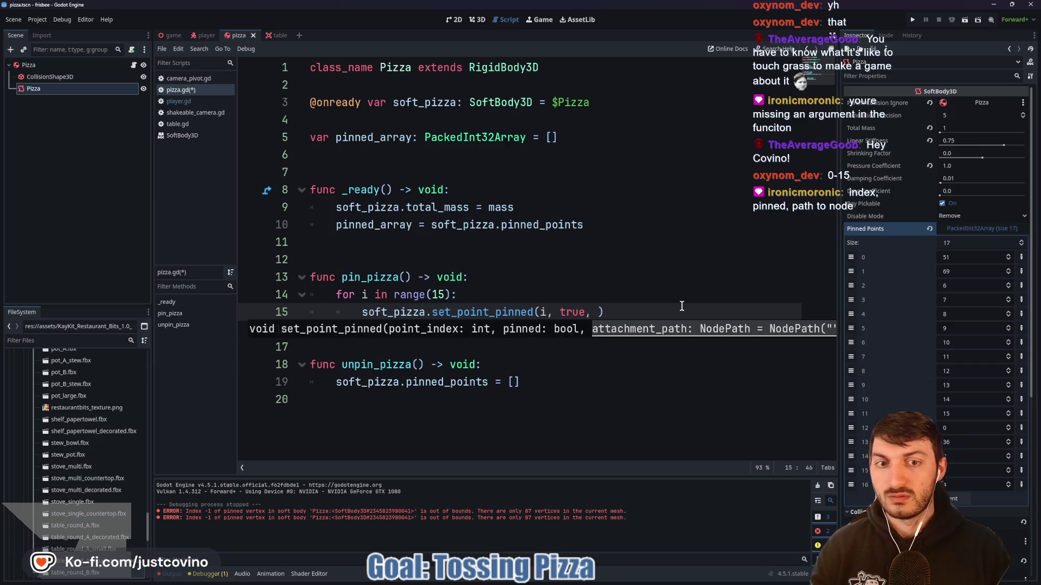
{"action": "type", "text": "self"}
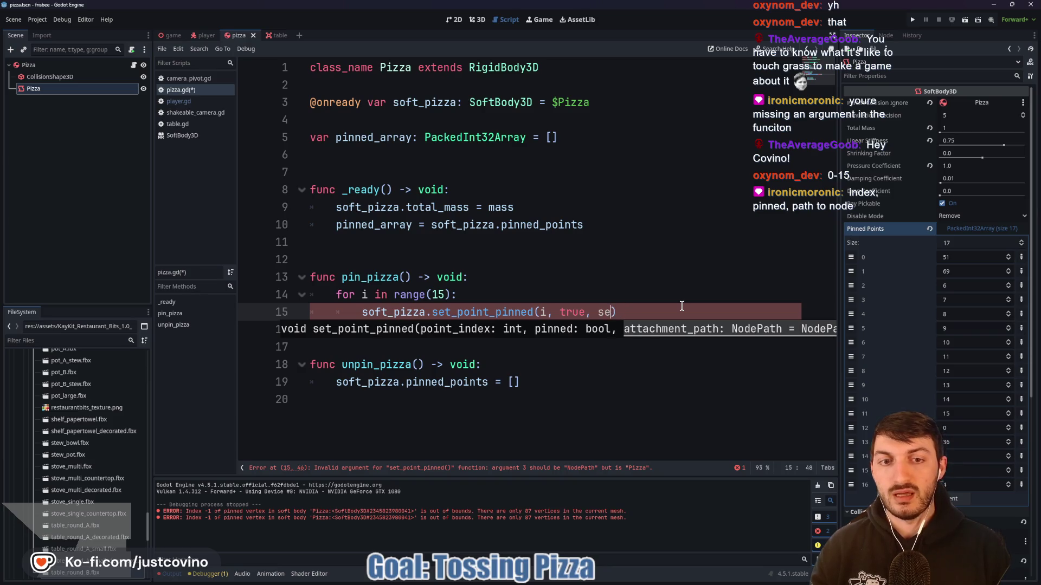
{"action": "type", "text": "lf.get_node"}
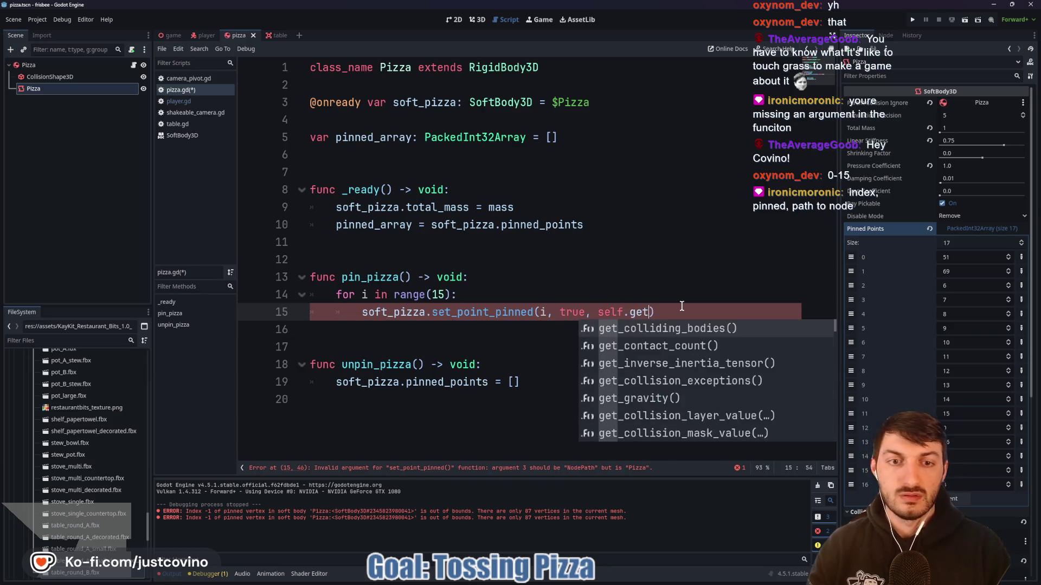
{"action": "type", "text": "_p"}
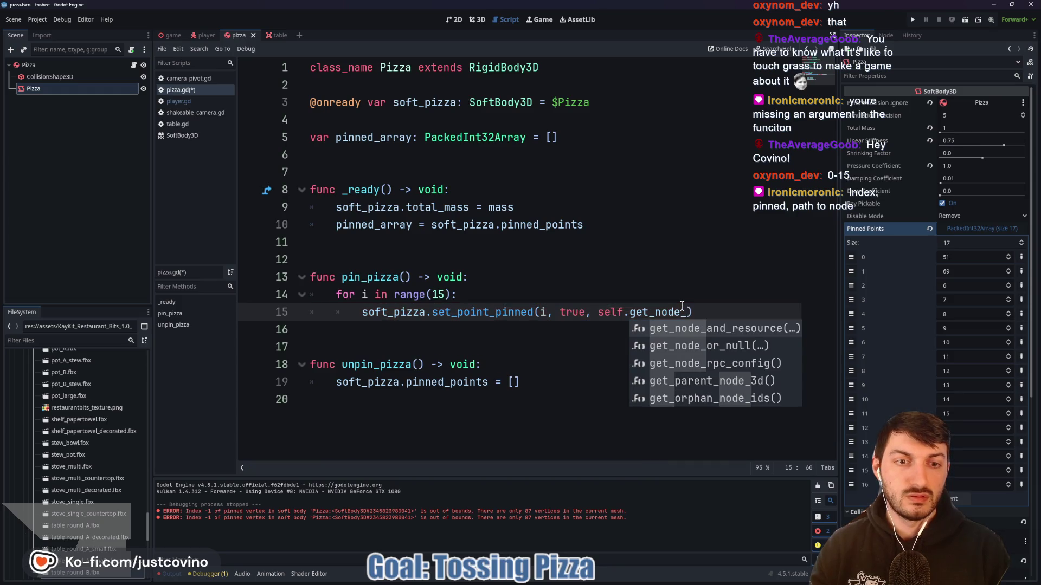
{"action": "key", "text": "BackSpace"}
{"action": "key", "text": "BackSpace"}
{"action": "key", "text": "BackSpace"}
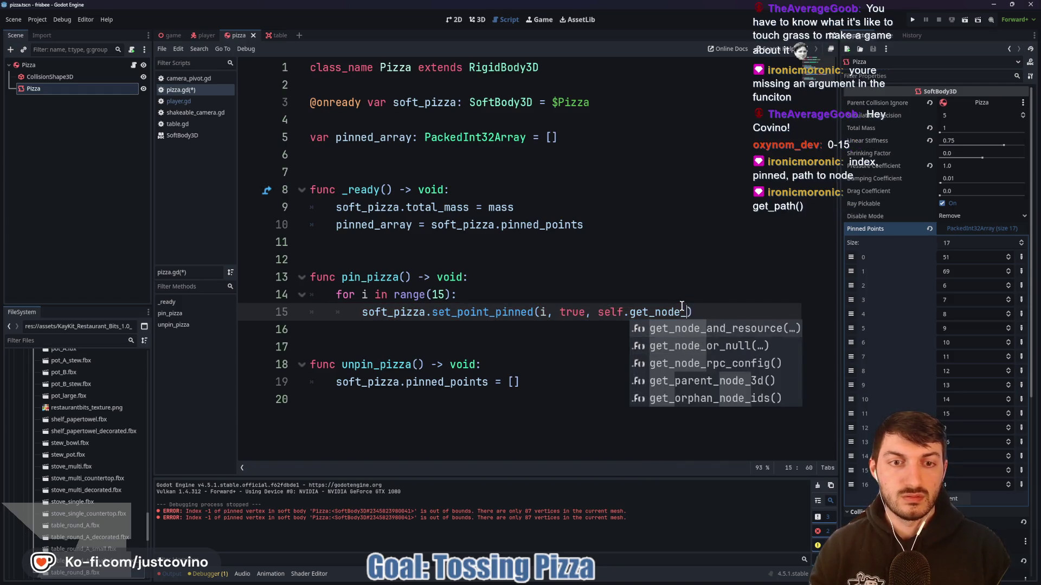
{"action": "type", "text": "path"}
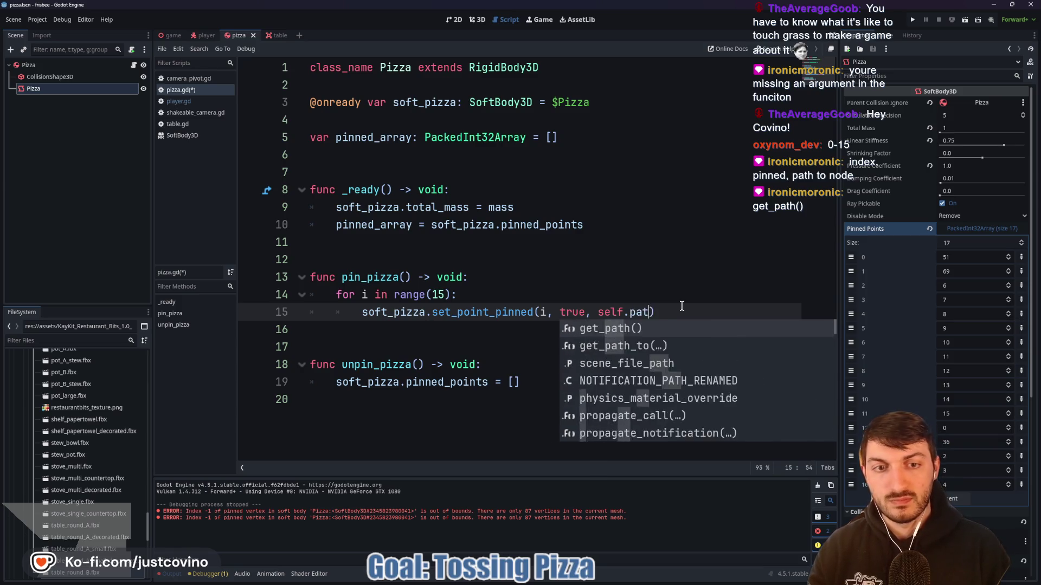
{"action": "key", "text": "Return"}
{"action": "key", "text": "End"}
{"action": "key", "text": "ctrl+s"}
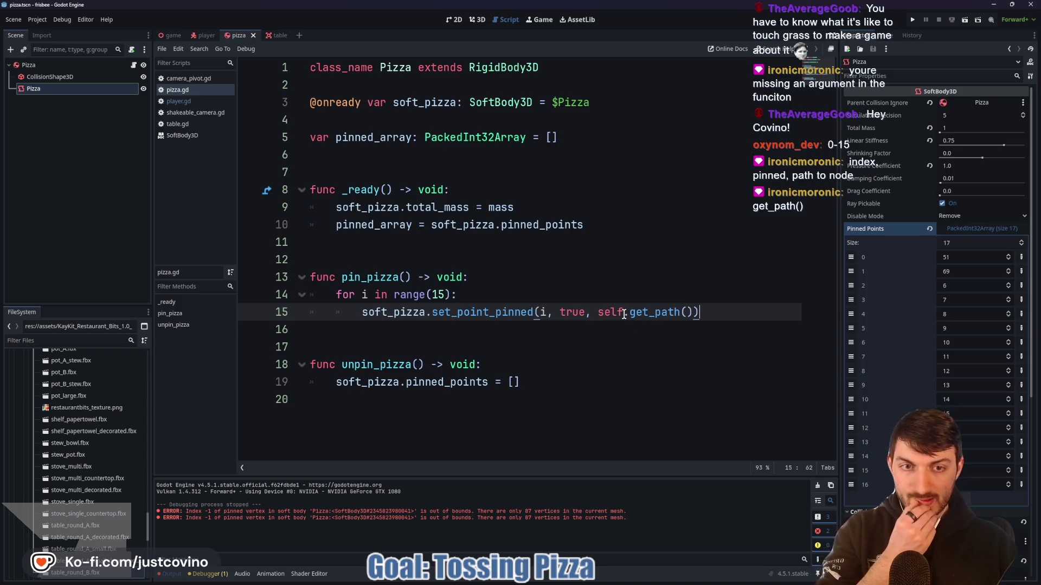
Remove the 'self.' prefix before get_path() and switch to the game scene
{"action": "left_click_drag", "start_coordinate": [627, 314], "coordinate": [593, 313]}
{"action": "key", "text": "BackSpace"}
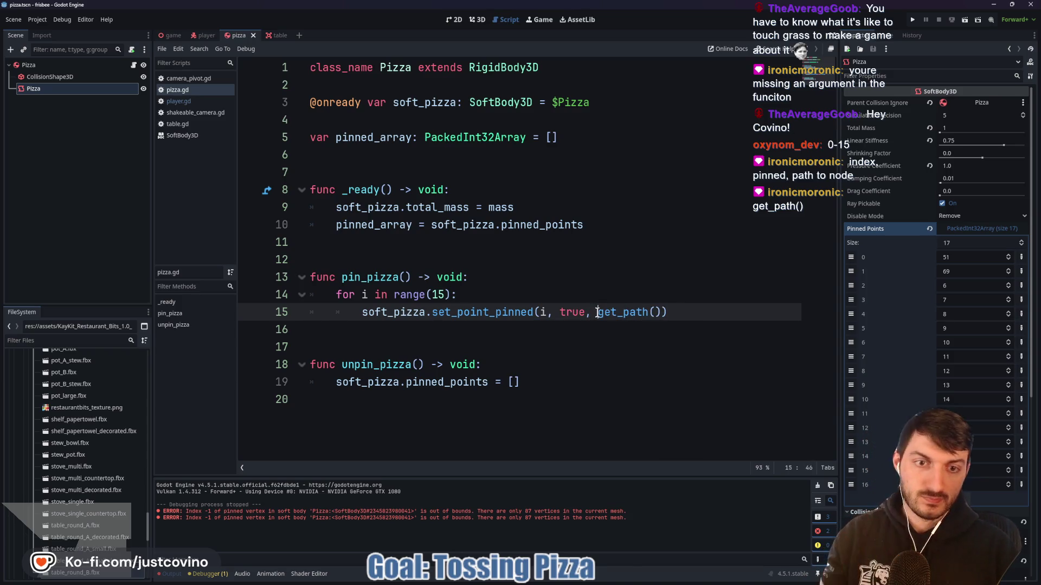
{"action": "left_click", "coordinate": [743, 313]}
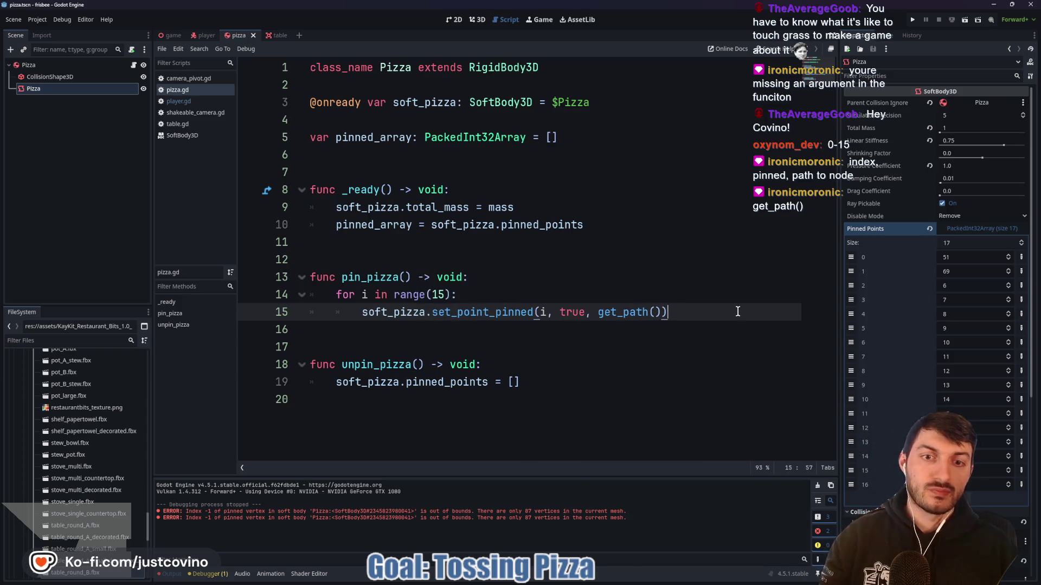
{"action": "left_click", "coordinate": [174, 35]}
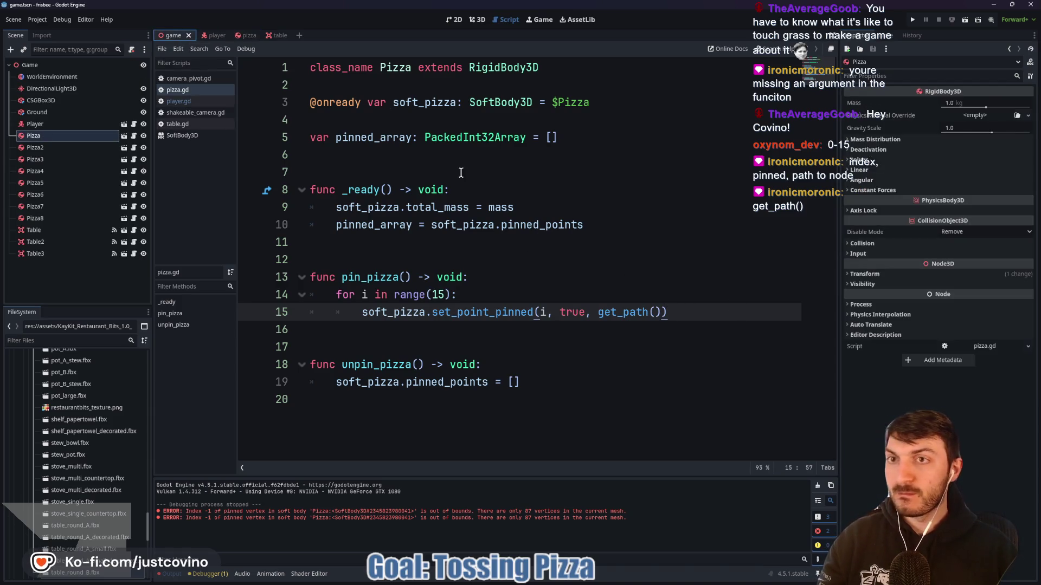
Test-run the game, skim player.gd in the player scene, then return to the pizza script
{"action": "key", "text": "F5"}
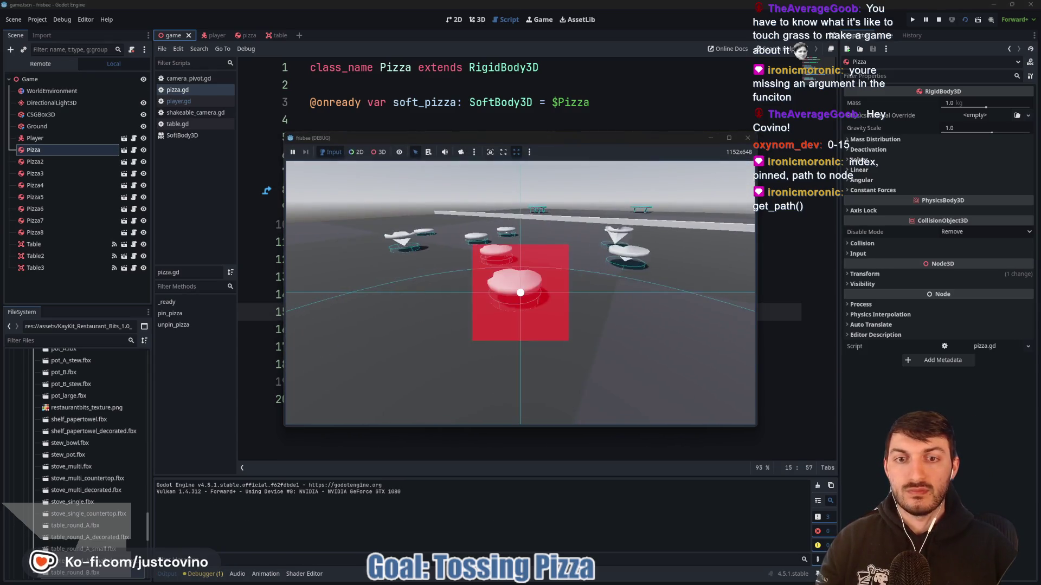
{"action": "key", "text": "F8"}
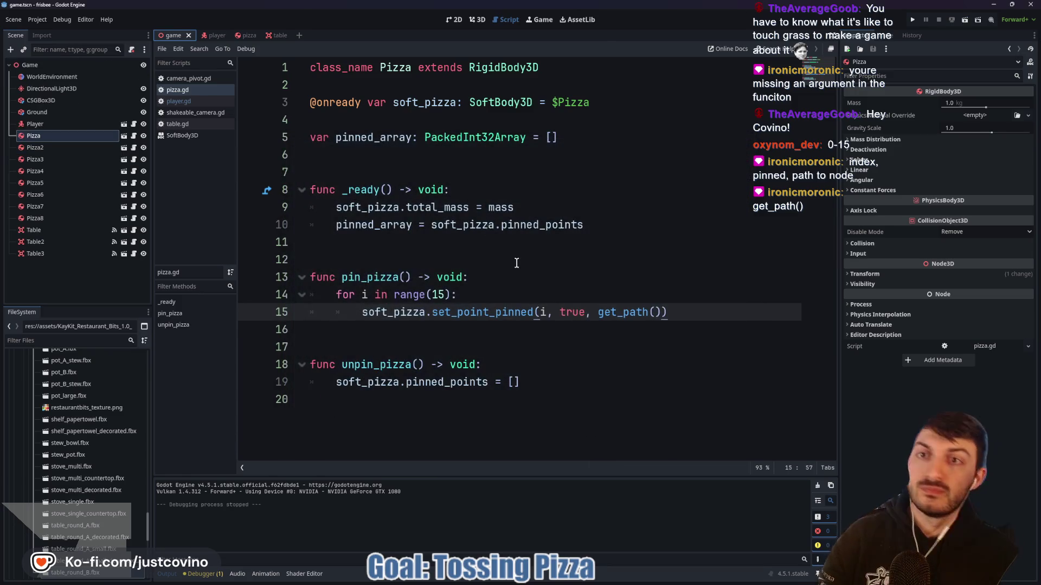
{"action": "left_click", "coordinate": [216, 36]}
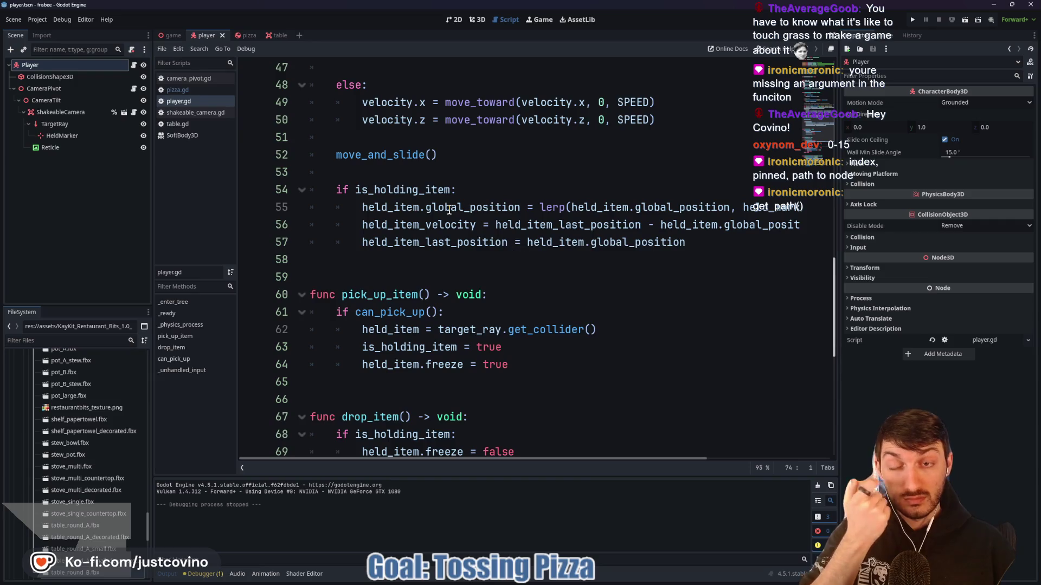
{"action": "scroll", "coordinate": [456, 222], "scroll_direction": "down", "scroll_amount": 2}
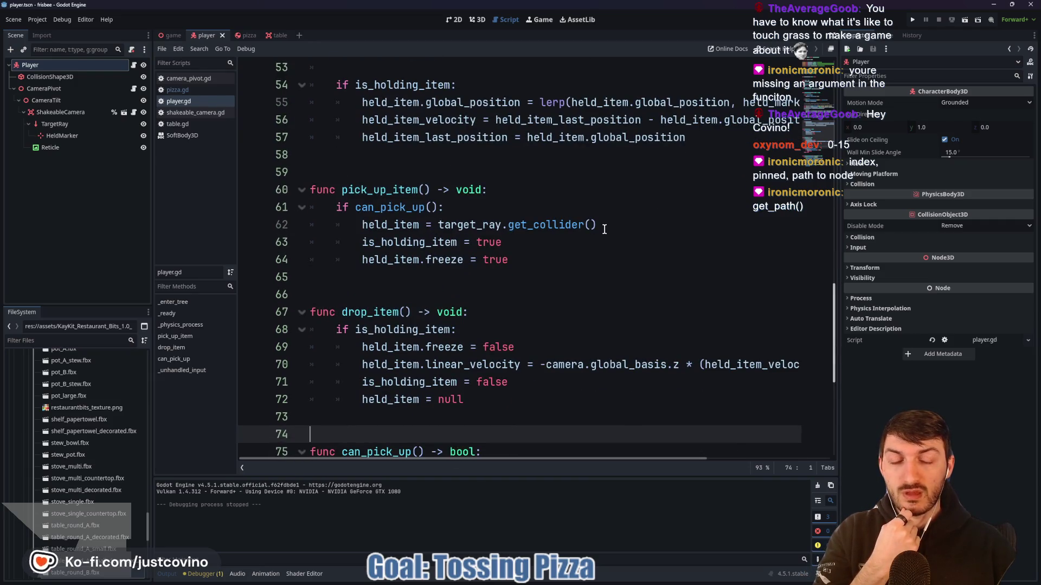
{"action": "left_click", "coordinate": [247, 35]}
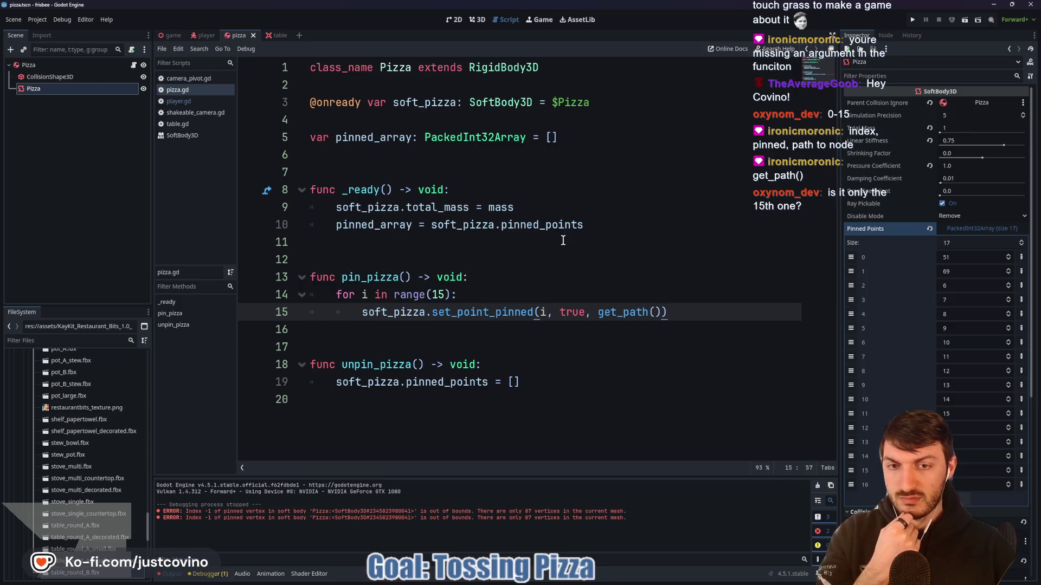
{"action": "mouse_move", "coordinate": [403, 297]}
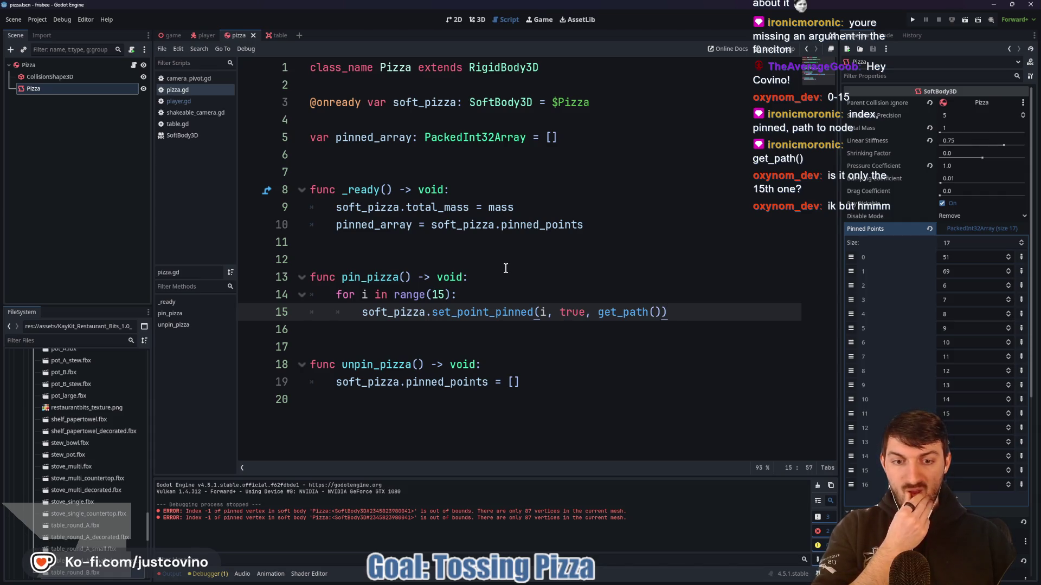
{"action": "left_click", "coordinate": [962, 228]}
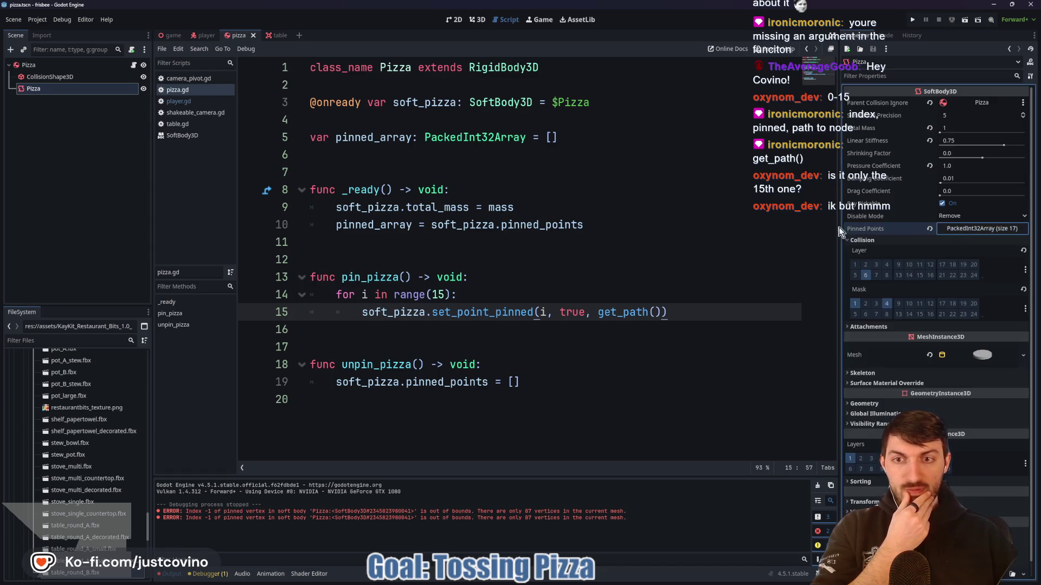
{"action": "double_click", "coordinate": [367, 277]}
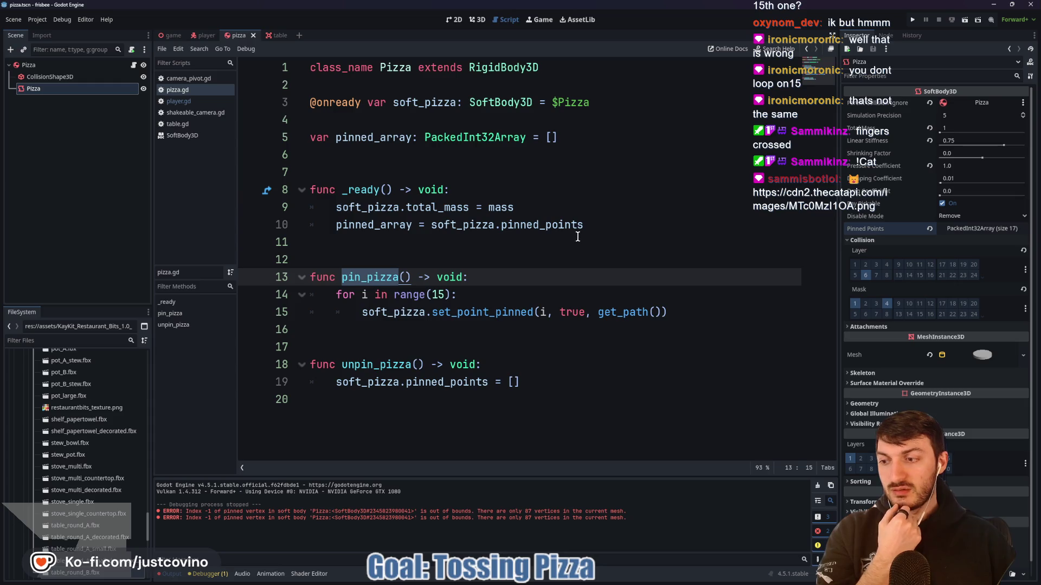
{"action": "left_click", "coordinate": [447, 295]}
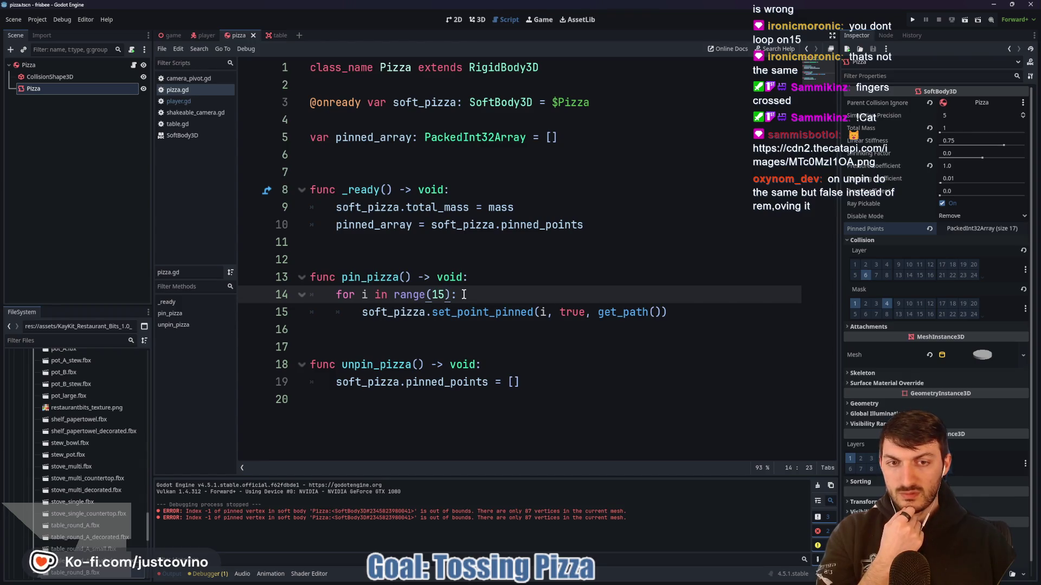
{"action": "mouse_move", "coordinate": [541, 313]}
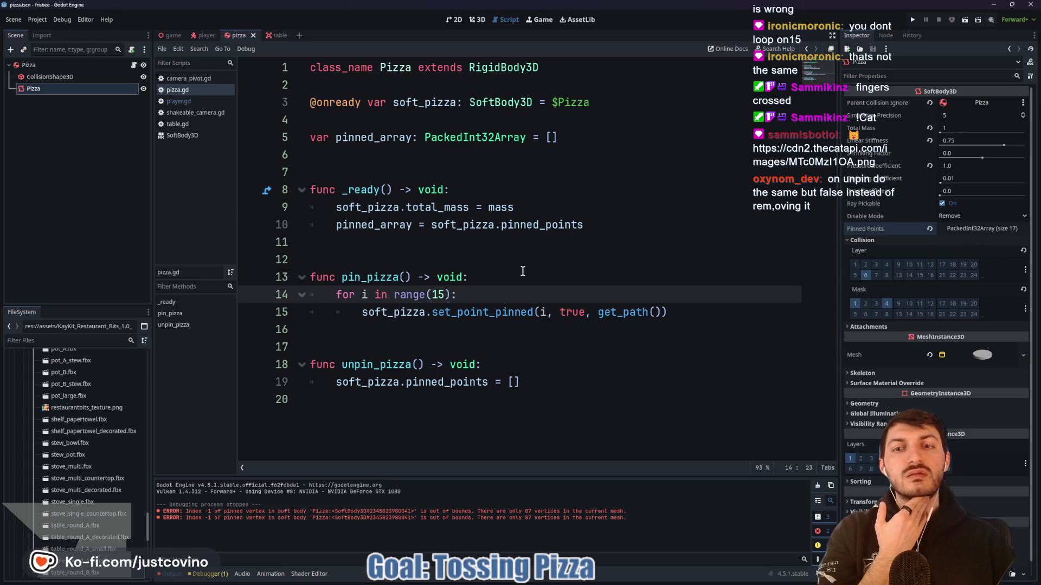
Replace range(15) in the pin_pizza loop with pinned_array
{"action": "left_click_drag", "start_coordinate": [446, 294], "coordinate": [395, 293]}
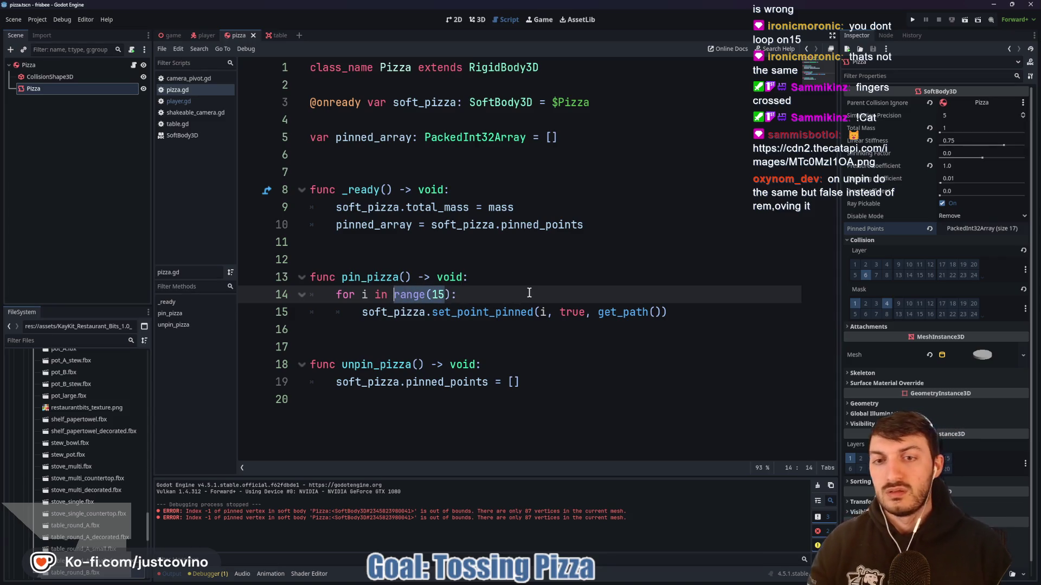
{"action": "type", "text": "pi"}
{"action": "key", "text": "Return"}
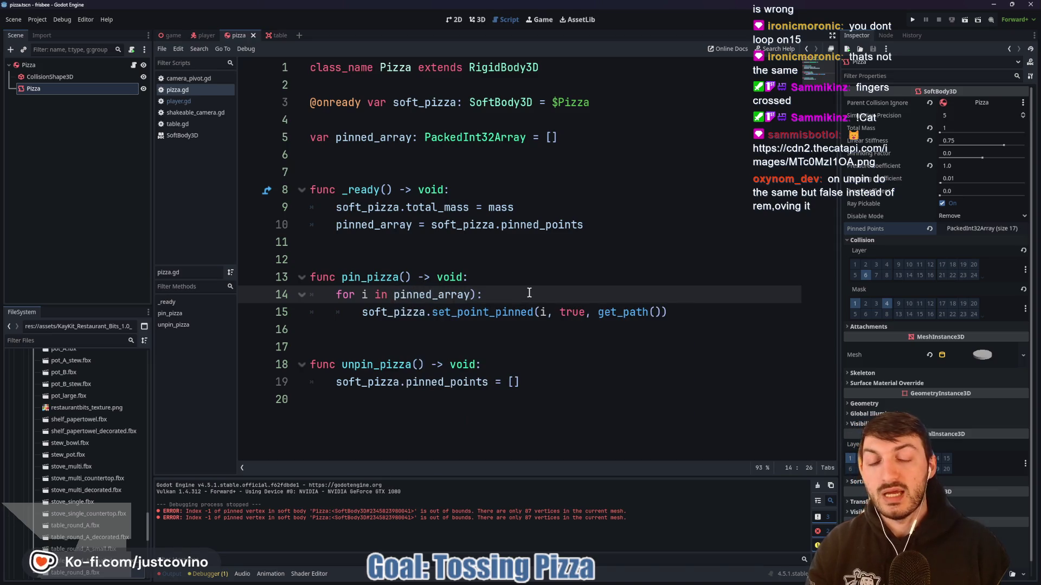
{"action": "type", "text": "."}
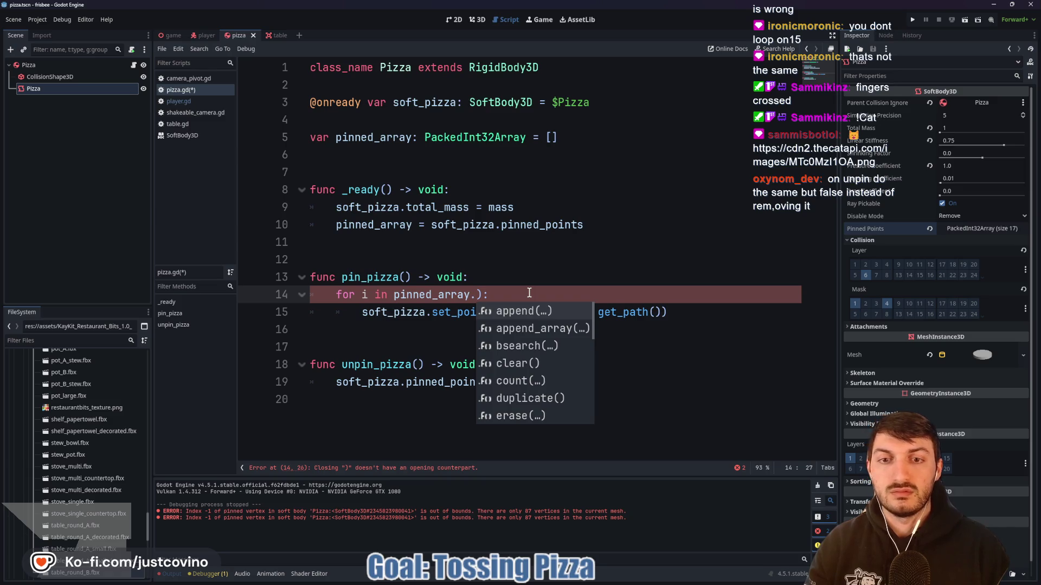
{"action": "key", "text": "BackSpace"}
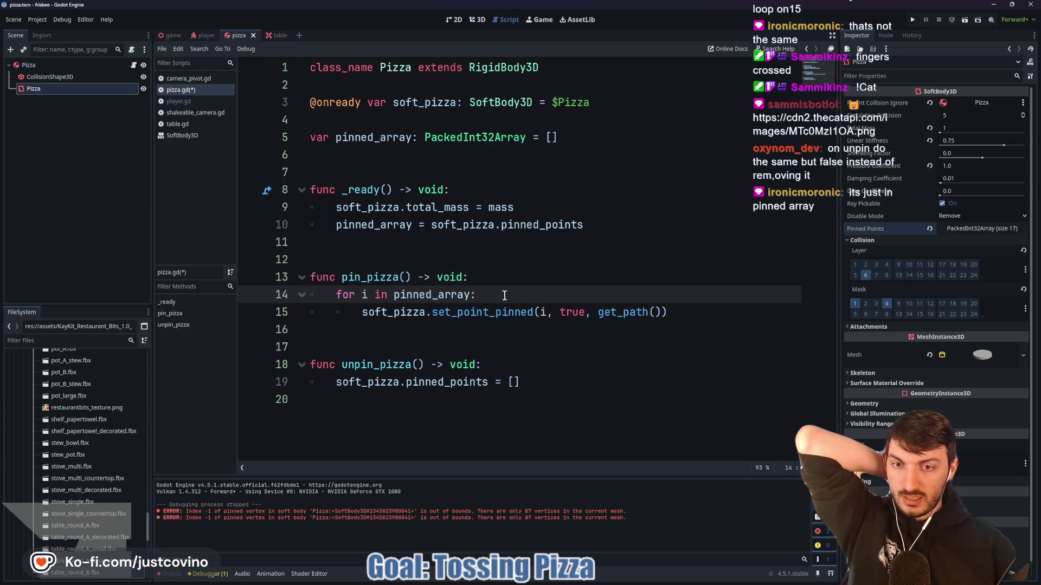
Look over the pin_pizza and unpin_pizza lines, save pizza.gd, and switch to the game scene
{"action": "mouse_move", "coordinate": [461, 315]}
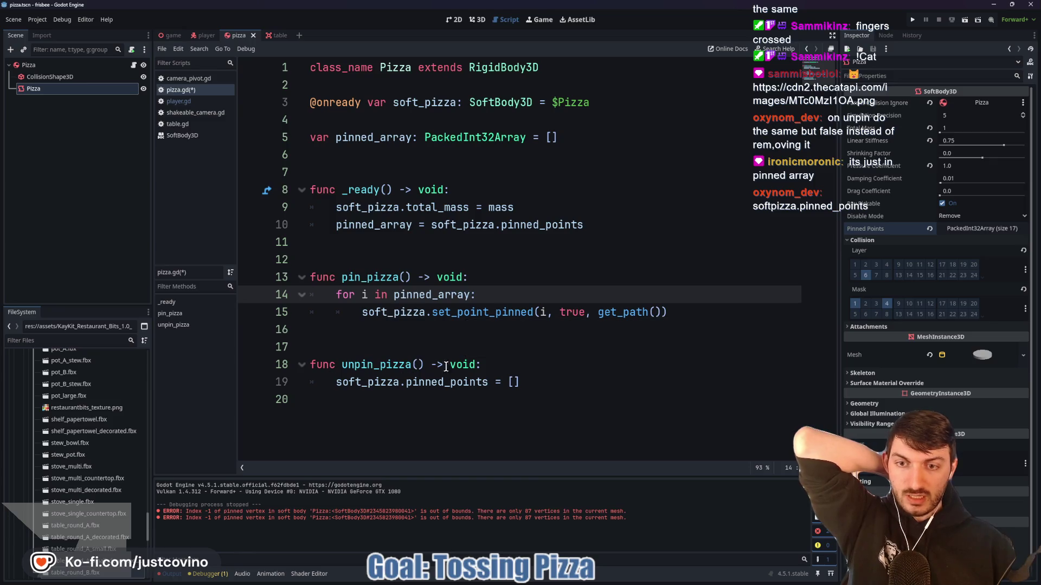
{"action": "left_click_drag", "start_coordinate": [521, 383], "coordinate": [298, 372]}
{"action": "left_click", "coordinate": [483, 347]}
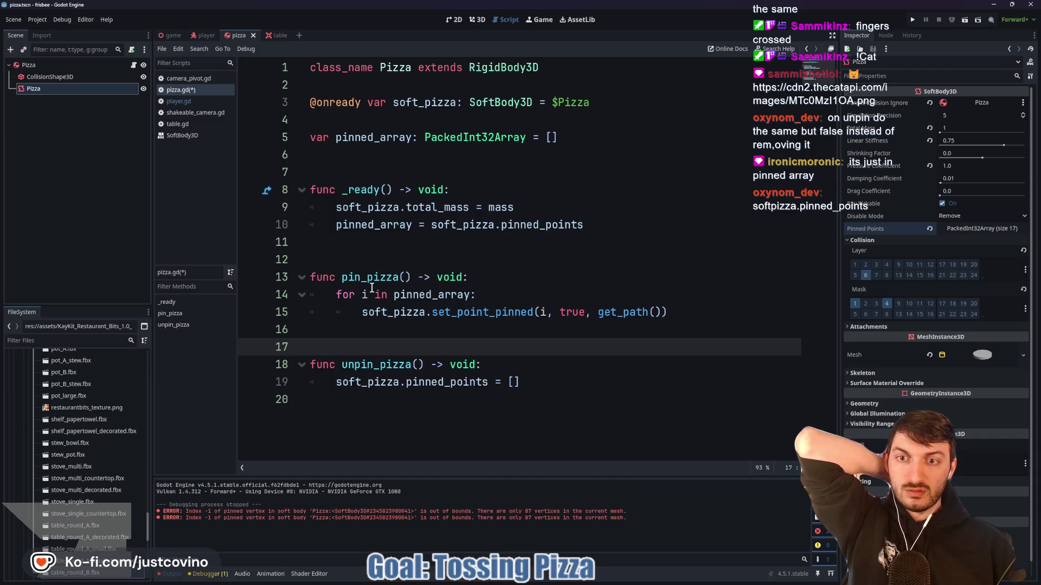
{"action": "left_click_drag", "start_coordinate": [537, 382], "coordinate": [260, 261]}
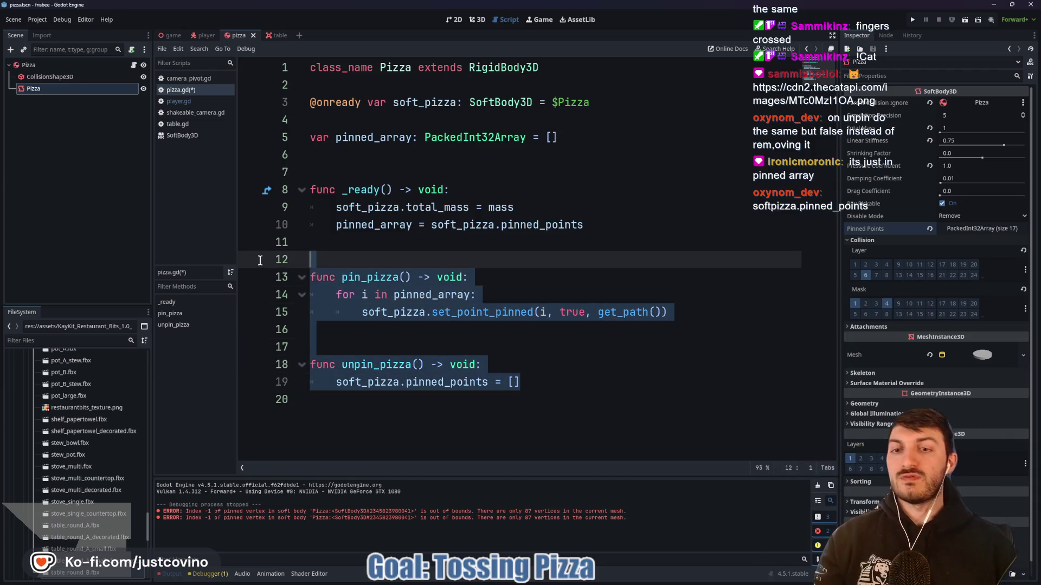
{"action": "left_click", "coordinate": [383, 250]}
{"action": "key", "text": "ctrl+s"}
{"action": "left_click", "coordinate": [173, 35]}
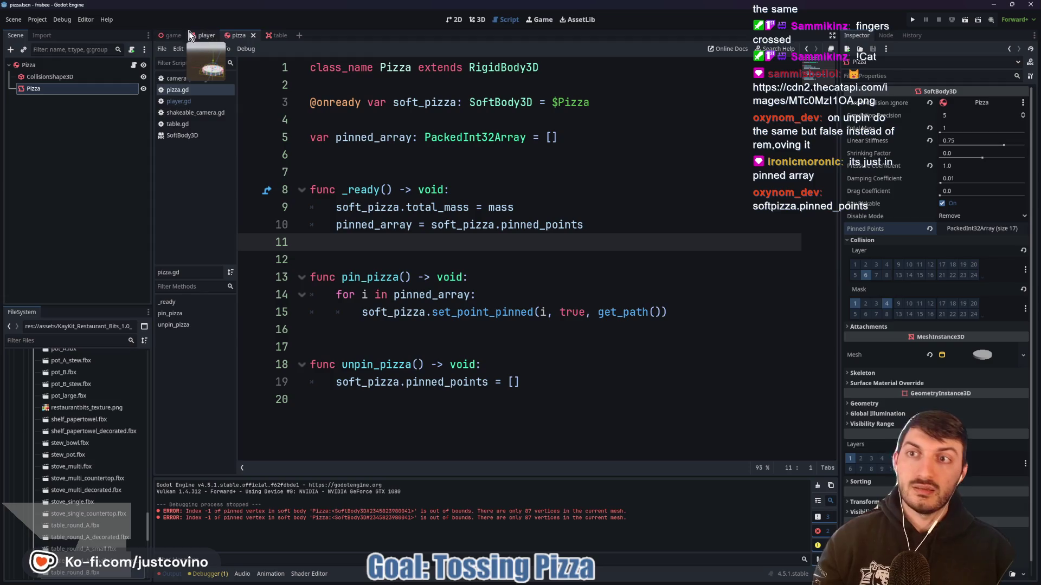
Run the game with the pinned_array loop, then stop it
{"action": "key", "text": "F5"}
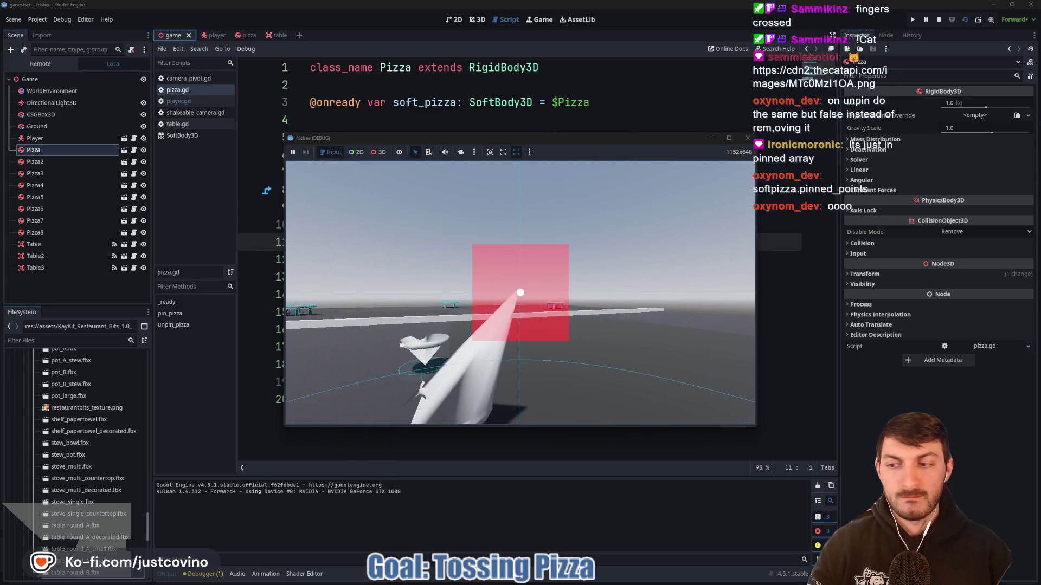
{"action": "key", "text": "F8"}
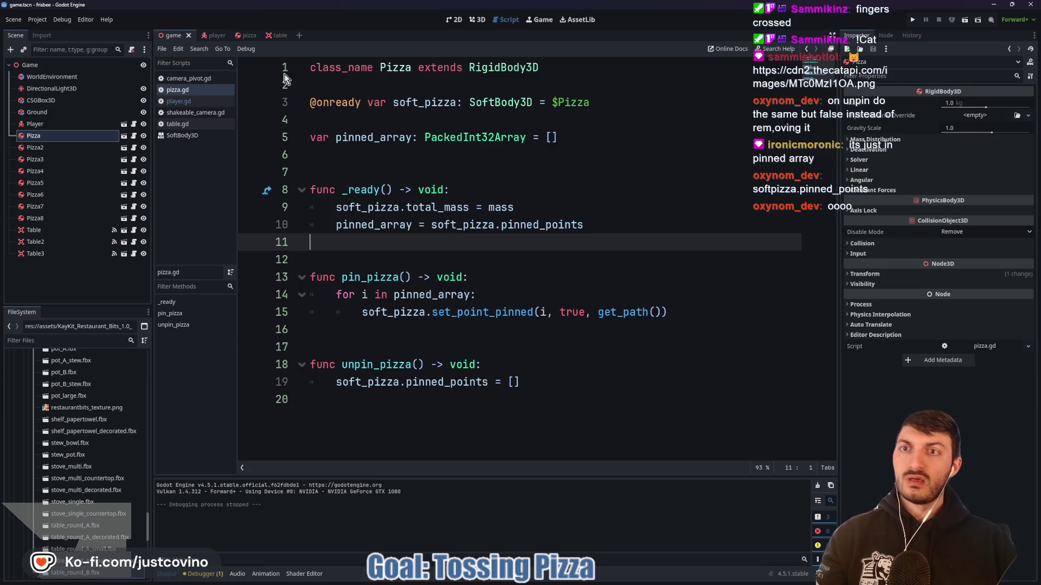
In the pizza scene, change pinned point 1 to 69 in the Pinned Points list
{"action": "left_click", "coordinate": [124, 136]}
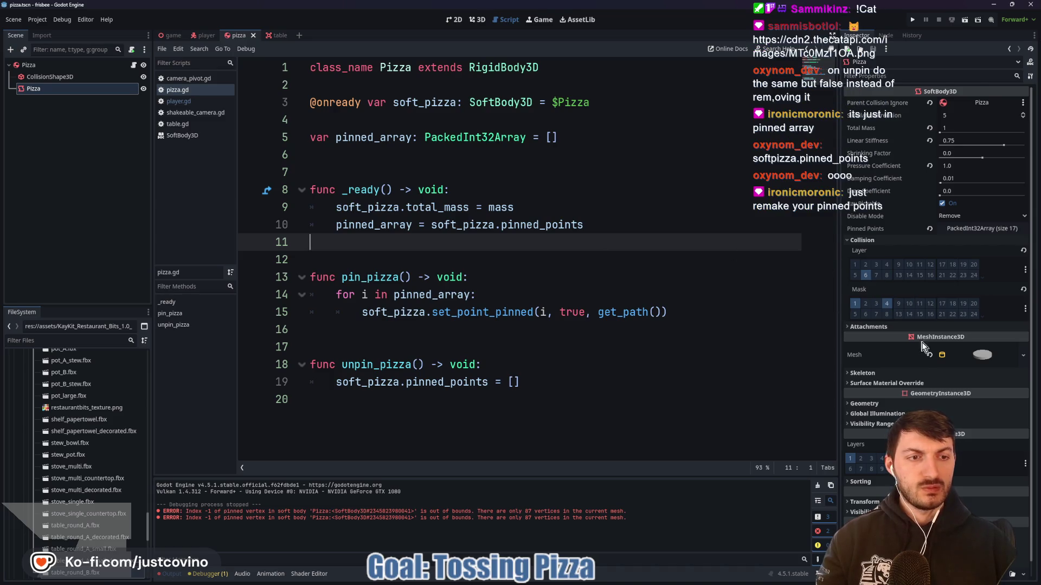
{"action": "left_click", "coordinate": [960, 232]}
{"action": "left_click", "coordinate": [947, 273]}
{"action": "type", "text": "69"}
{"action": "key", "text": "Return"}
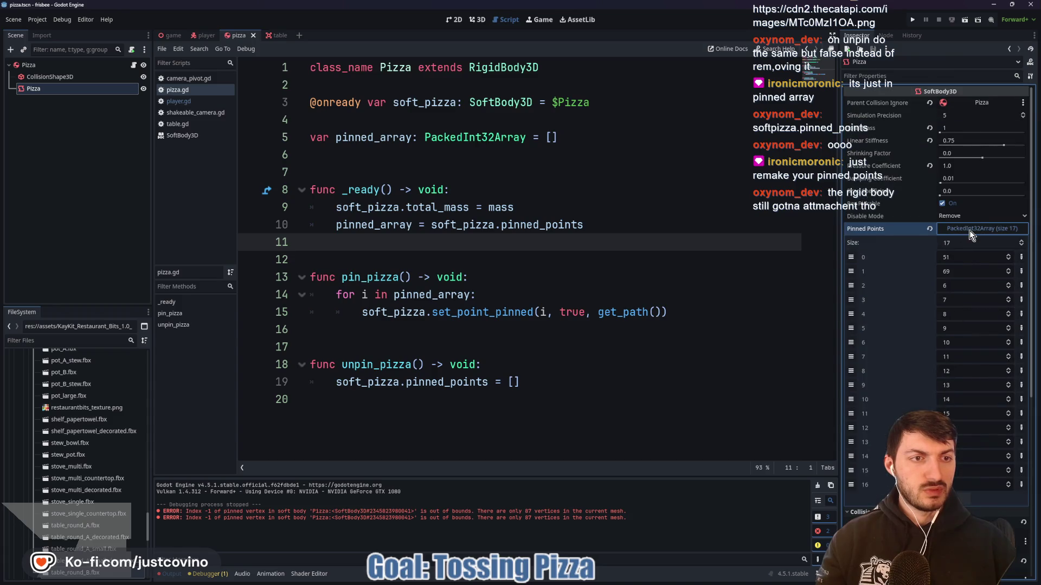
{"action": "left_click", "coordinate": [966, 227]}
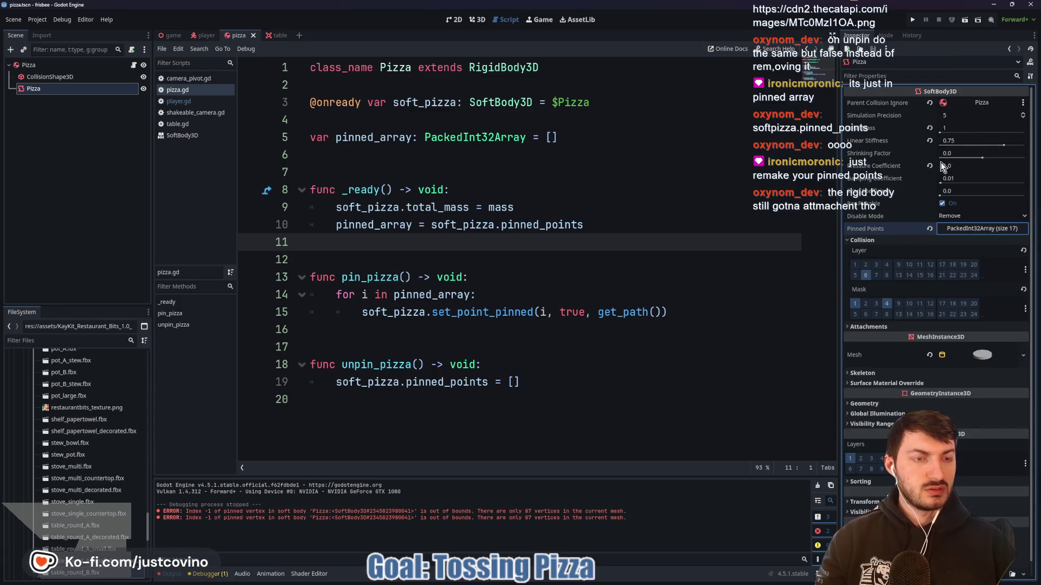
Inspect the soft body's Attachments entries, then start a new line after the set_point_pinned call
{"action": "left_click", "coordinate": [862, 327]}
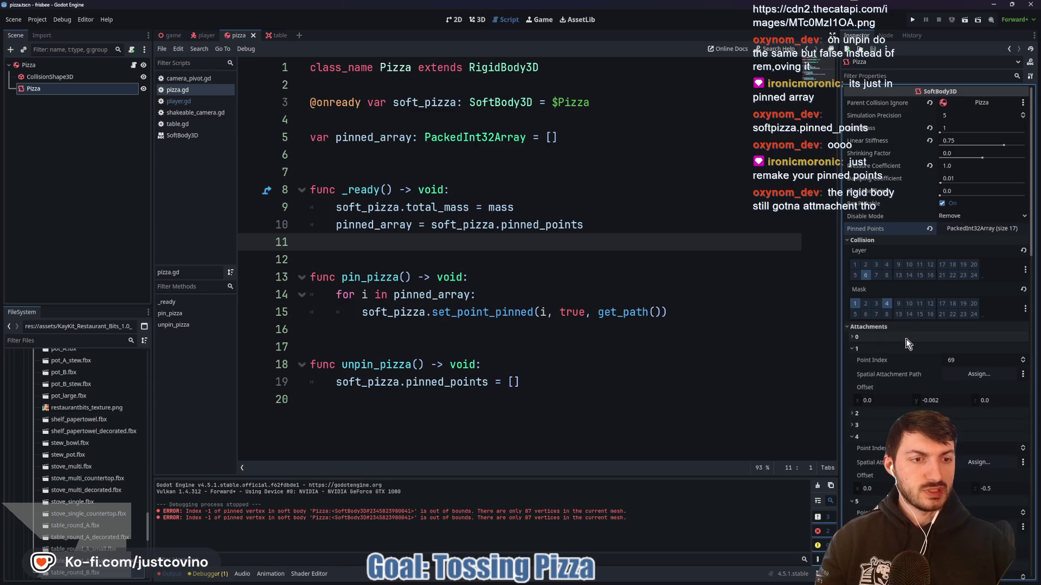
{"action": "scroll", "coordinate": [906, 340], "scroll_direction": "down", "scroll_amount": 3}
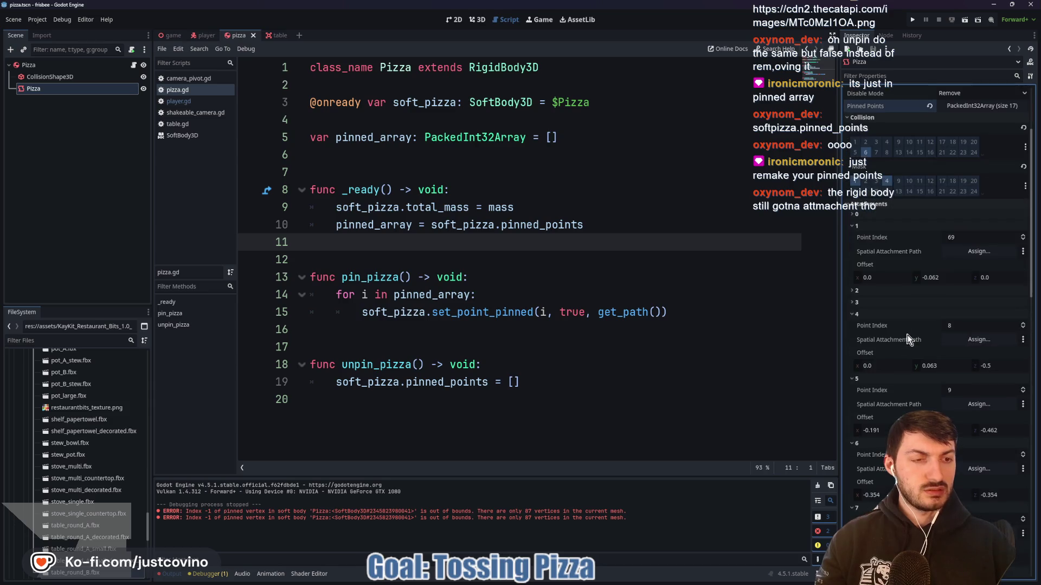
{"action": "left_click", "coordinate": [866, 224]}
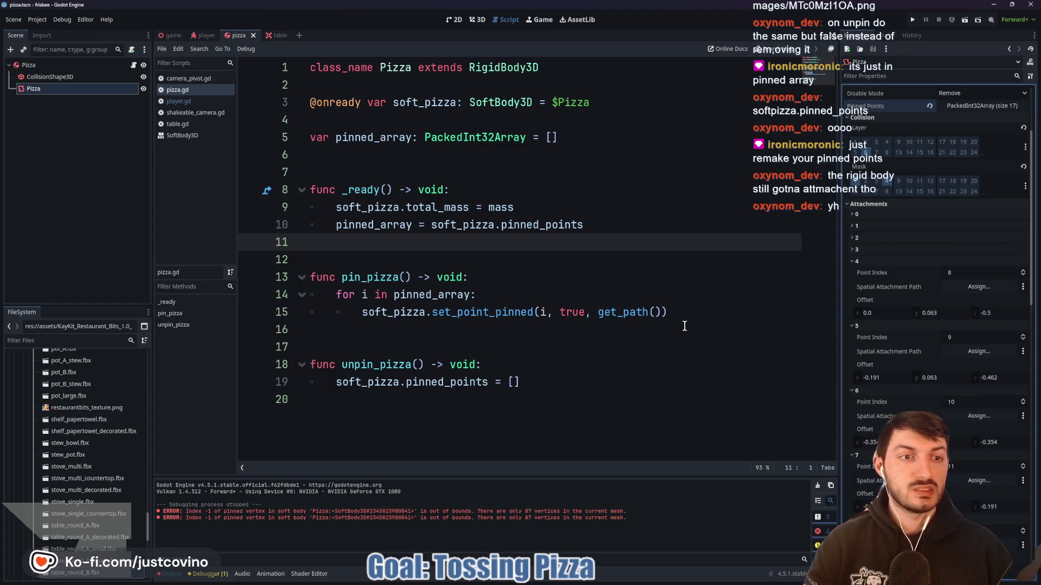
{"action": "left_click", "coordinate": [876, 262]}
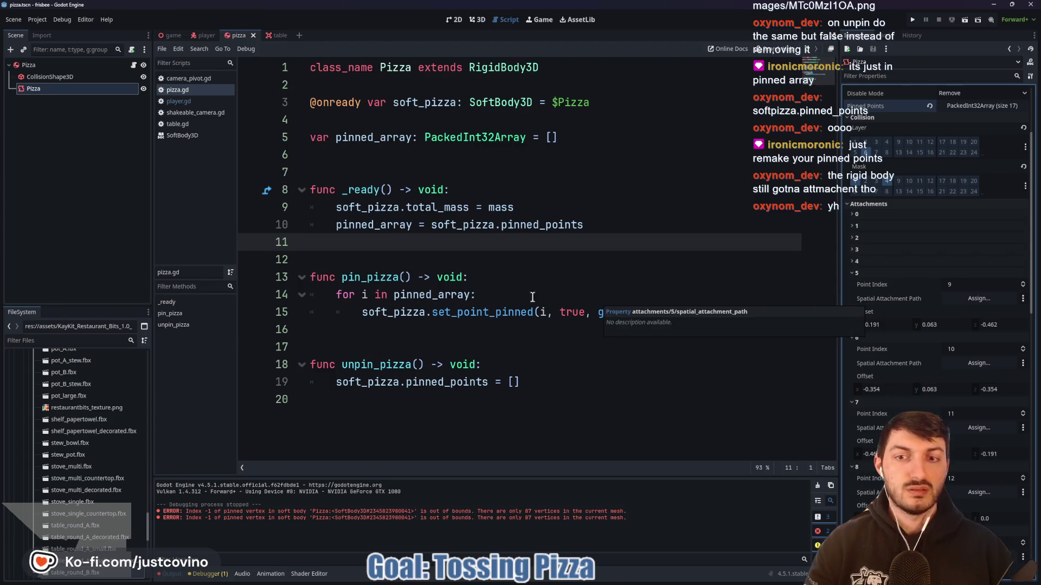
{"action": "left_click", "coordinate": [713, 315]}
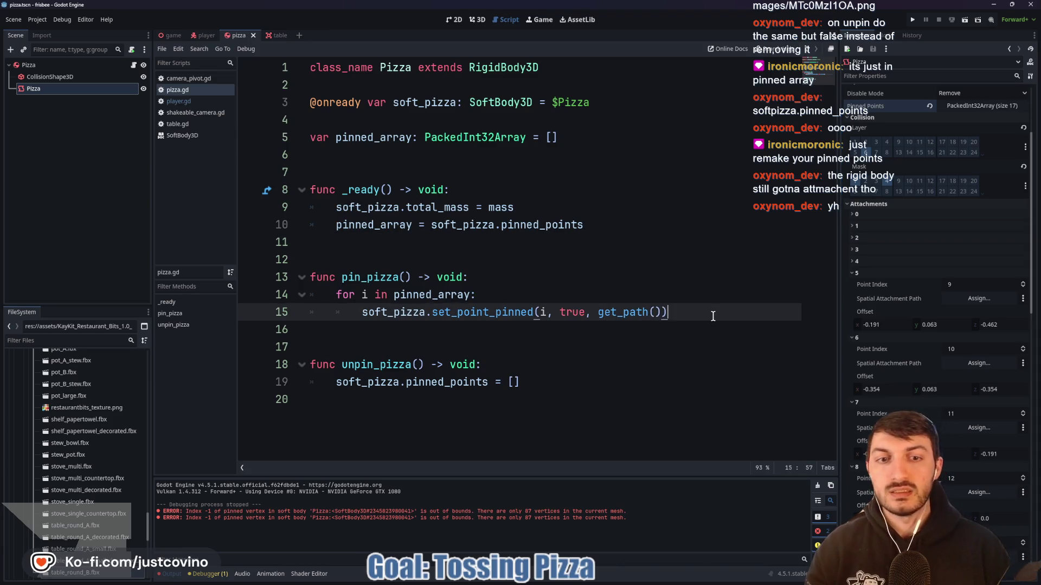
{"action": "key", "text": "Return"}
Begin writing a soft_pizza.attachment line inside the pin_pizza loop
{"action": "type", "text": "soft"}
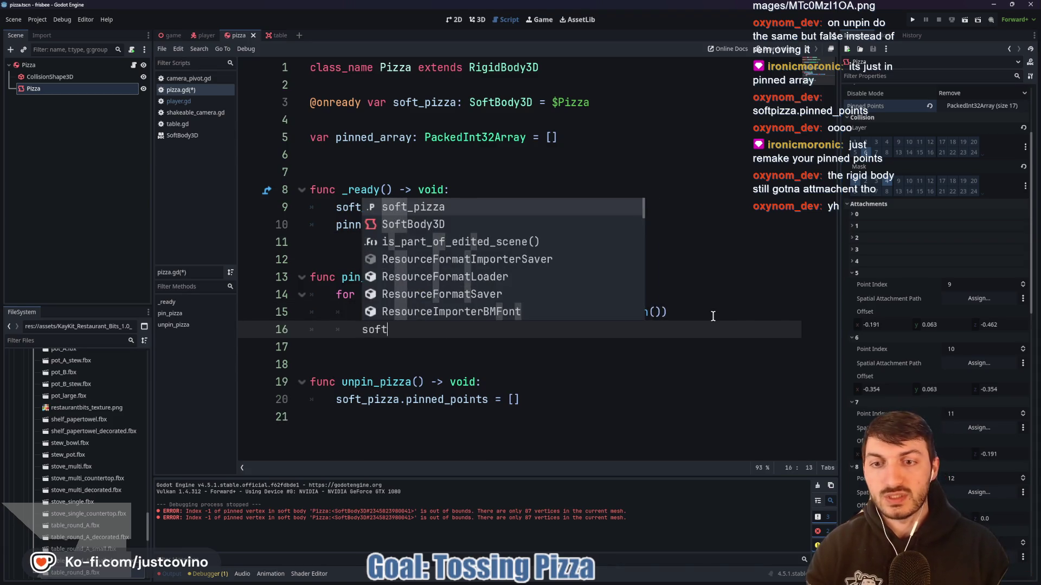
{"action": "key", "text": "Escape"}
{"action": "type", "text": "_pizza.at"}
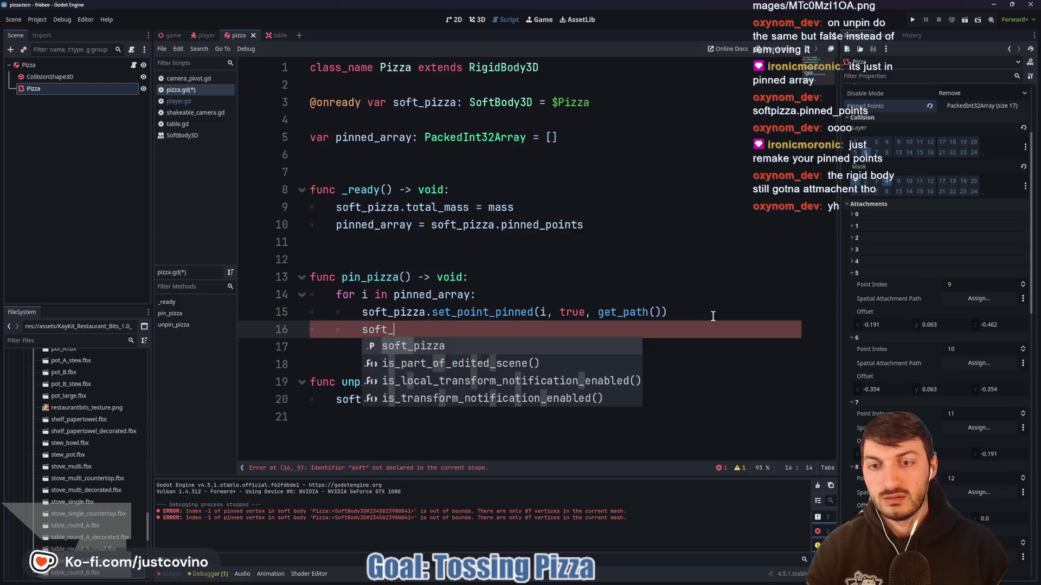
{"action": "type", "text": "tachments"}
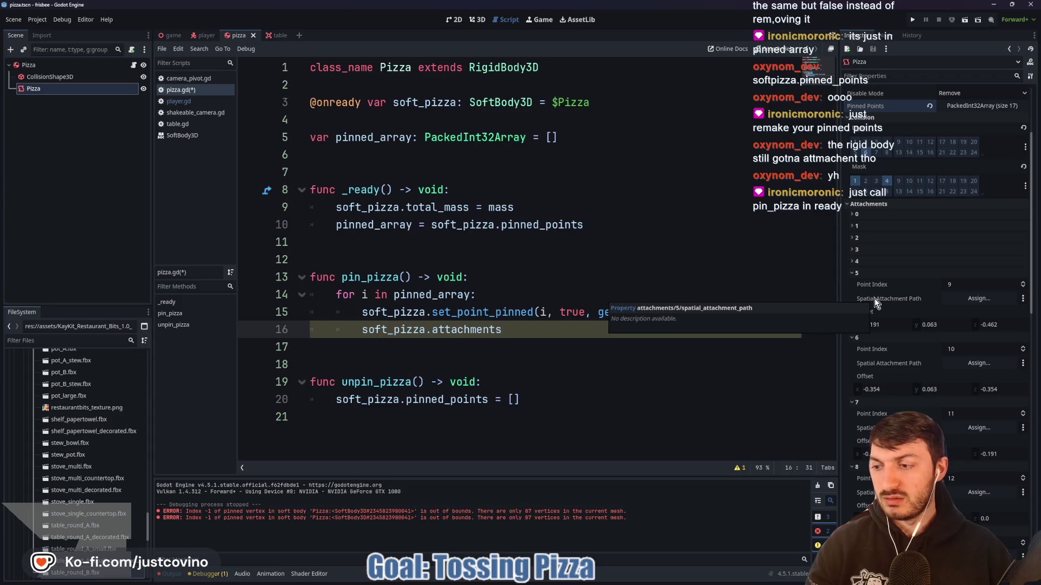
Call pin_pizza() in _ready right after line 10 and save pizza.gd
{"action": "left_click", "coordinate": [621, 222]}
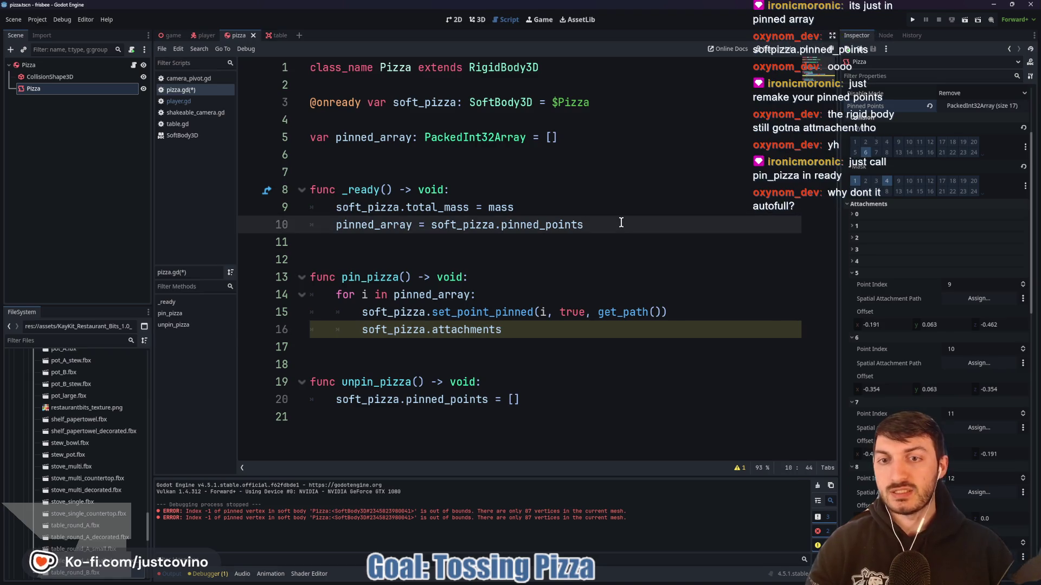
{"action": "key", "text": "Return"}
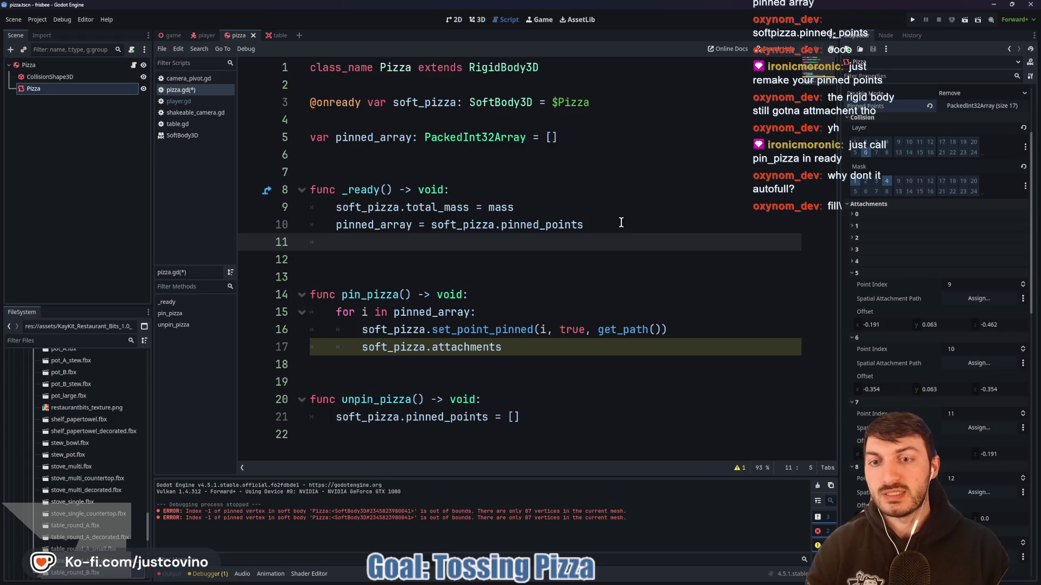
{"action": "type", "text": "pin"}
{"action": "key", "text": "Down"}
{"action": "key", "text": "Return"}
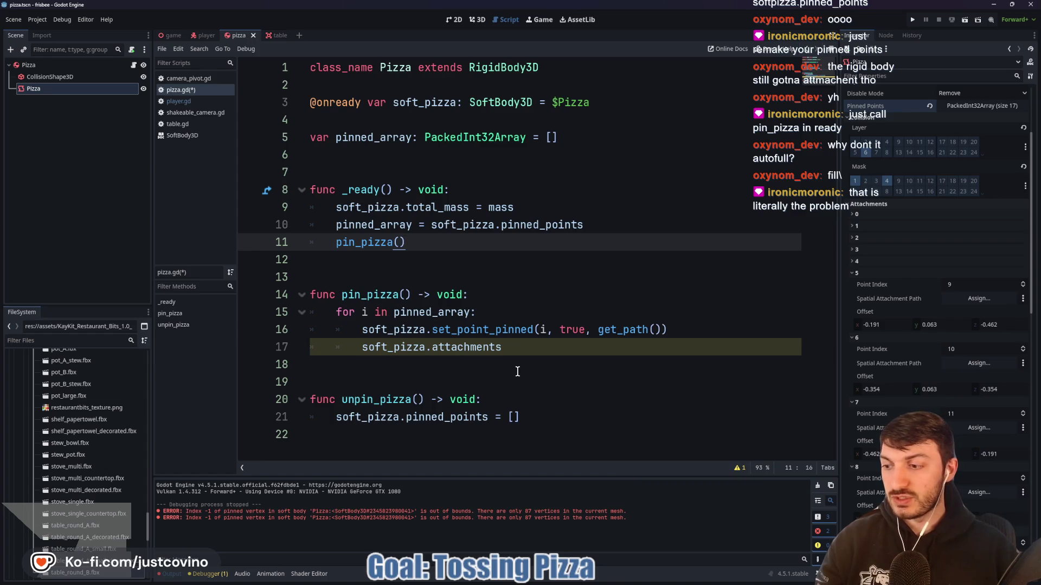
{"action": "left_click", "coordinate": [518, 349]}
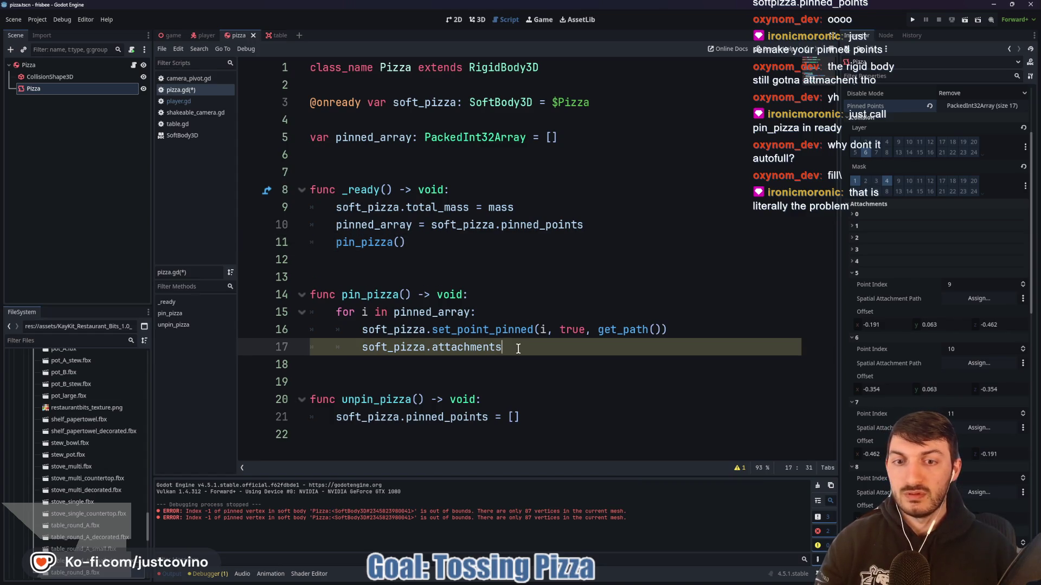
{"action": "key", "text": "ctrl+s"}
Delete the experimental soft_pizza.attachments line, save, and switch to the game scene
{"action": "scroll", "coordinate": [871, 288], "scroll_direction": "down", "scroll_amount": 3}
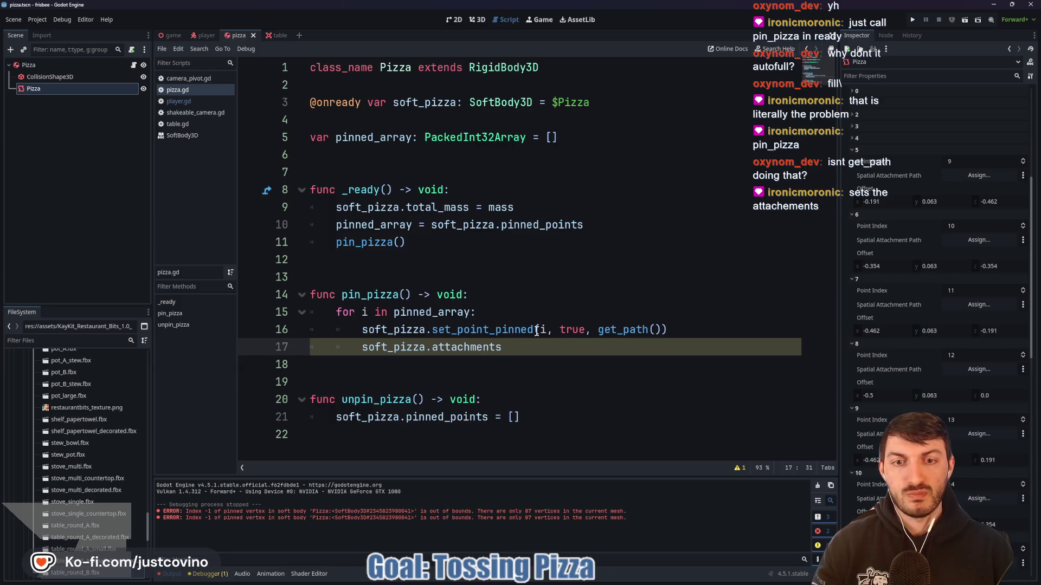
{"action": "mouse_move", "coordinate": [494, 333]}
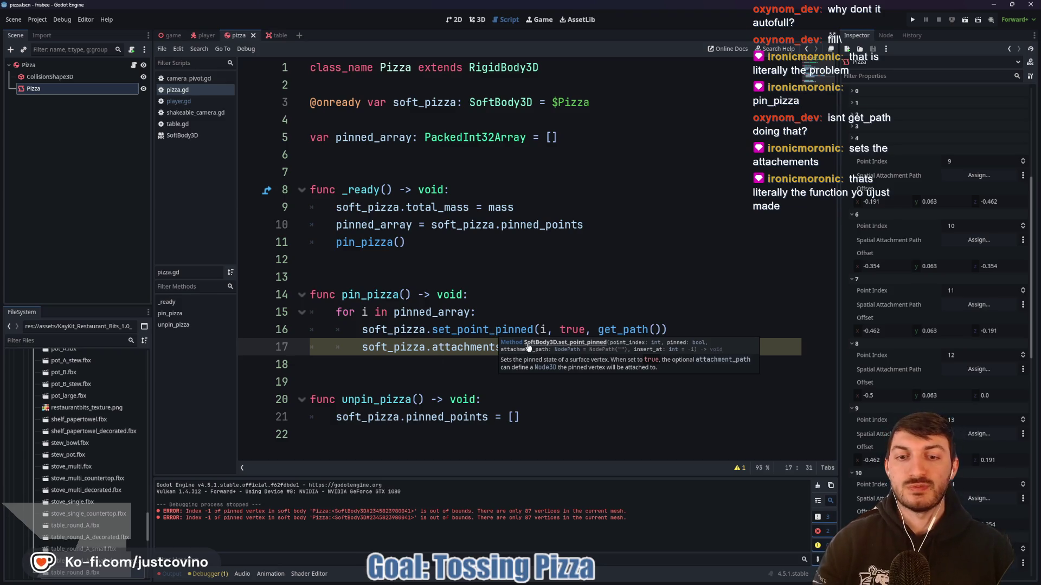
{"action": "left_click", "coordinate": [451, 347]}
{"action": "left_click_drag", "start_coordinate": [543, 348], "coordinate": [334, 348]}
{"action": "key", "text": "BackSpace"}
{"action": "key", "text": "BackSpace"}
{"action": "key", "text": "BackSpace"}
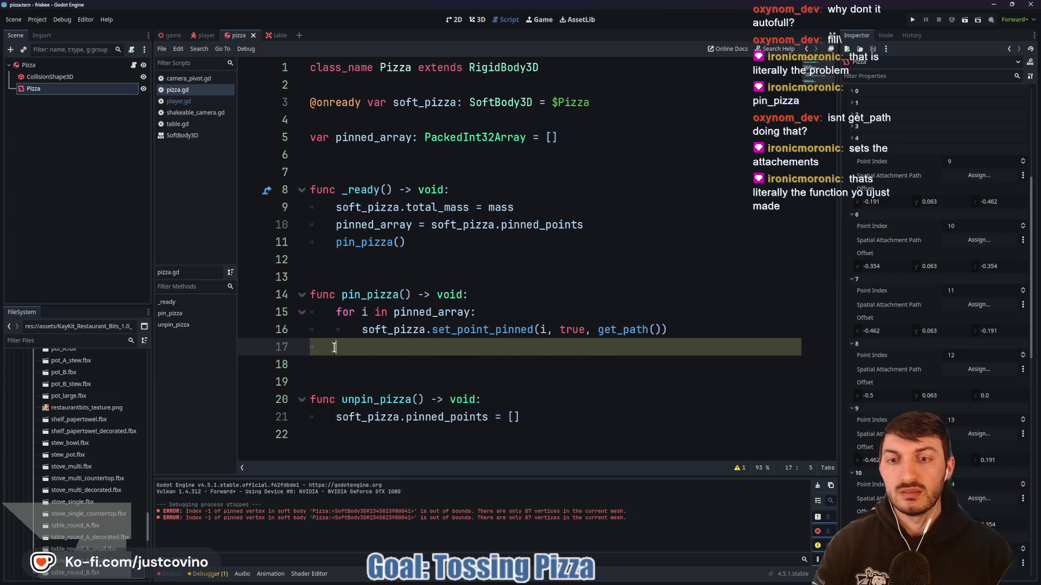
{"action": "key", "text": "ctrl+s"}
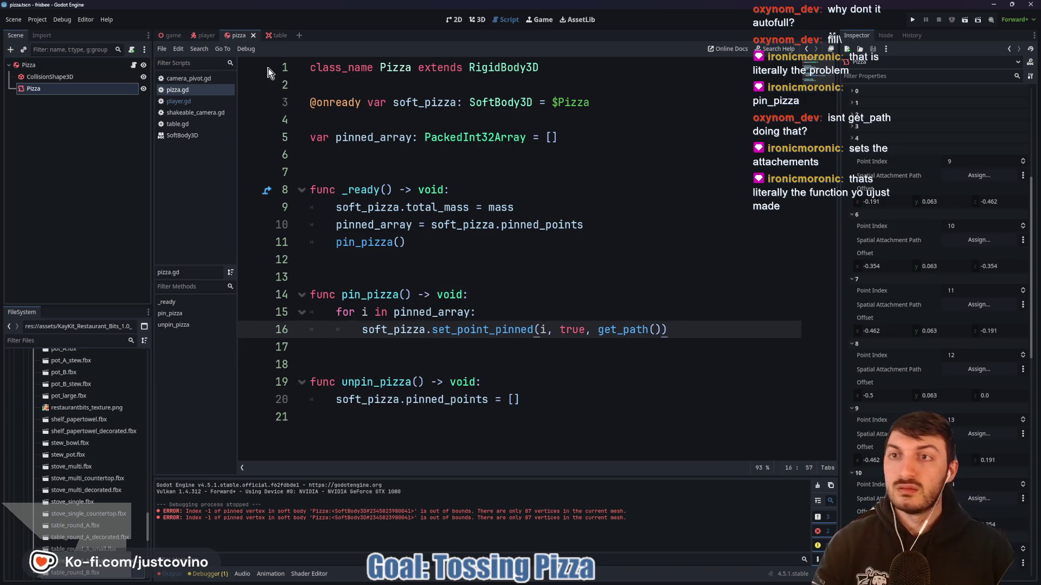
{"action": "left_click", "coordinate": [157, 35]}
Run the game, repeatedly grab and toss pizzas onto the tables, then stop the run
{"action": "key", "text": "F5"}
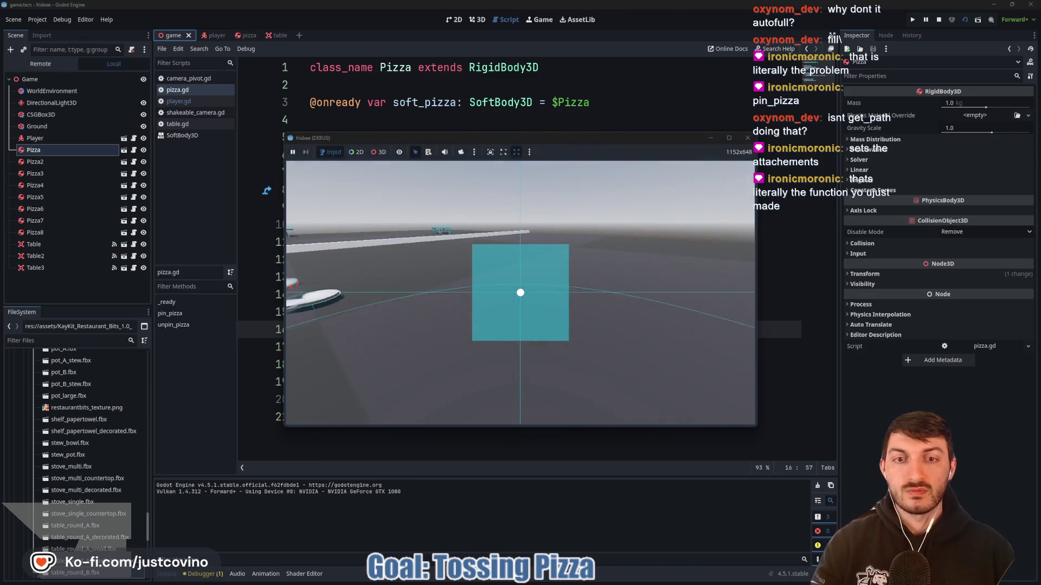
{"action": "left_click", "coordinate": [520, 293]}
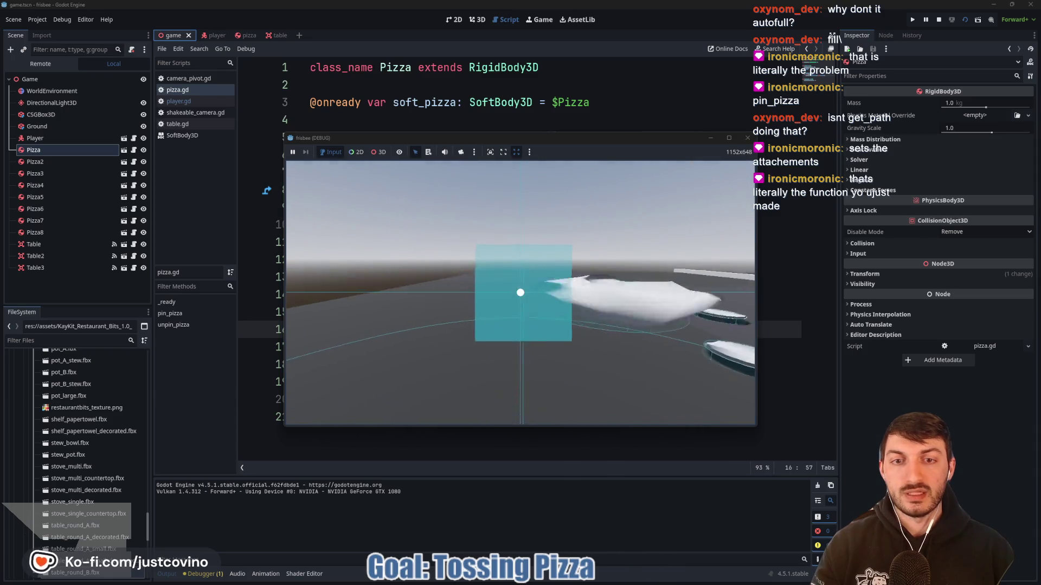
{"action": "left_click", "coordinate": [520, 293]}
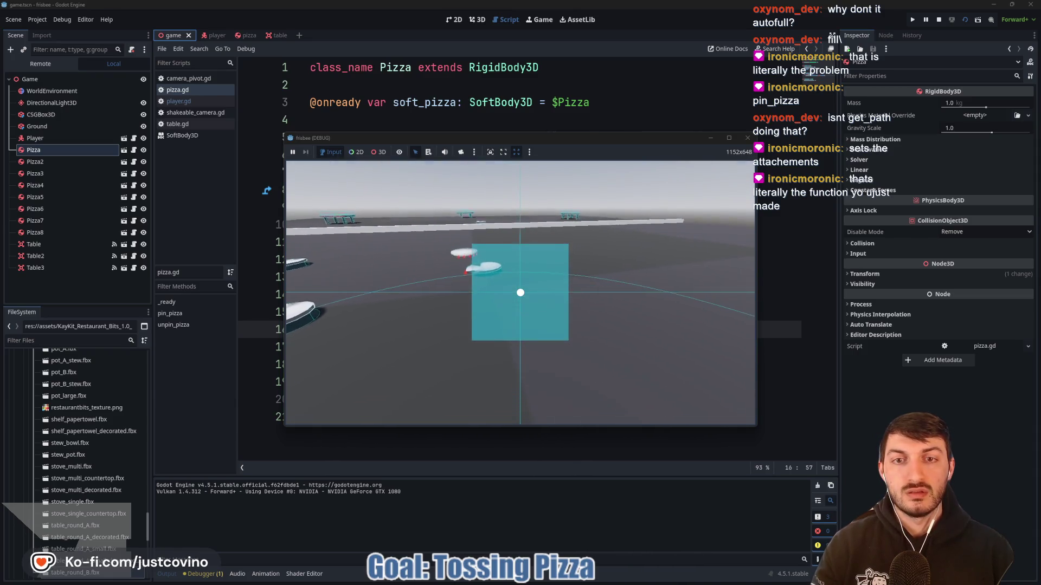
{"action": "left_click", "coordinate": [520, 293]}
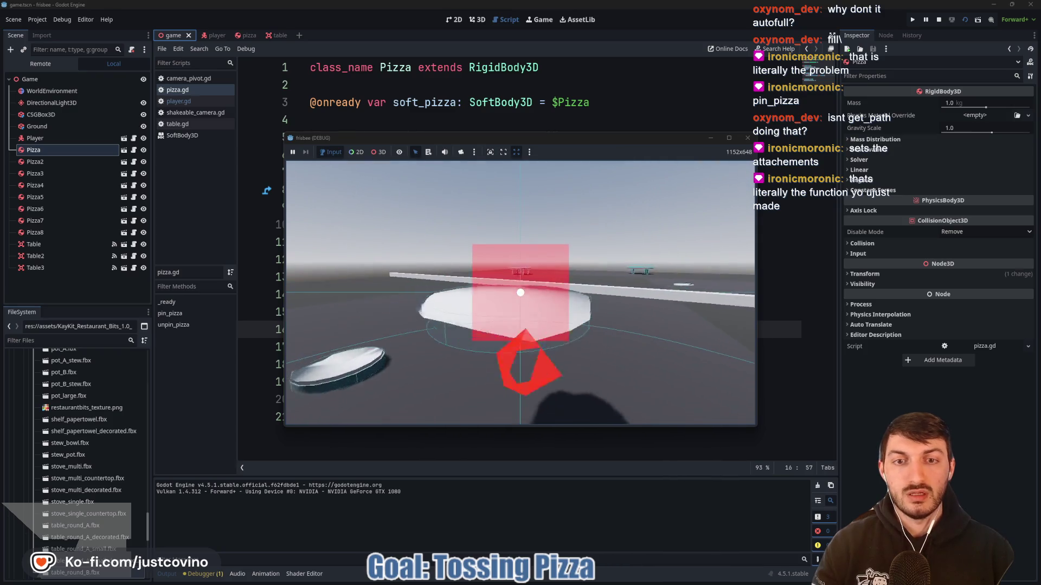
{"action": "left_click", "coordinate": [520, 292]}
{"action": "left_click", "coordinate": [521, 293]}
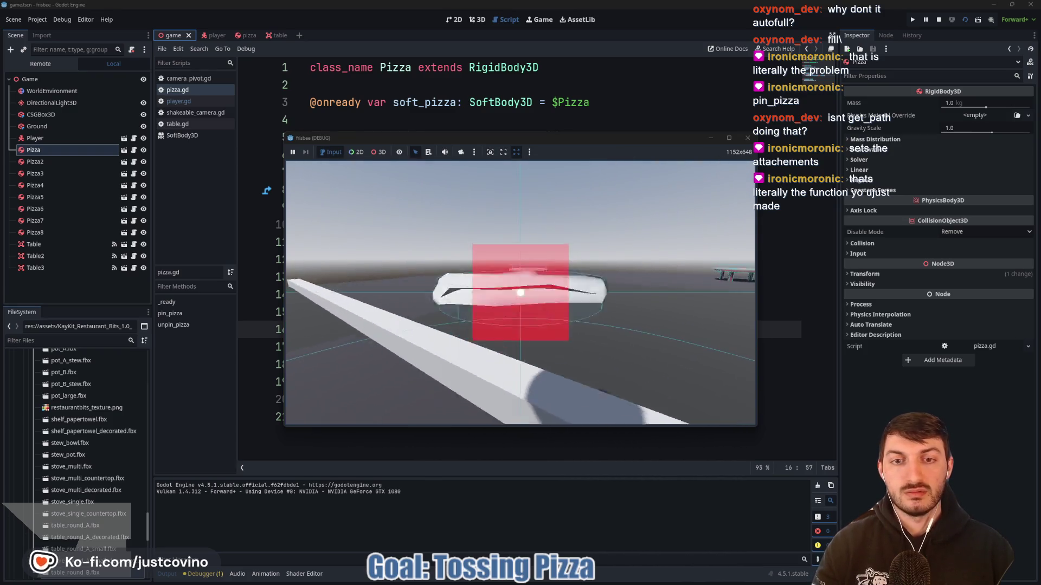
{"action": "left_click", "coordinate": [521, 293]}
{"action": "left_click", "coordinate": [521, 293]}
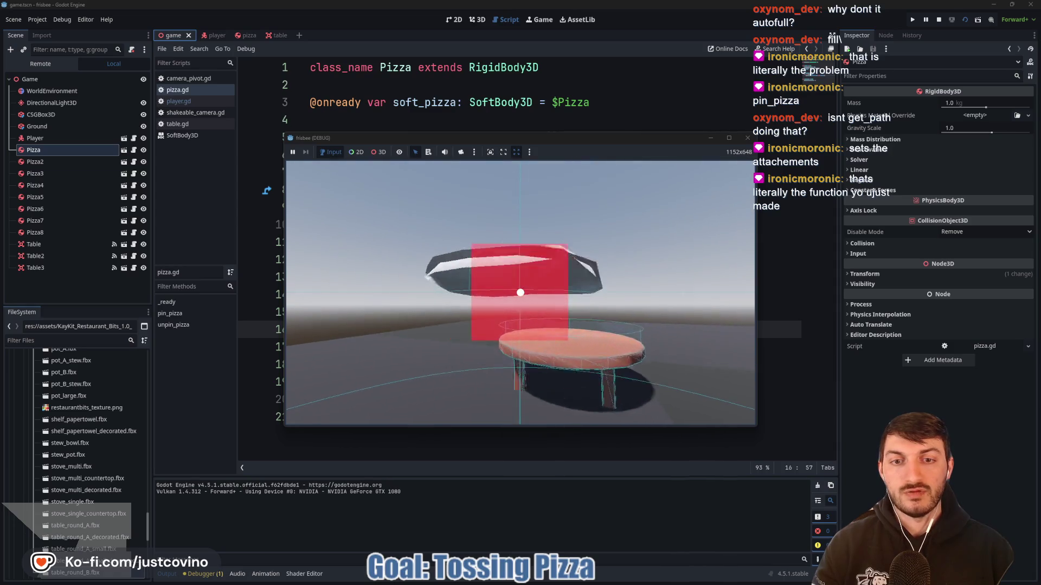
{"action": "left_click", "coordinate": [520, 293]}
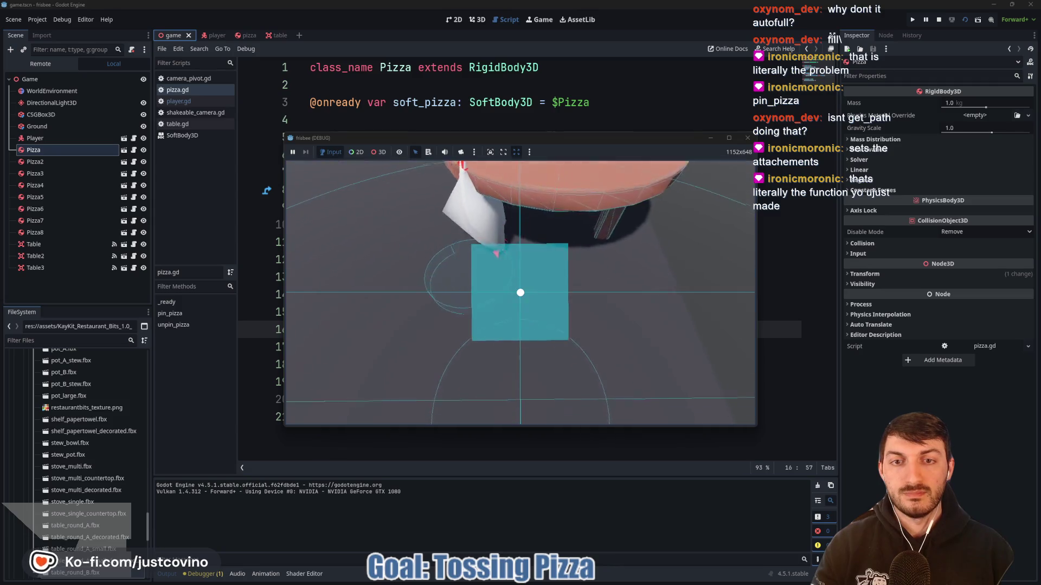
{"action": "left_click", "coordinate": [520, 292]}
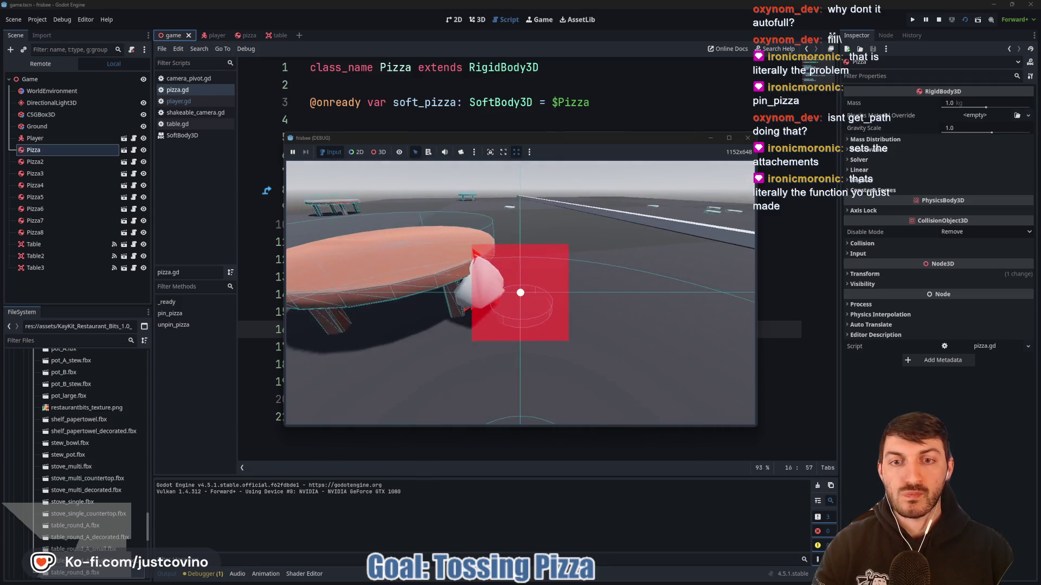
{"action": "left_click", "coordinate": [520, 293]}
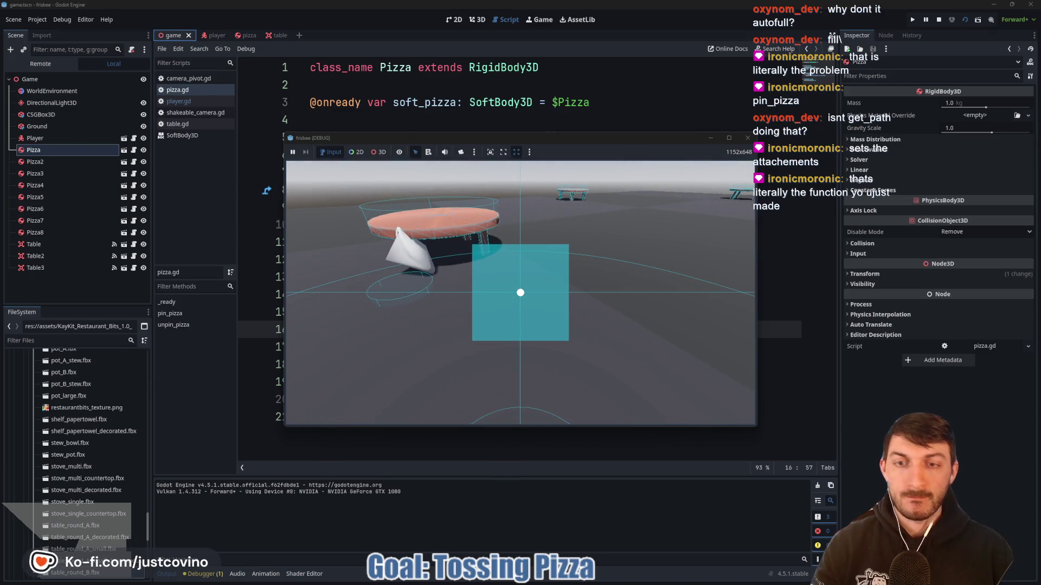
{"action": "key", "text": "F8"}
{"action": "left_click", "coordinate": [504, 282]}
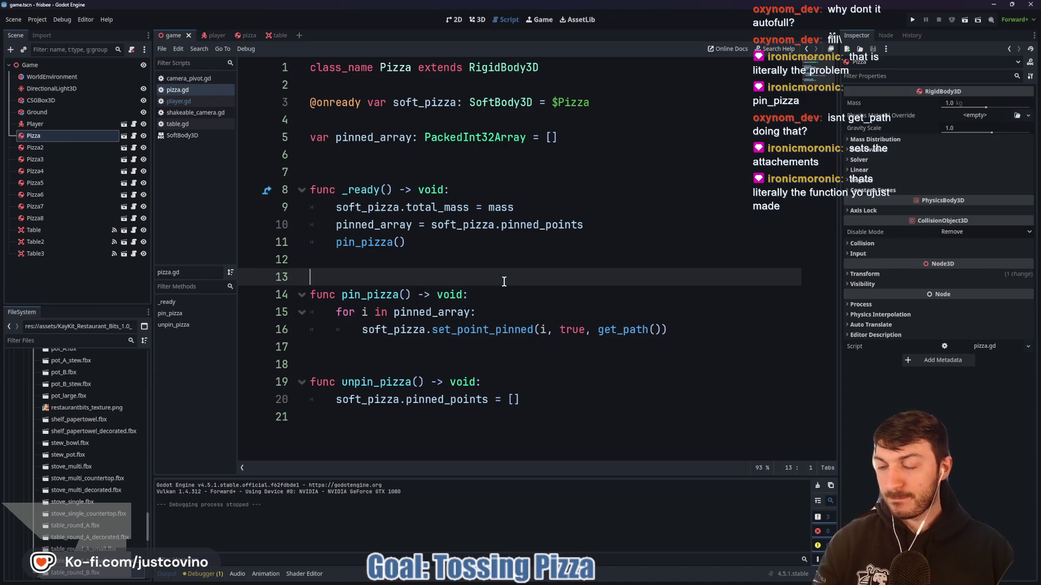
Open the pizza scene, collapse the soft body's Attachments section, and switch to the 3D workspace
{"action": "left_click", "coordinate": [249, 37]}
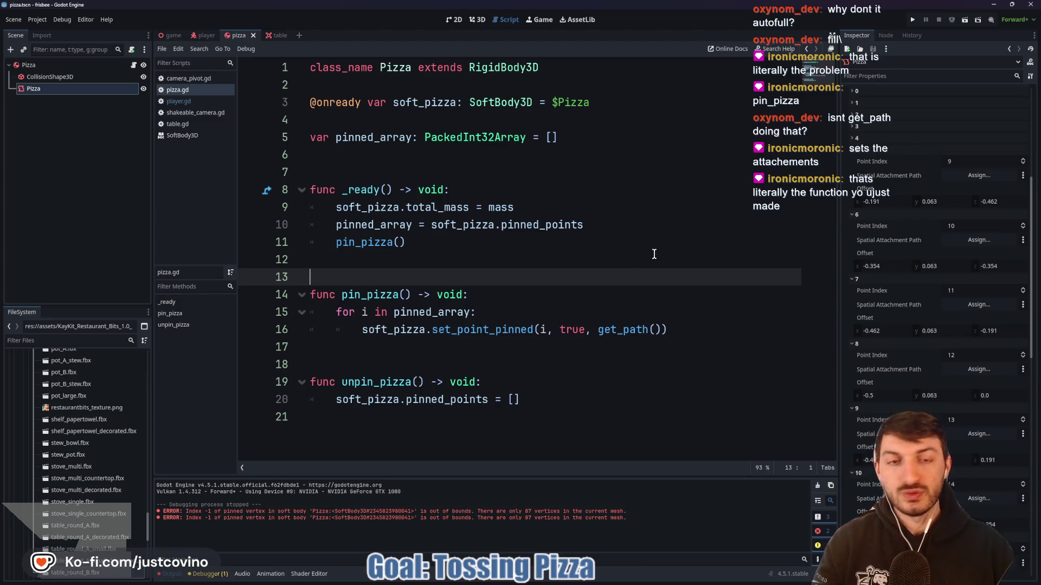
{"action": "mouse_move", "coordinate": [613, 212]}
{"action": "left_mouse_down"}
{"action": "mouse_move", "coordinate": [744, 283]}
{"action": "mouse_move", "coordinate": [802, 287]}
{"action": "left_mouse_up"}
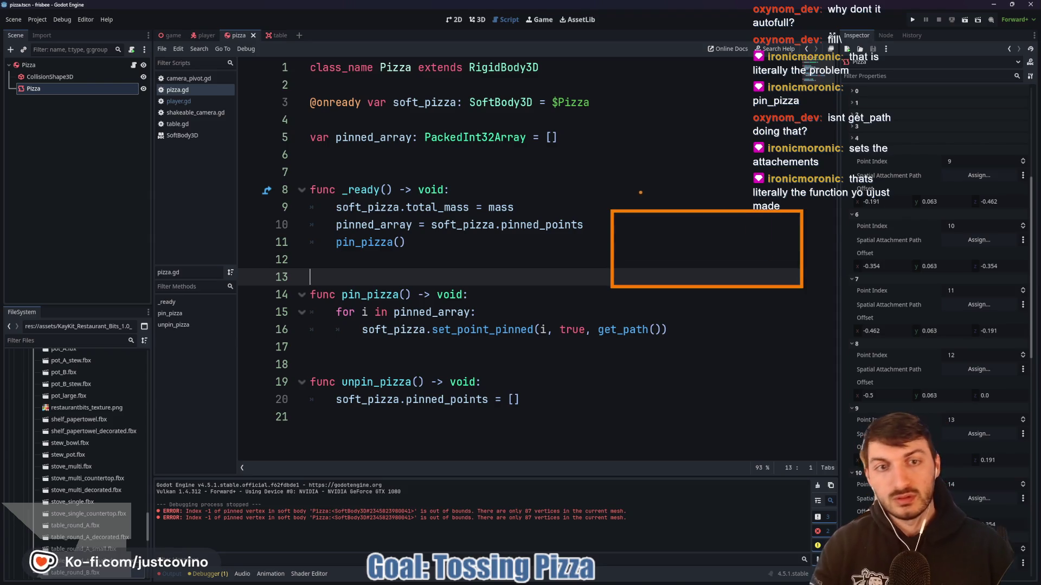
{"action": "left_click_drag", "start_coordinate": [595, 193], "coordinate": [589, 272]}
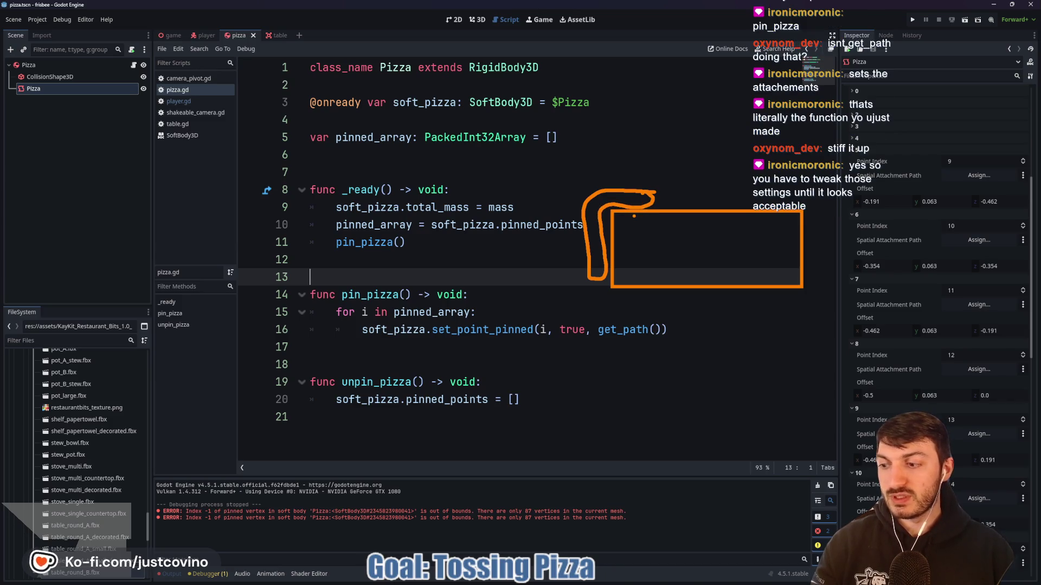
{"action": "key", "text": "Escape"}
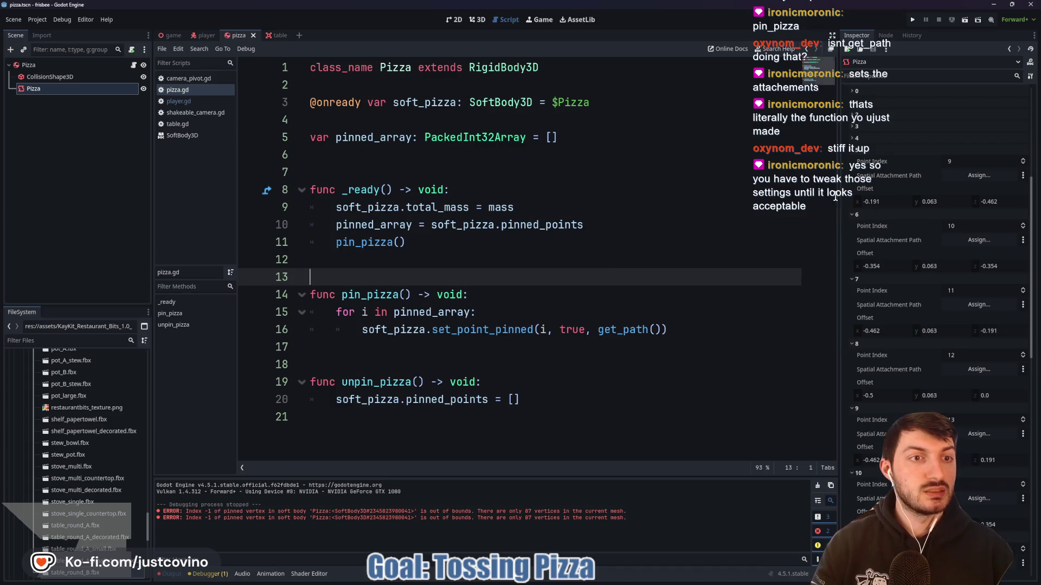
{"action": "scroll", "coordinate": [853, 164], "scroll_direction": "down", "scroll_amount": 3}
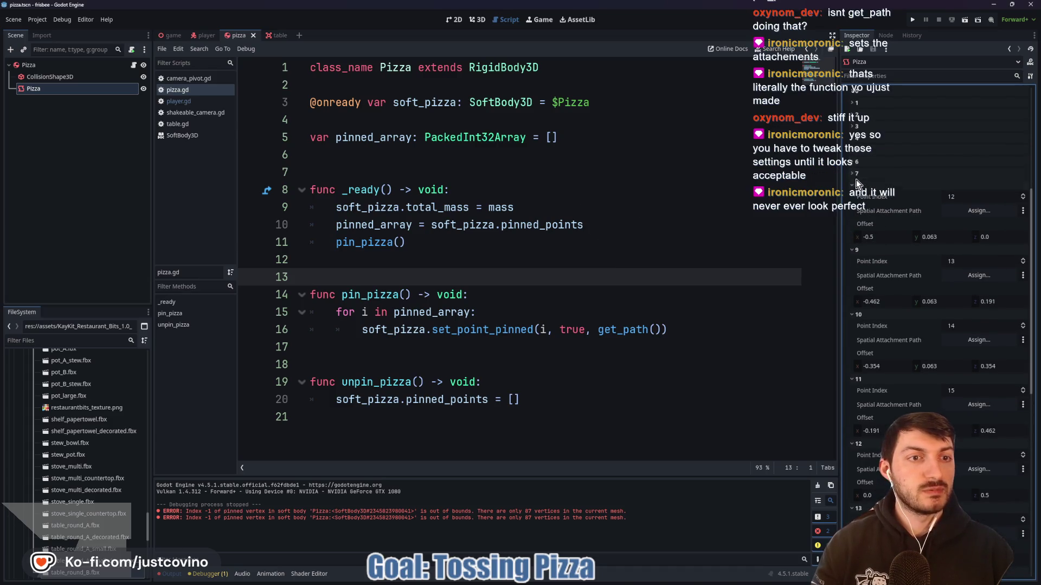
{"action": "scroll", "coordinate": [858, 233], "scroll_direction": "up", "scroll_amount": 5}
{"action": "left_click", "coordinate": [852, 327]}
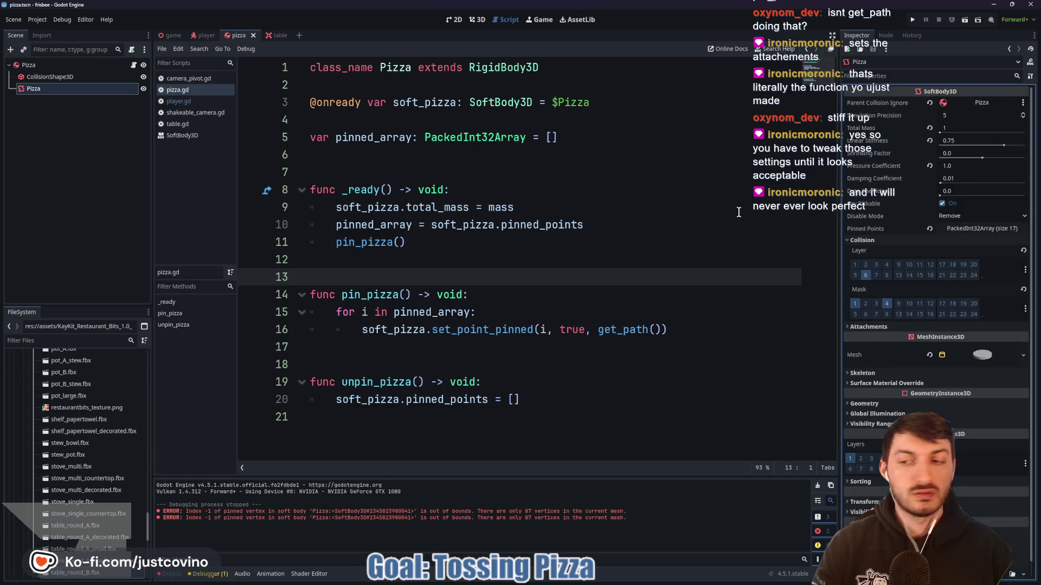
{"action": "left_click", "coordinate": [514, 278]}
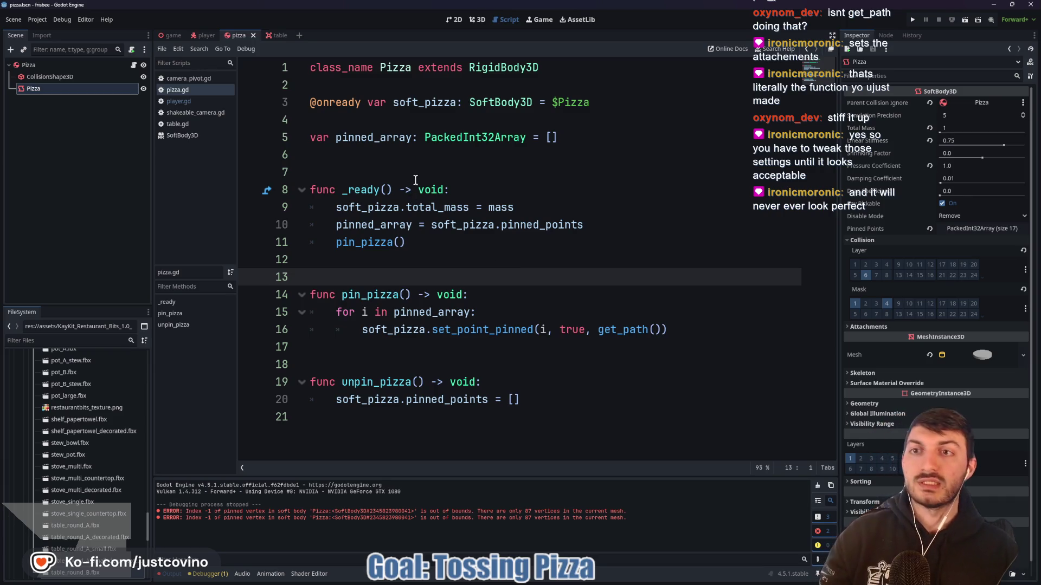
{"action": "key", "text": "ctrl+F2"}
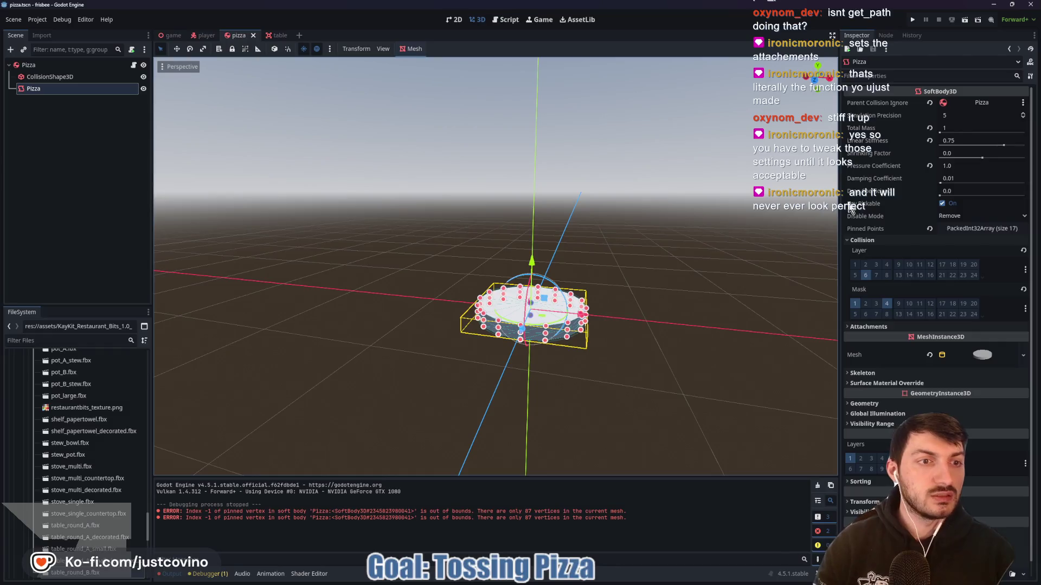
Review the CylinderMesh (radius 0.5 m, height 0.125 m, 16 segments, 1 ring), then clear the mesh
{"action": "mouse_move", "coordinate": [629, 210]}
{"action": "left_mouse_down"}
{"action": "mouse_move", "coordinate": [642, 273]}
{"action": "mouse_move", "coordinate": [718, 267]}
{"action": "mouse_move", "coordinate": [711, 274]}
{"action": "left_mouse_up"}
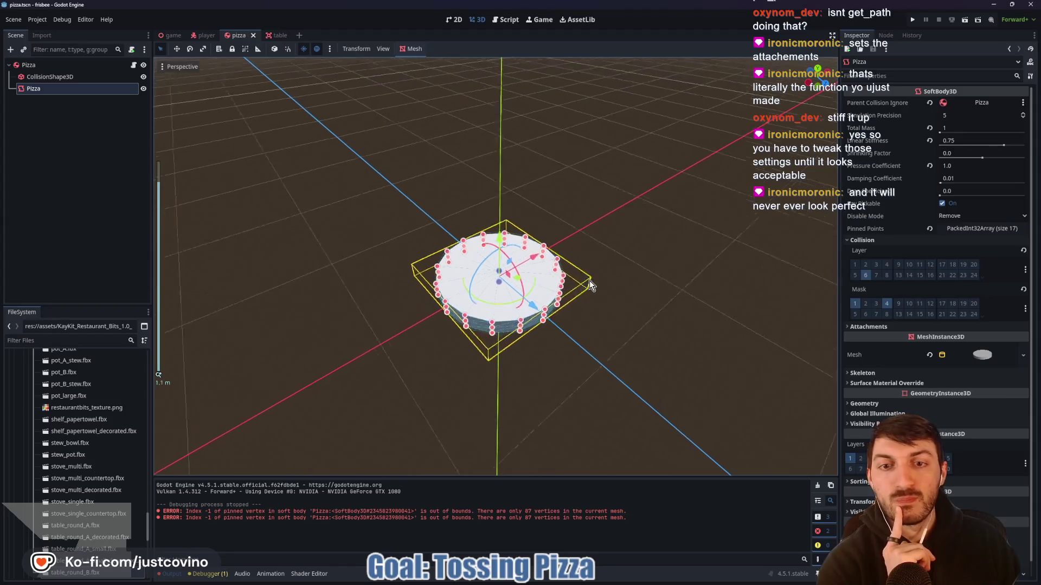
{"action": "scroll", "coordinate": [710, 273], "scroll_direction": "up", "scroll_amount": 5}
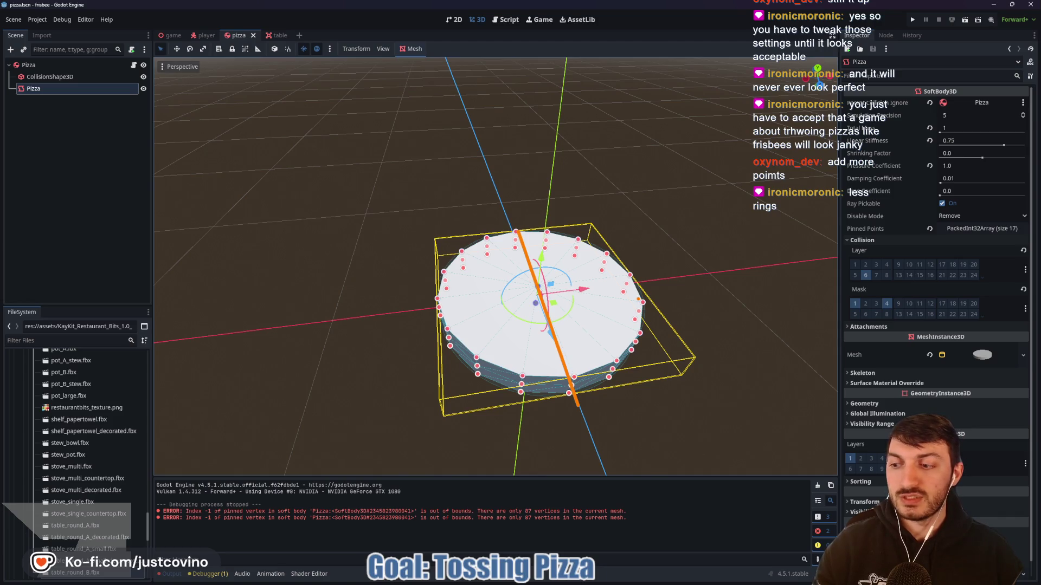
{"action": "left_click", "coordinate": [966, 352]}
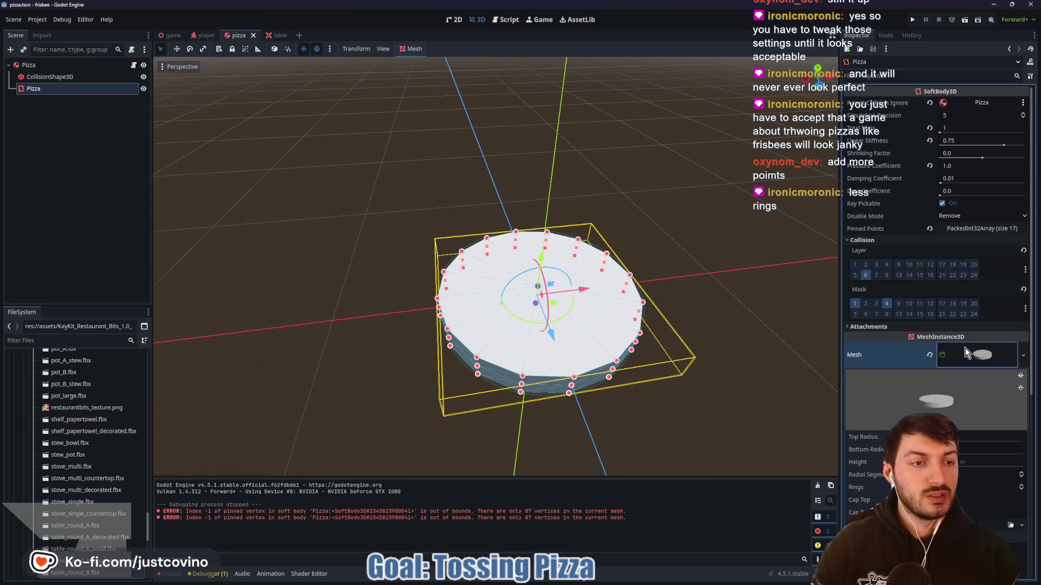
{"action": "scroll", "coordinate": [894, 371], "scroll_direction": "down", "scroll_amount": 1}
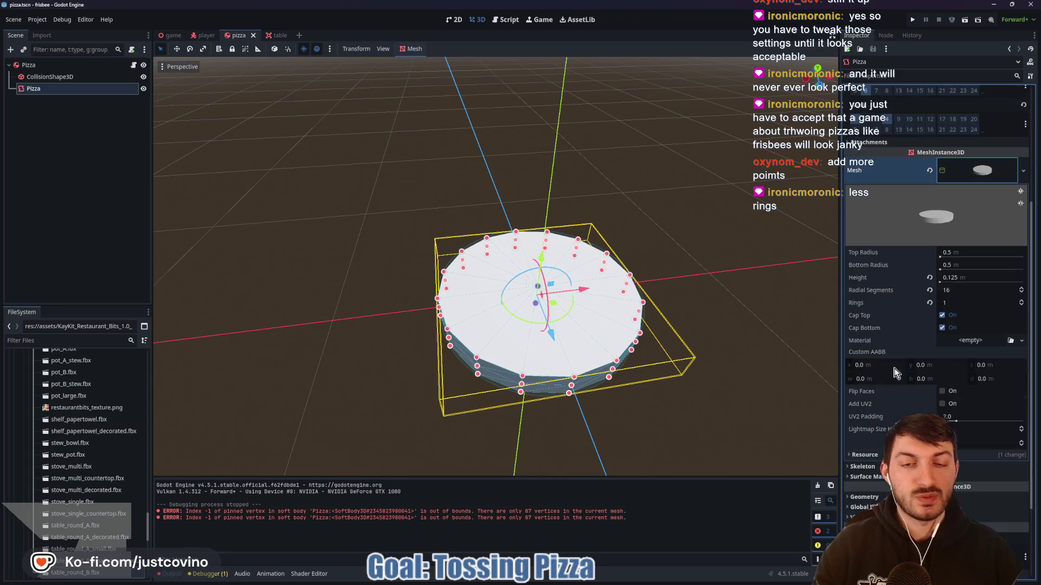
{"action": "mouse_move", "coordinate": [731, 373]}
{"action": "left_mouse_down"}
{"action": "mouse_move", "coordinate": [707, 359]}
{"action": "mouse_move", "coordinate": [710, 330]}
{"action": "left_mouse_up"}
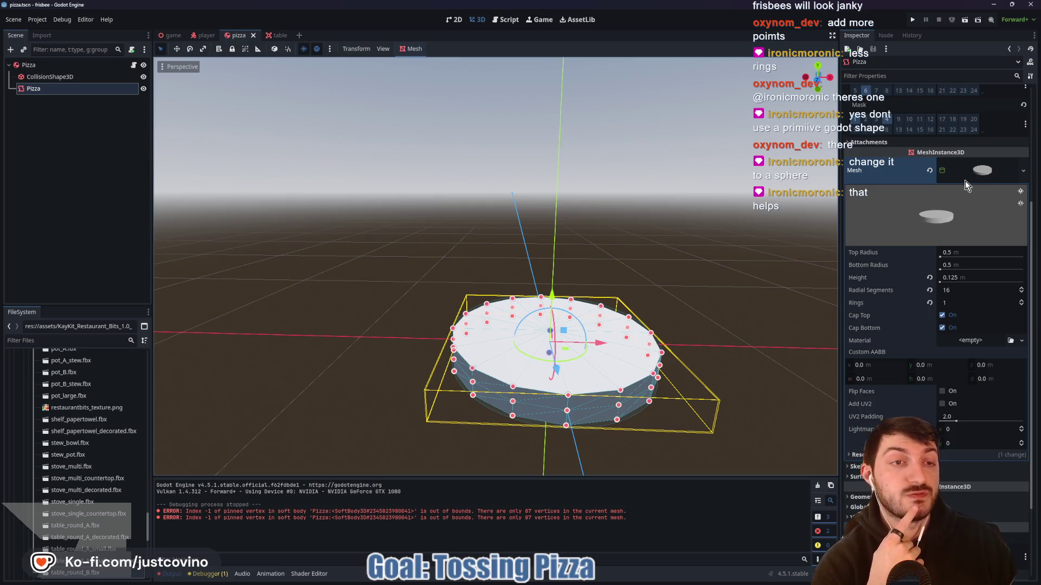
{"action": "left_click", "coordinate": [928, 173]}
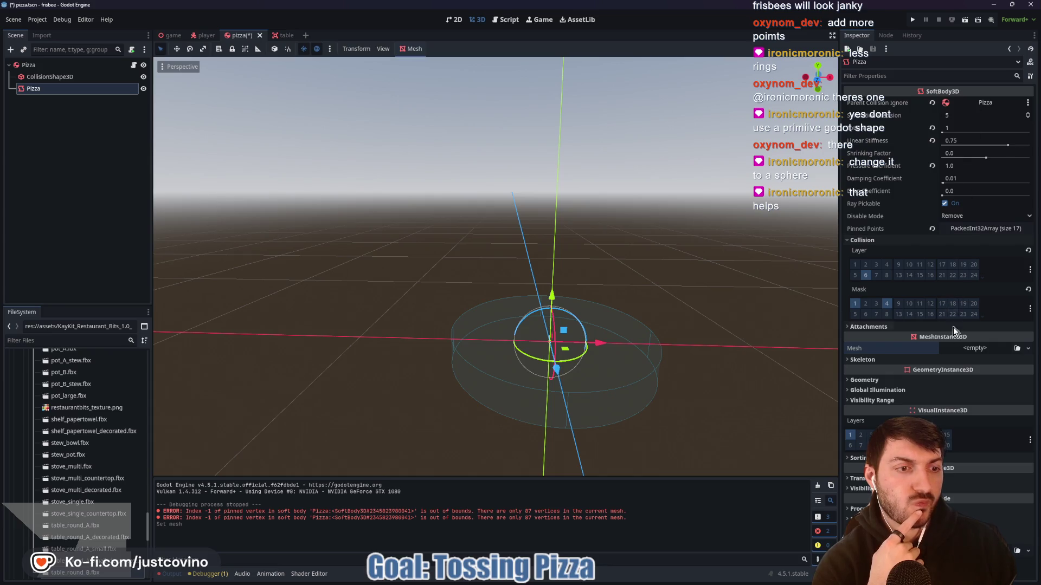
Give the pizza a new SphereMesh and flatten its height to 0.145 m
{"action": "left_click", "coordinate": [968, 348]}
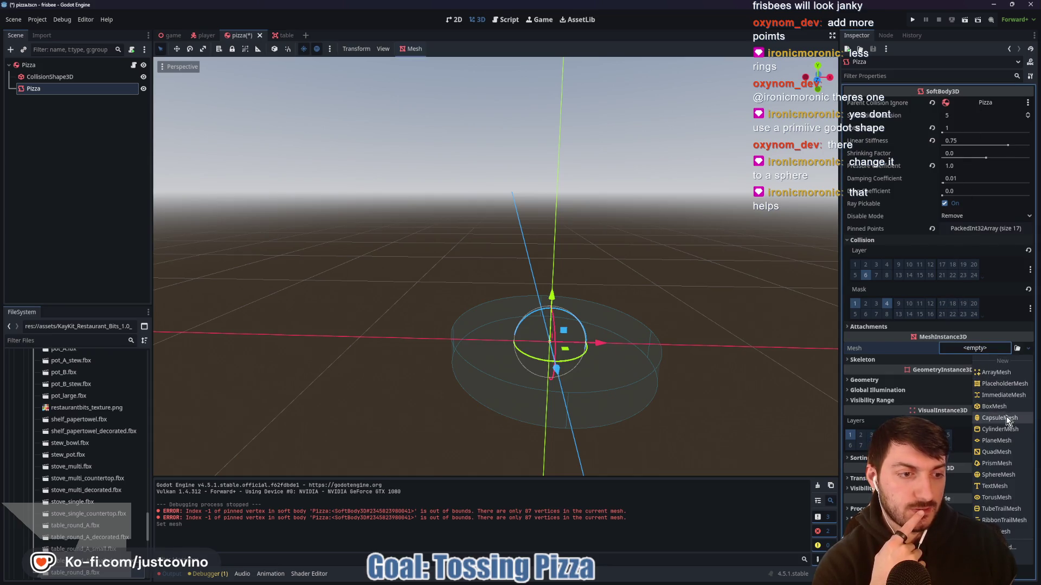
{"action": "left_click", "coordinate": [1000, 474]}
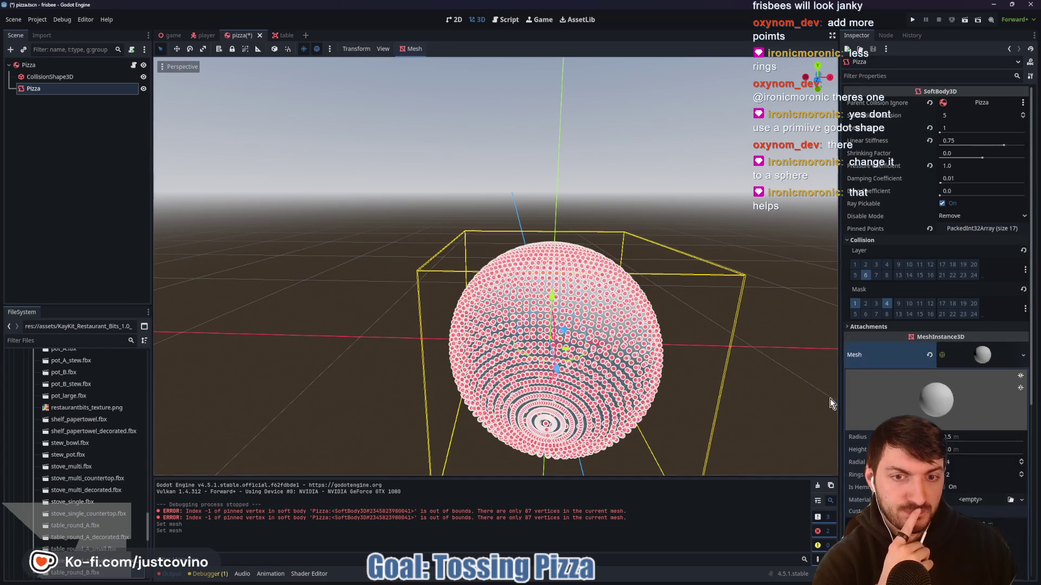
{"action": "scroll", "coordinate": [820, 382], "scroll_direction": "down", "scroll_amount": 2}
{"action": "scroll", "coordinate": [975, 358], "scroll_direction": "down", "scroll_amount": 3}
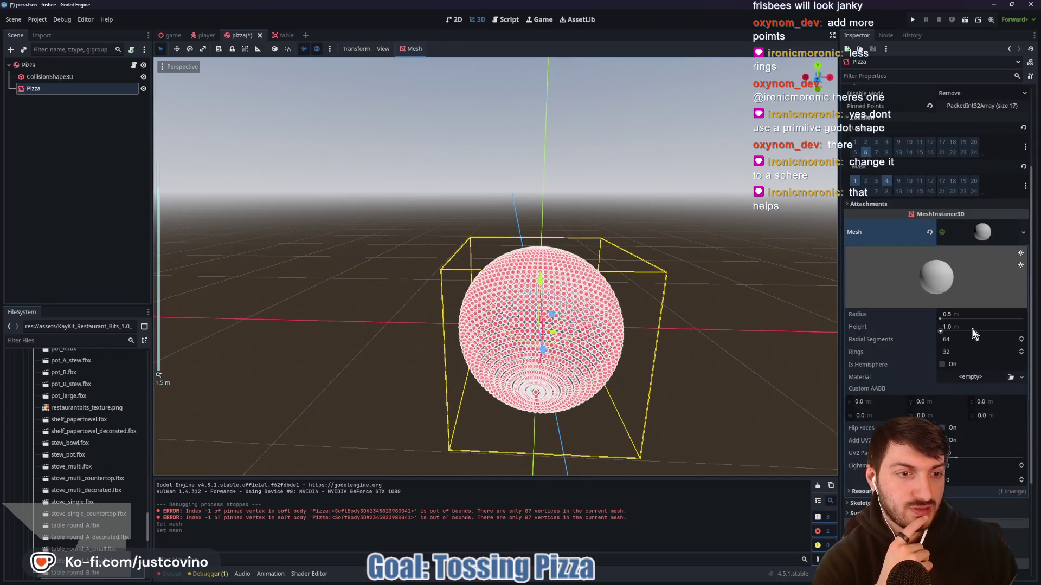
{"action": "left_click_drag", "start_coordinate": [972, 331], "coordinate": [887, 351]}
{"action": "left_click_drag", "start_coordinate": [759, 358], "coordinate": [740, 367]}
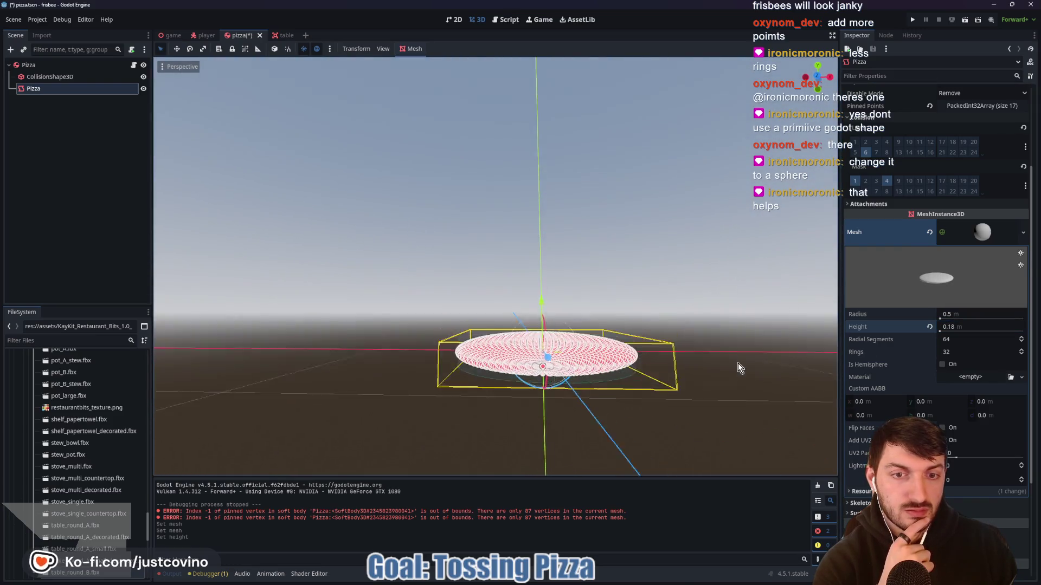
{"action": "left_click_drag", "start_coordinate": [971, 330], "coordinate": [966, 332]}
{"action": "mouse_move", "coordinate": [745, 359]}
{"action": "left_mouse_down"}
{"action": "mouse_move", "coordinate": [729, 438]}
{"action": "mouse_move", "coordinate": [762, 377]}
{"action": "left_mouse_up"}
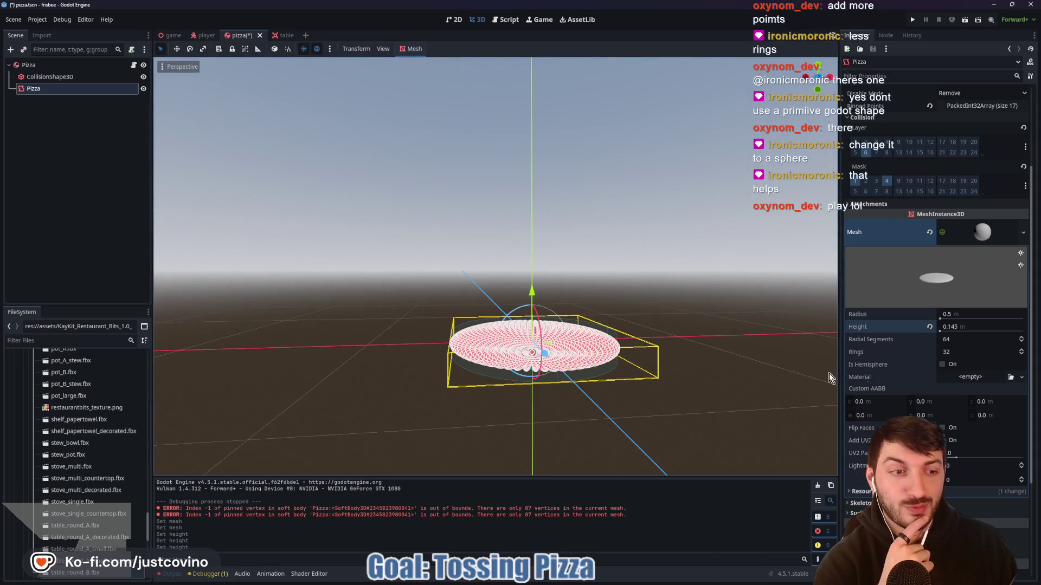
Set 16 radial segments and try the ring count at 1, then 2
{"action": "left_click", "coordinate": [960, 339]}
{"action": "type", "text": "16"}
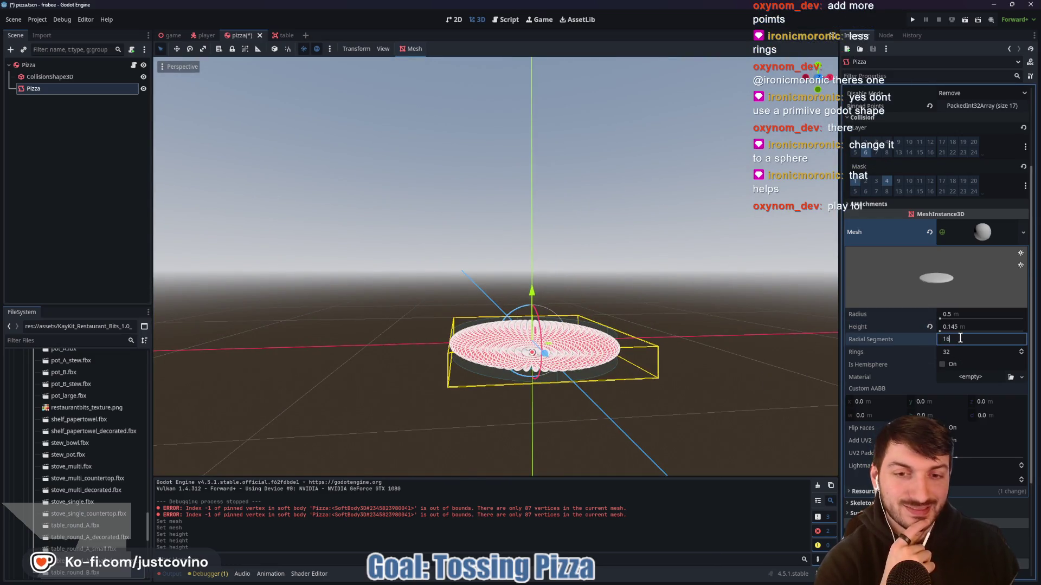
{"action": "key", "text": "Return"}
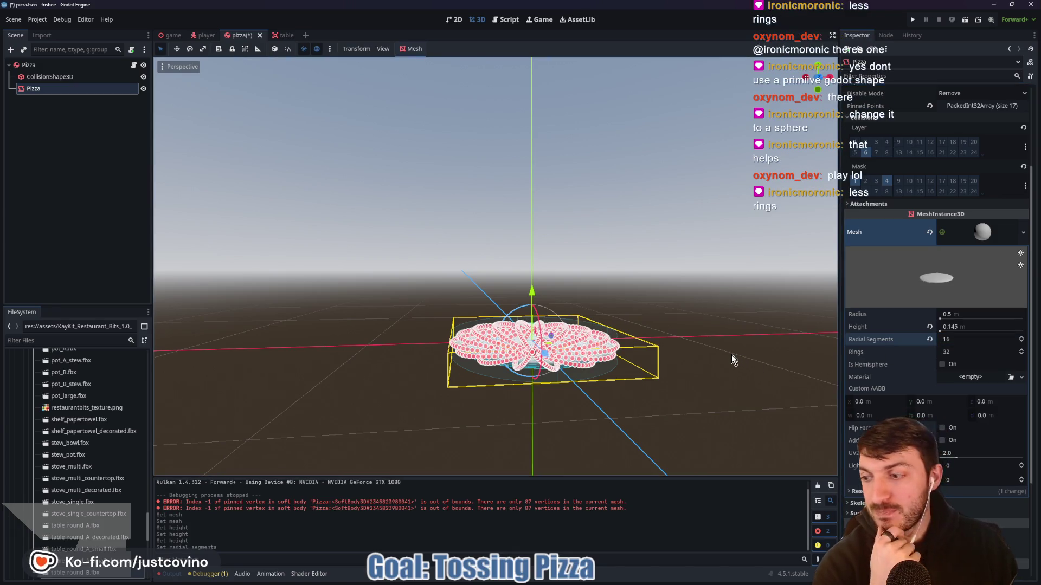
{"action": "left_click", "coordinate": [969, 351]}
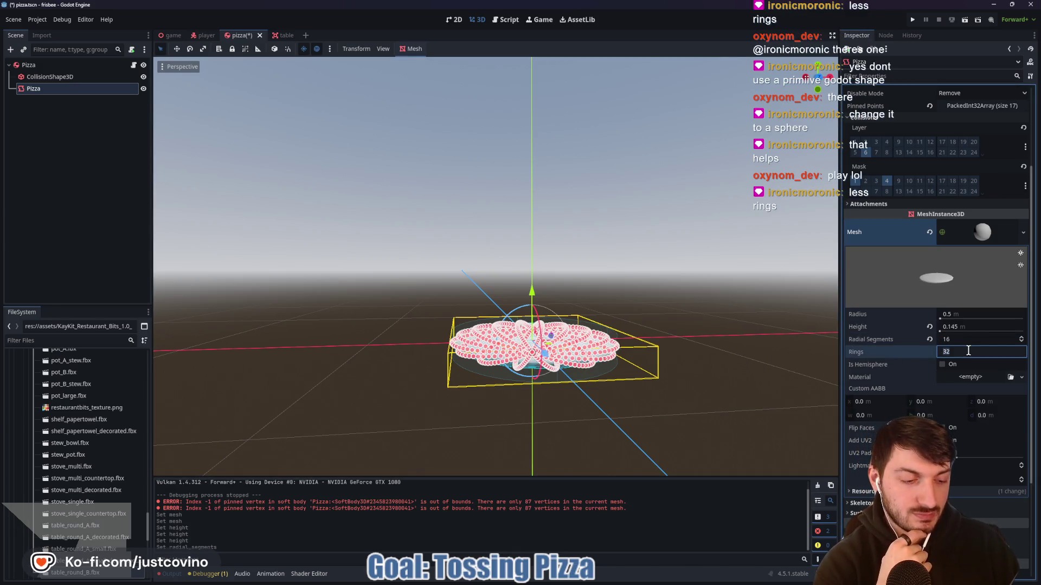
{"action": "type", "text": "1"}
{"action": "key", "text": "Return"}
{"action": "left_click", "coordinate": [961, 353]}
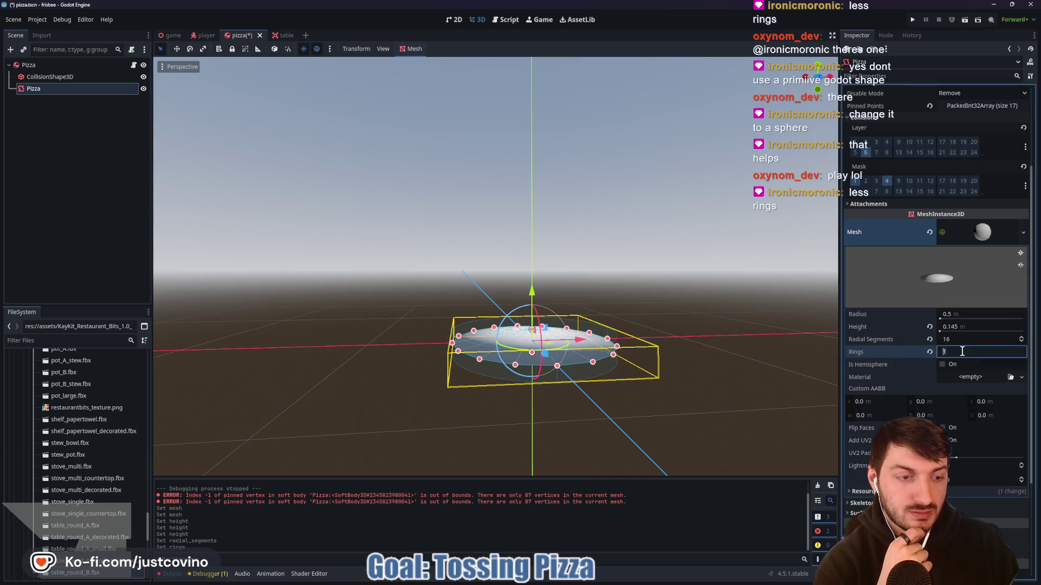
{"action": "key", "text": "Up"}
Try 18 radial segments, then return to 16
{"action": "mouse_move", "coordinate": [742, 341]}
{"action": "left_mouse_down"}
{"action": "mouse_move", "coordinate": [667, 404]}
{"action": "mouse_move", "coordinate": [734, 389]}
{"action": "mouse_move", "coordinate": [792, 405]}
{"action": "mouse_move", "coordinate": [702, 420]}
{"action": "mouse_move", "coordinate": [725, 377]}
{"action": "mouse_move", "coordinate": [756, 358]}
{"action": "mouse_move", "coordinate": [760, 309]}
{"action": "mouse_move", "coordinate": [831, 360]}
{"action": "left_mouse_up"}
{"action": "scroll", "coordinate": [759, 315], "scroll_direction": "up", "scroll_amount": 2}
{"action": "scroll", "coordinate": [759, 315], "scroll_direction": "down", "scroll_amount": 2}
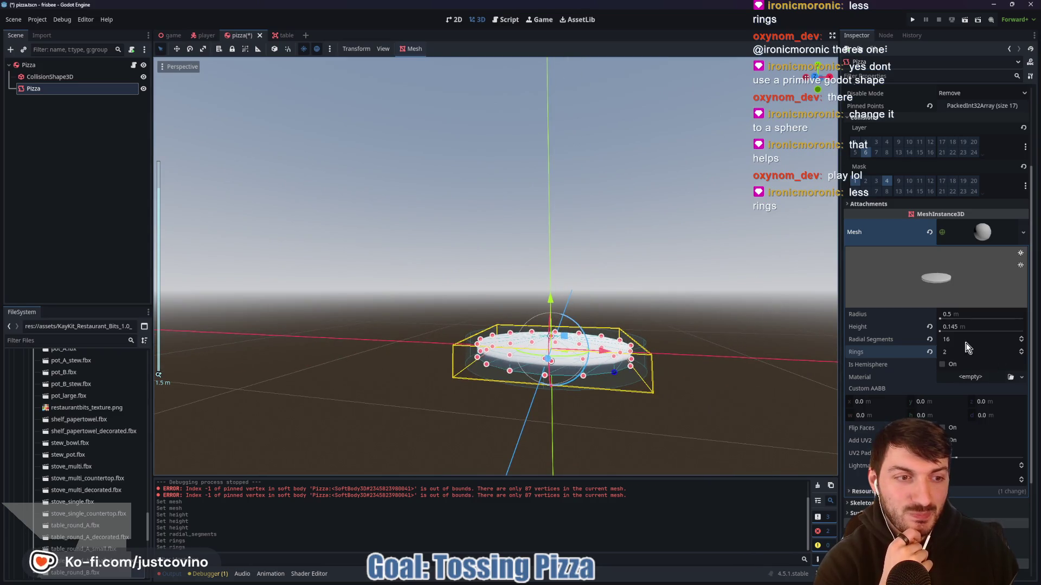
{"action": "double_click", "coordinate": [1022, 340]}
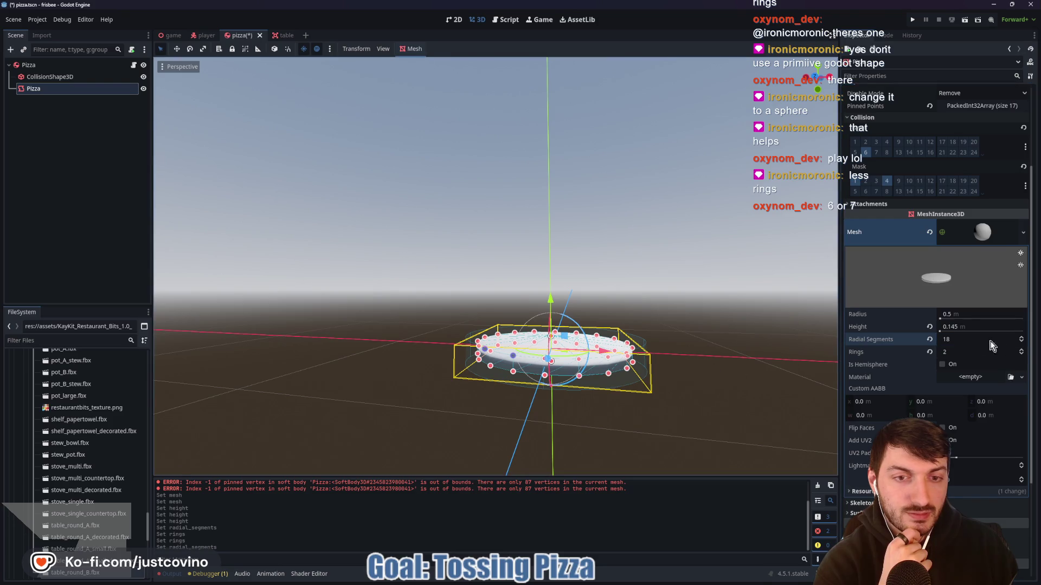
{"action": "double_click", "coordinate": [1022, 342]}
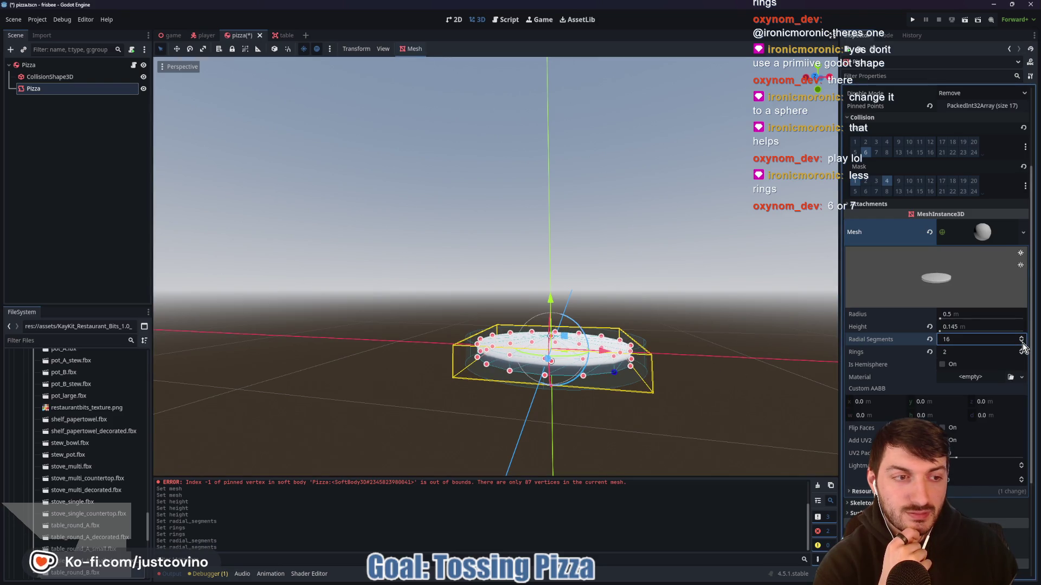
{"action": "left_click_drag", "start_coordinate": [720, 355], "coordinate": [732, 399]}
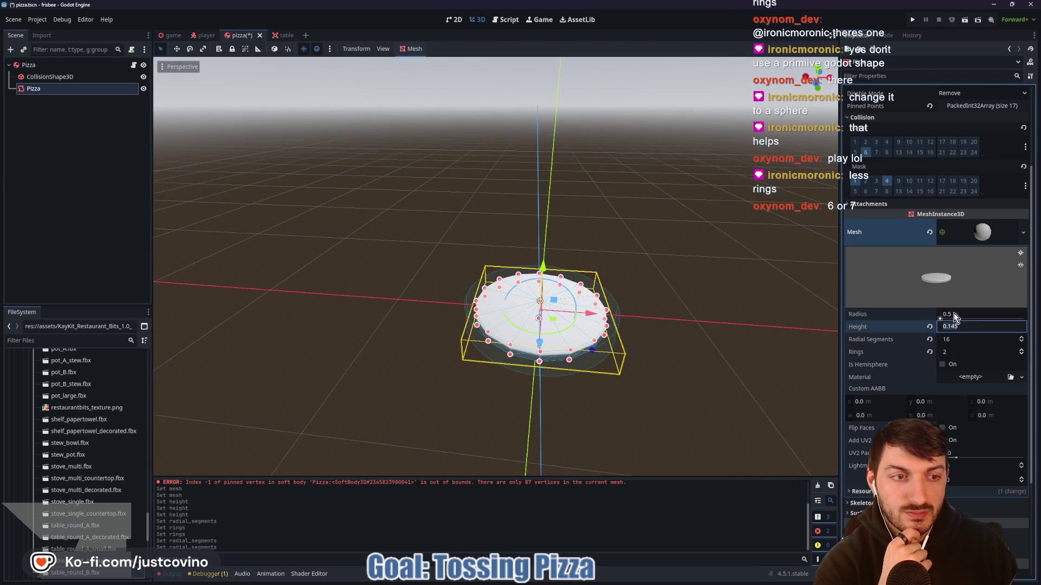
Adjust the radius to about 0.47 m and raise the rings to 7
{"action": "left_click_drag", "start_coordinate": [954, 320], "coordinate": [987, 320]}
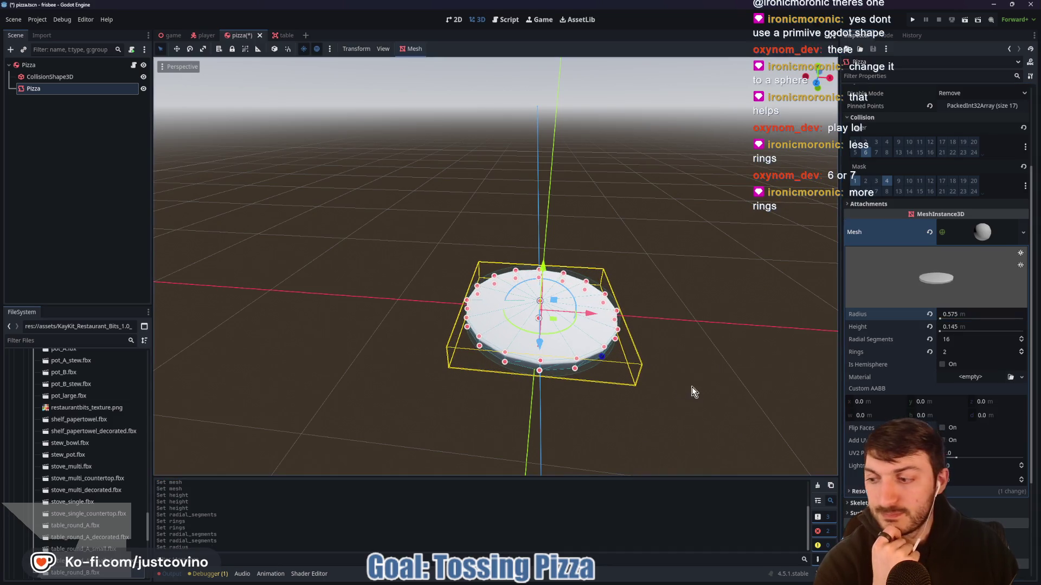
{"action": "left_click", "coordinate": [1022, 352]}
{"action": "scroll", "coordinate": [741, 384], "scroll_direction": "up", "scroll_amount": 2}
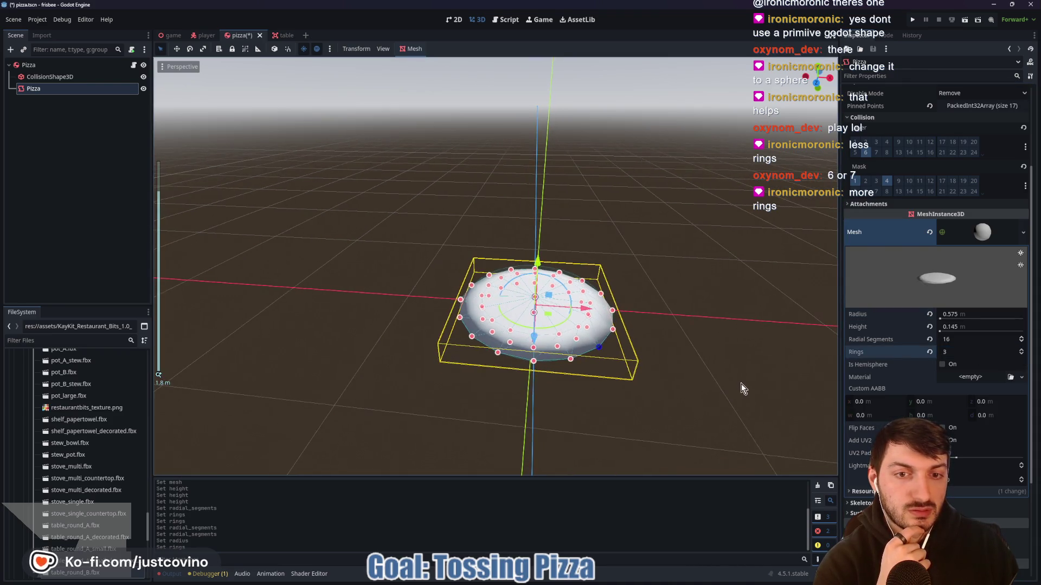
{"action": "mouse_move", "coordinate": [743, 348]}
{"action": "left_mouse_down"}
{"action": "mouse_move", "coordinate": [746, 318]}
{"action": "mouse_move", "coordinate": [778, 337]}
{"action": "left_mouse_up"}
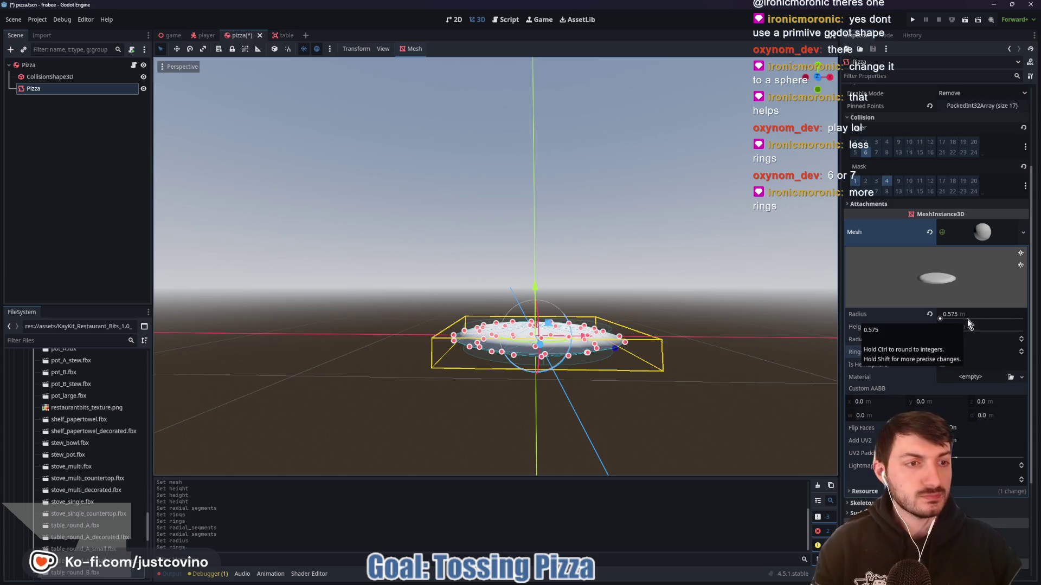
{"action": "left_click_drag", "start_coordinate": [964, 314], "coordinate": [944, 314]}
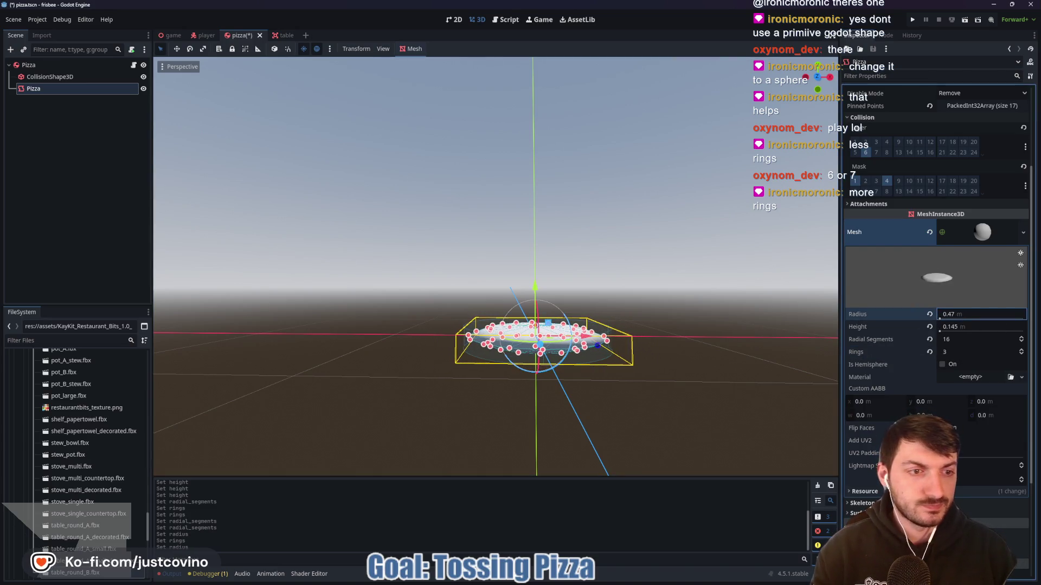
{"action": "left_click", "coordinate": [1020, 350]}
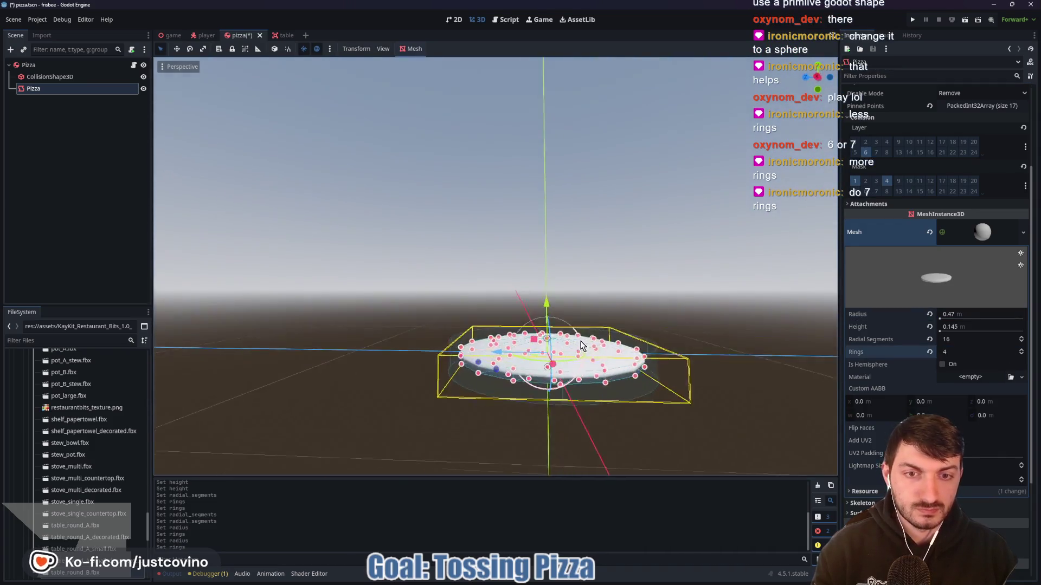
{"action": "left_click", "coordinate": [962, 352]}
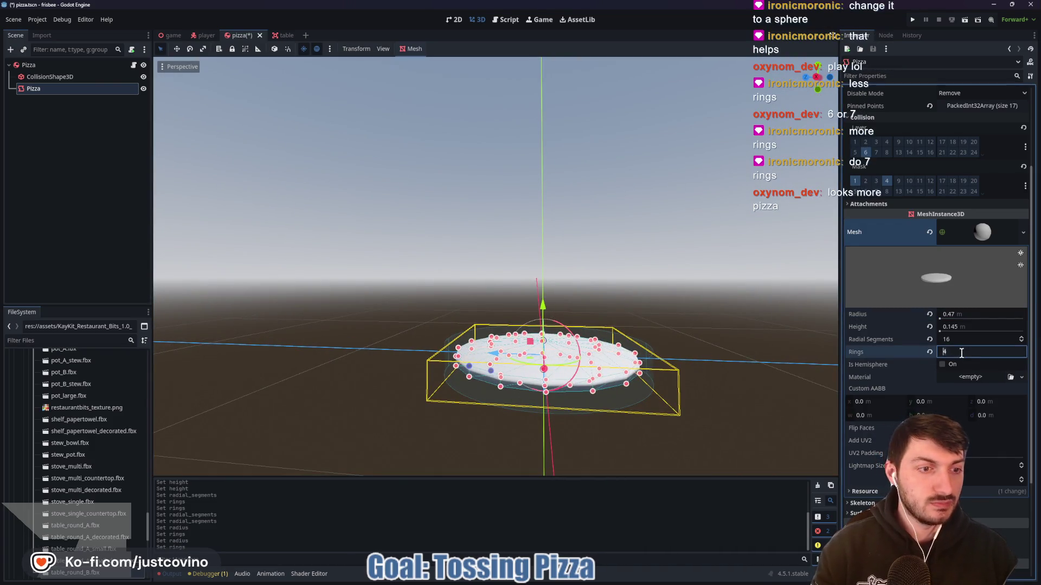
{"action": "type", "text": "7"}
{"action": "key", "text": "Return"}
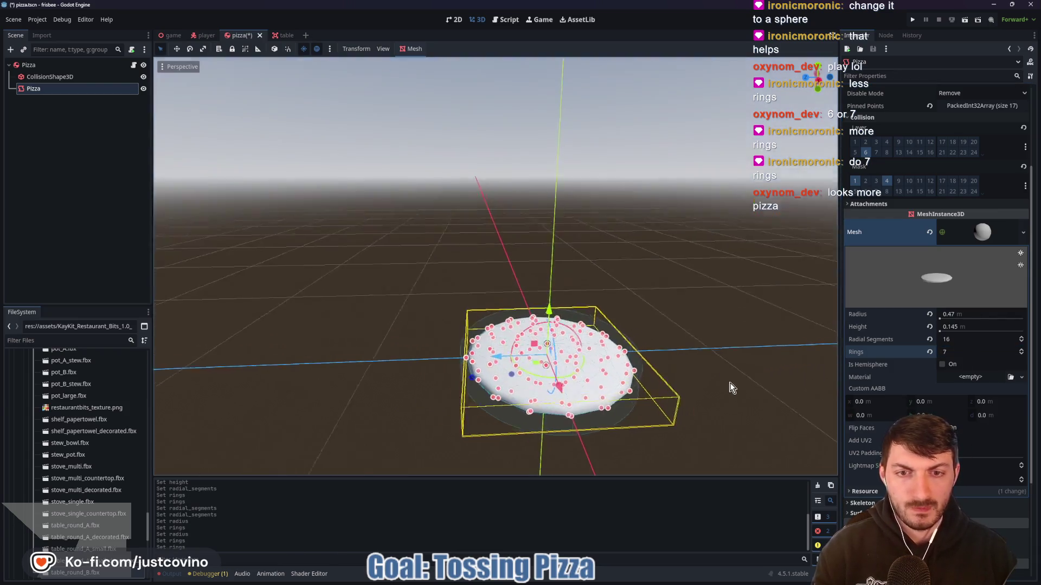
{"action": "mouse_move", "coordinate": [737, 378]}
{"action": "left_mouse_down"}
{"action": "mouse_move", "coordinate": [730, 320]}
{"action": "mouse_move", "coordinate": [761, 379]}
{"action": "mouse_move", "coordinate": [723, 411]}
{"action": "mouse_move", "coordinate": [760, 369]}
{"action": "left_mouse_up"}
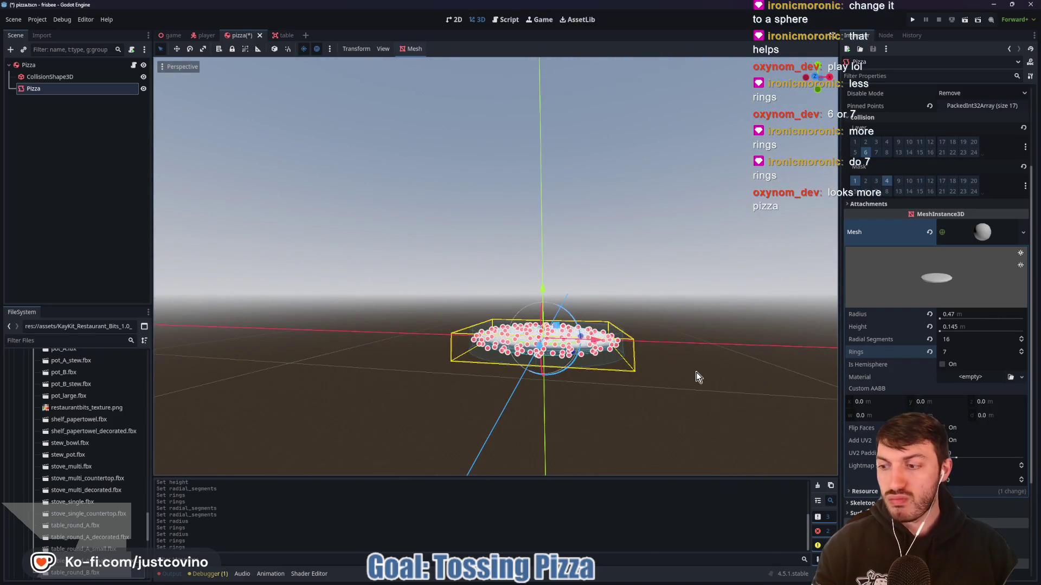
{"action": "scroll", "coordinate": [695, 374], "scroll_direction": "up", "scroll_amount": 2}
{"action": "mouse_move", "coordinate": [695, 374]}
{"action": "left_mouse_down"}
{"action": "mouse_move", "coordinate": [715, 374]}
{"action": "mouse_move", "coordinate": [748, 420]}
{"action": "mouse_move", "coordinate": [749, 376]}
{"action": "mouse_move", "coordinate": [740, 370]}
{"action": "mouse_move", "coordinate": [714, 408]}
{"action": "mouse_move", "coordinate": [722, 363]}
{"action": "left_mouse_up"}
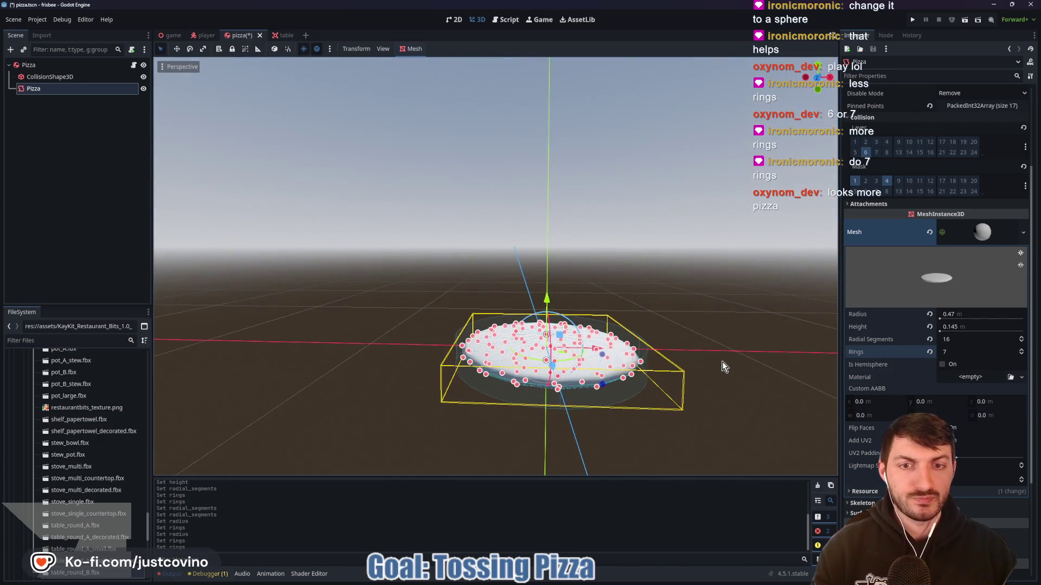
Set the sphere radius to 0.5 m and save the pizza scene
{"action": "key", "text": "ctrl+s"}
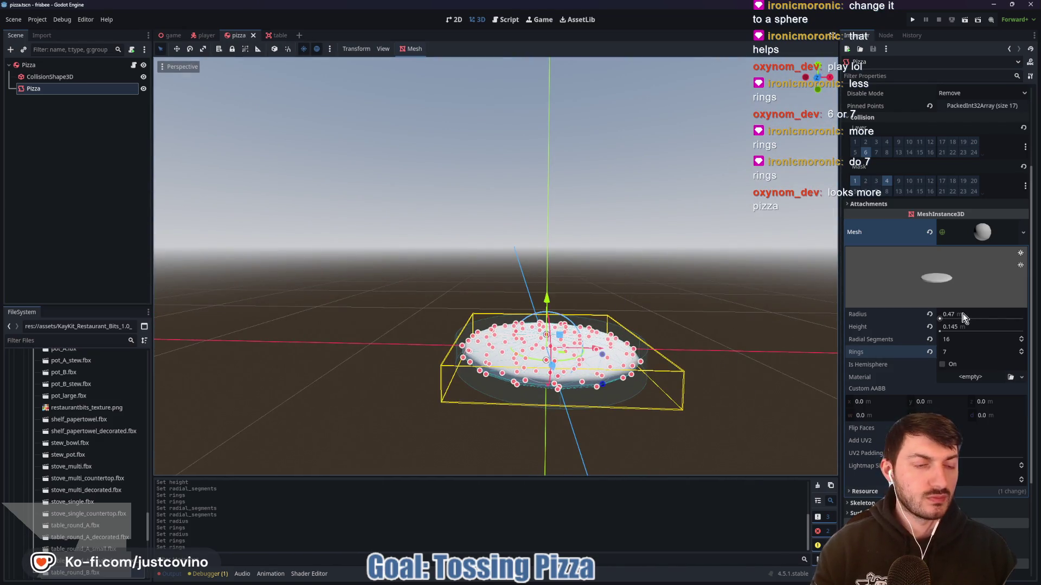
{"action": "left_click", "coordinate": [954, 313]}
{"action": "type", "text": "0.5"}
{"action": "key", "text": "Return"}
{"action": "mouse_move", "coordinate": [802, 313]}
{"action": "left_mouse_down"}
{"action": "mouse_move", "coordinate": [767, 314]}
{"action": "mouse_move", "coordinate": [756, 335]}
{"action": "left_mouse_up"}
{"action": "key", "text": "ctrl+s"}
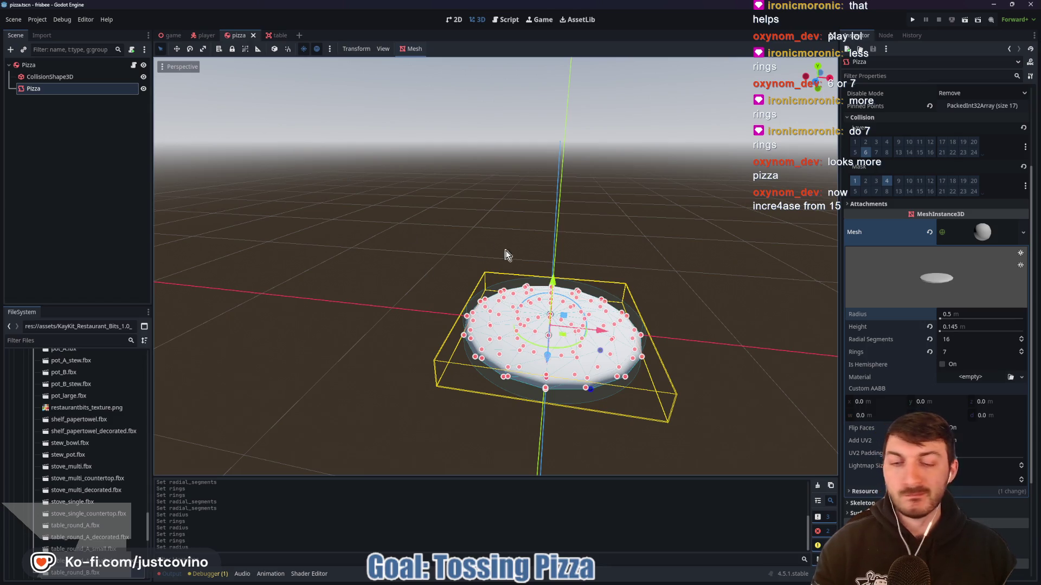
Collapse the sphere mesh settings, return to the game scene and run it with F5
{"action": "left_click", "coordinate": [978, 236]}
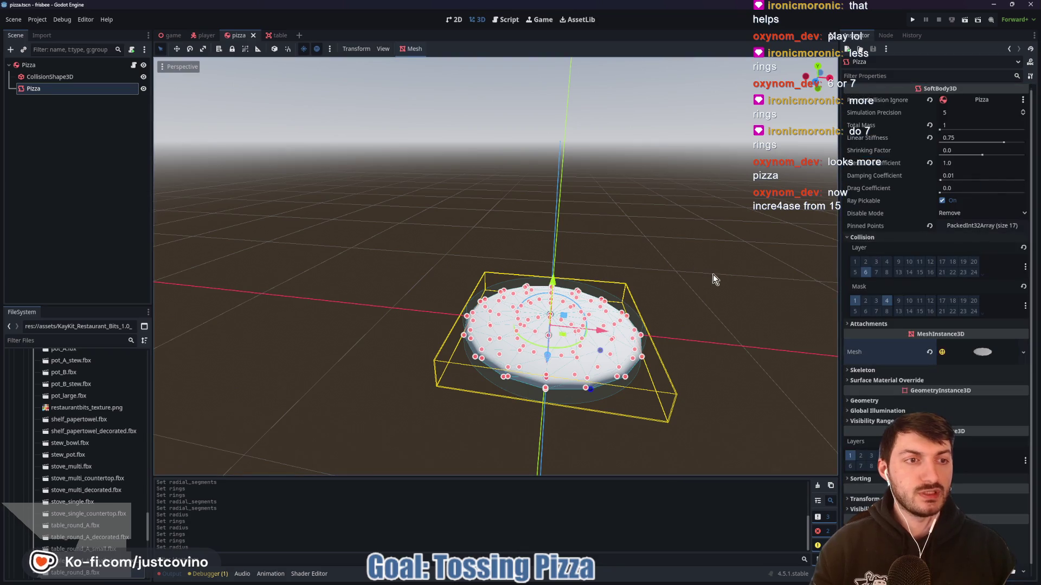
{"action": "left_click", "coordinate": [988, 232]}
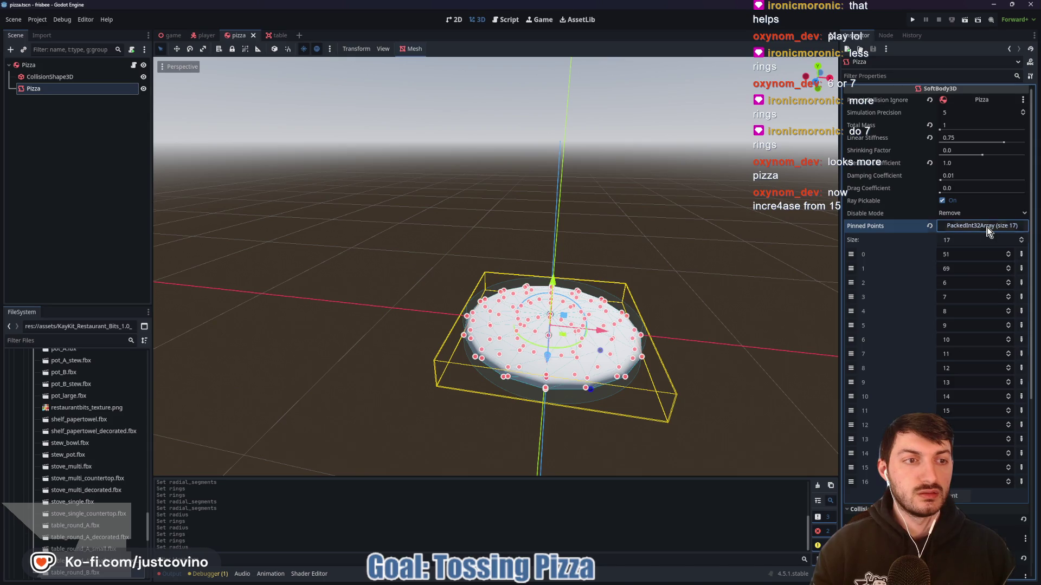
{"action": "left_click", "coordinate": [989, 228]}
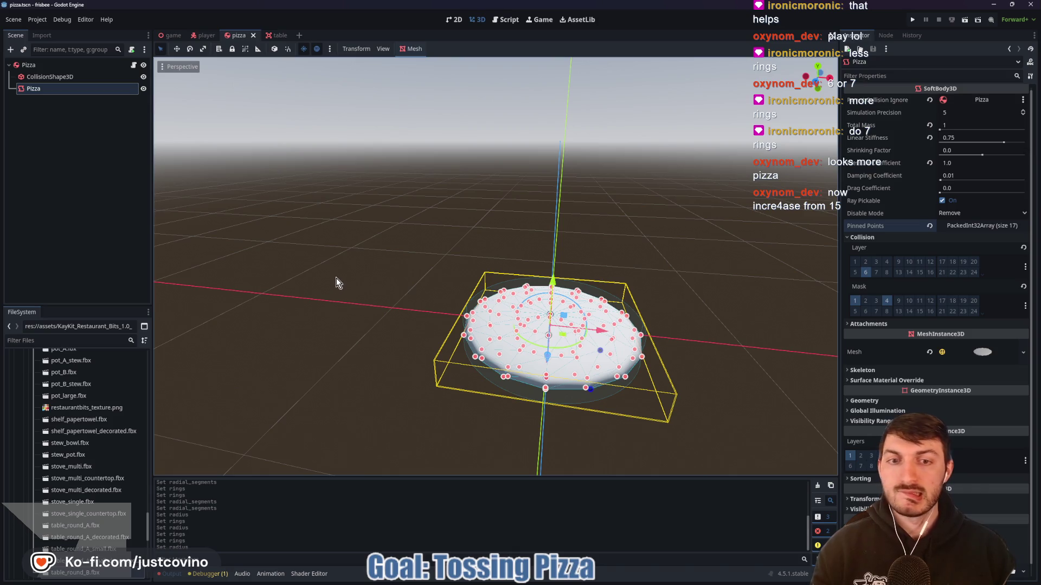
{"action": "left_click", "coordinate": [172, 35]}
{"action": "key", "text": "F5"}
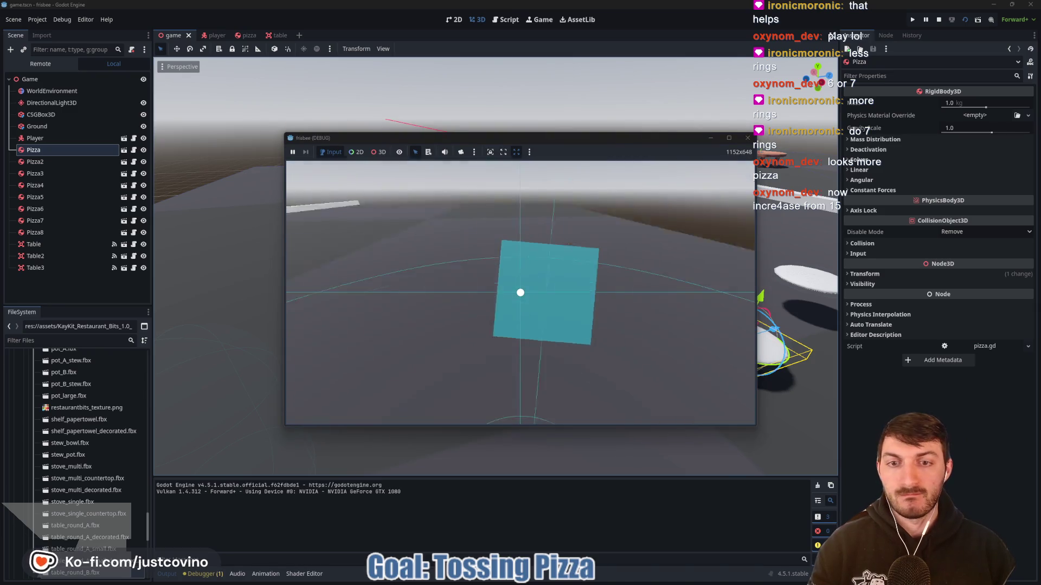
Repeatedly grab and toss the sphere-mesh pizzas toward the tables
{"action": "left_click", "coordinate": [520, 293]}
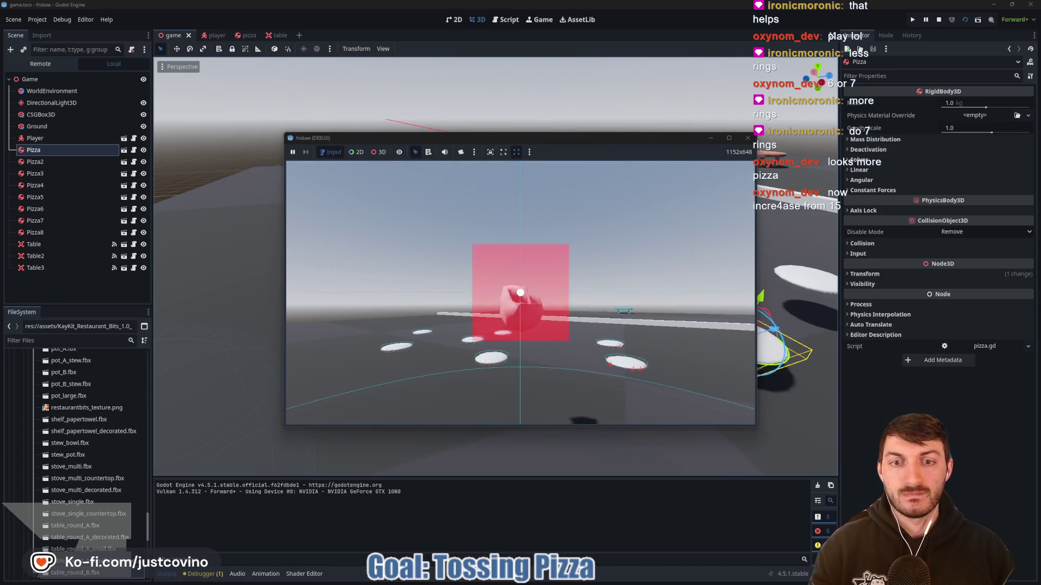
{"action": "left_click", "coordinate": [521, 293]}
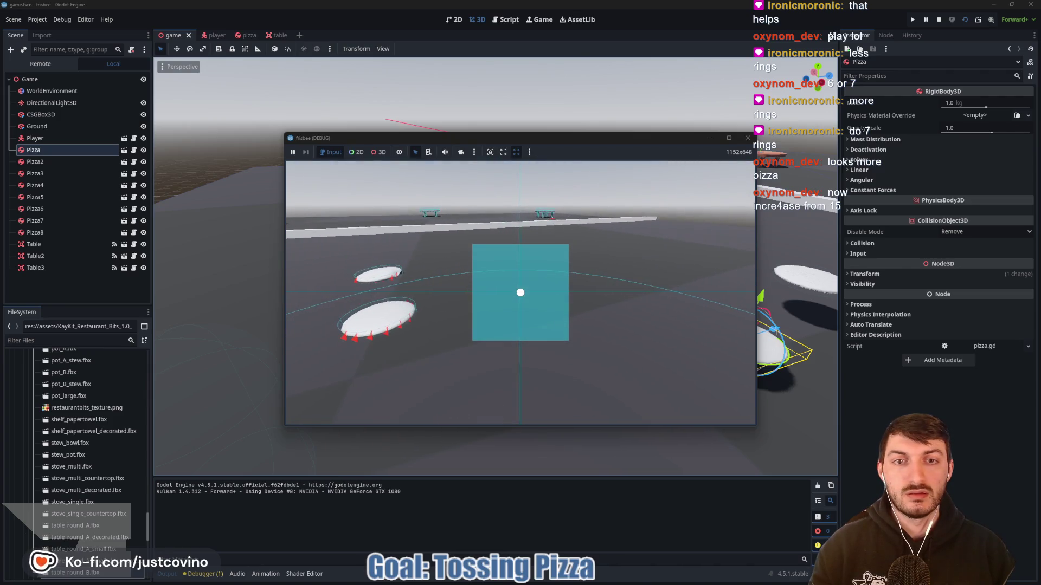
{"action": "left_click", "coordinate": [520, 293]}
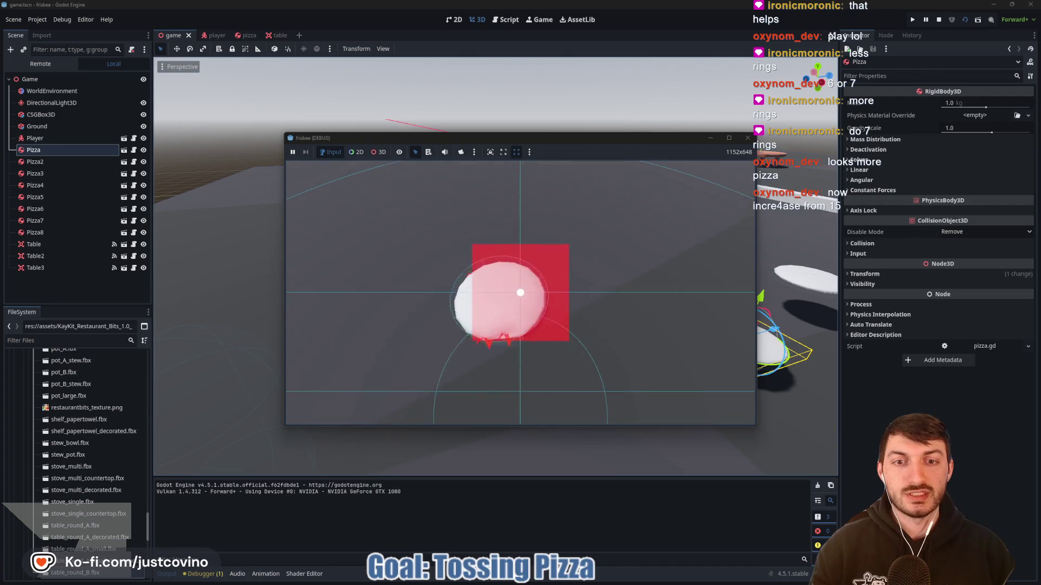
{"action": "left_click", "coordinate": [521, 293]}
{"action": "left_click", "coordinate": [520, 292]}
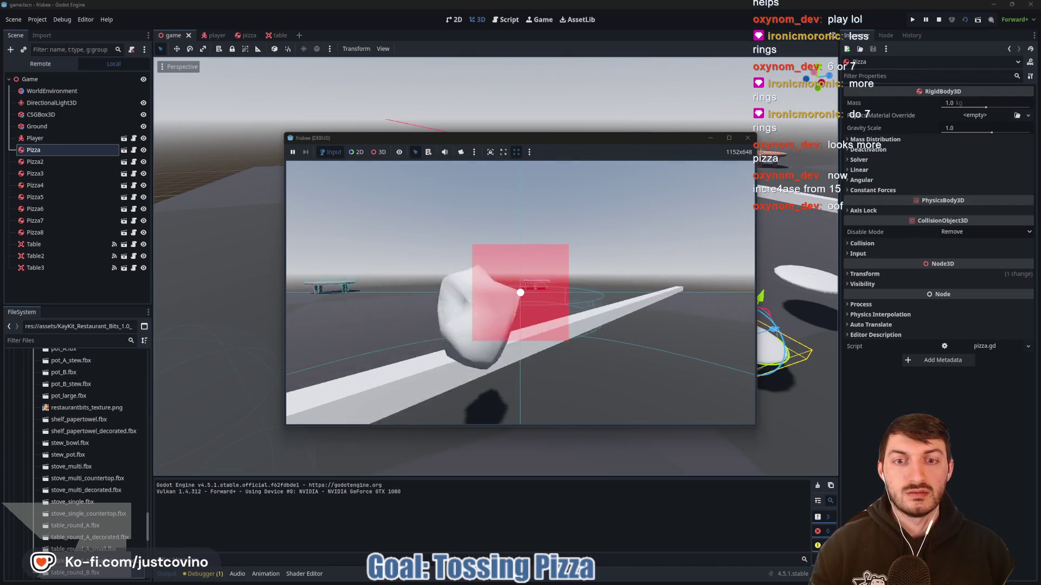
{"action": "left_click", "coordinate": [521, 293]}
{"action": "left_click", "coordinate": [520, 293]}
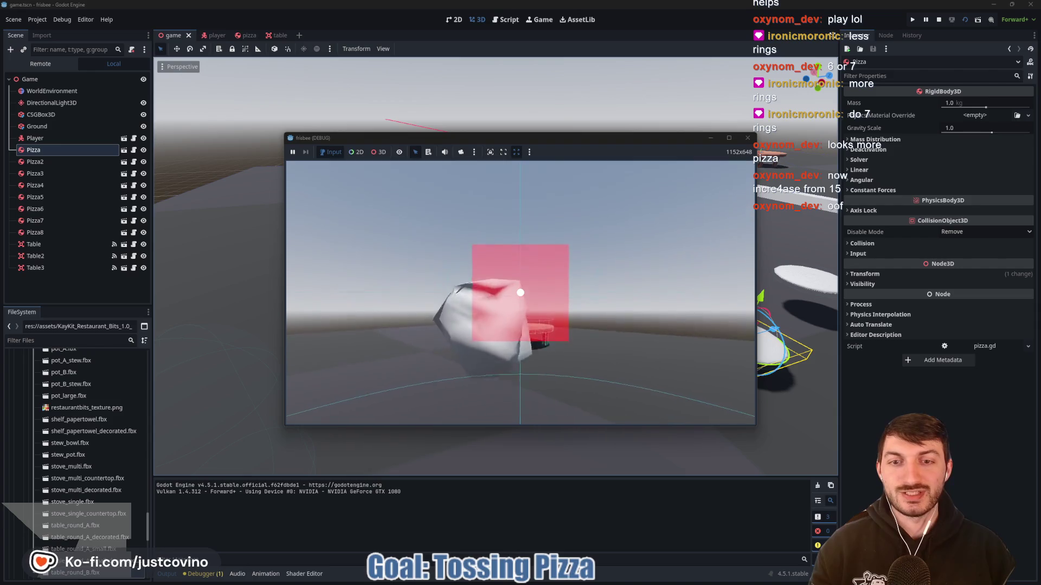
{"action": "left_click", "coordinate": [520, 293]}
{"action": "left_click", "coordinate": [520, 293]}
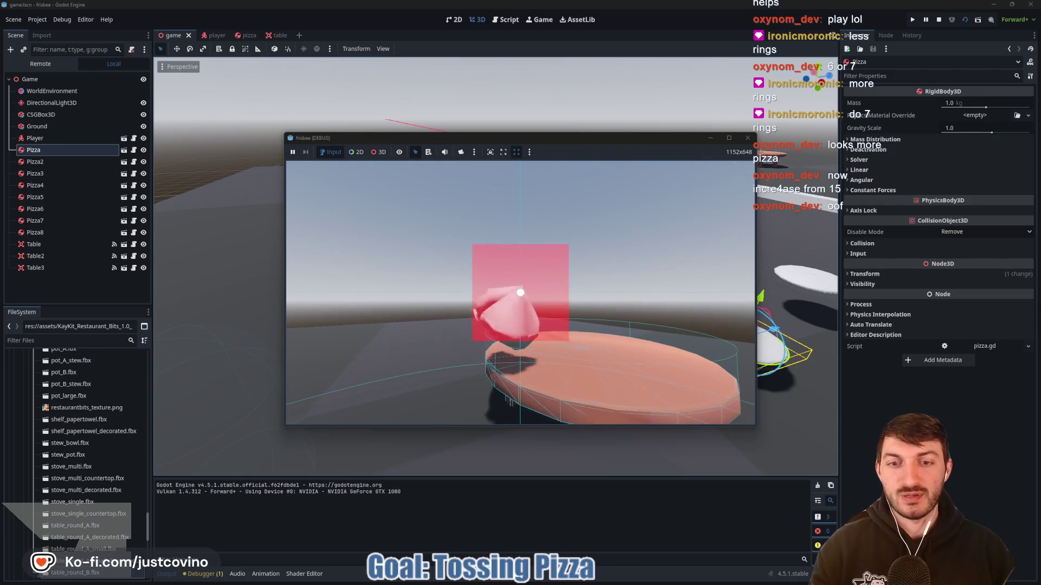
{"action": "left_click", "coordinate": [521, 293]}
{"action": "left_click", "coordinate": [521, 293]}
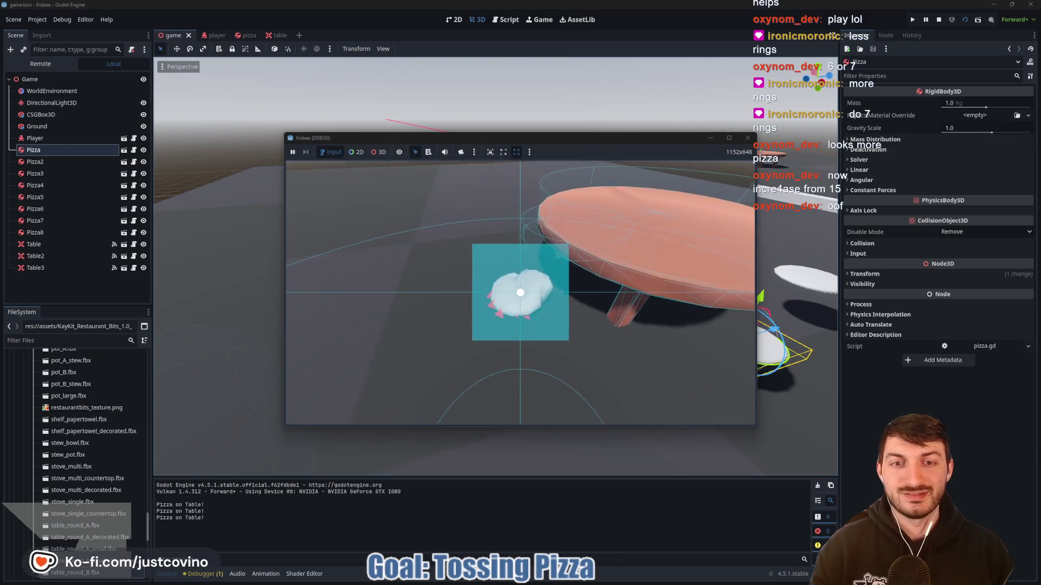
{"action": "left_click", "coordinate": [520, 293]}
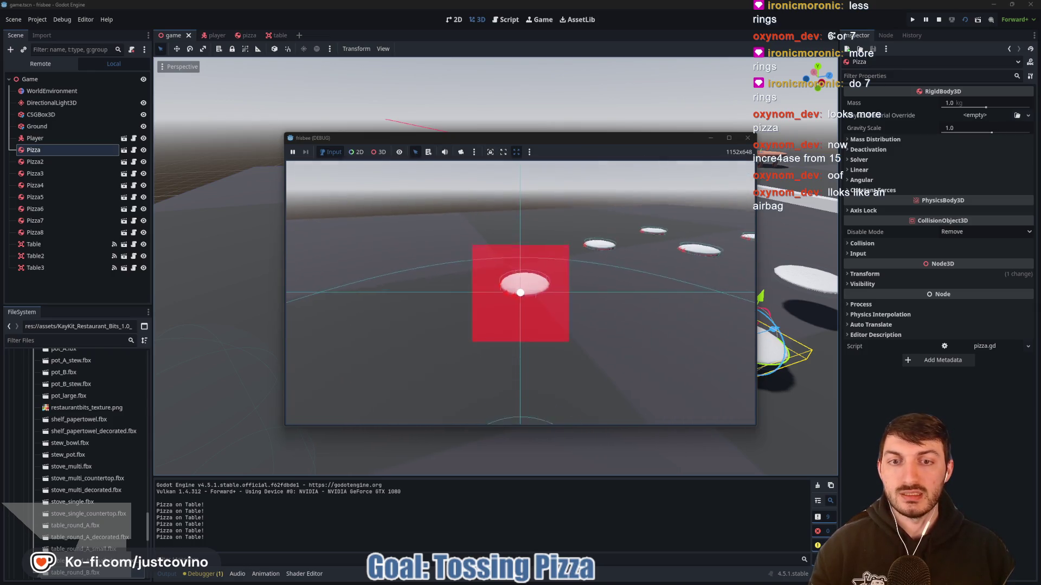
Throw one more pizza onto a table, then stop the game with F8
{"action": "left_click", "coordinate": [520, 293]}
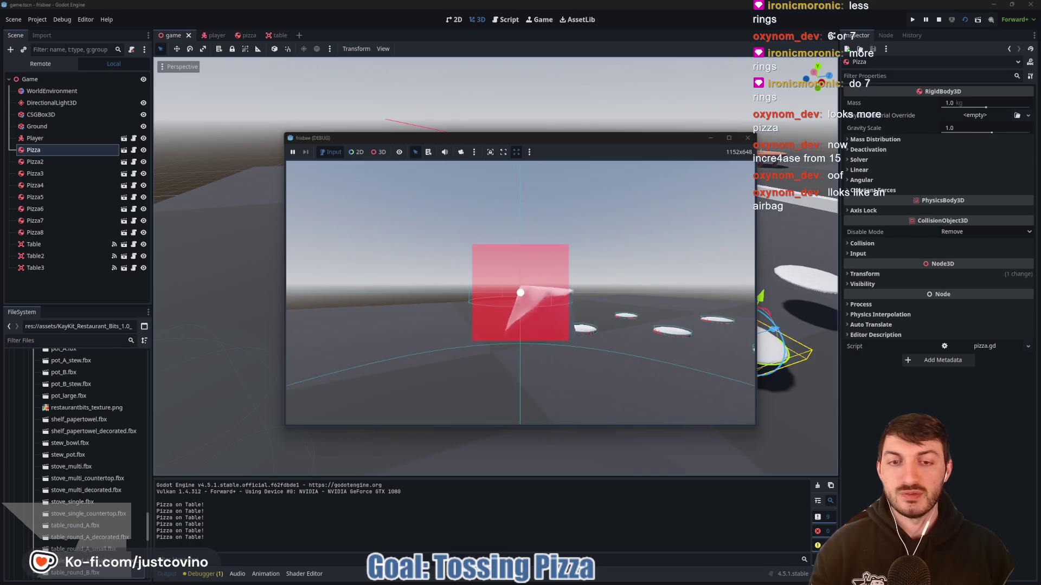
{"action": "left_click", "coordinate": [519, 293]}
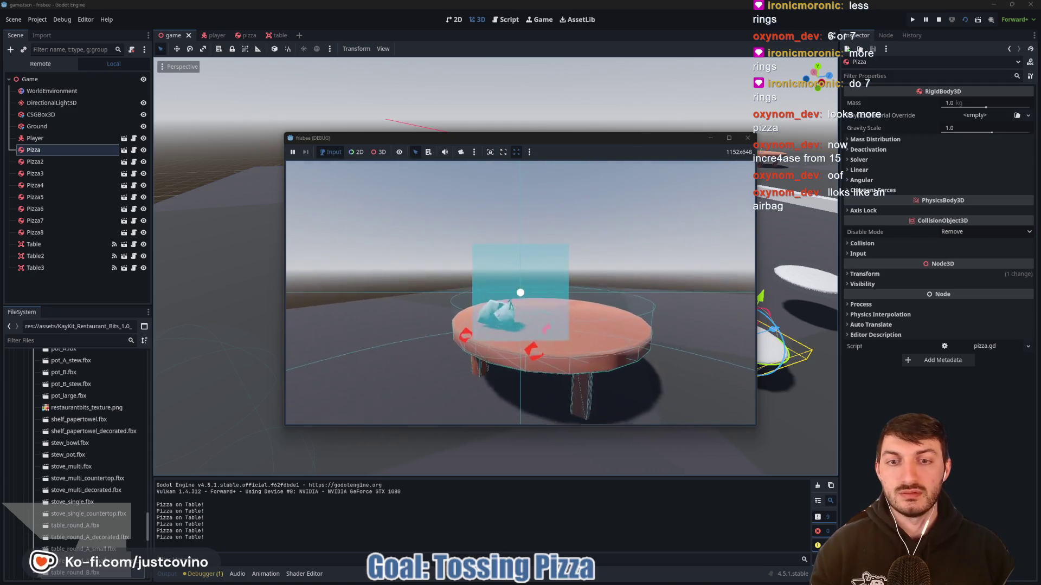
{"action": "left_click", "coordinate": [520, 293]}
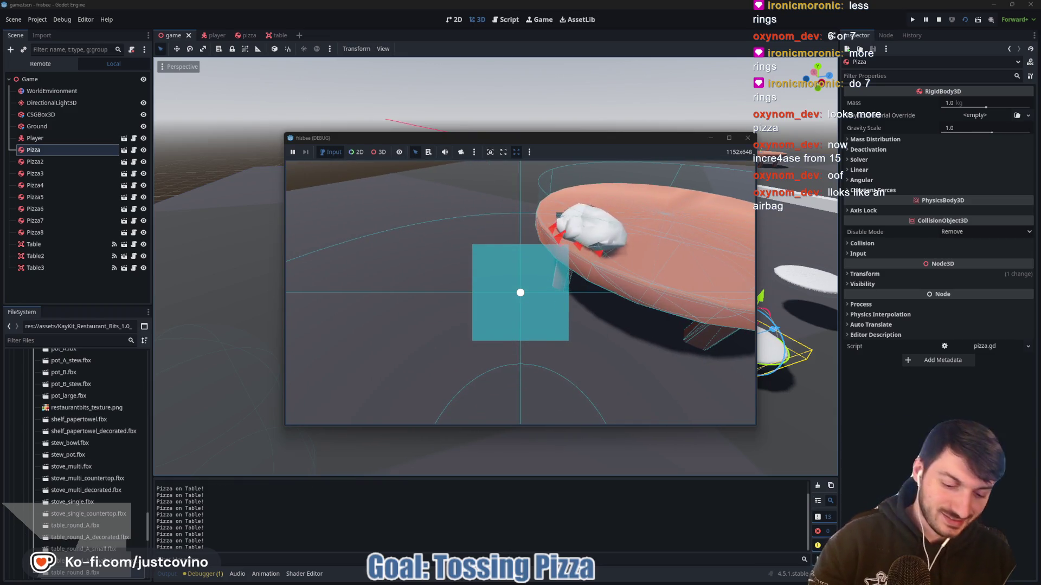
{"action": "key", "text": "F8"}
Open the pizza scene and expand the soft body's 17 Pinned Points
{"action": "left_click", "coordinate": [248, 35]}
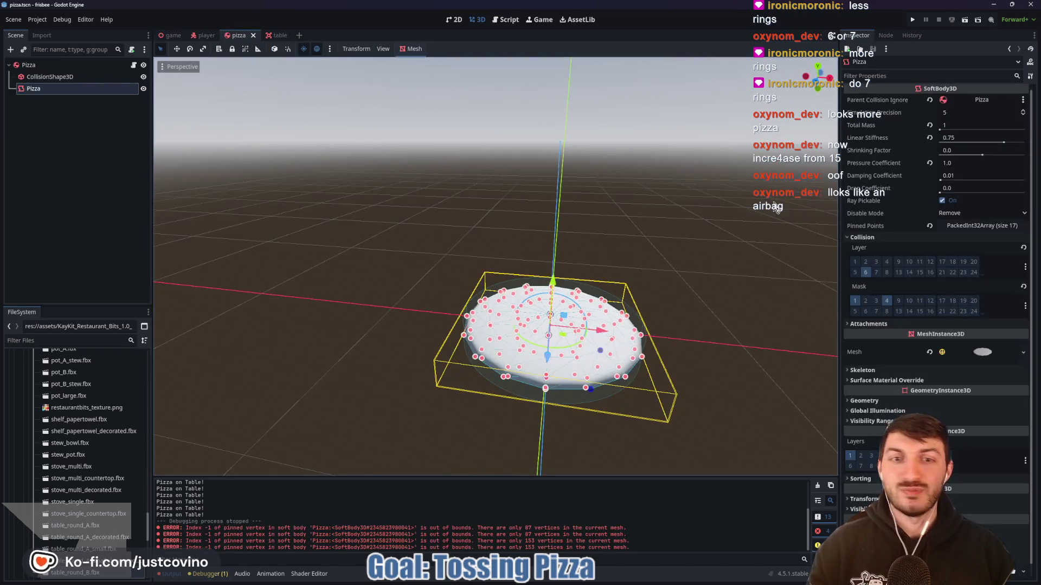
{"action": "left_click", "coordinate": [956, 226]}
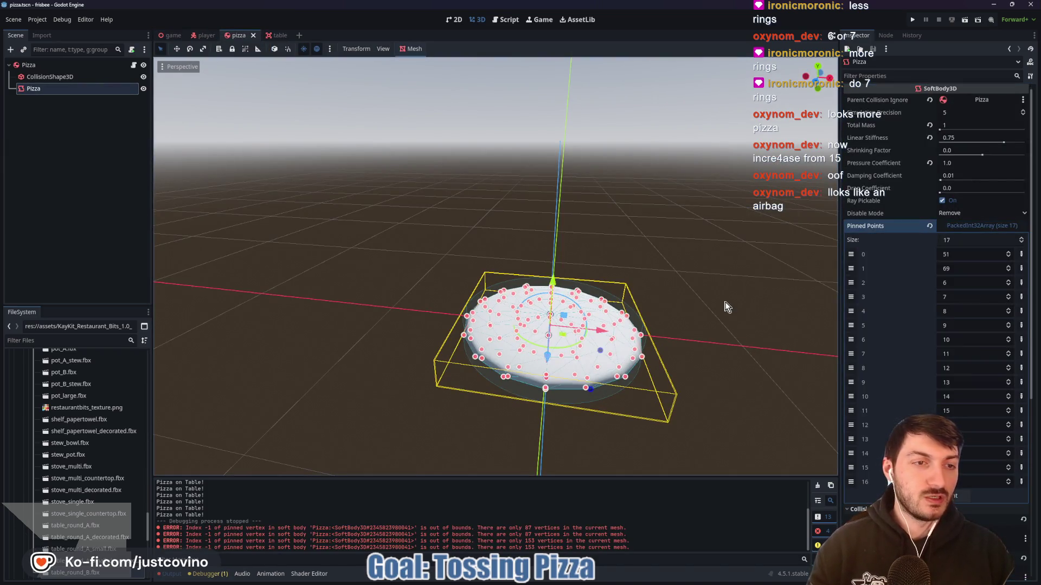
{"action": "mouse_move", "coordinate": [813, 282]}
{"action": "left_mouse_down"}
{"action": "mouse_move", "coordinate": [697, 295]}
{"action": "mouse_move", "coordinate": [727, 352]}
{"action": "mouse_move", "coordinate": [770, 247]}
{"action": "mouse_move", "coordinate": [737, 263]}
{"action": "mouse_move", "coordinate": [745, 257]}
{"action": "left_mouse_up"}
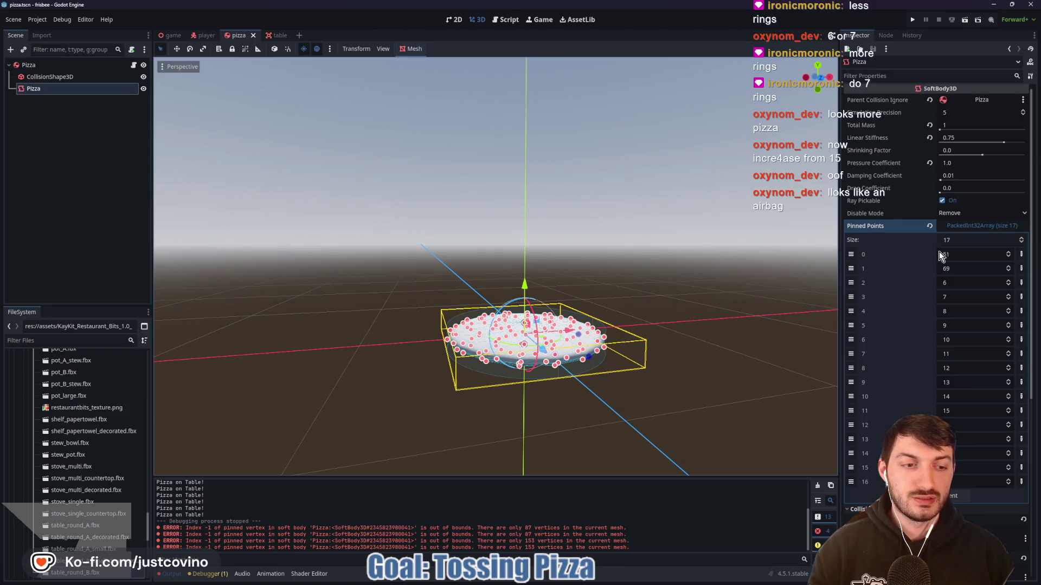
{"action": "scroll", "coordinate": [725, 288], "scroll_direction": "down", "scroll_amount": 2}
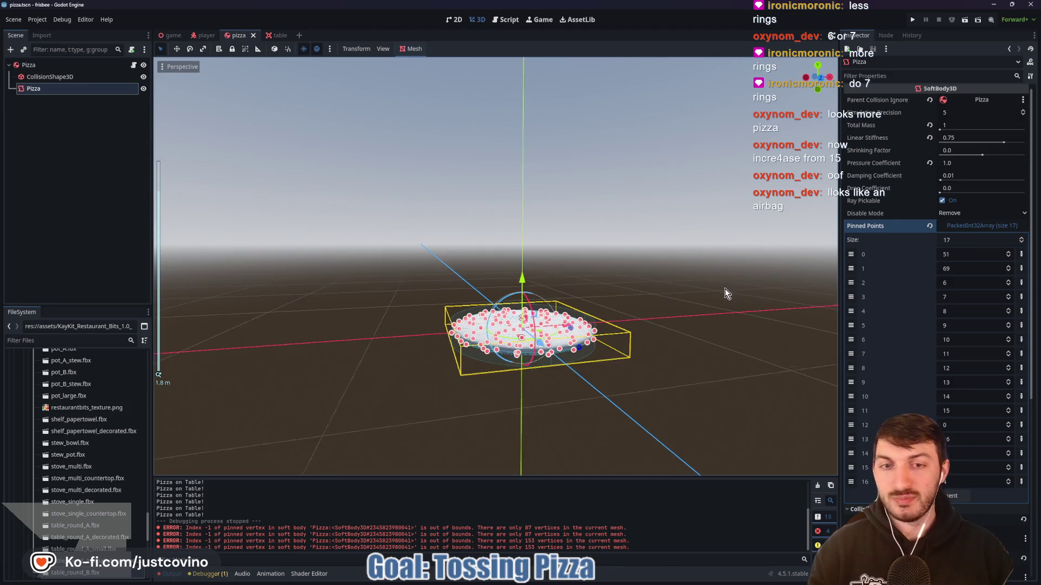
{"action": "scroll", "coordinate": [710, 307], "scroll_direction": "up", "scroll_amount": 3}
View the pizza from above and the side, then frame it with F
{"action": "mouse_move", "coordinate": [709, 318]}
{"action": "left_mouse_down"}
{"action": "mouse_move", "coordinate": [713, 373]}
{"action": "mouse_move", "coordinate": [615, 331]}
{"action": "left_mouse_up"}
{"action": "scroll", "coordinate": [624, 330], "scroll_direction": "up", "scroll_amount": 3}
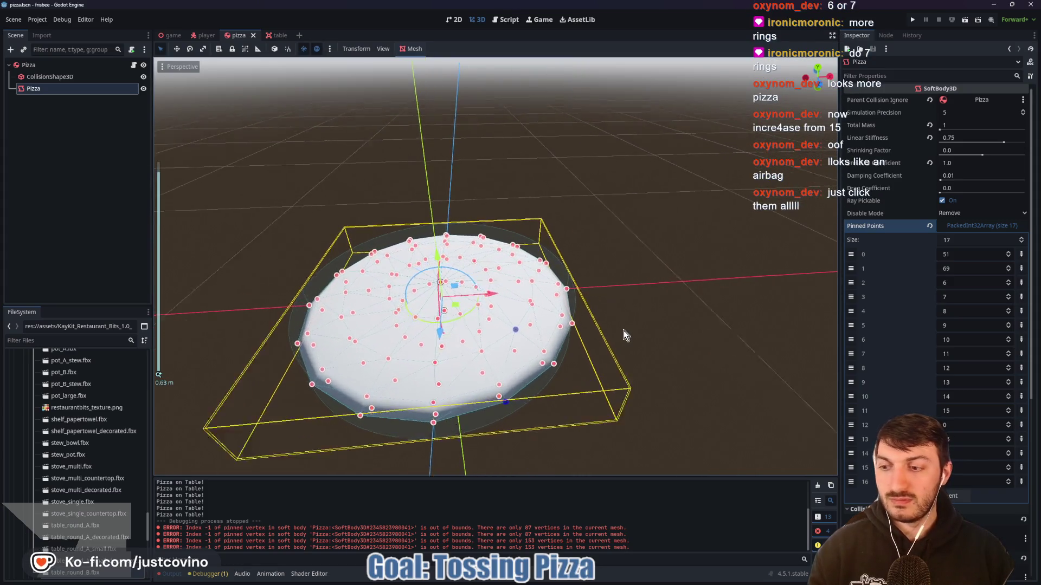
{"action": "scroll", "coordinate": [644, 322], "scroll_direction": "down", "scroll_amount": 2}
{"action": "mouse_move", "coordinate": [644, 322]}
{"action": "left_mouse_down"}
{"action": "mouse_move", "coordinate": [663, 278]}
{"action": "mouse_move", "coordinate": [667, 321]}
{"action": "mouse_move", "coordinate": [674, 255]}
{"action": "mouse_move", "coordinate": [623, 386]}
{"action": "left_mouse_up"}
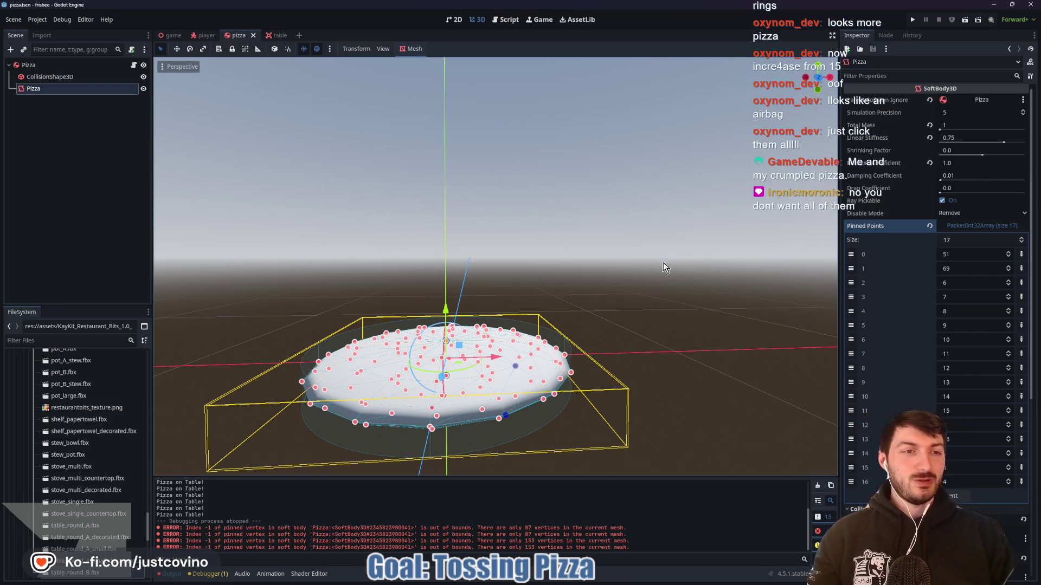
{"action": "mouse_move", "coordinate": [570, 291]}
{"action": "left_mouse_down"}
{"action": "mouse_move", "coordinate": [599, 304]}
{"action": "mouse_move", "coordinate": [610, 339]}
{"action": "mouse_move", "coordinate": [575, 291]}
{"action": "mouse_move", "coordinate": [552, 285]}
{"action": "left_mouse_up"}
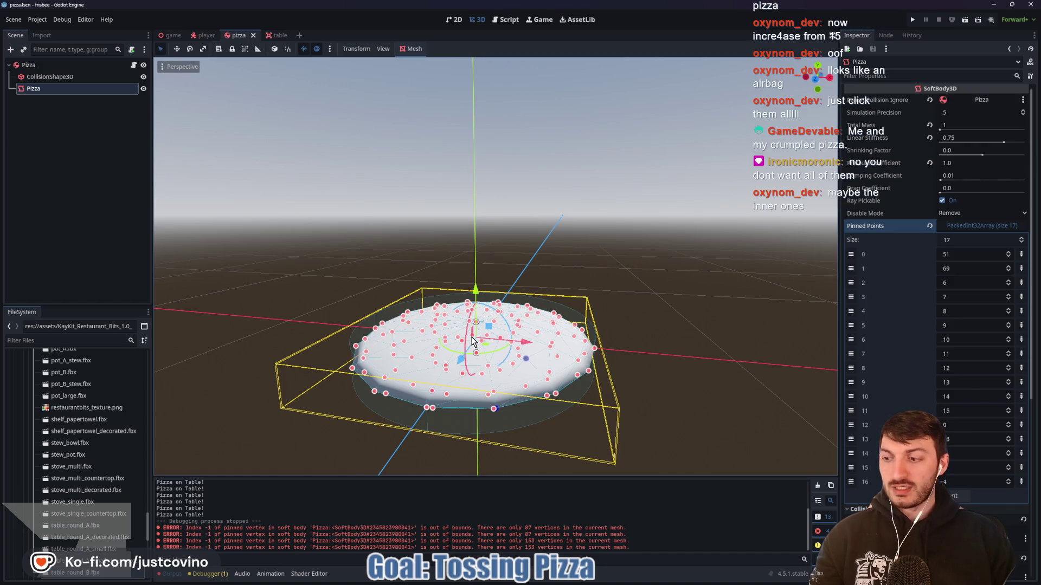
{"action": "mouse_move", "coordinate": [705, 338]}
{"action": "left_mouse_down"}
{"action": "mouse_move", "coordinate": [701, 366]}
{"action": "mouse_move", "coordinate": [703, 329]}
{"action": "mouse_move", "coordinate": [681, 343]}
{"action": "mouse_move", "coordinate": [734, 293]}
{"action": "mouse_move", "coordinate": [675, 167]}
{"action": "mouse_move", "coordinate": [674, 210]}
{"action": "left_mouse_up"}
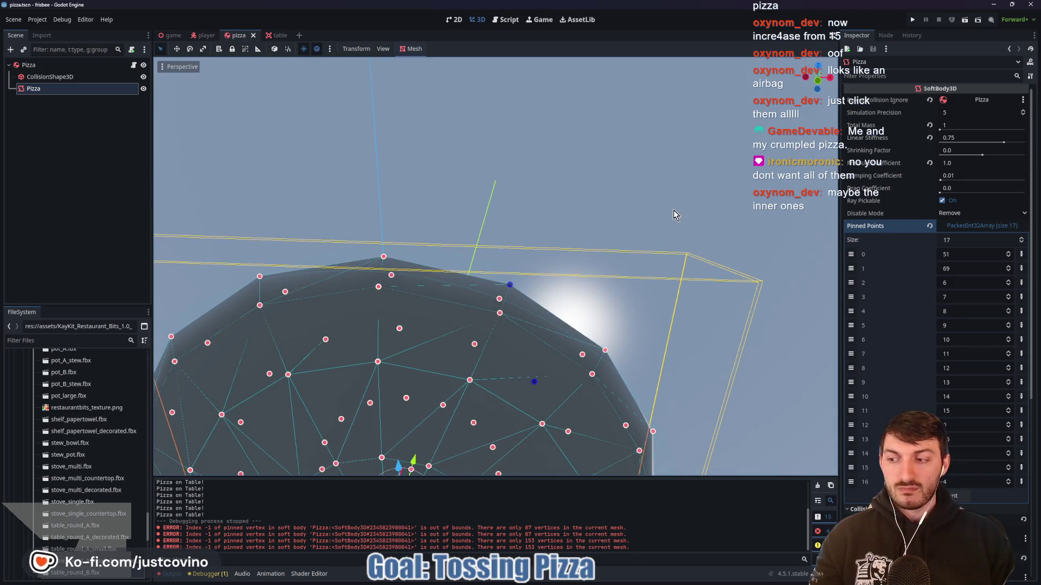
{"action": "key", "text": "f"}
Inspect the pizza mesh's inner rings of vertices from a tilted top view
{"action": "mouse_move", "coordinate": [627, 250]}
{"action": "left_mouse_down"}
{"action": "mouse_move", "coordinate": [655, 268]}
{"action": "mouse_move", "coordinate": [447, 292]}
{"action": "mouse_move", "coordinate": [512, 309]}
{"action": "mouse_move", "coordinate": [546, 411]}
{"action": "mouse_move", "coordinate": [540, 464]}
{"action": "left_mouse_up"}
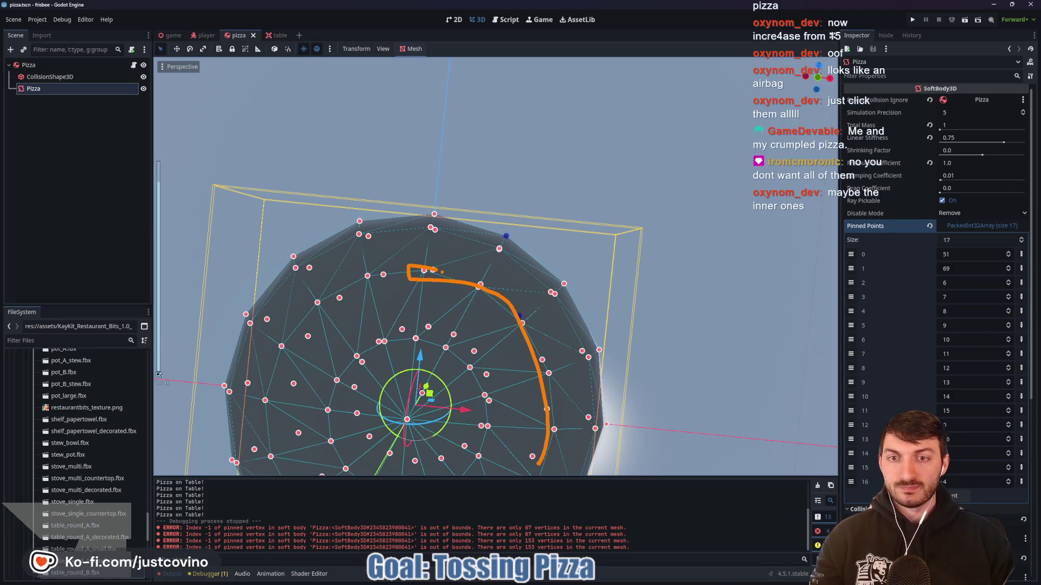
{"action": "left_click_drag", "start_coordinate": [470, 279], "coordinate": [551, 446]}
{"action": "mouse_move", "coordinate": [406, 265]}
{"action": "left_mouse_down"}
{"action": "mouse_move", "coordinate": [295, 305]}
{"action": "mouse_move", "coordinate": [268, 447]}
{"action": "left_mouse_up"}
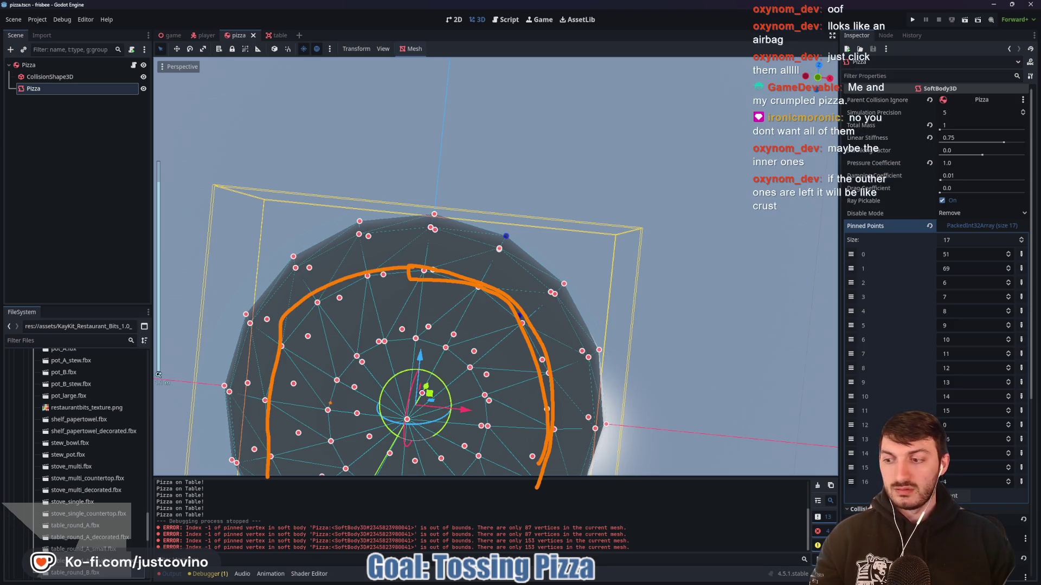
{"action": "mouse_move", "coordinate": [534, 263]}
{"action": "left_mouse_down"}
{"action": "mouse_move", "coordinate": [552, 434]}
{"action": "mouse_move", "coordinate": [541, 340]}
{"action": "left_mouse_up"}
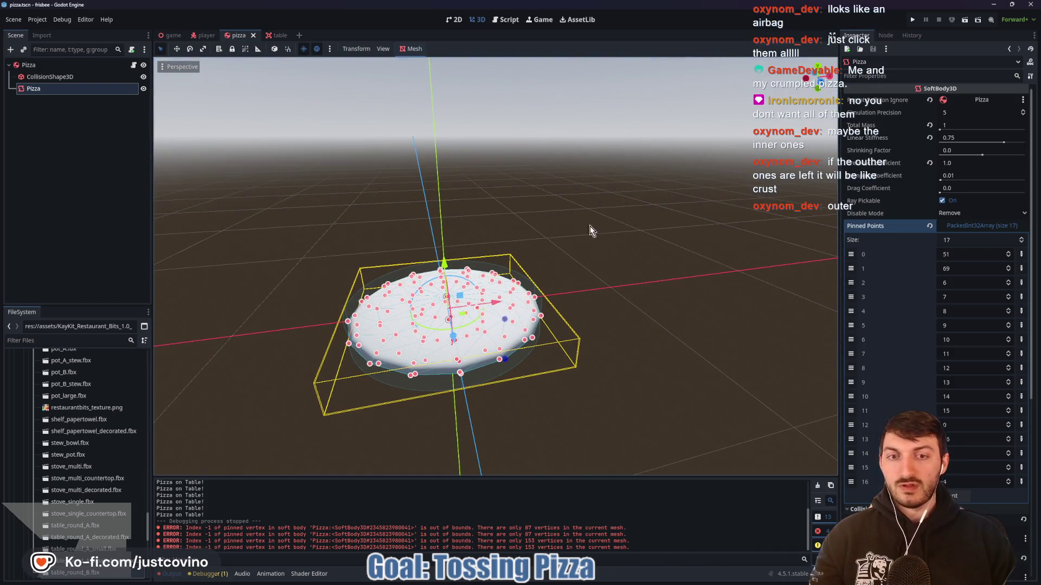
{"action": "left_click_drag", "start_coordinate": [475, 150], "coordinate": [444, 173]}
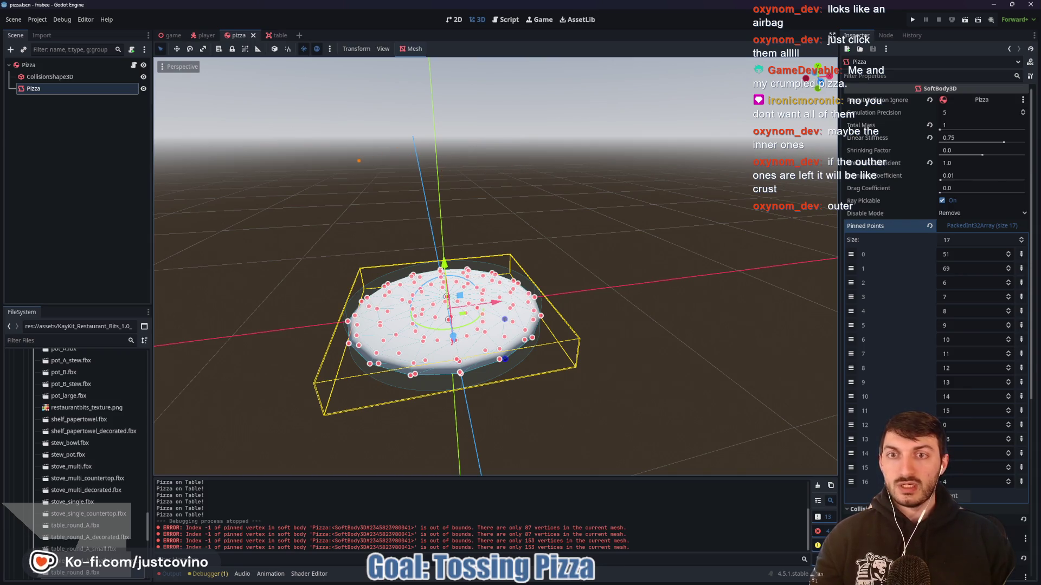
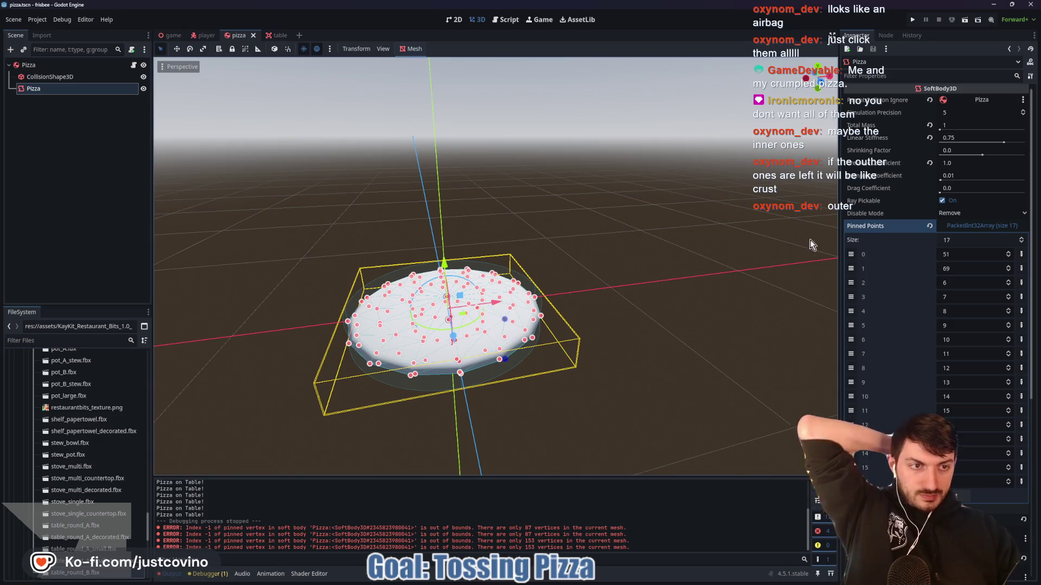
Clear the Pizza's Pinned Points array, then add three empty entries to it
{"action": "left_click", "coordinate": [929, 227]}
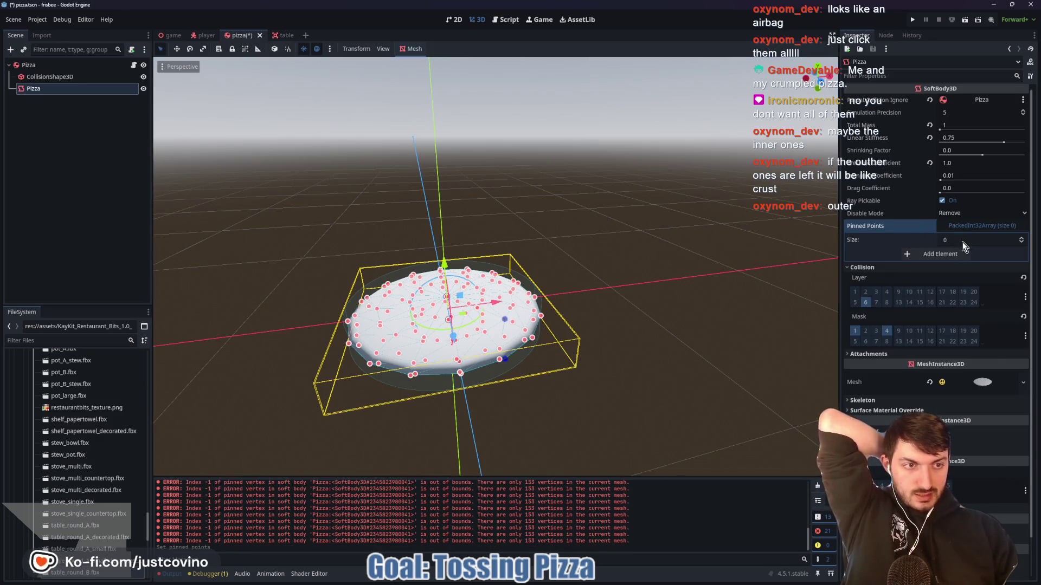
{"action": "left_click", "coordinate": [952, 254]}
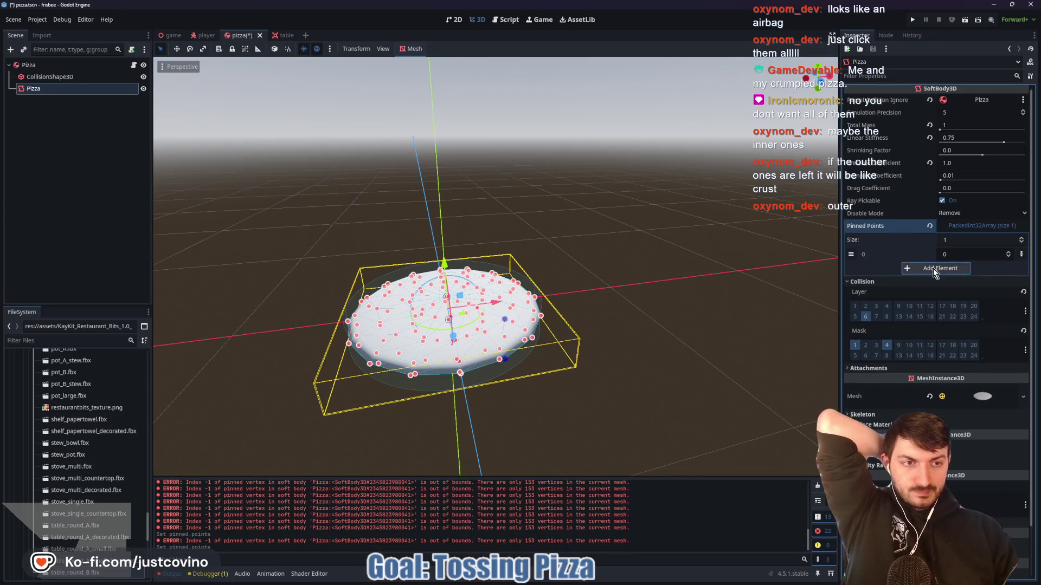
{"action": "left_click", "coordinate": [932, 268]}
{"action": "left_click", "coordinate": [932, 280]}
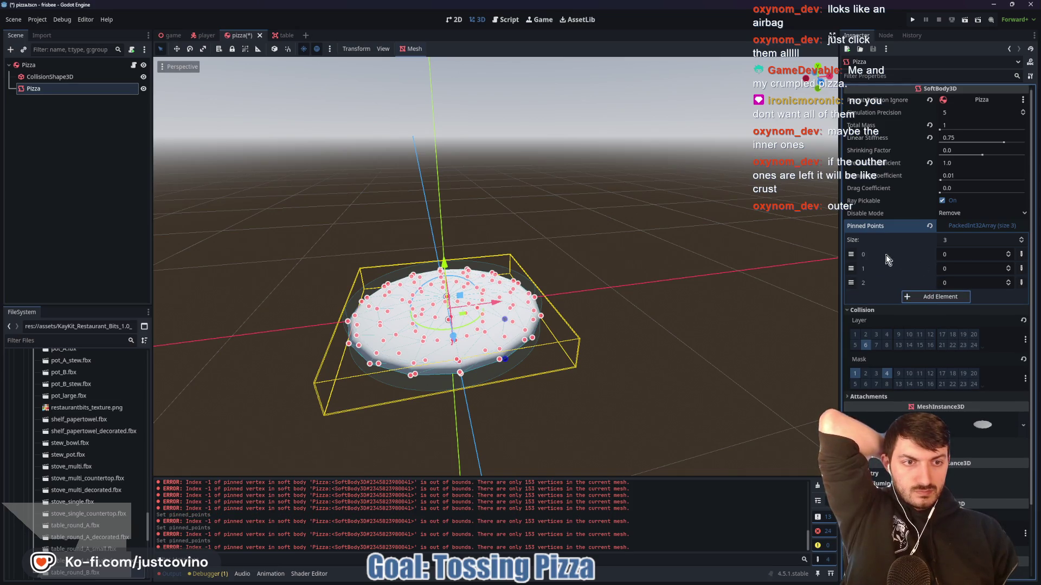
Frame the pizza, toggle pinning on vertices 0 and 31, then reset Pinned Points to empty
{"action": "scroll", "coordinate": [450, 297], "scroll_direction": "up", "scroll_amount": 3}
{"action": "left_click_drag", "start_coordinate": [450, 297], "coordinate": [650, 277]}
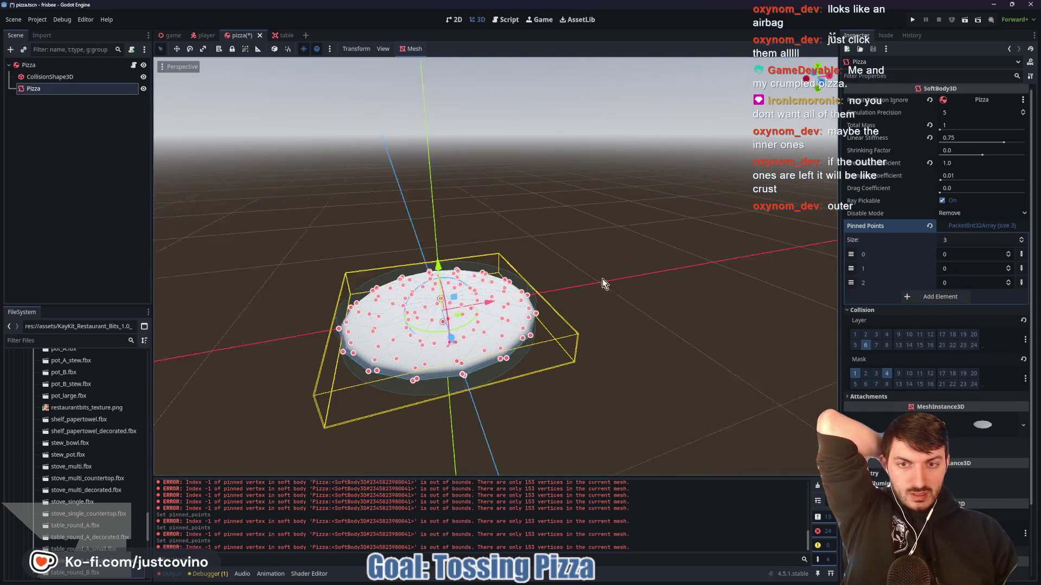
{"action": "scroll", "coordinate": [534, 302], "scroll_direction": "up", "scroll_amount": 3}
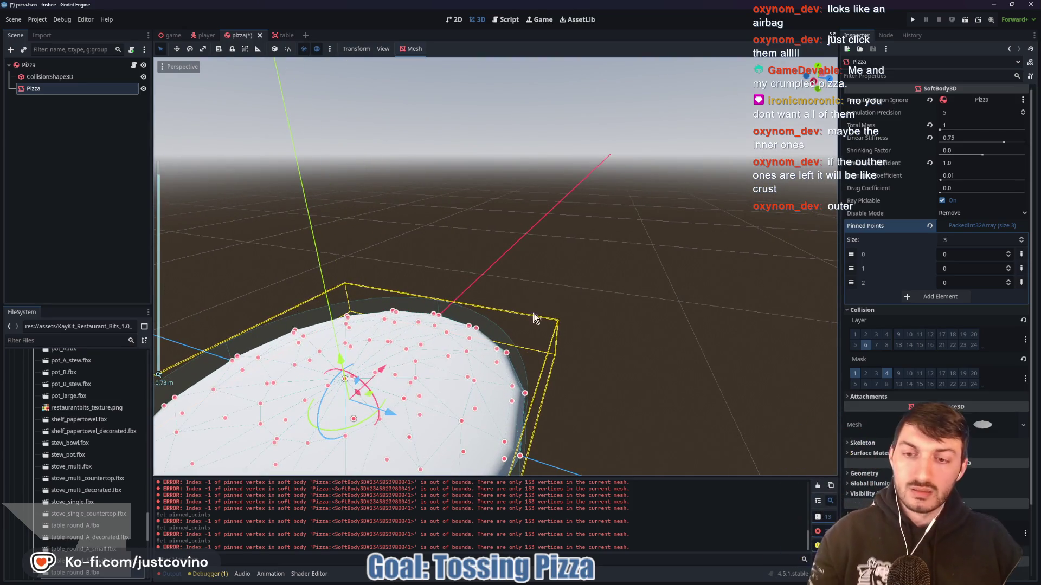
{"action": "scroll", "coordinate": [465, 385], "scroll_direction": "down", "scroll_amount": 2}
{"action": "key", "text": "f"}
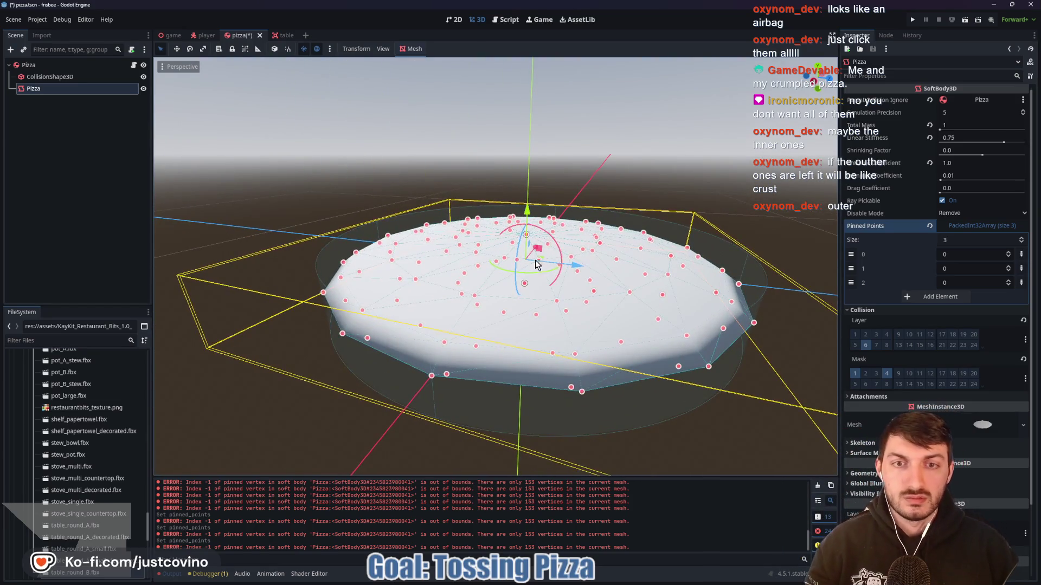
{"action": "left_click", "coordinate": [527, 237]}
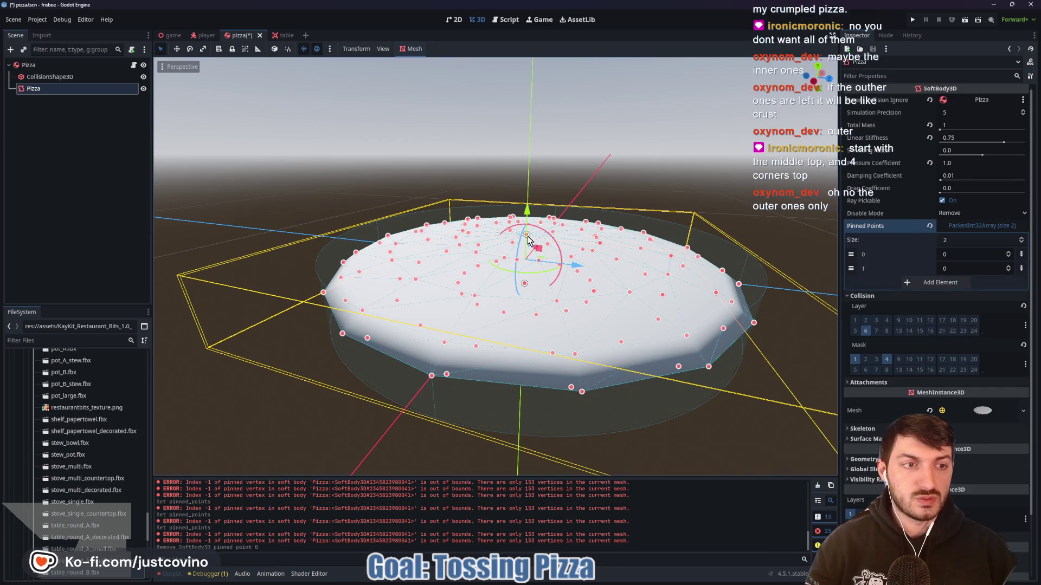
{"action": "left_click_drag", "start_coordinate": [699, 266], "coordinate": [654, 290]}
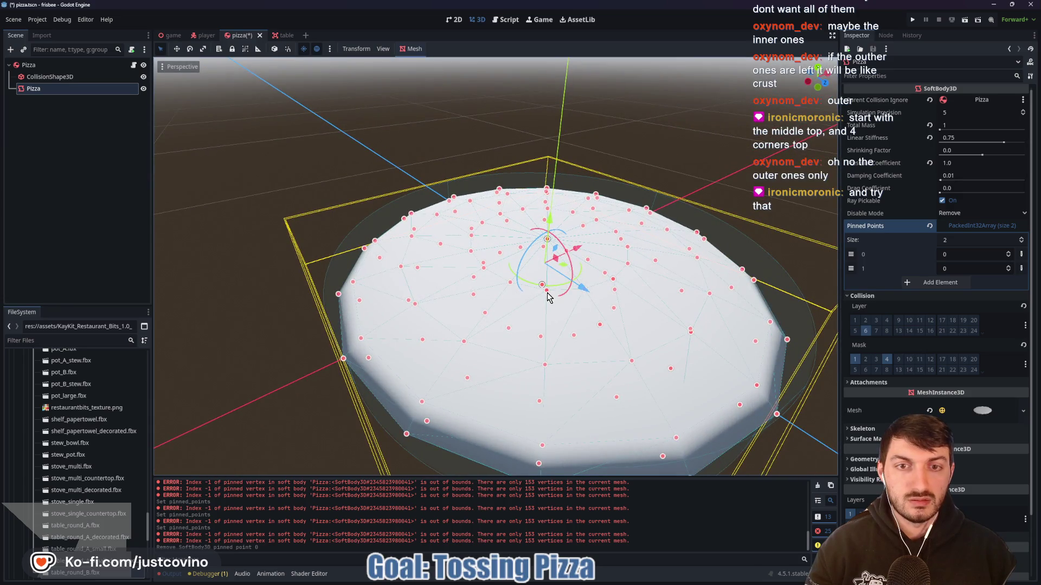
{"action": "left_click", "coordinate": [546, 292]}
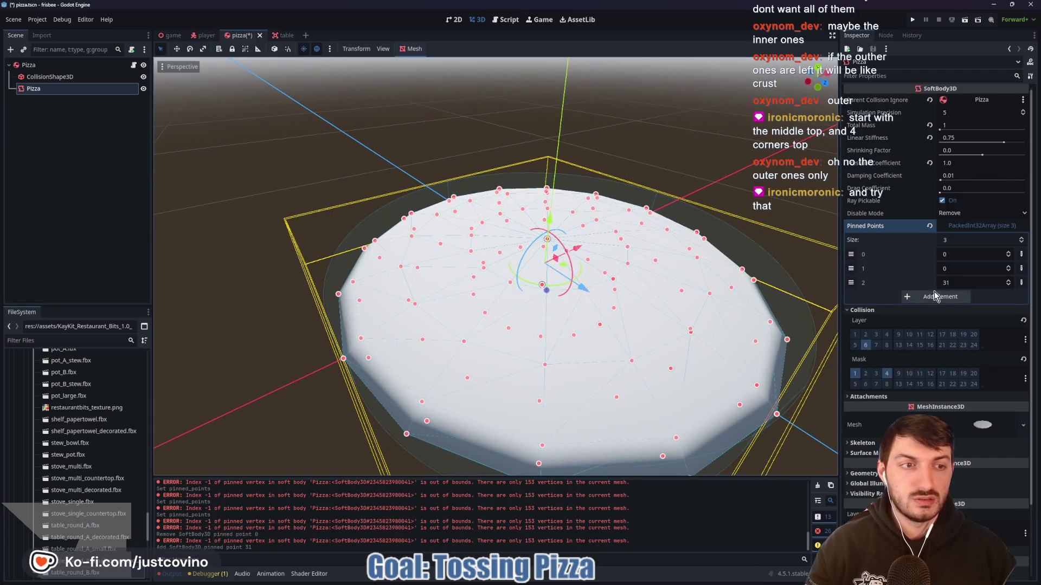
{"action": "left_click", "coordinate": [929, 227]}
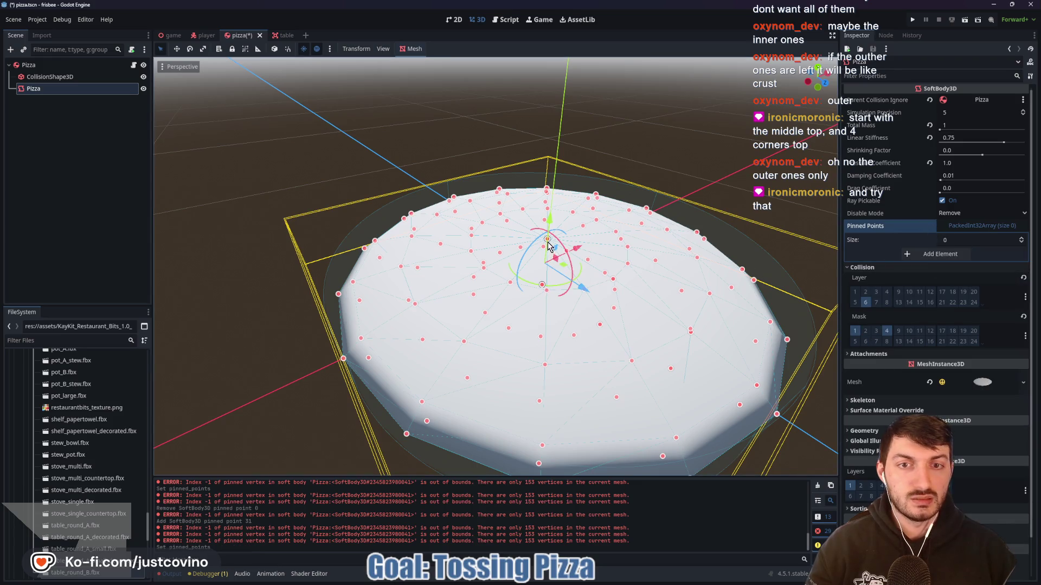
{"action": "left_click_drag", "start_coordinate": [584, 281], "coordinate": [600, 271]}
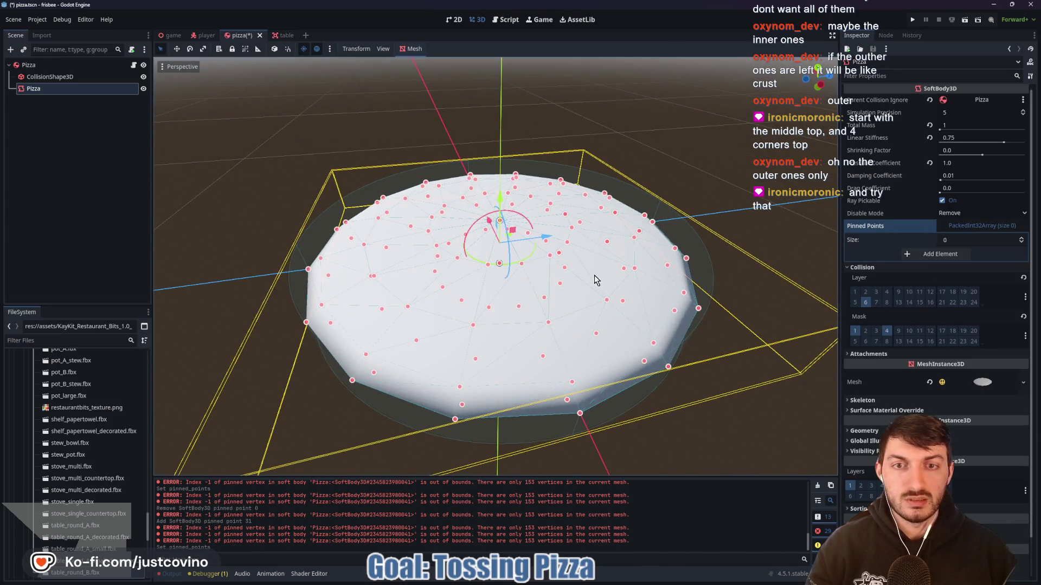
Pin vertices 136 and 0 on the pizza's top
{"action": "scroll", "coordinate": [525, 236], "scroll_direction": "up", "scroll_amount": 5}
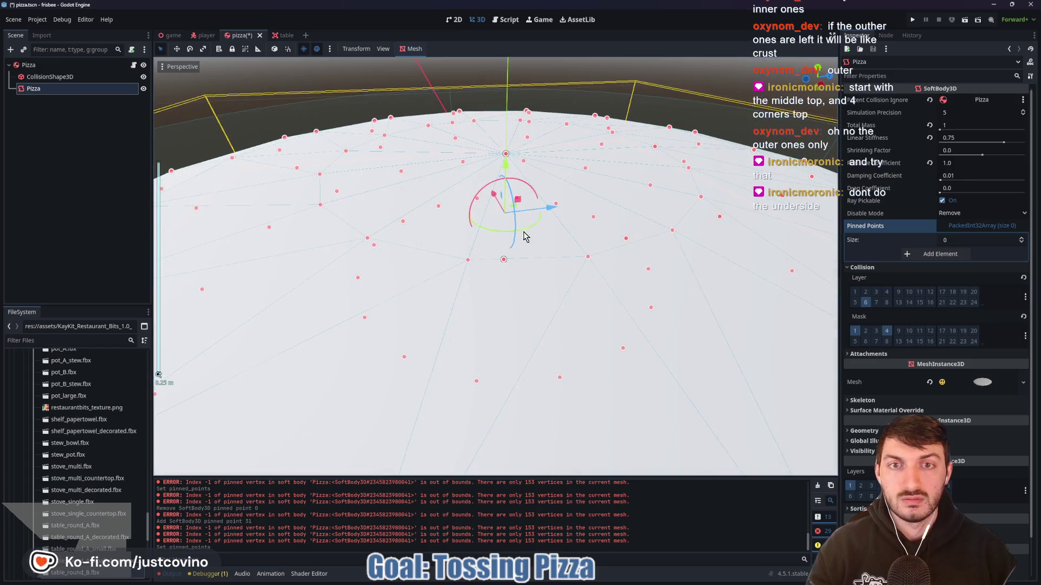
{"action": "mouse_move", "coordinate": [524, 237]}
{"action": "left_mouse_down"}
{"action": "mouse_move", "coordinate": [553, 267]}
{"action": "mouse_move", "coordinate": [621, 266]}
{"action": "left_mouse_up"}
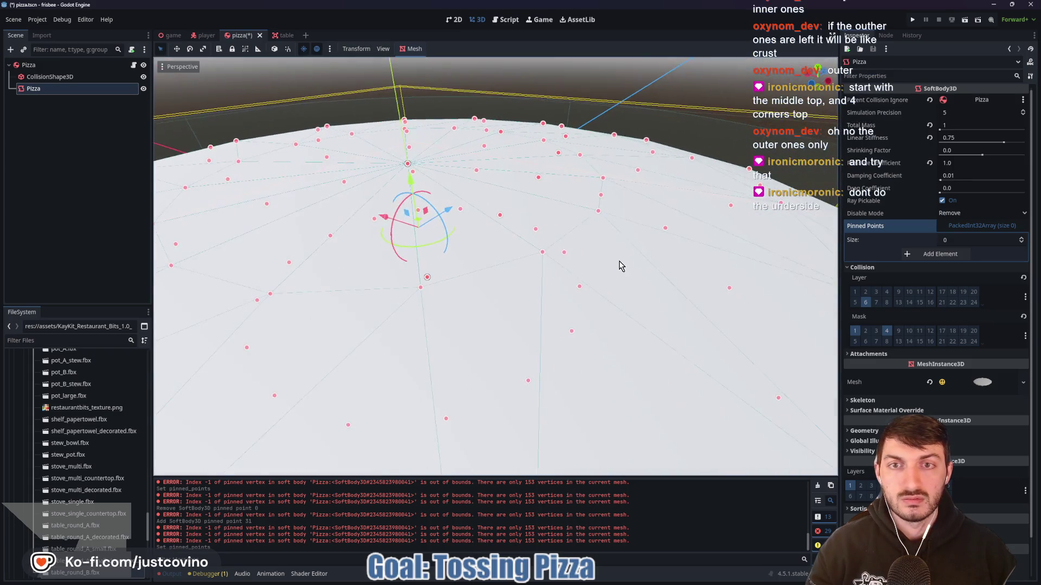
{"action": "left_click", "coordinate": [428, 278]}
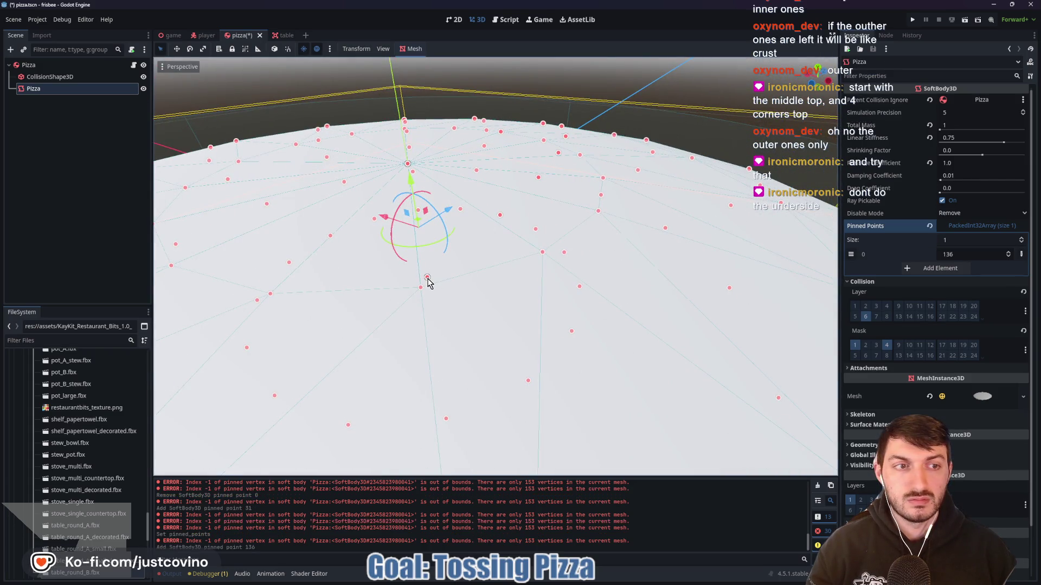
{"action": "left_click", "coordinate": [408, 164]}
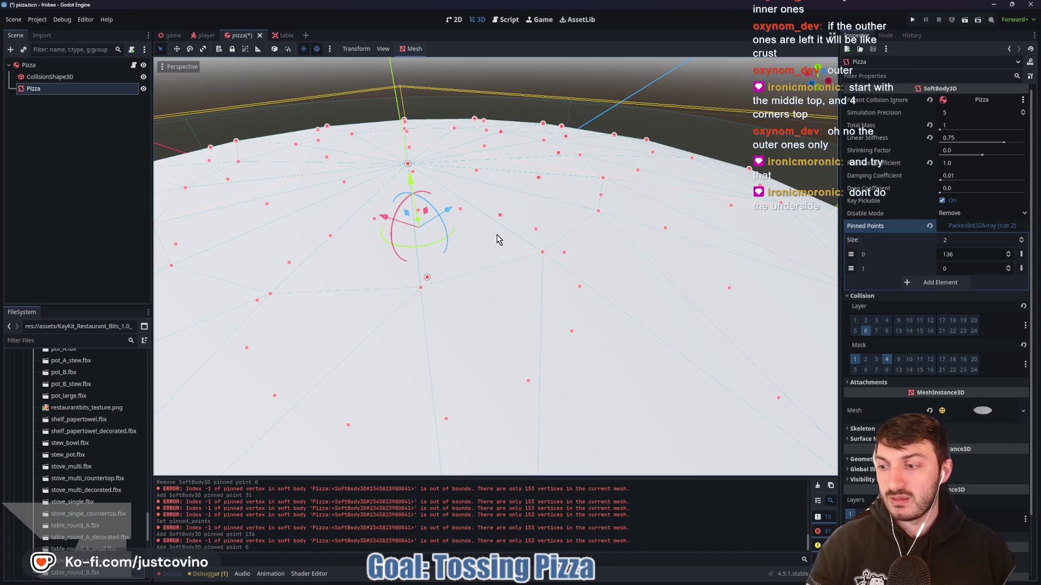
Reset Pinned Points to empty and pin only vertex 0 at the top centre
{"action": "left_click", "coordinate": [929, 226]}
{"action": "scroll", "coordinate": [526, 209], "scroll_direction": "up", "scroll_amount": 3}
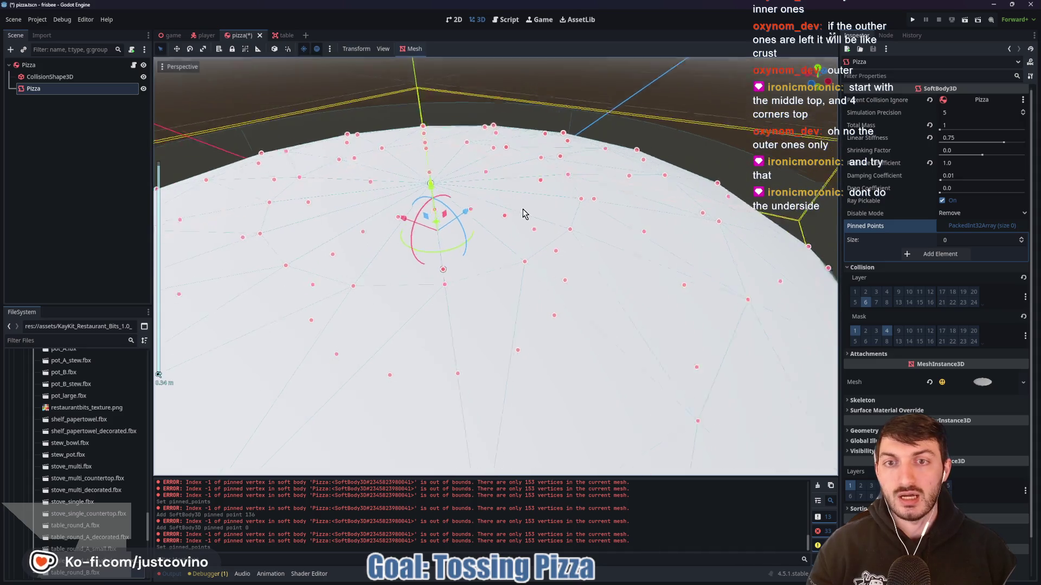
{"action": "left_click_drag", "start_coordinate": [525, 214], "coordinate": [449, 232]}
{"action": "left_click", "coordinate": [510, 157]}
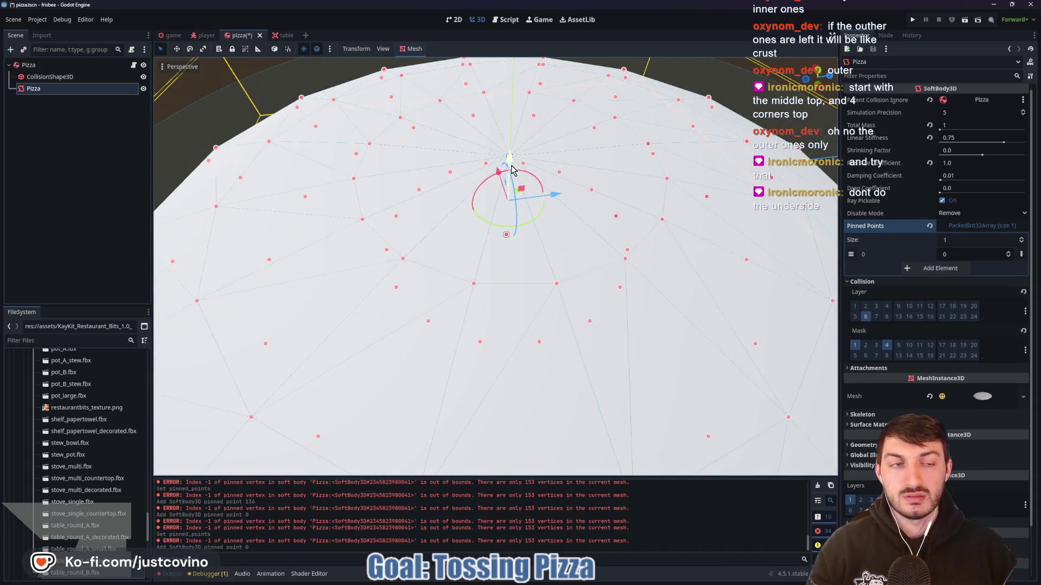
{"action": "scroll", "coordinate": [429, 194], "scroll_direction": "down", "scroll_amount": 2}
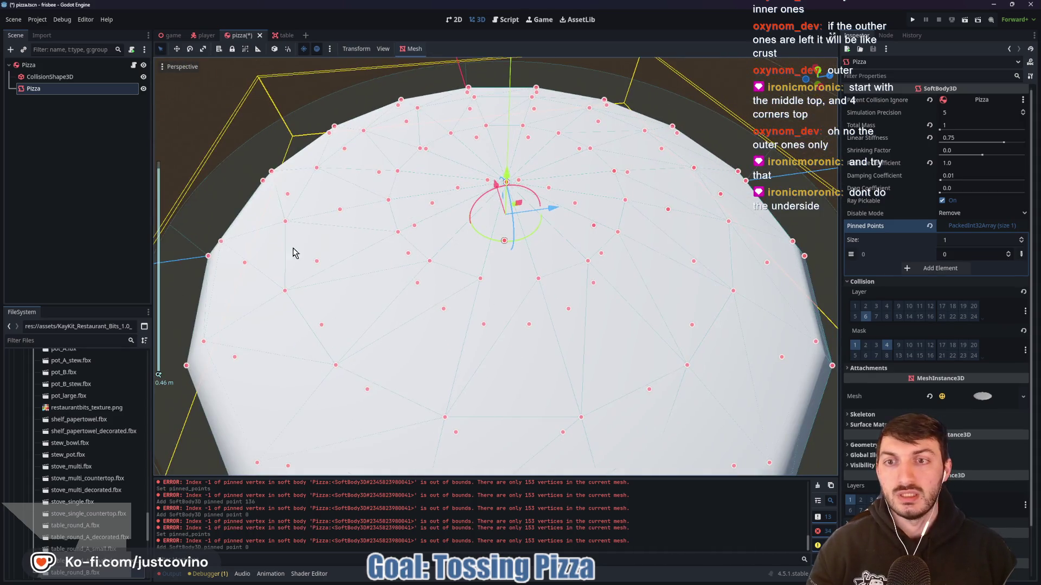
Pin the fifteen inner-ring vertices around the pizza, including 42–49 and 37
{"action": "left_click", "coordinate": [285, 221]}
{"action": "left_click", "coordinate": [286, 290]}
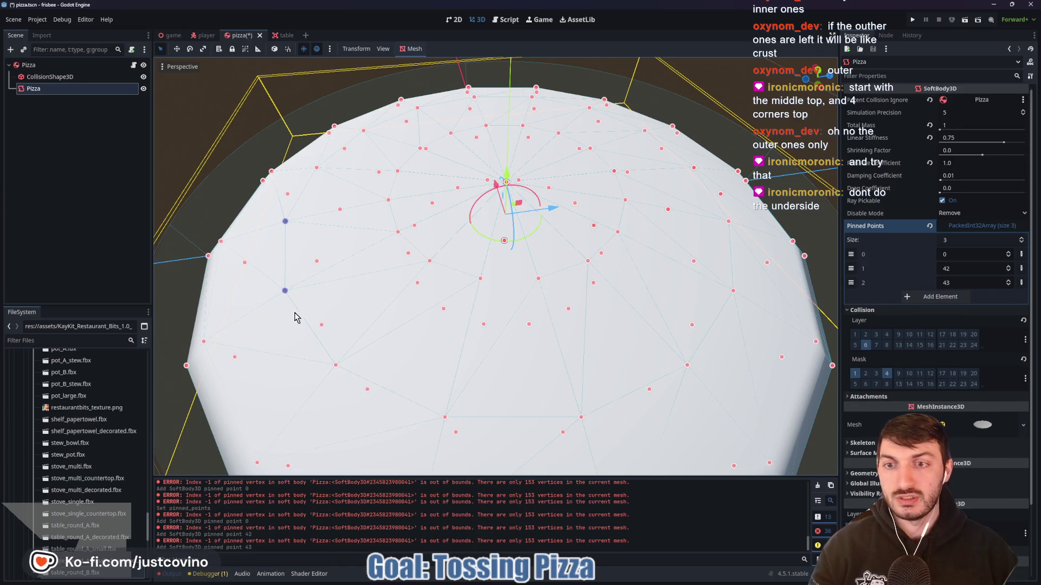
{"action": "left_click", "coordinate": [335, 365]}
{"action": "left_click", "coordinate": [454, 415]}
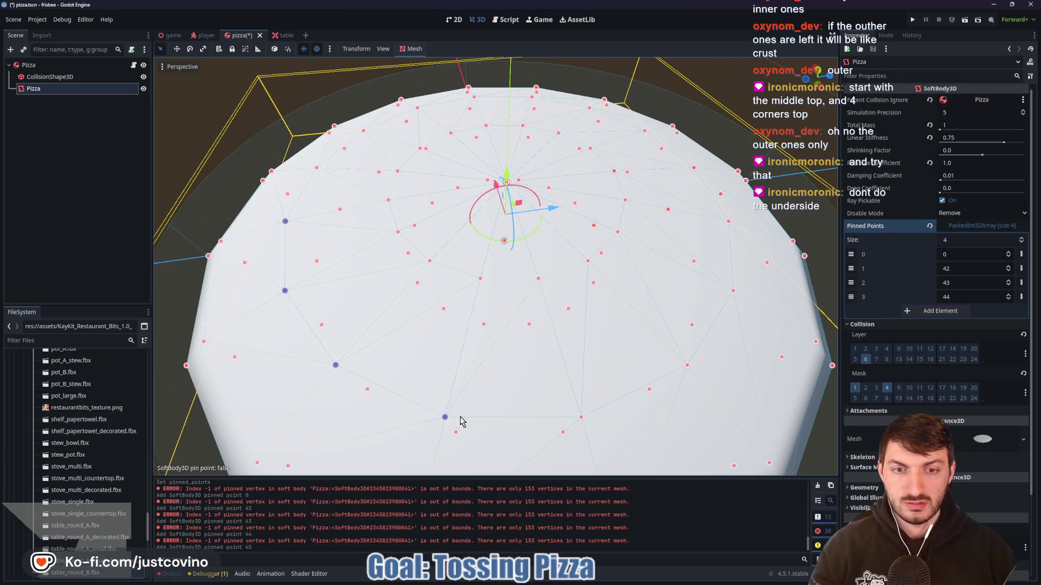
{"action": "left_click", "coordinate": [581, 418]}
{"action": "left_click", "coordinate": [733, 291]}
{"action": "left_click", "coordinate": [729, 222]}
{"action": "left_click", "coordinate": [694, 169]}
{"action": "left_click", "coordinate": [644, 130]}
{"action": "left_click", "coordinate": [589, 107]}
{"action": "left_click", "coordinate": [533, 98]}
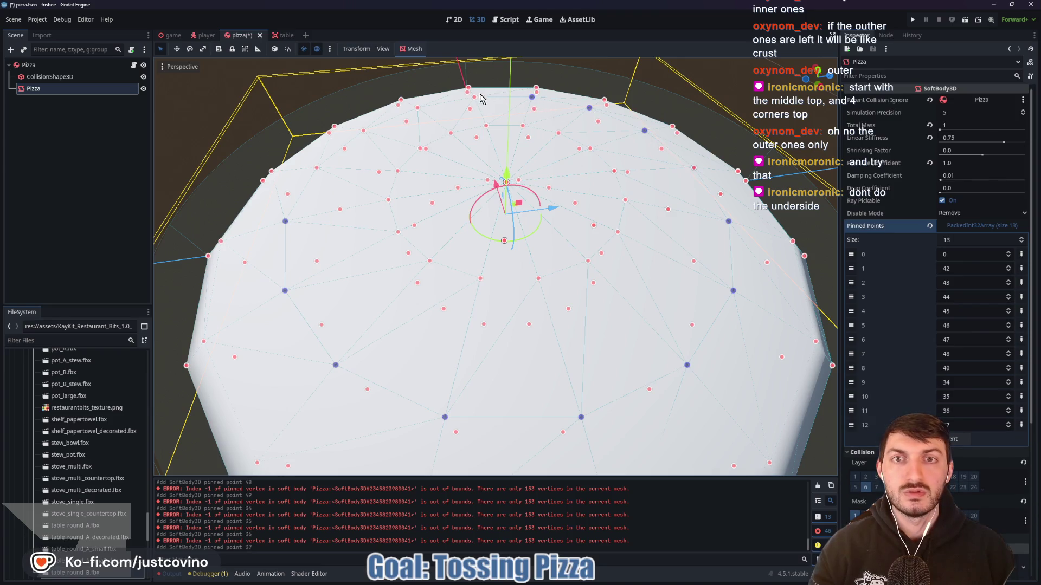
{"action": "left_click", "coordinate": [417, 108]}
{"action": "left_click", "coordinate": [364, 131]}
{"action": "left_click", "coordinate": [344, 148]}
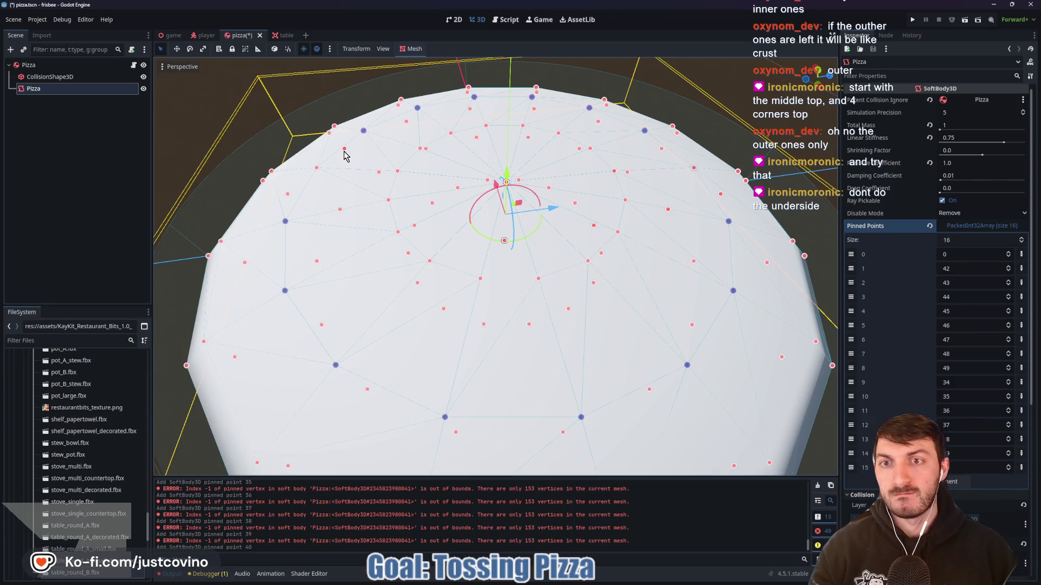
{"action": "left_click", "coordinate": [317, 168]}
Unpin vertex 91 and leave vertex 34 pinned, giving 17 pinned points
{"action": "scroll", "coordinate": [372, 281], "scroll_direction": "down", "scroll_amount": 5}
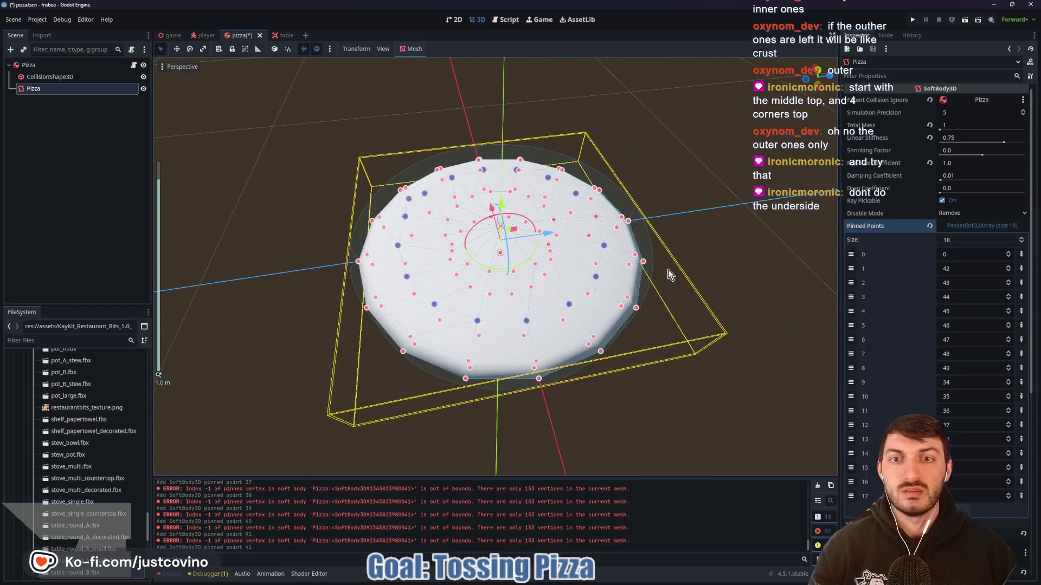
{"action": "scroll", "coordinate": [483, 212], "scroll_direction": "up", "scroll_amount": 3}
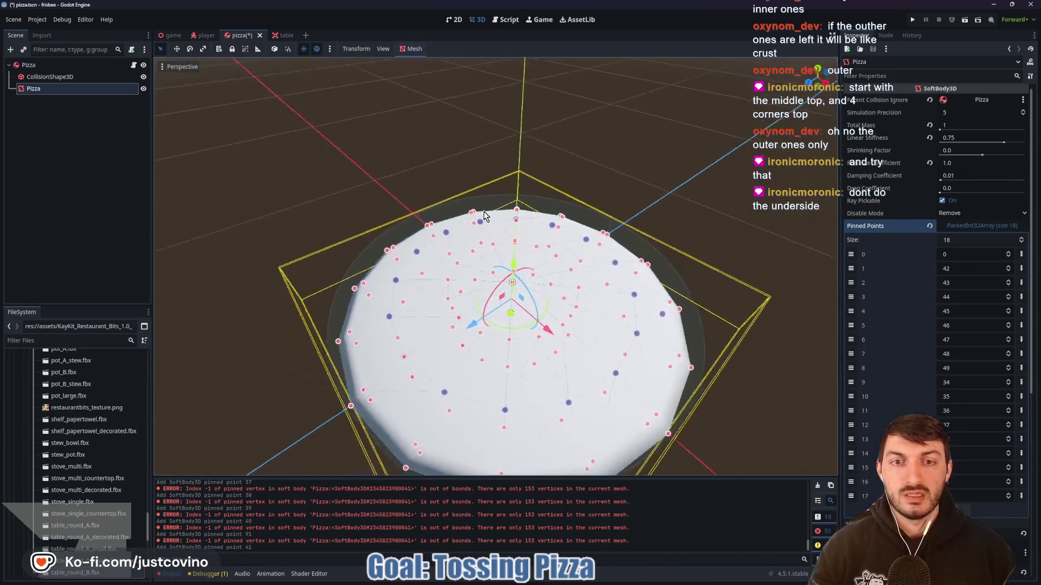
{"action": "left_click_drag", "start_coordinate": [438, 216], "coordinate": [444, 272]}
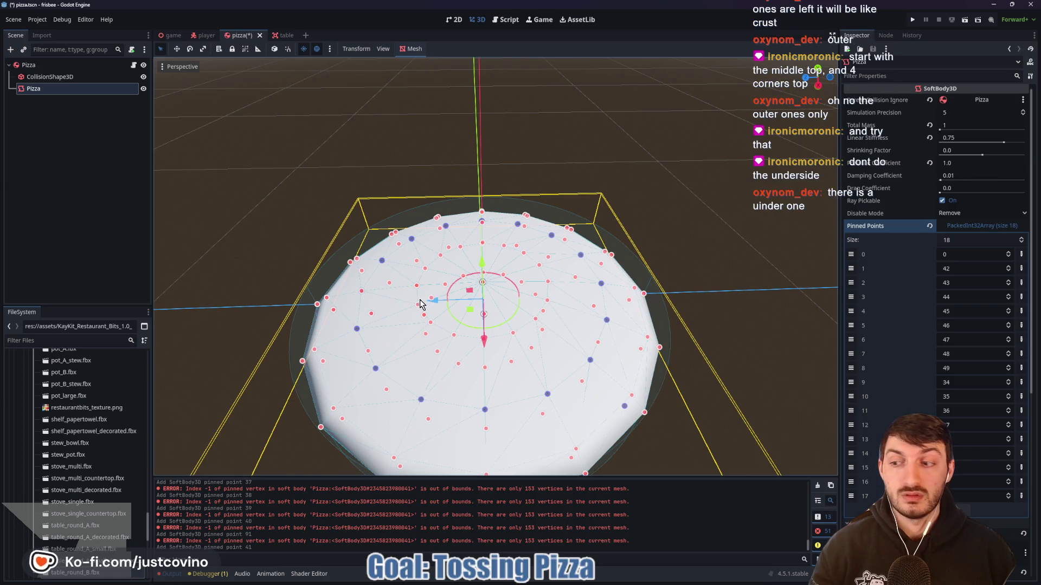
{"action": "scroll", "coordinate": [420, 303], "scroll_direction": "down", "scroll_amount": 3}
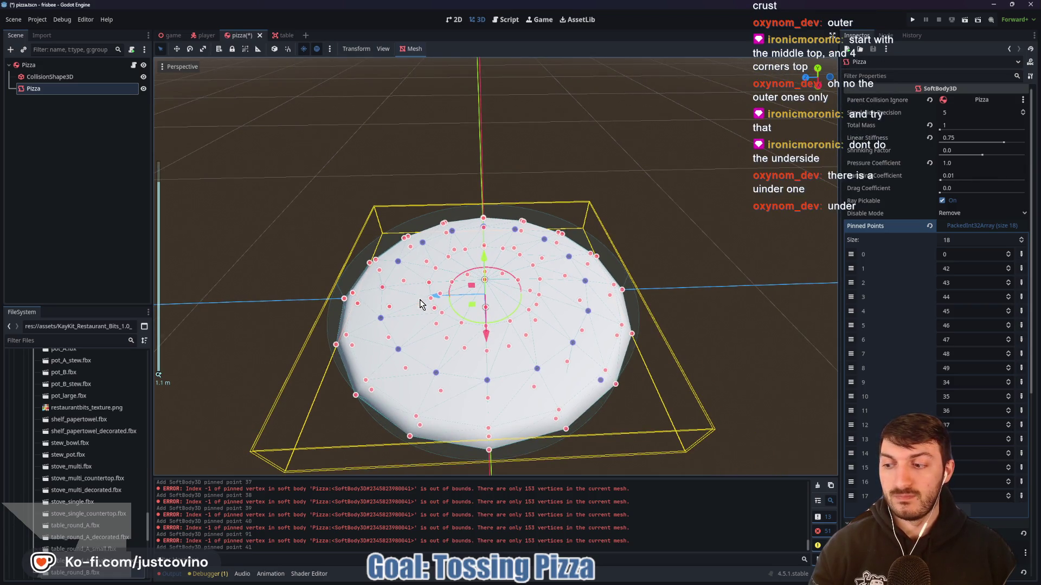
{"action": "mouse_move", "coordinate": [459, 361]}
{"action": "left_mouse_down"}
{"action": "mouse_move", "coordinate": [440, 304]}
{"action": "mouse_move", "coordinate": [496, 306]}
{"action": "left_mouse_up"}
{"action": "left_click", "coordinate": [556, 296]}
{"action": "mouse_move", "coordinate": [476, 341]}
{"action": "left_mouse_down"}
{"action": "mouse_move", "coordinate": [546, 421]}
{"action": "mouse_move", "coordinate": [634, 413]}
{"action": "mouse_move", "coordinate": [656, 378]}
{"action": "mouse_move", "coordinate": [450, 379]}
{"action": "left_mouse_up"}
{"action": "left_click", "coordinate": [645, 355]}
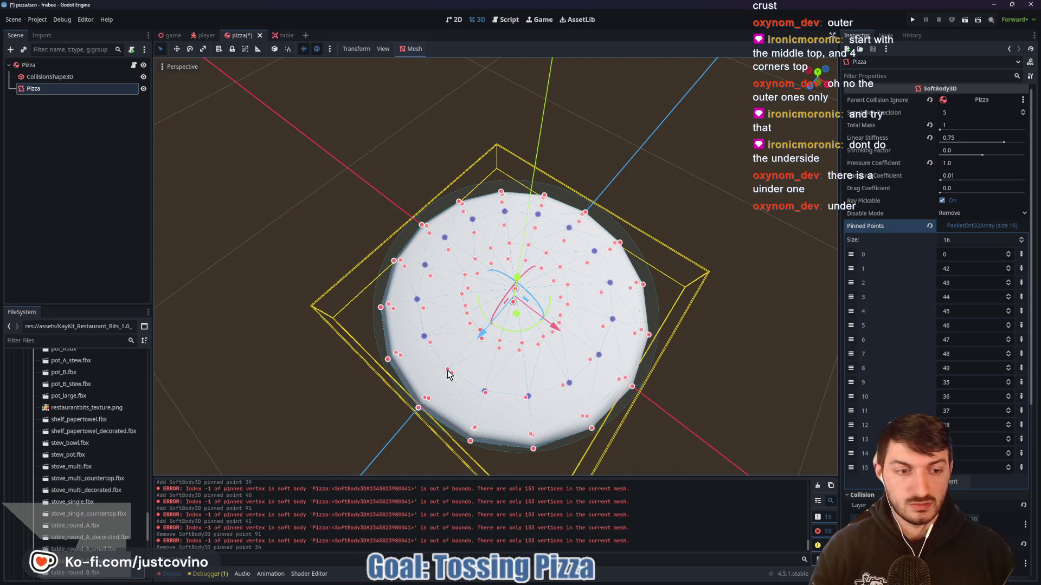
{"action": "mouse_move", "coordinate": [447, 374]}
{"action": "left_mouse_down"}
{"action": "mouse_move", "coordinate": [548, 329]}
{"action": "mouse_move", "coordinate": [545, 318]}
{"action": "left_mouse_up"}
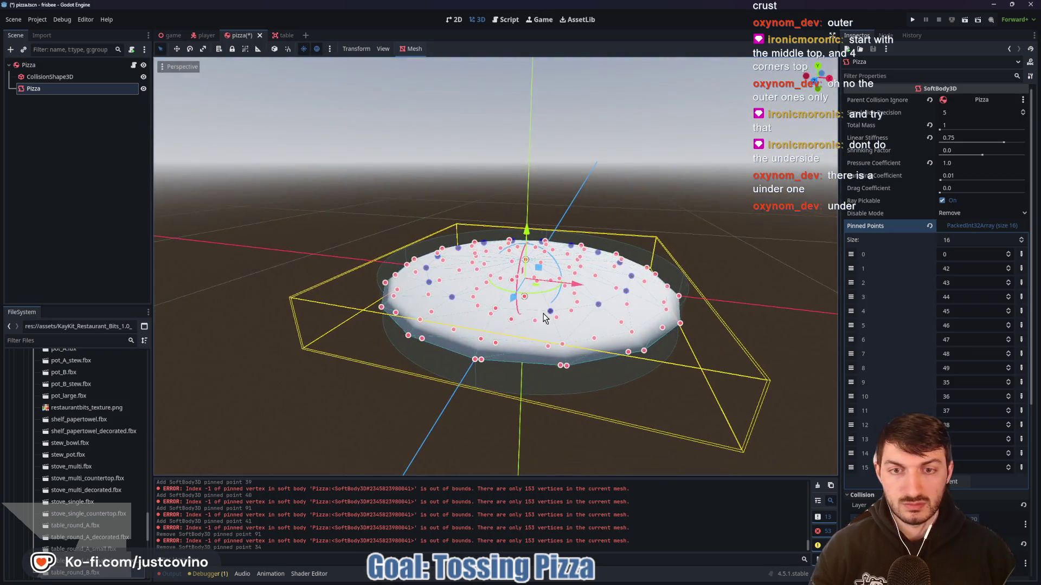
{"action": "left_click", "coordinate": [495, 309]}
{"action": "left_click", "coordinate": [496, 311]}
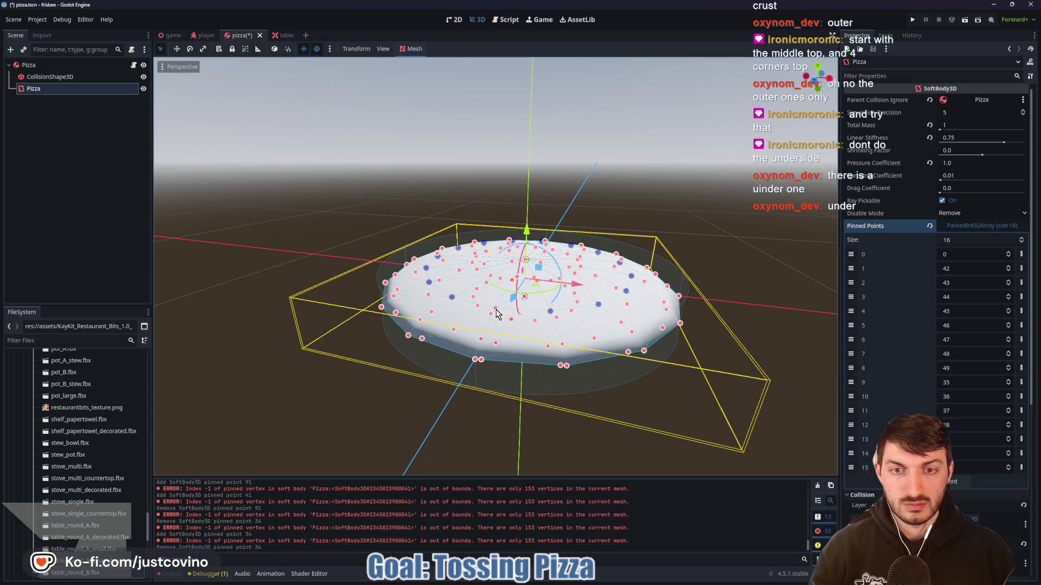
{"action": "left_click", "coordinate": [496, 310]}
{"action": "left_click", "coordinate": [496, 310]}
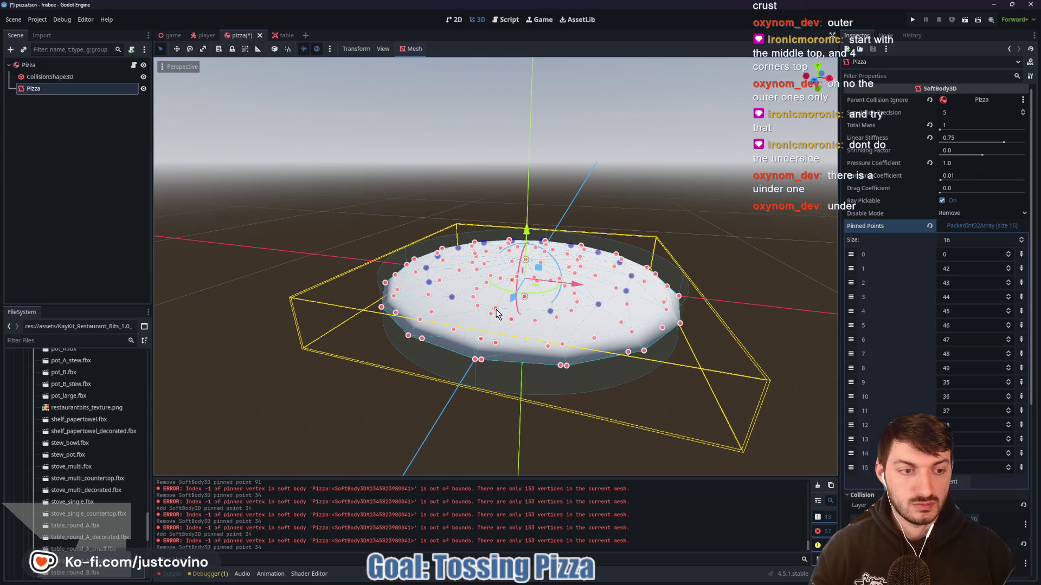
{"action": "left_click", "coordinate": [496, 310]}
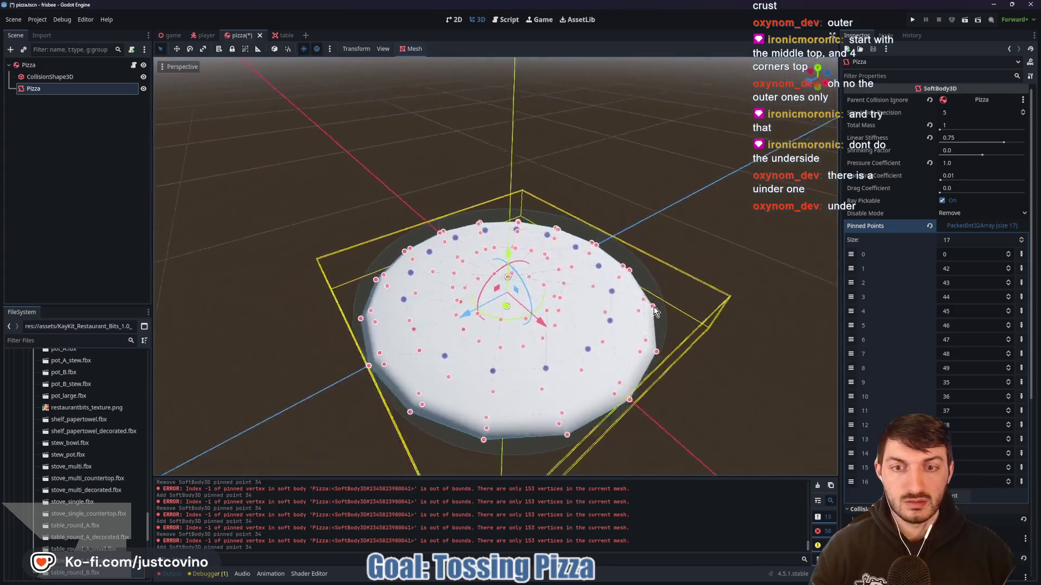
{"action": "left_click_drag", "start_coordinate": [606, 308], "coordinate": [590, 300]}
{"action": "mouse_move", "coordinate": [705, 278]}
{"action": "left_mouse_down"}
{"action": "mouse_move", "coordinate": [663, 291]}
{"action": "mouse_move", "coordinate": [737, 249]}
{"action": "left_mouse_up"}
Save pizza.tscn, switch to the game scene, and run the project with F5
{"action": "key", "text": "ctrl+s"}
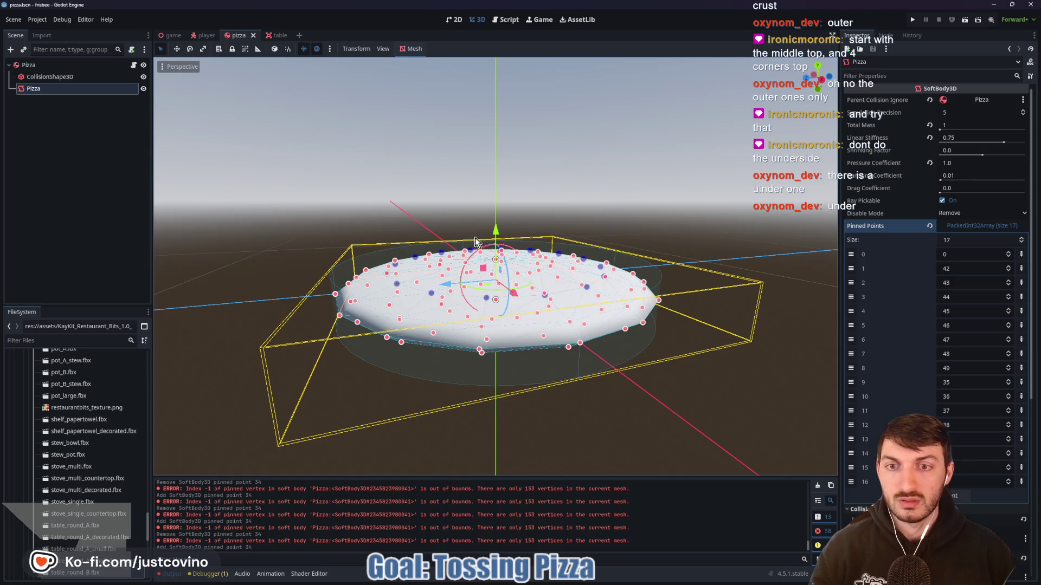
{"action": "left_click", "coordinate": [172, 35]}
{"action": "key", "text": "F5"}
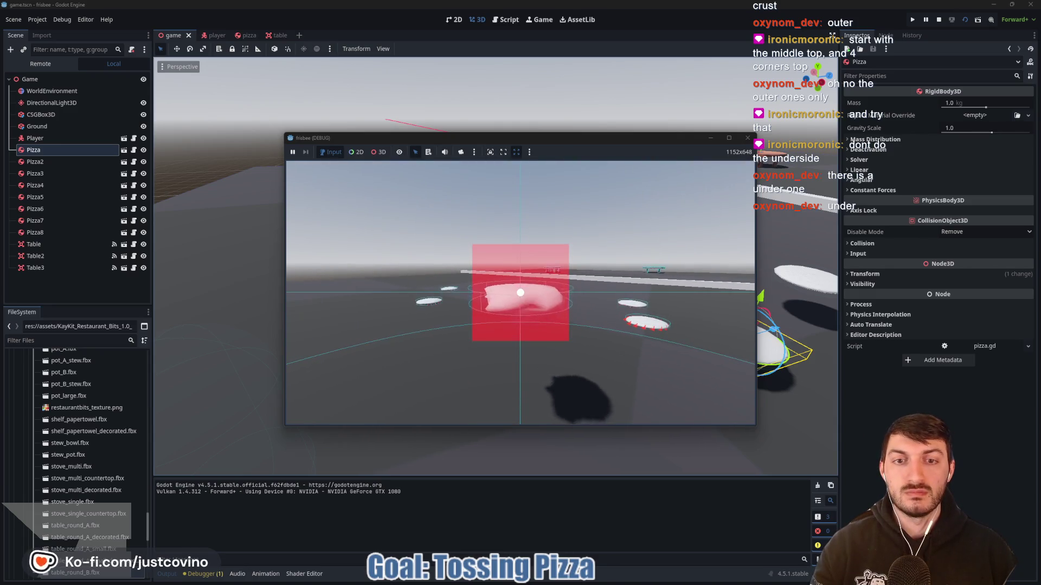
Throw, toss and catch pizzas, dropping one onto a table
{"action": "left_click", "coordinate": [520, 293]}
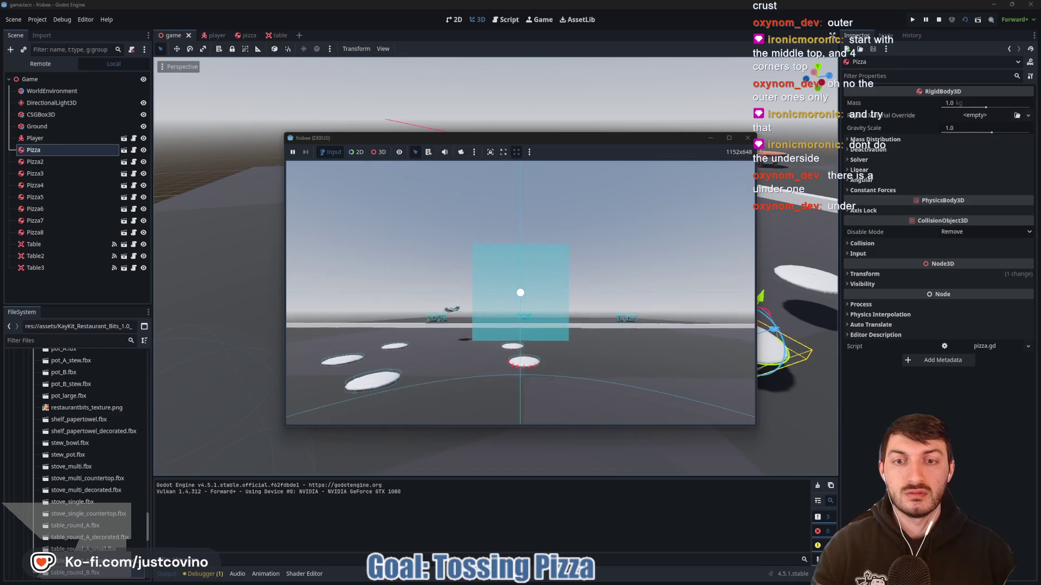
{"action": "left_click", "coordinate": [521, 293]}
{"action": "left_click", "coordinate": [520, 293]}
{"action": "left_click", "coordinate": [521, 292]}
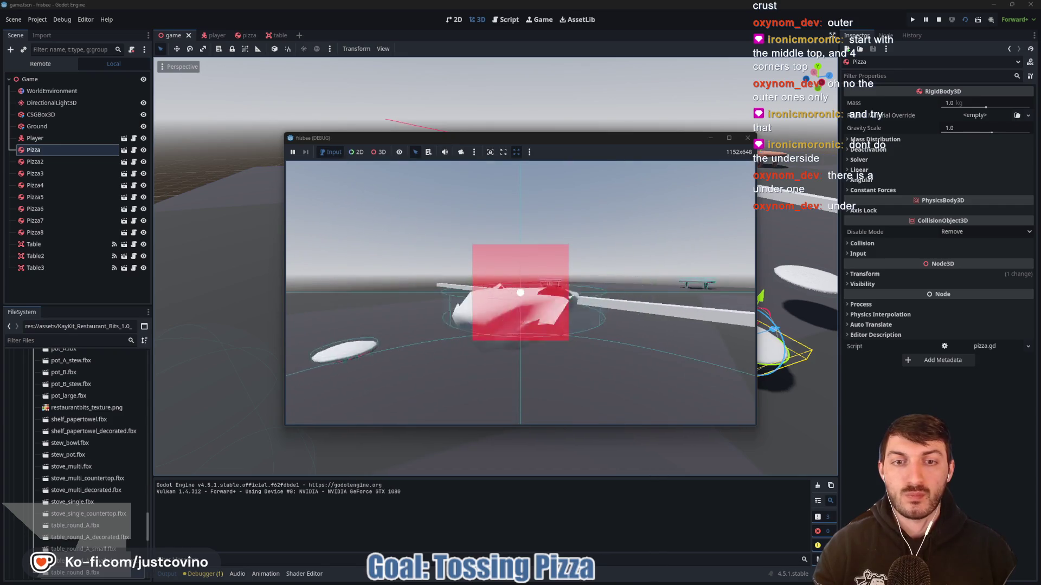
{"action": "left_click", "coordinate": [520, 293]}
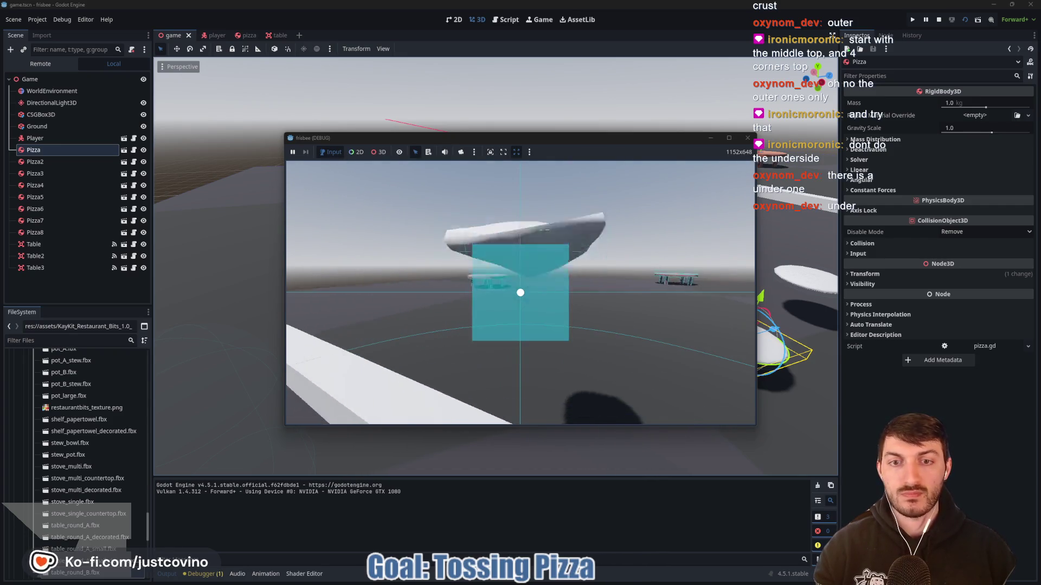
{"action": "left_click", "coordinate": [521, 293]}
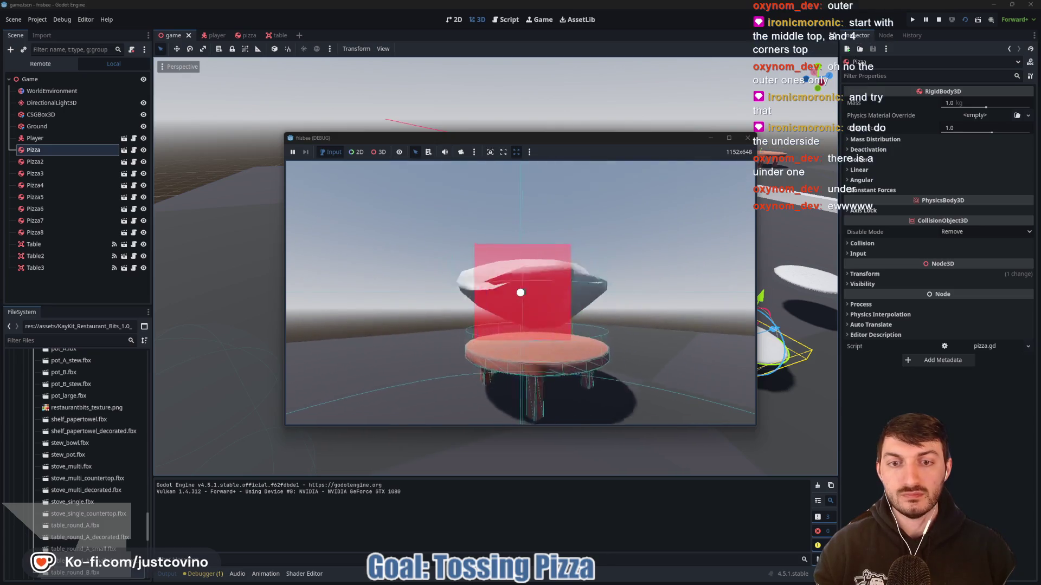
{"action": "left_click", "coordinate": [520, 293]}
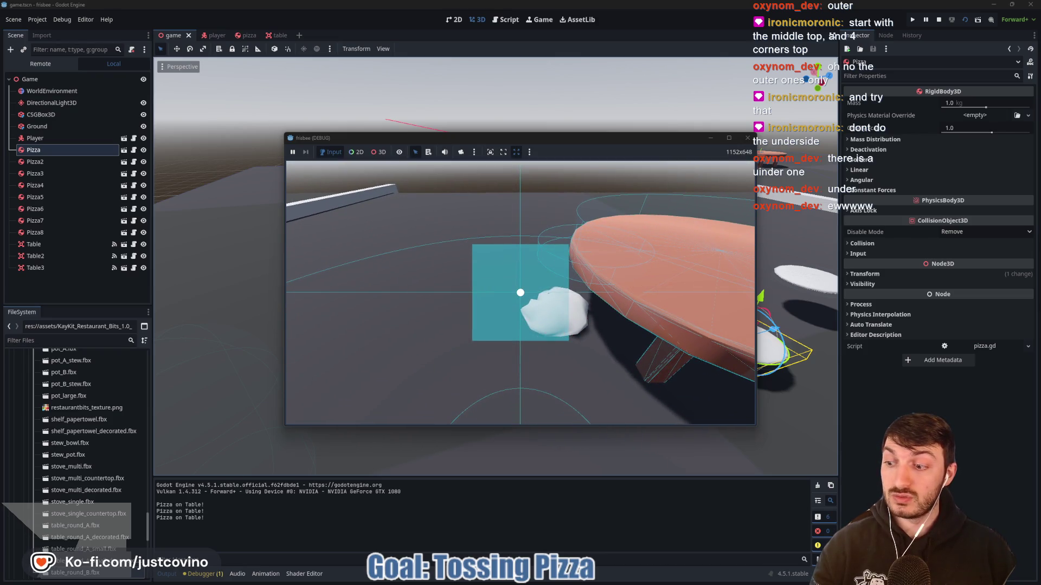
{"action": "left_click", "coordinate": [520, 292]}
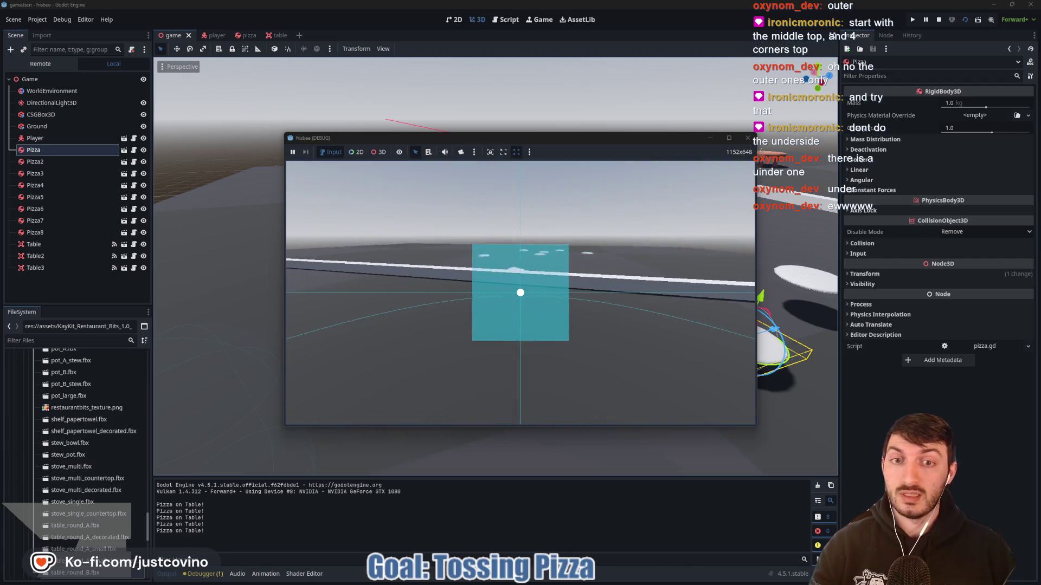
{"action": "left_click", "coordinate": [520, 293]}
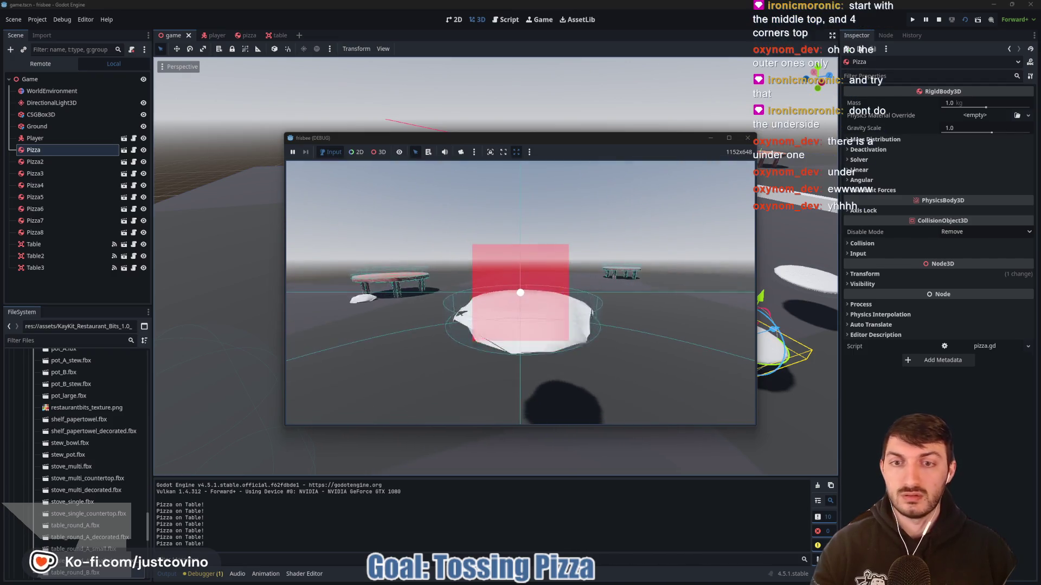
Walk up to the tables and drop pizzas onto the round table
{"action": "key", "text": "w"}
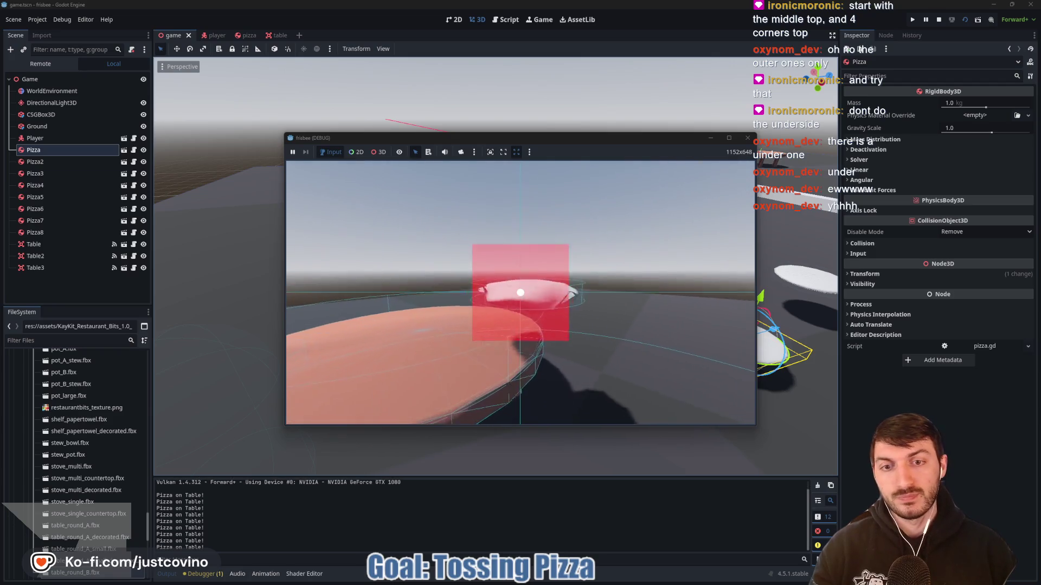
{"action": "left_click", "coordinate": [520, 293]}
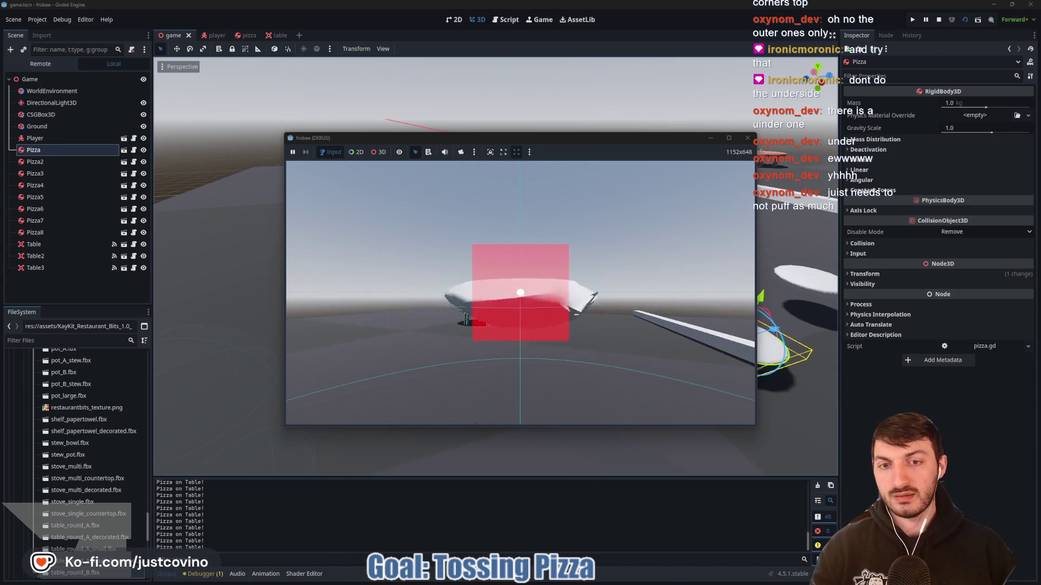
{"action": "key", "text": "w"}
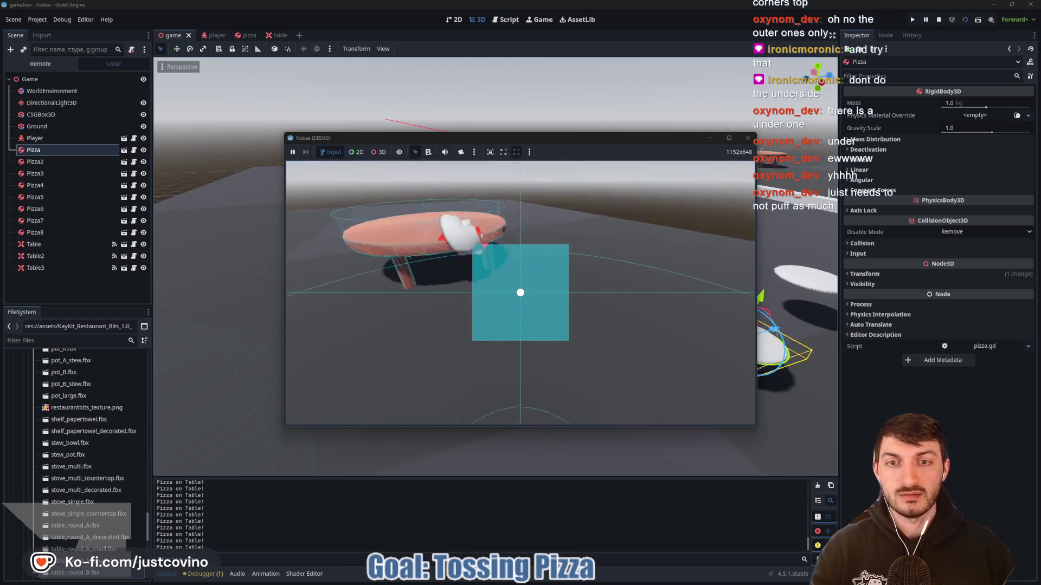
{"action": "left_click", "coordinate": [521, 292]}
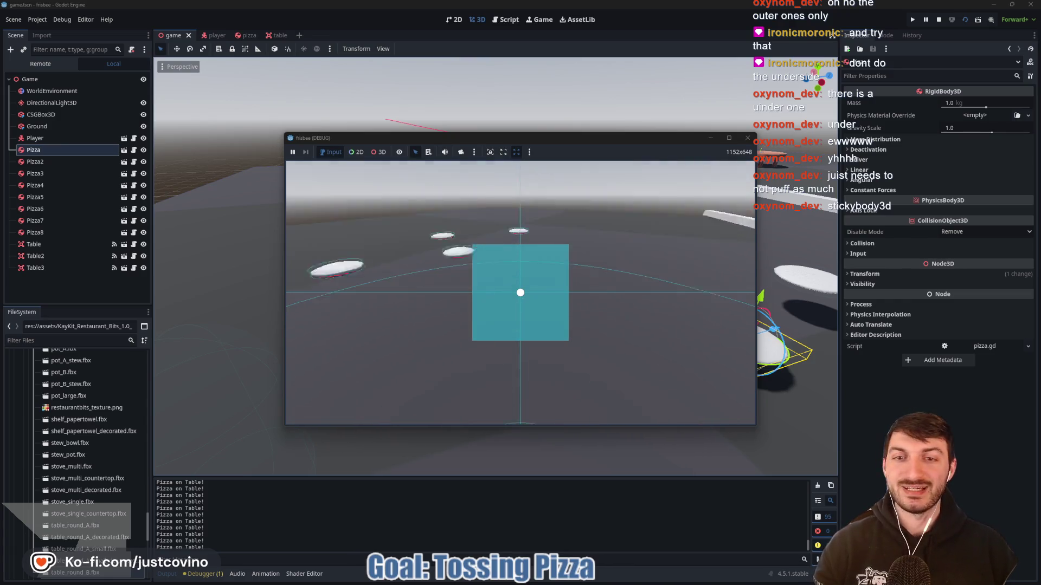
{"action": "left_click", "coordinate": [520, 293]}
{"action": "left_click", "coordinate": [521, 292]}
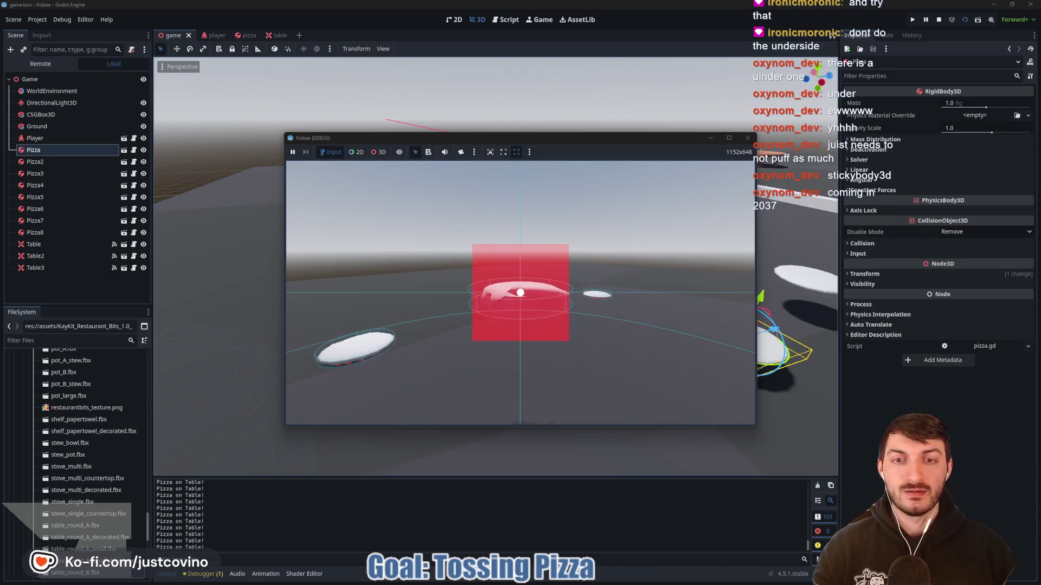
{"action": "left_click", "coordinate": [521, 293]}
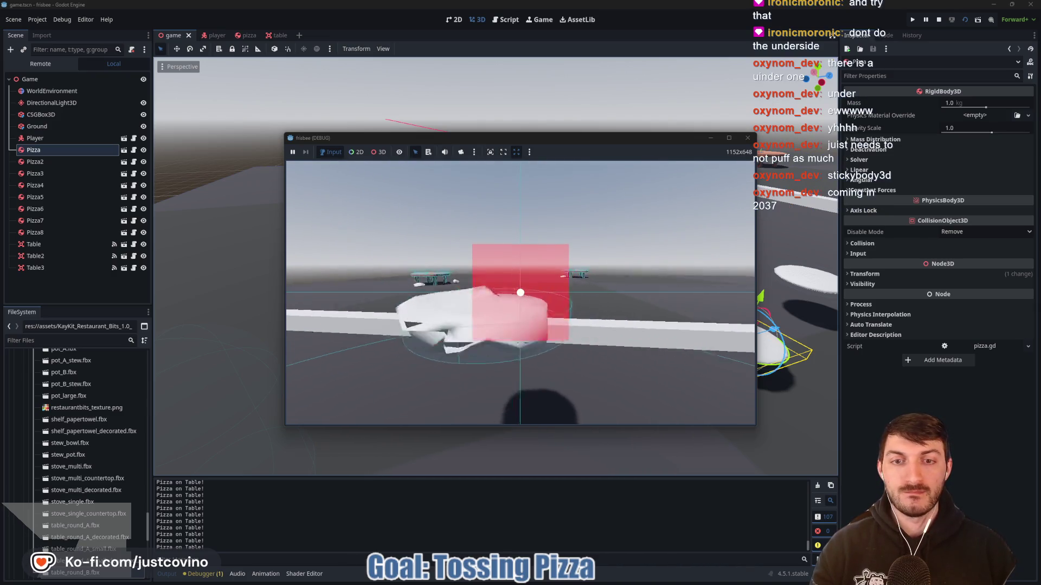
{"action": "left_click", "coordinate": [520, 292]}
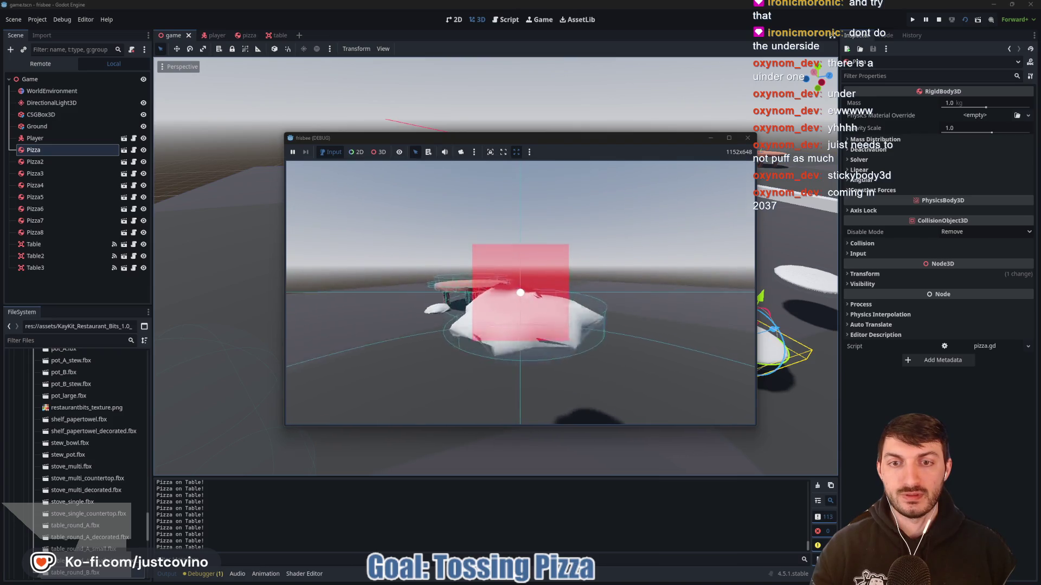
{"action": "key", "text": "w"}
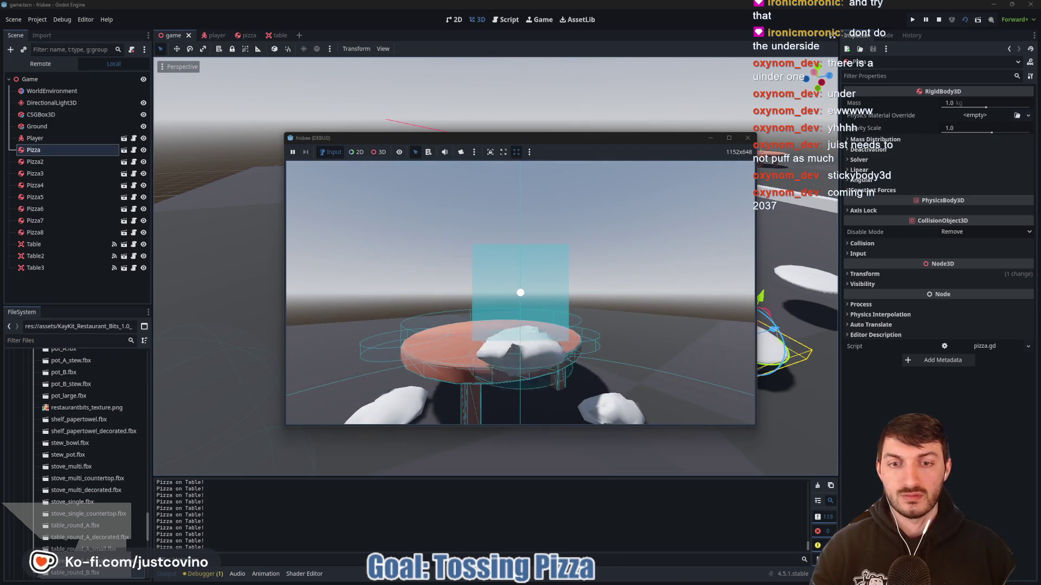
{"action": "key", "text": "s"}
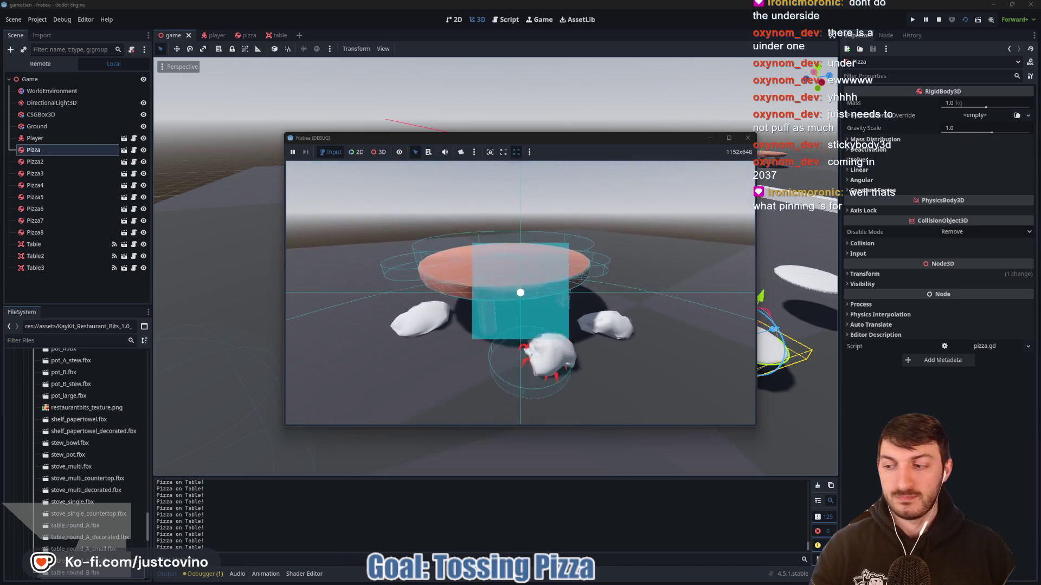
{"action": "key", "text": "w"}
{"action": "key", "text": "s"}
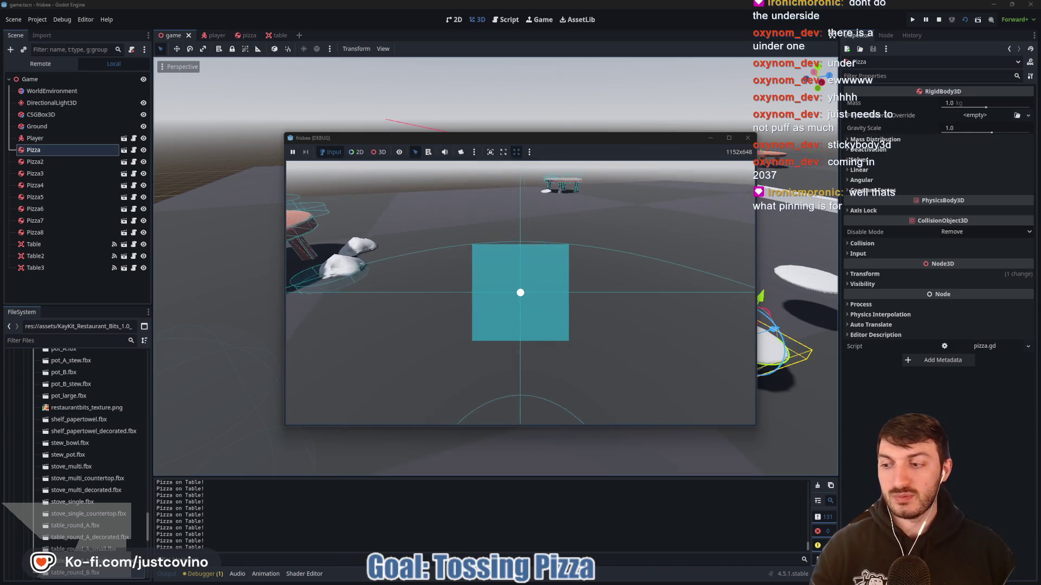
{"action": "key", "text": "s"}
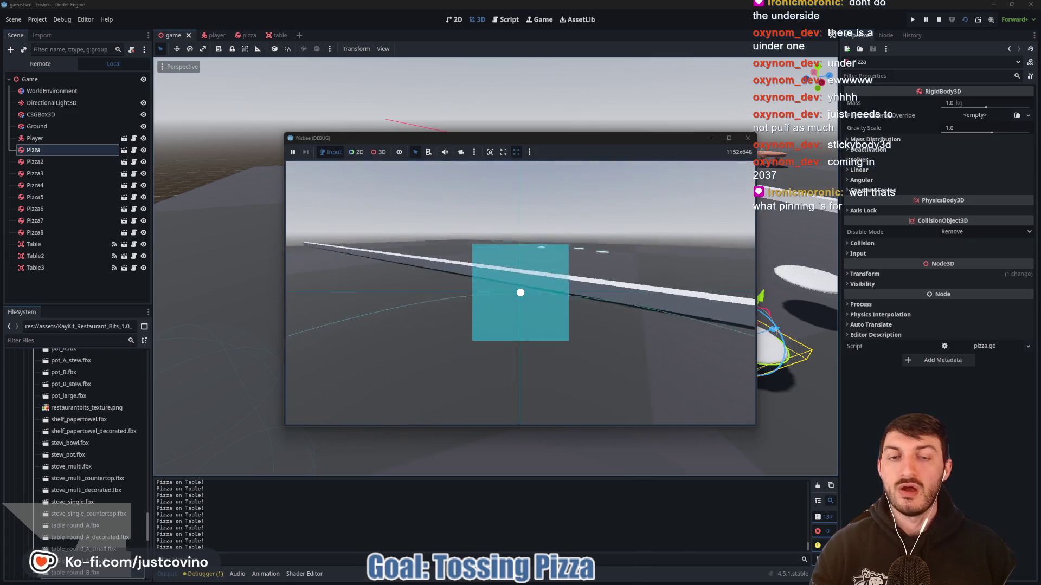
{"action": "left_click", "coordinate": [520, 293]}
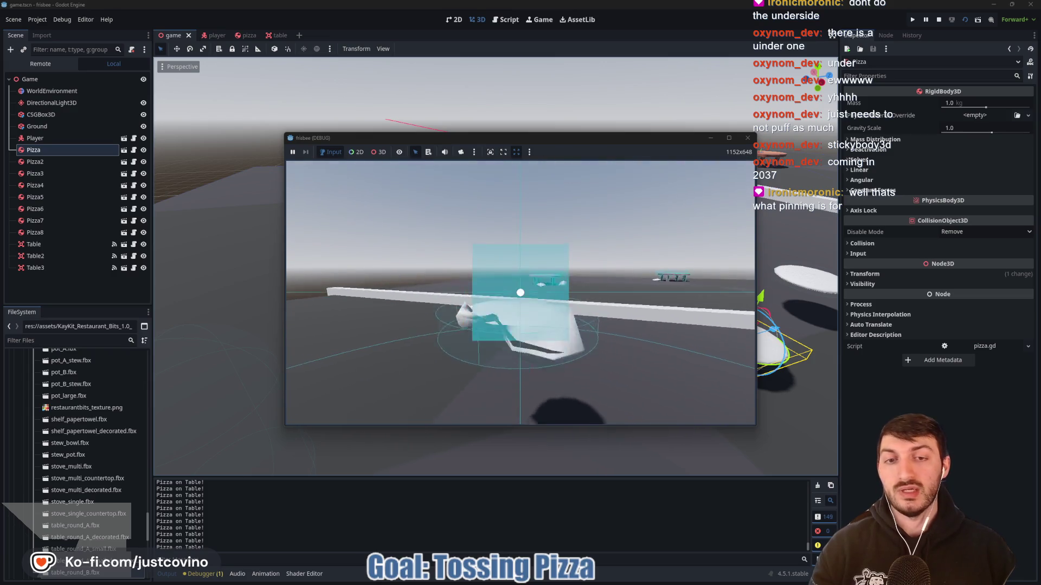
{"action": "left_click", "coordinate": [521, 292]}
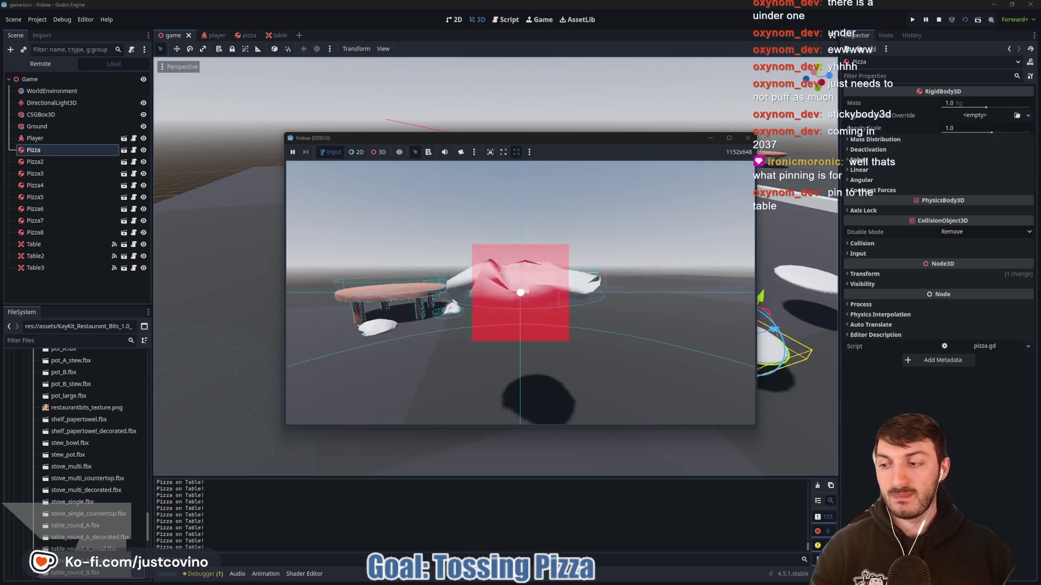
Drop more pizzas on the round table, throw some from afar, then stop with F8
{"action": "key", "text": "w"}
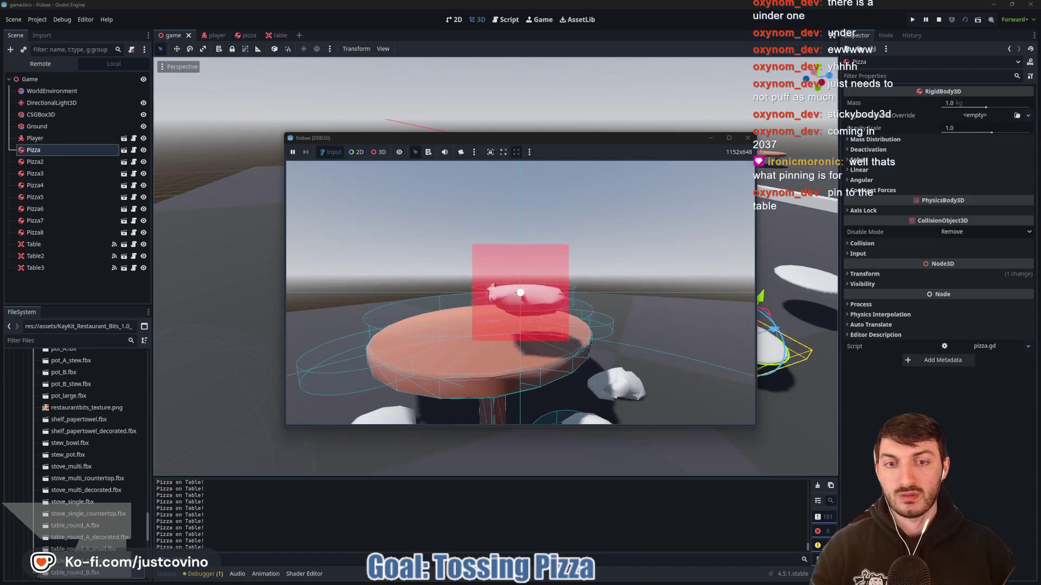
{"action": "left_click", "coordinate": [521, 293]}
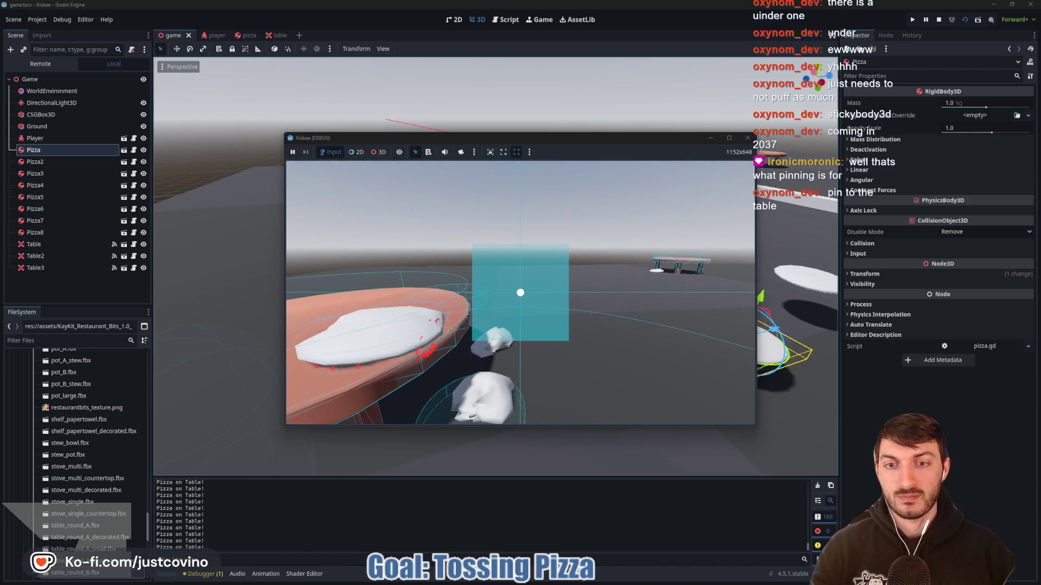
{"action": "left_click", "coordinate": [521, 293]}
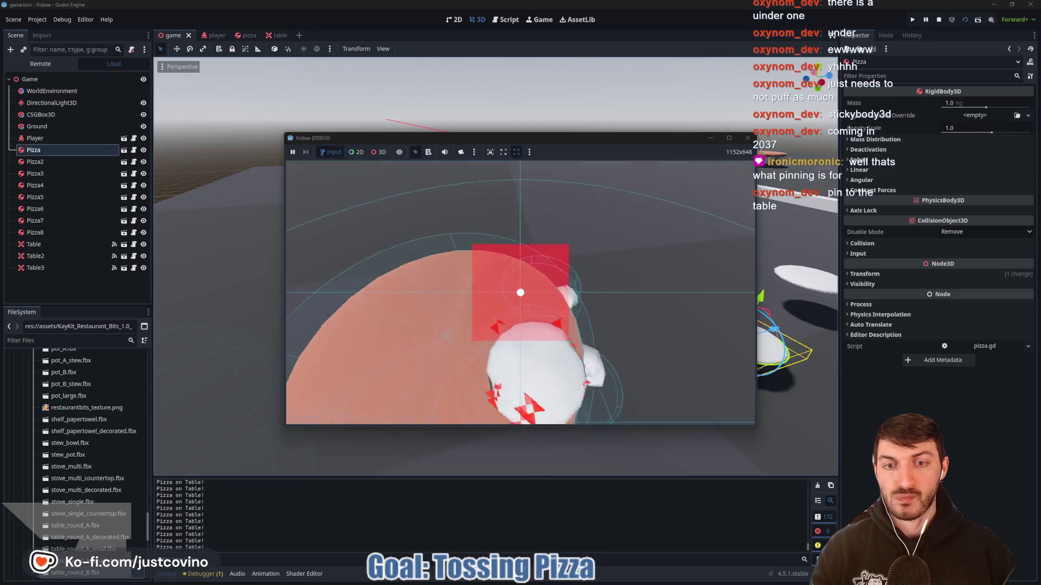
{"action": "left_click", "coordinate": [521, 293]}
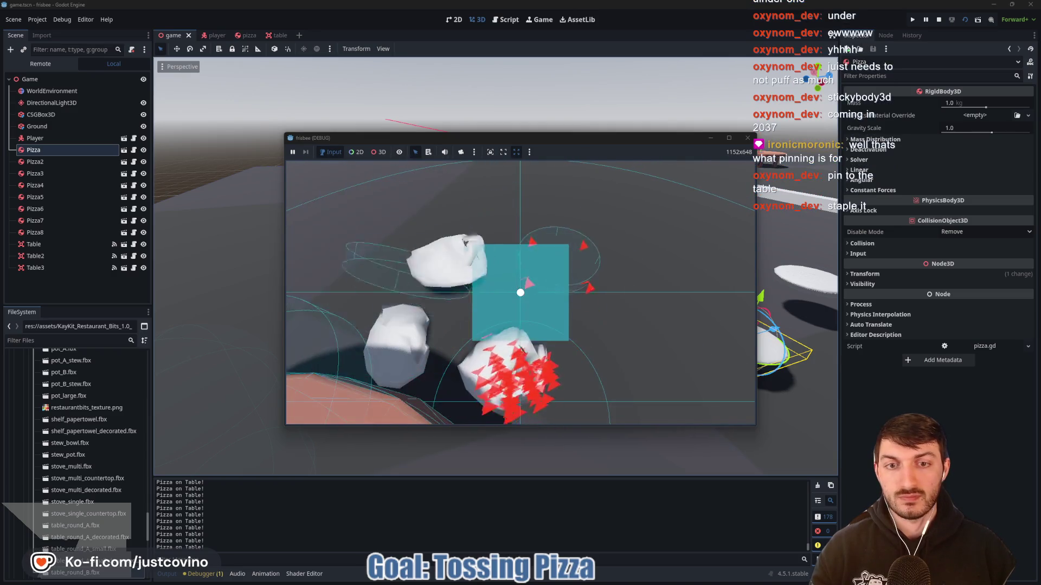
{"action": "key", "text": "s"}
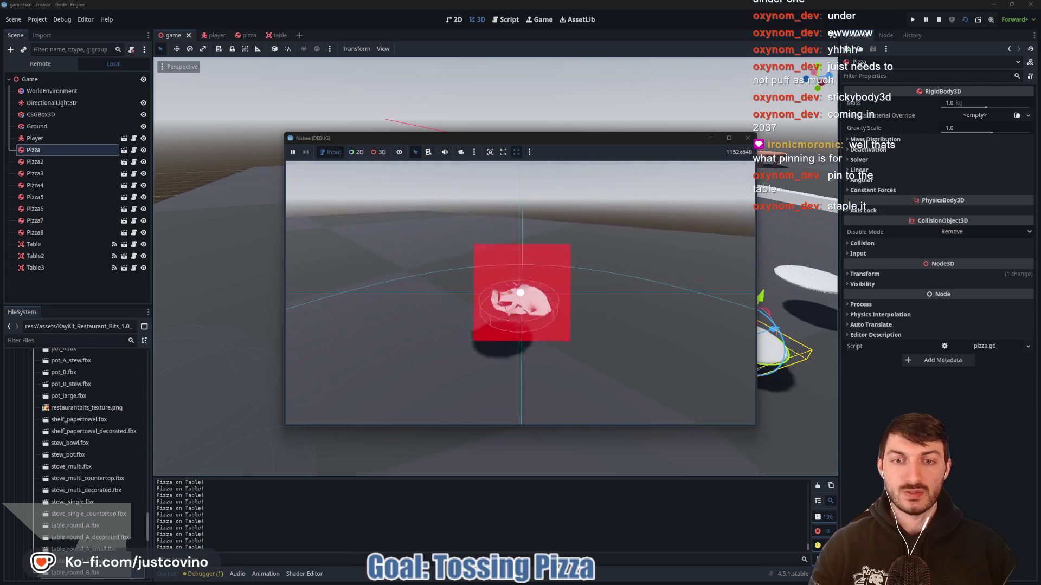
{"action": "left_click", "coordinate": [520, 293]}
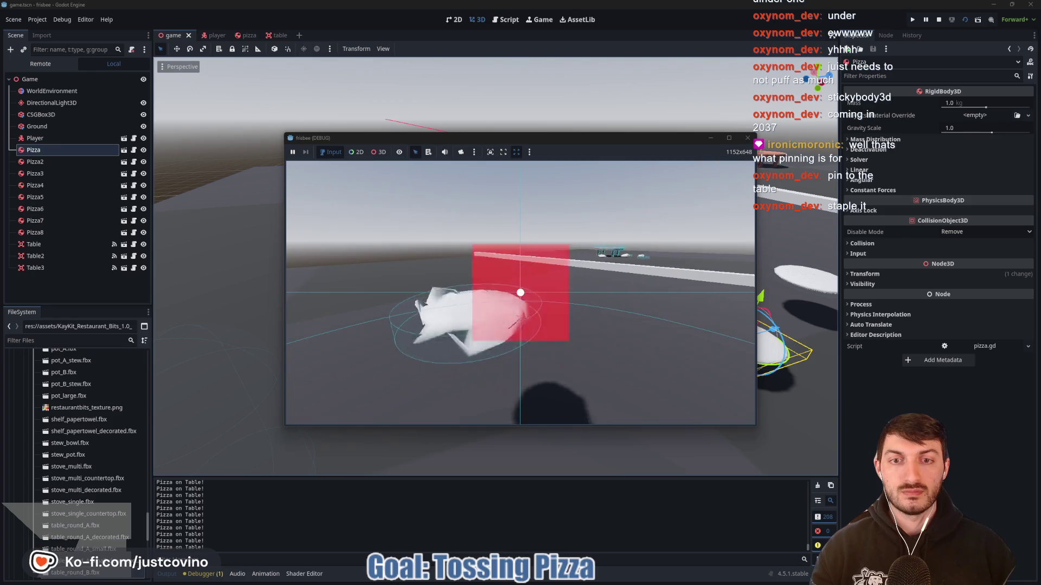
{"action": "left_click", "coordinate": [521, 293]}
{"action": "left_click", "coordinate": [520, 293]}
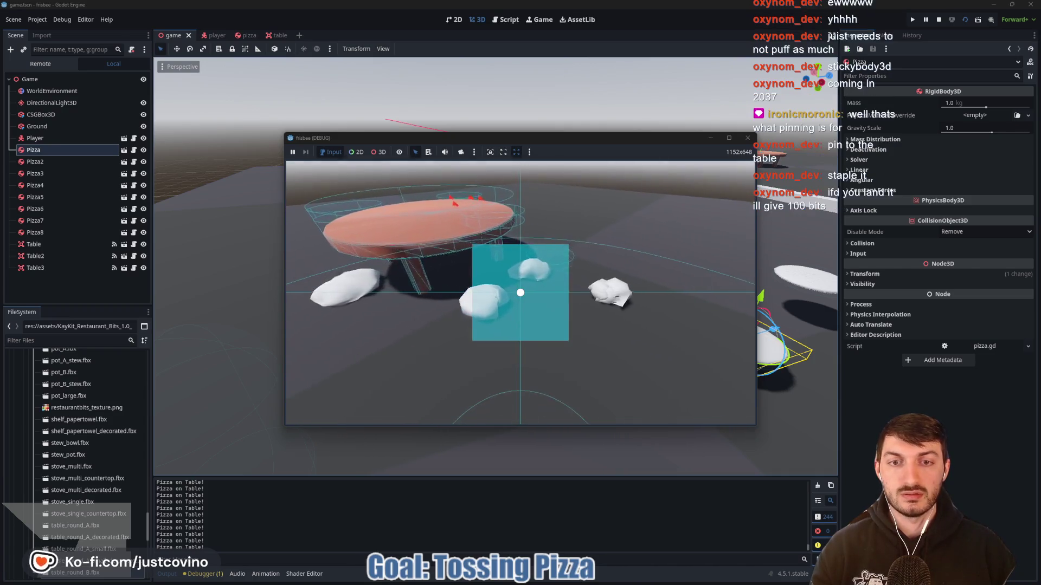
{"action": "key", "text": "F8"}
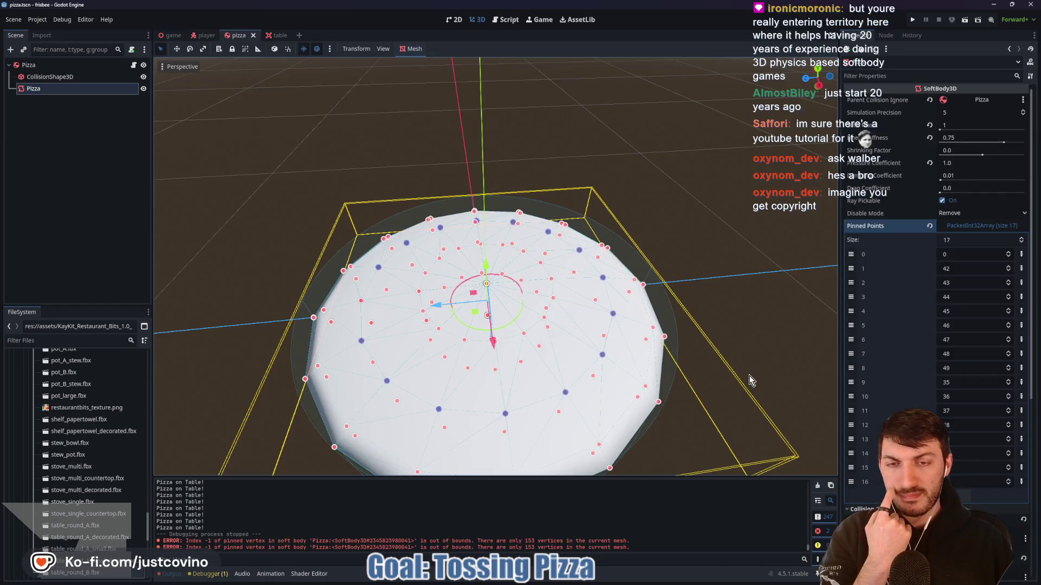
Open pizza.gd from the Pizza node's script icon
{"action": "scroll", "coordinate": [756, 366], "scroll_direction": "down", "scroll_amount": 3}
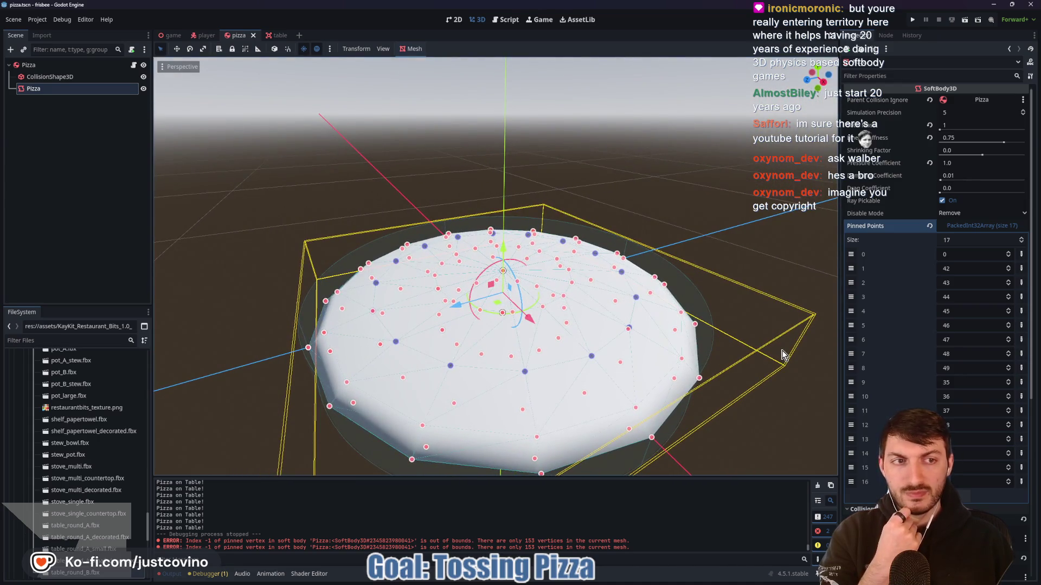
{"action": "left_click", "coordinate": [133, 65]}
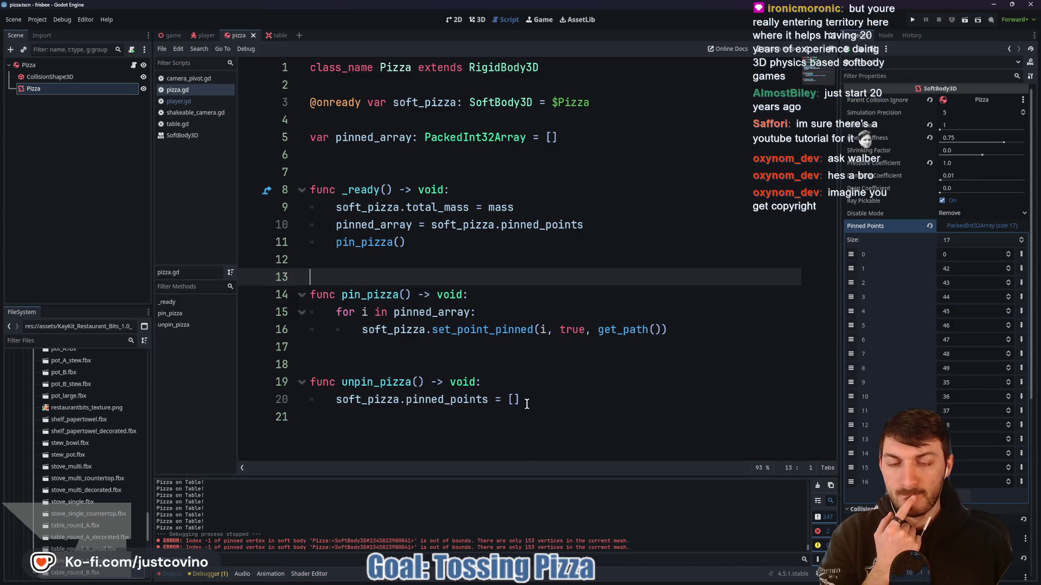
Give pin_pizza a _path: NodePath argument, pass get_path() from _ready, and save pizza.gd
{"action": "left_click", "coordinate": [407, 296]}
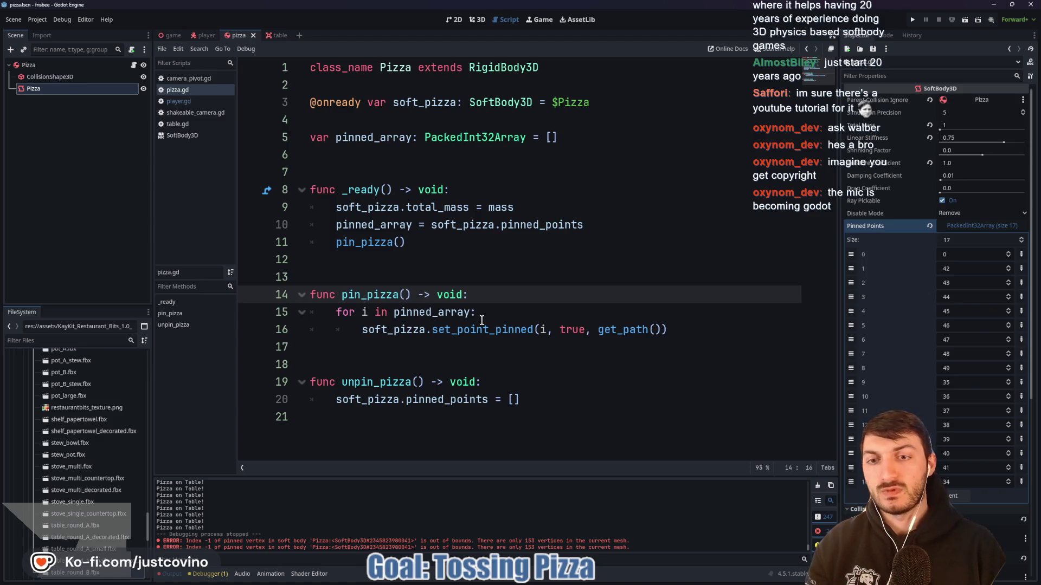
{"action": "type", "text": "_path: NodePath"}
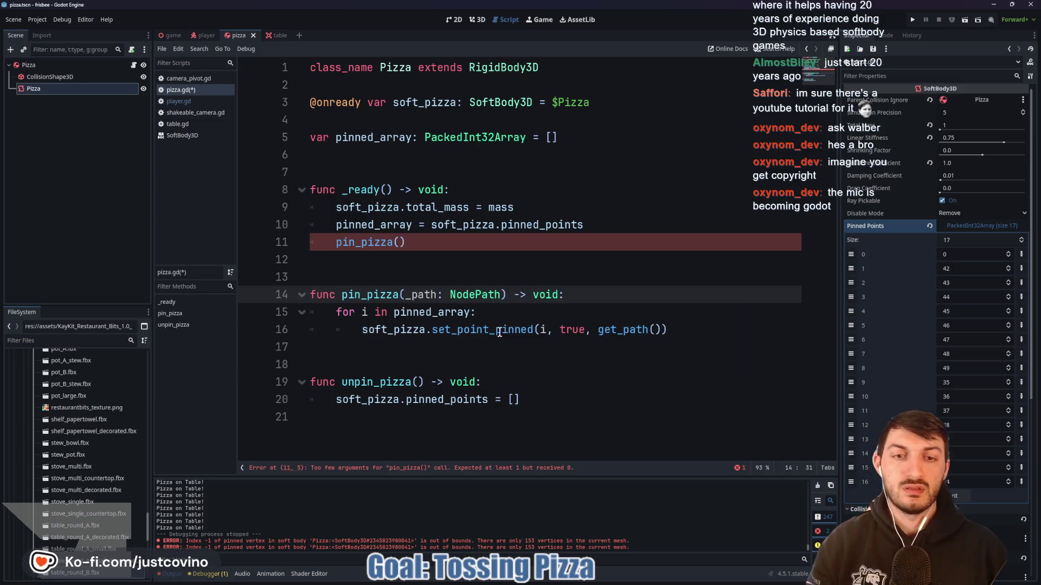
{"action": "left_click_drag", "start_coordinate": [661, 329], "coordinate": [607, 329]}
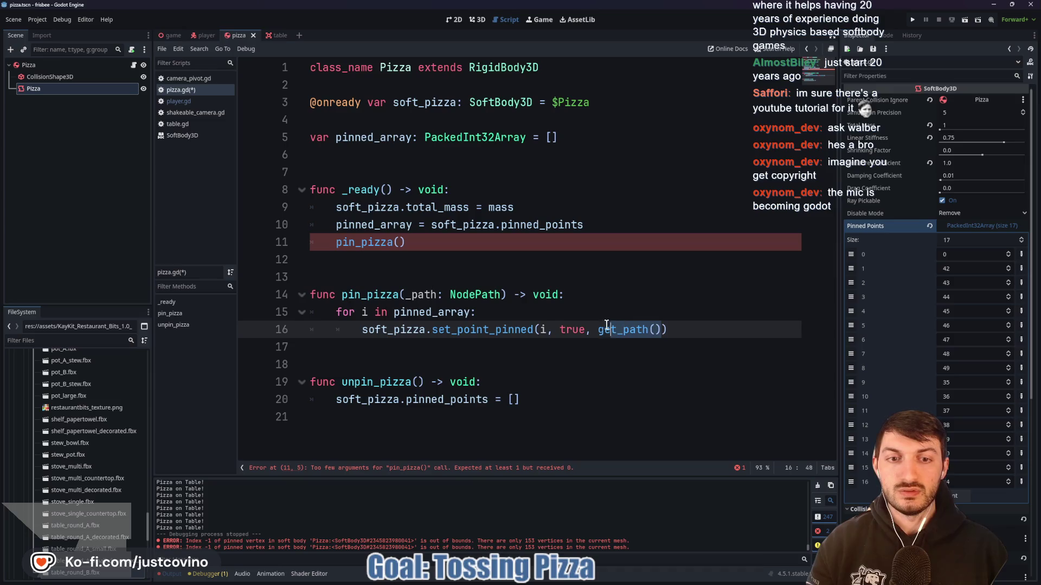
{"action": "type", "text": "_path"}
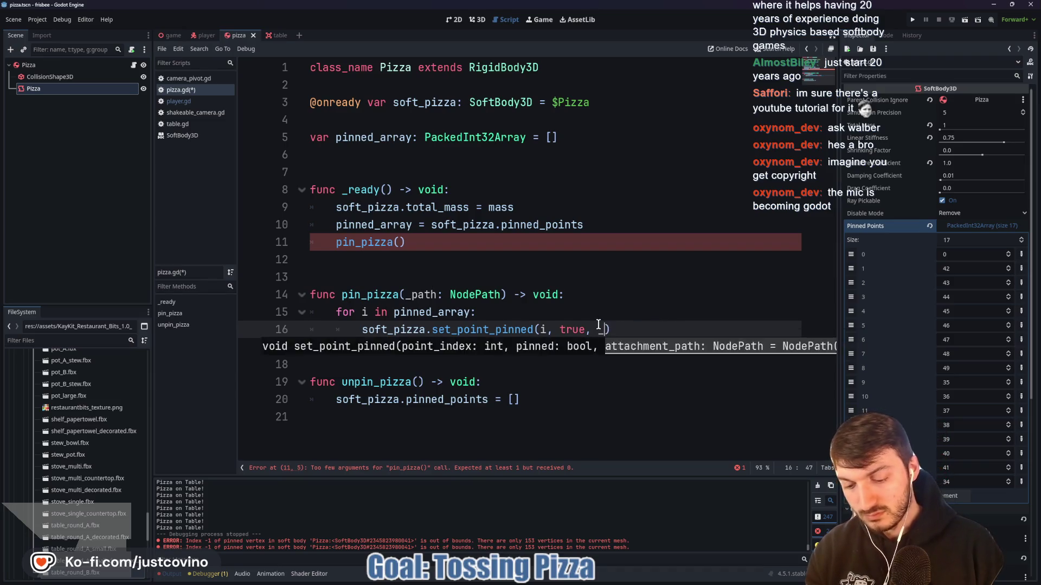
{"action": "key", "text": "Right"}
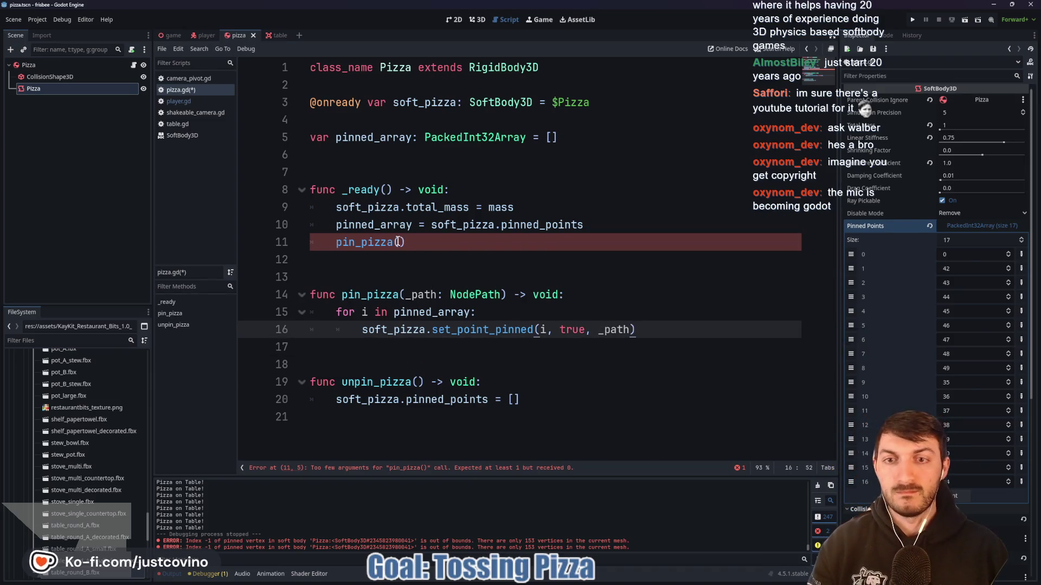
{"action": "left_click", "coordinate": [398, 242]}
{"action": "type", "text": "t_path"}
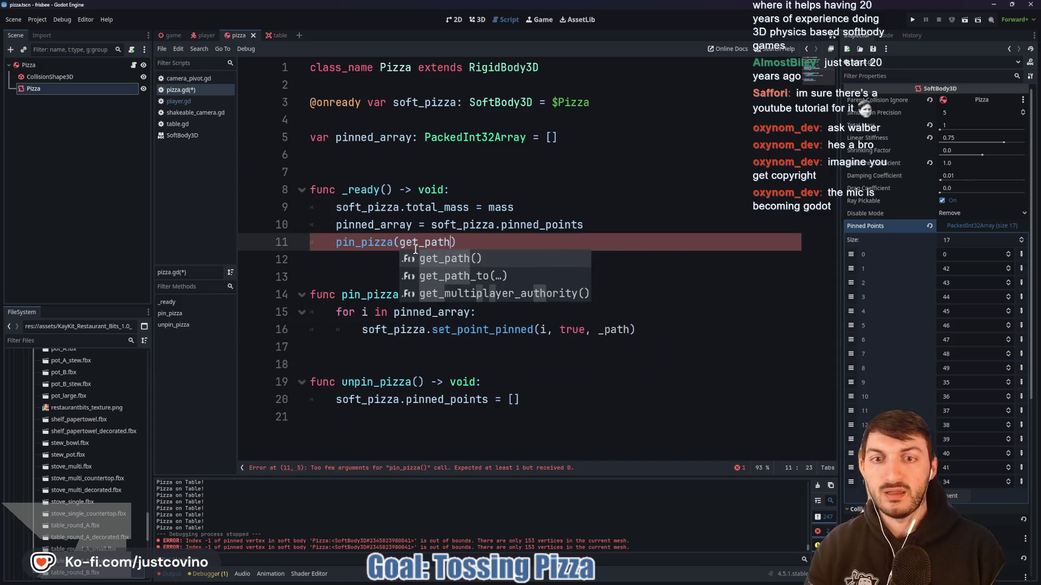
{"action": "key", "text": "Return"}
{"action": "left_click", "coordinate": [461, 277]}
{"action": "key", "text": "ctrl+s"}
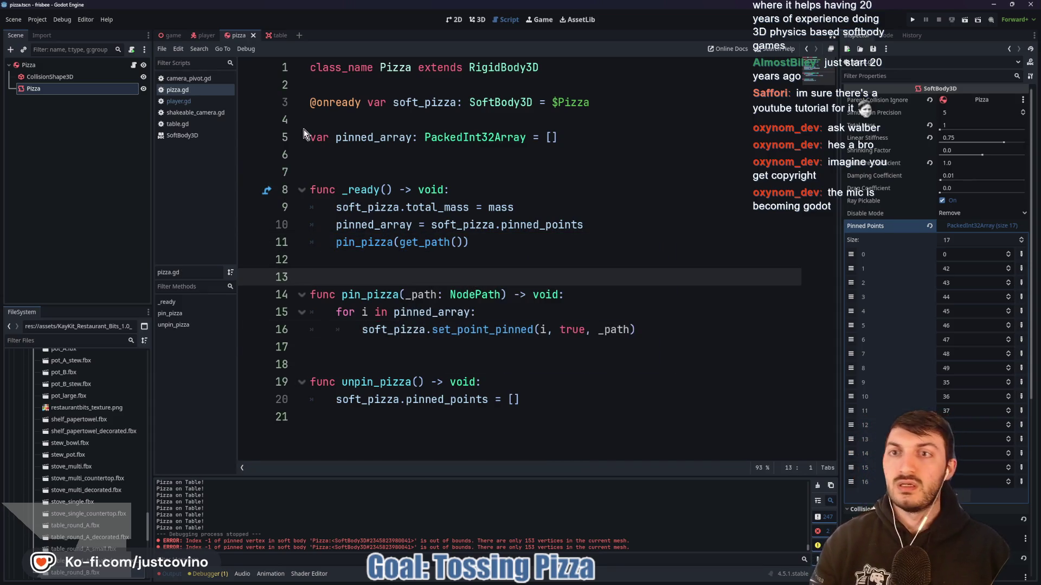
In table.gd, add body.pin_pizza(get_path()) after unpin_pizza, then run the game scene with F6
{"action": "left_click", "coordinate": [269, 36]}
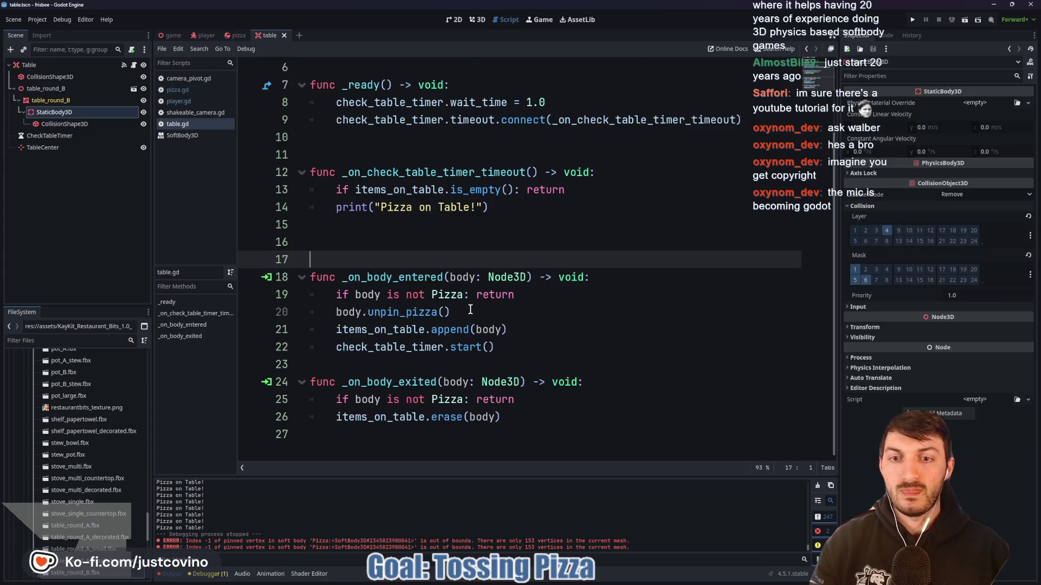
{"action": "left_click", "coordinate": [550, 313]}
{"action": "key", "text": "Return"}
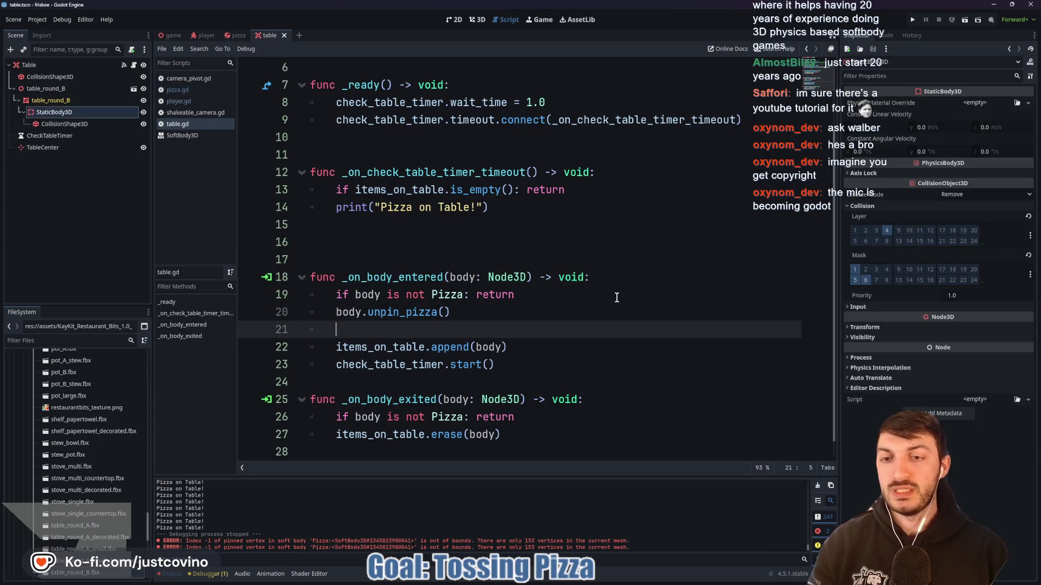
{"action": "type", "text": "body."}
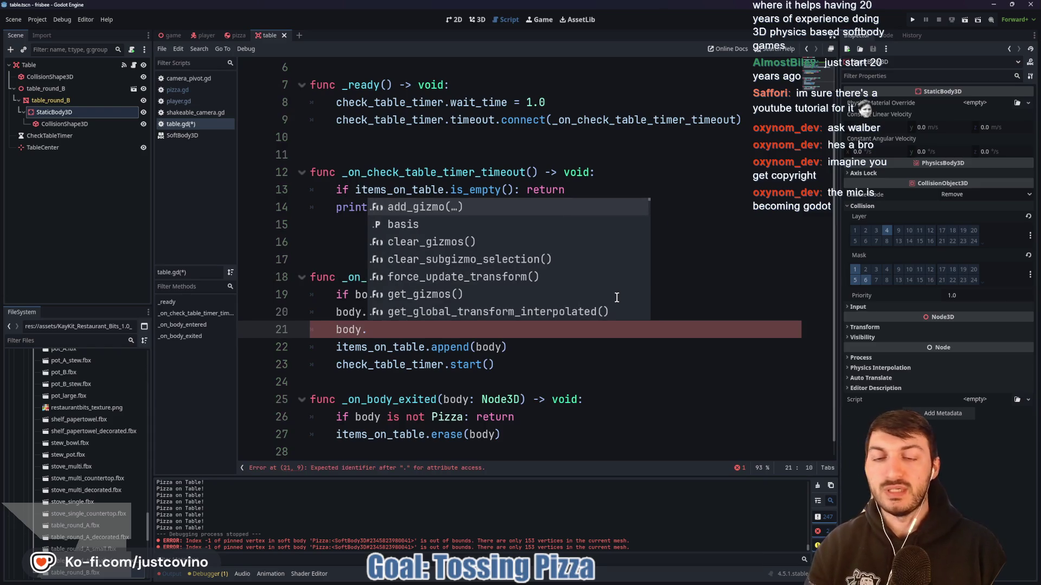
{"action": "type", "text": "pin_pizza("}
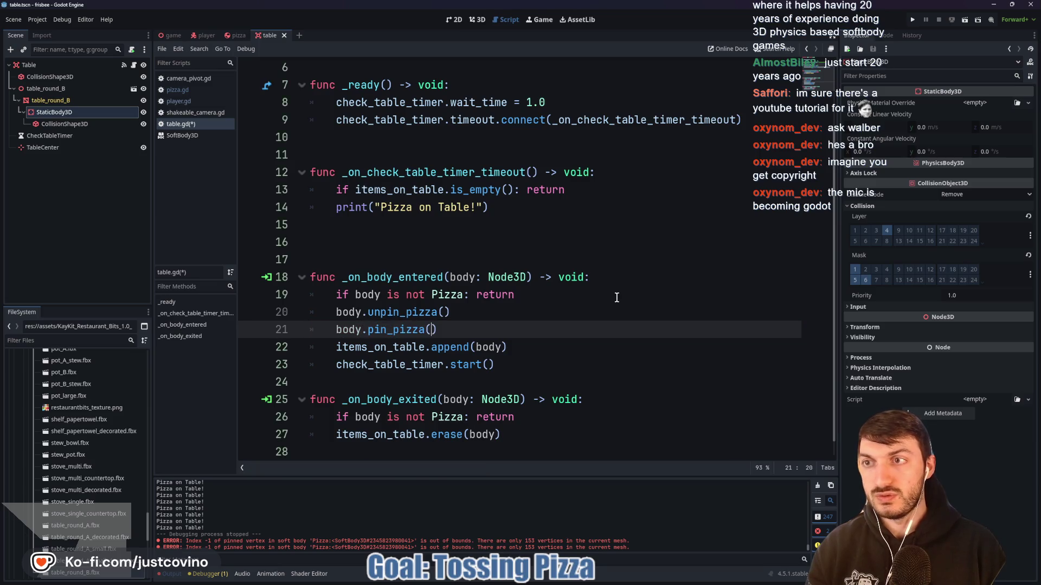
{"action": "type", "text": "get_pat"}
{"action": "key", "text": "Return"}
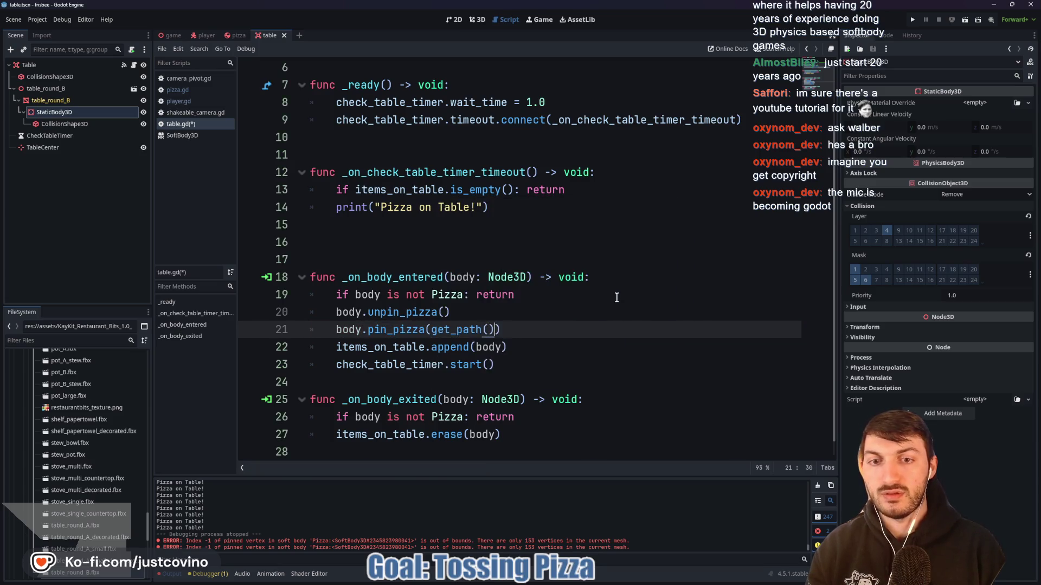
{"action": "left_click", "coordinate": [555, 319]}
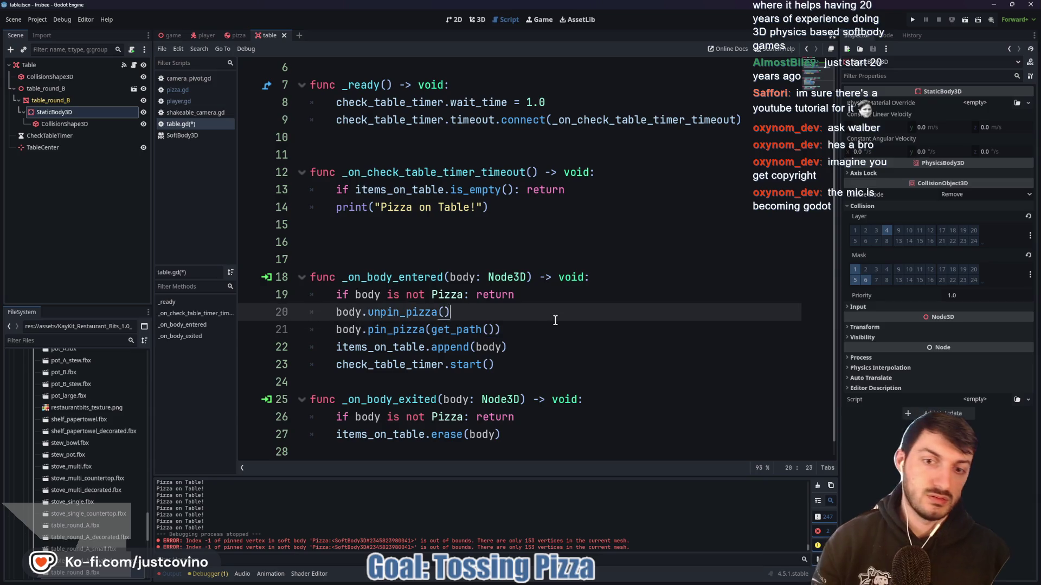
{"action": "left_click", "coordinate": [172, 35]}
{"action": "key", "text": "F6"}
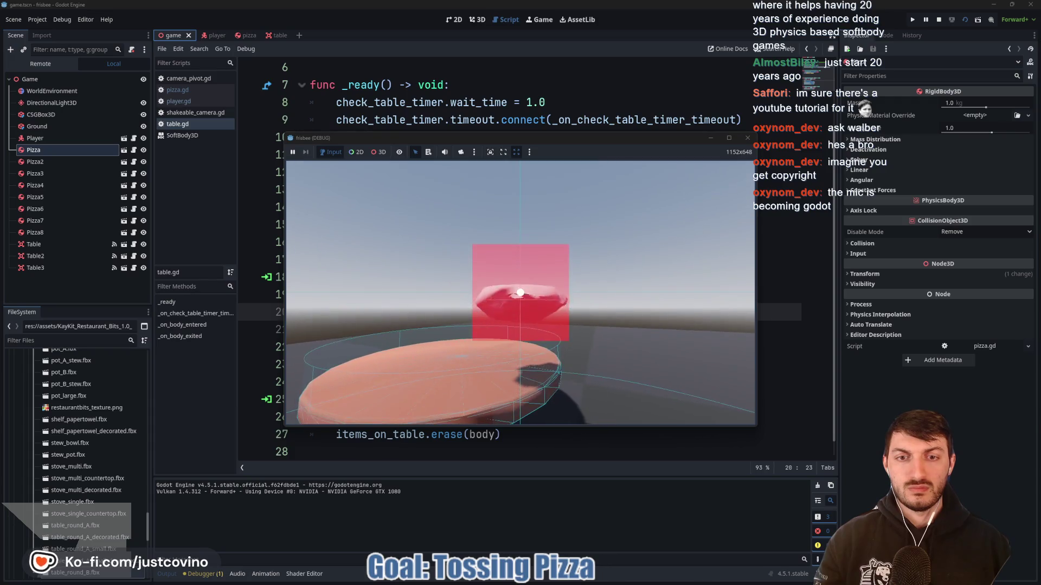
Throw and drop pizzas onto the tables, then stop the game with F8
{"action": "left_click", "coordinate": [520, 293]}
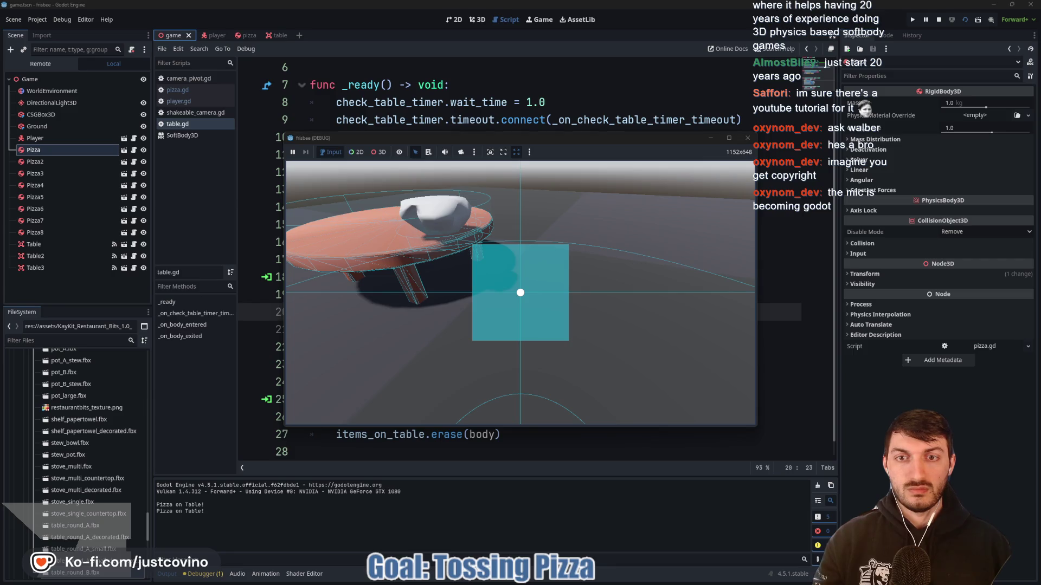
{"action": "left_click", "coordinate": [521, 293]}
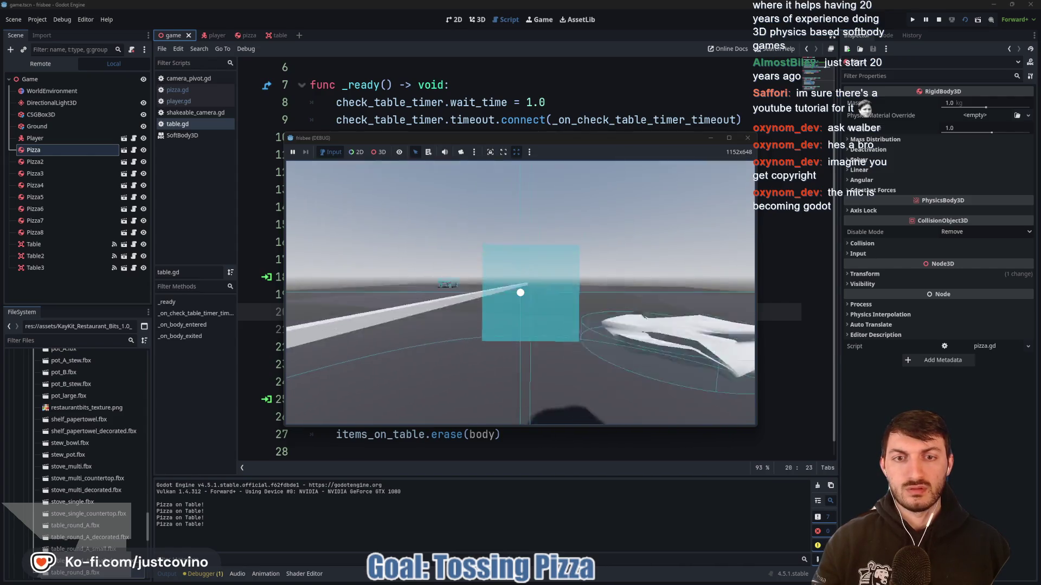
{"action": "left_click", "coordinate": [520, 292]}
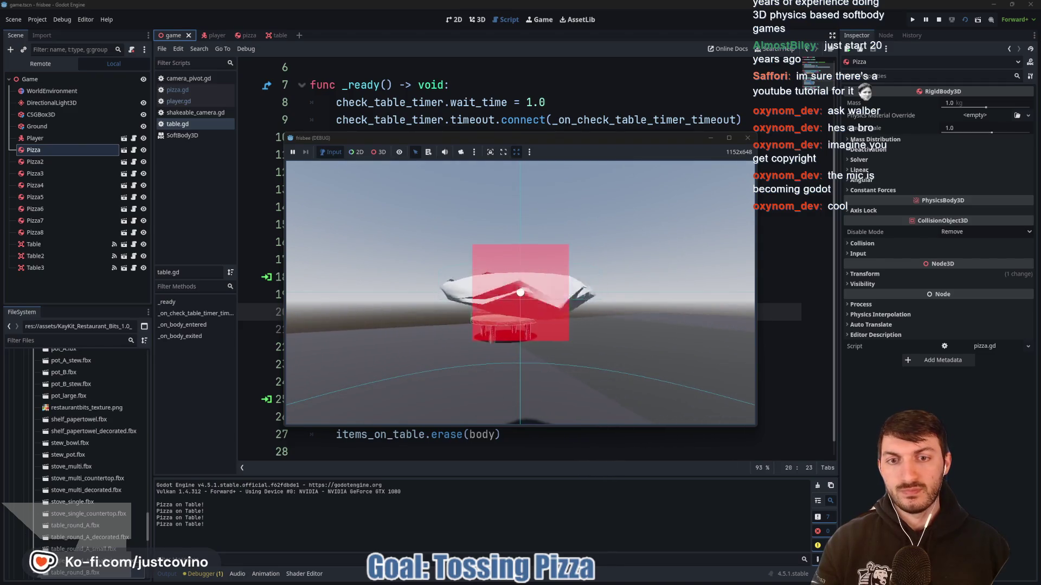
{"action": "left_click", "coordinate": [520, 293]}
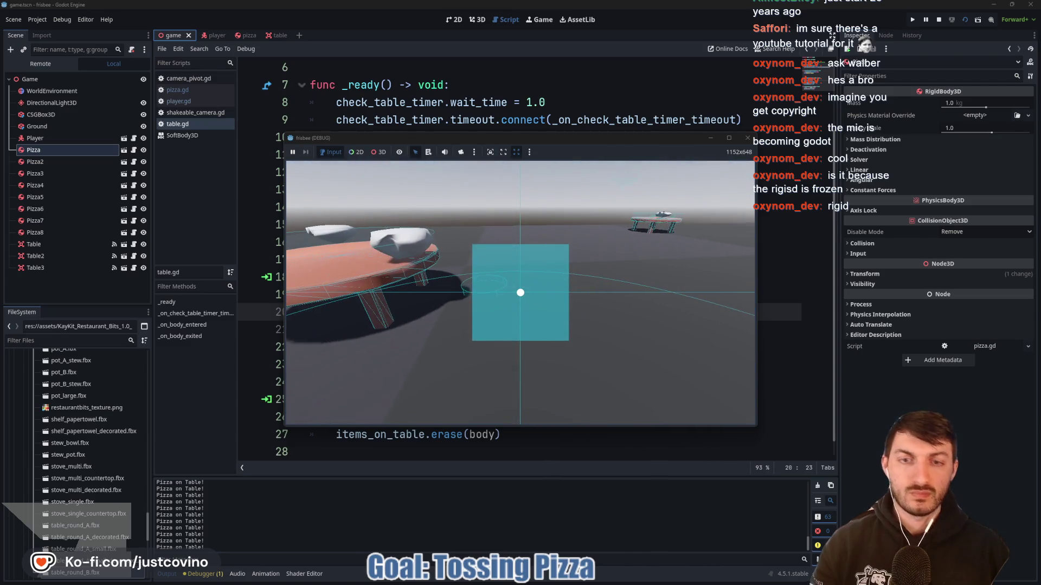
{"action": "key", "text": "F8"}
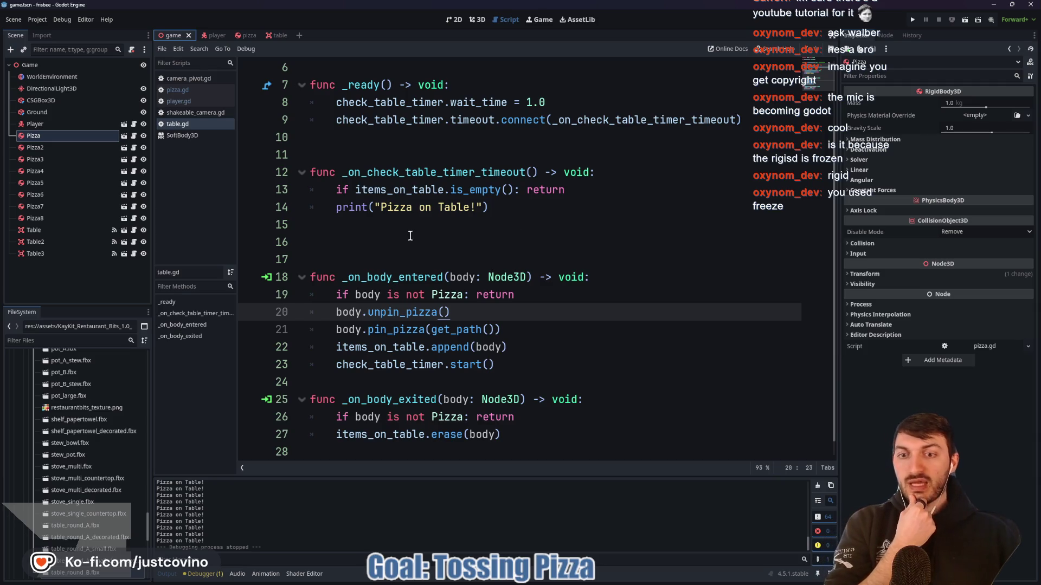
Return to the pizza scene, clear the Output log, and read the get_path() documentation
{"action": "left_click", "coordinate": [239, 36]}
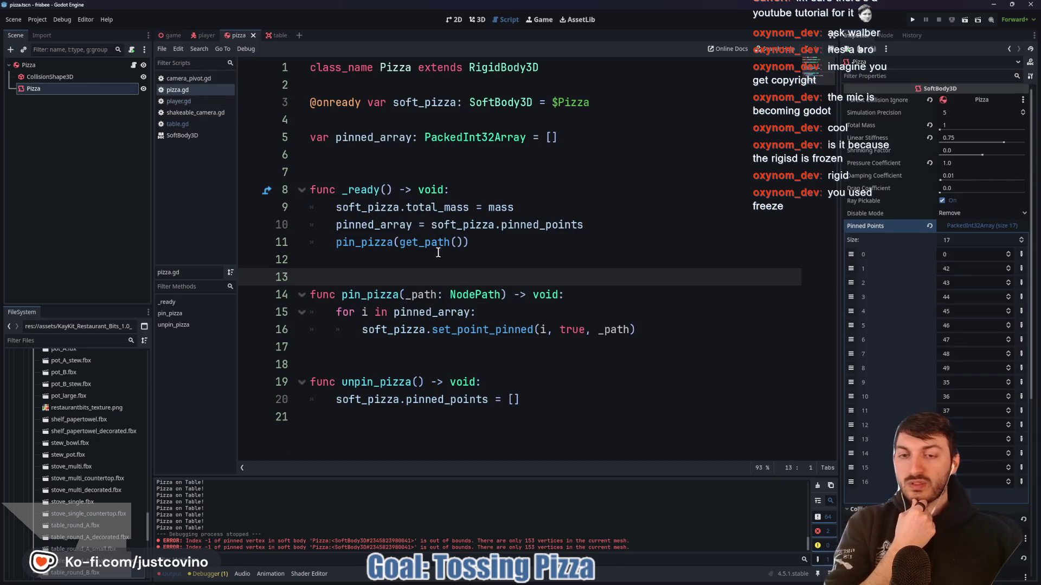
{"action": "key", "text": "F5"}
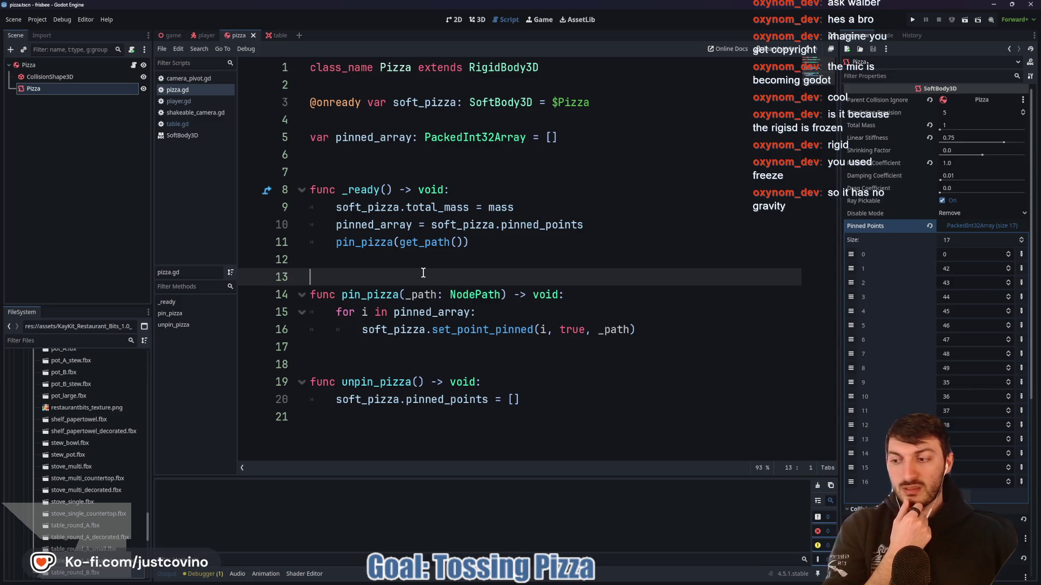
{"action": "mouse_move", "coordinate": [418, 246]}
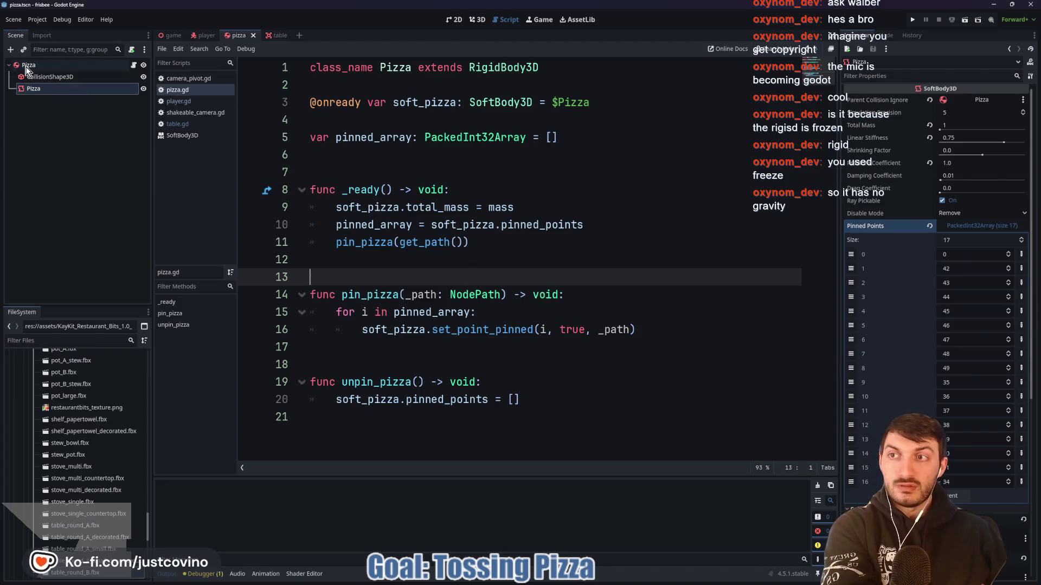
Delete the TableCenter node from table.tscn, save with Ctrl+S, and go back to the pizza tab
{"action": "left_click", "coordinate": [272, 39]}
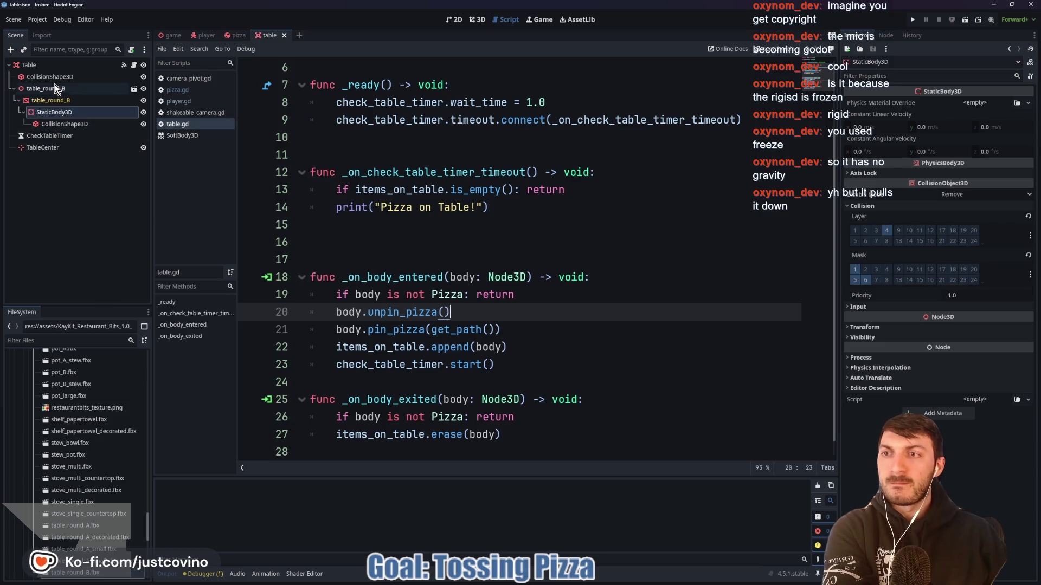
{"action": "left_click", "coordinate": [44, 68]}
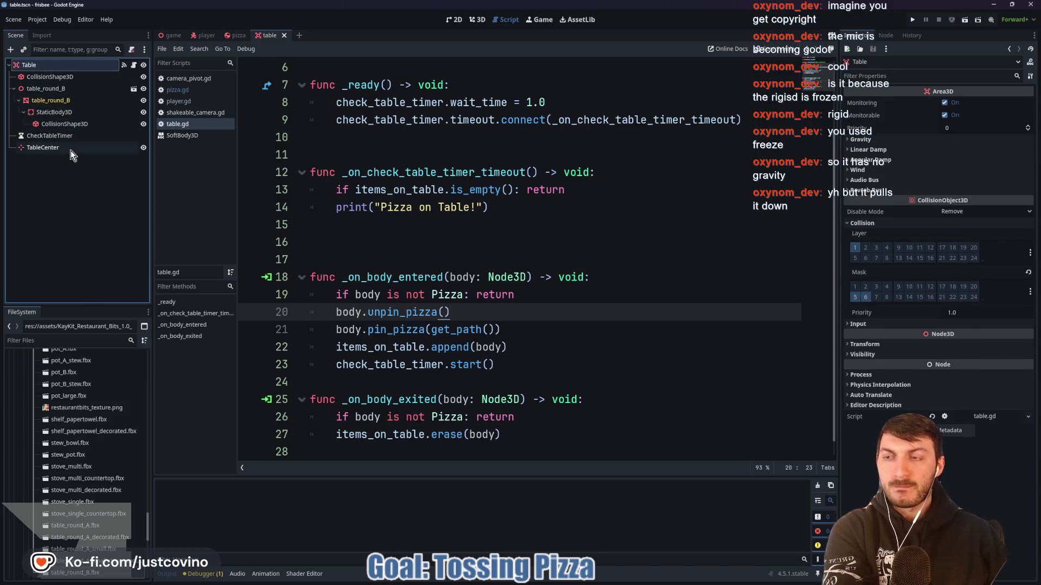
{"action": "left_click", "coordinate": [57, 148]}
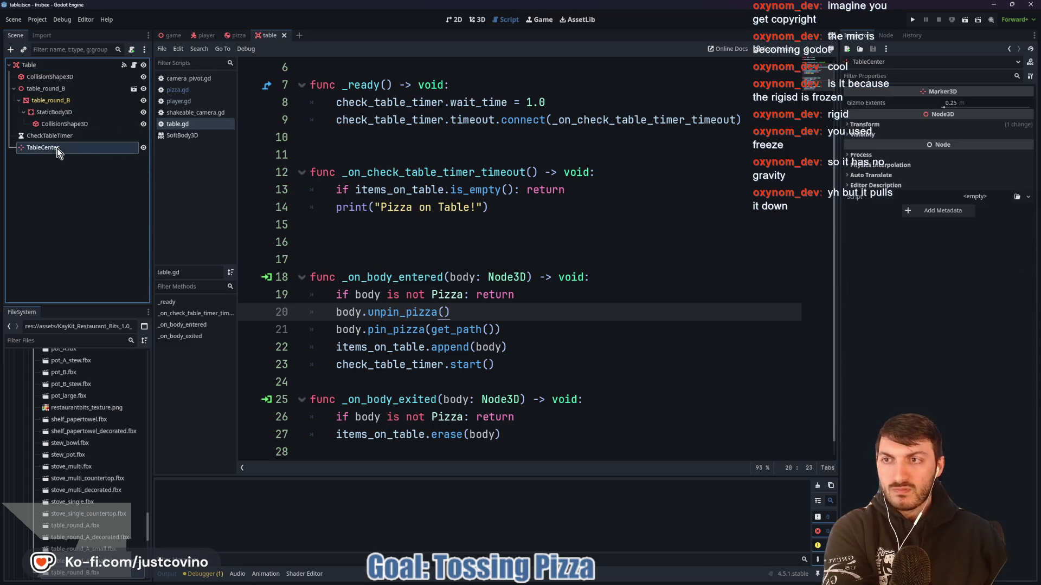
{"action": "key", "text": "Delete"}
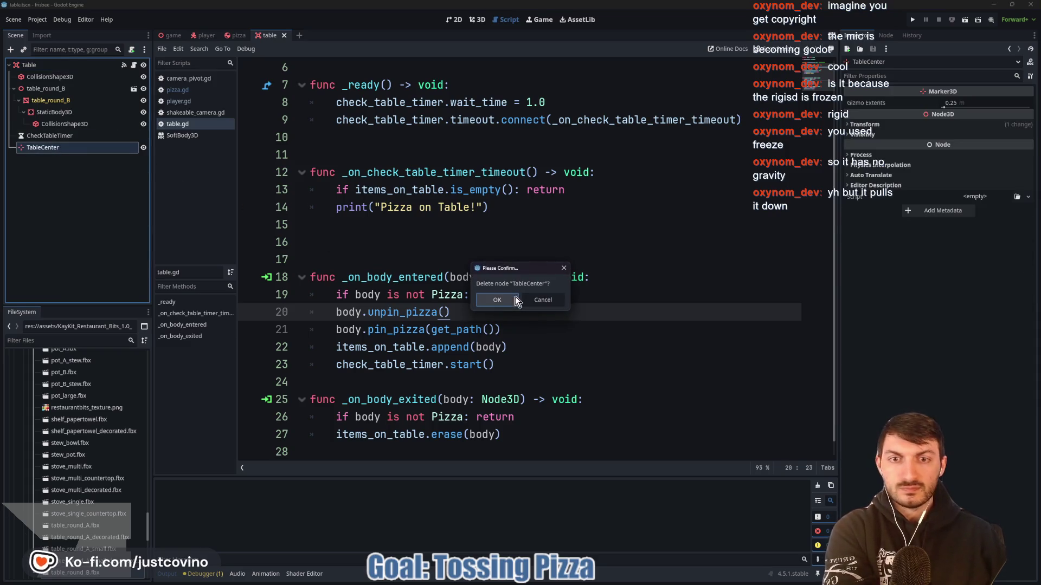
{"action": "left_click", "coordinate": [516, 302]}
{"action": "left_click", "coordinate": [464, 235]}
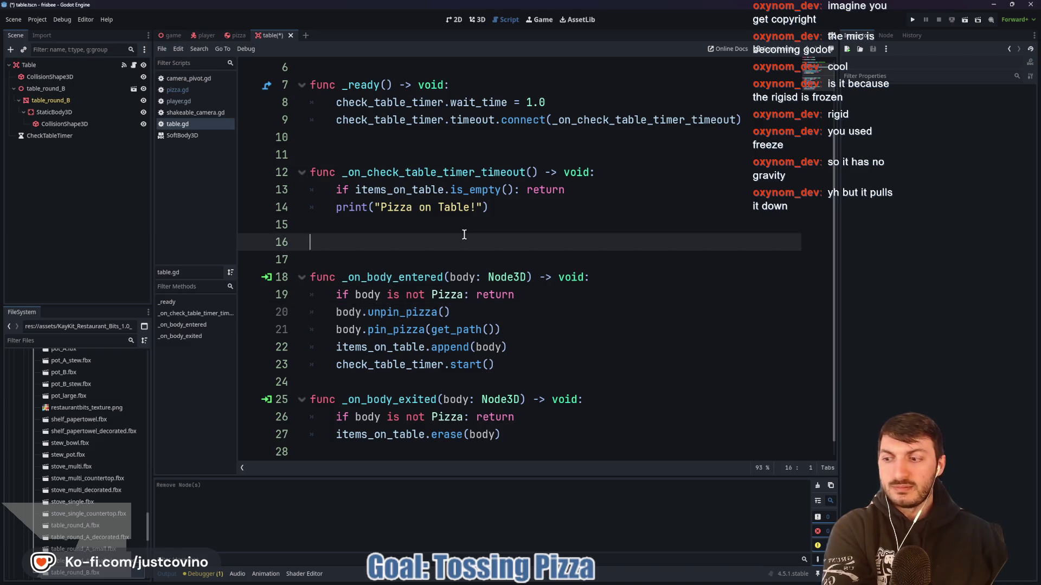
{"action": "key", "text": "ctrl+s"}
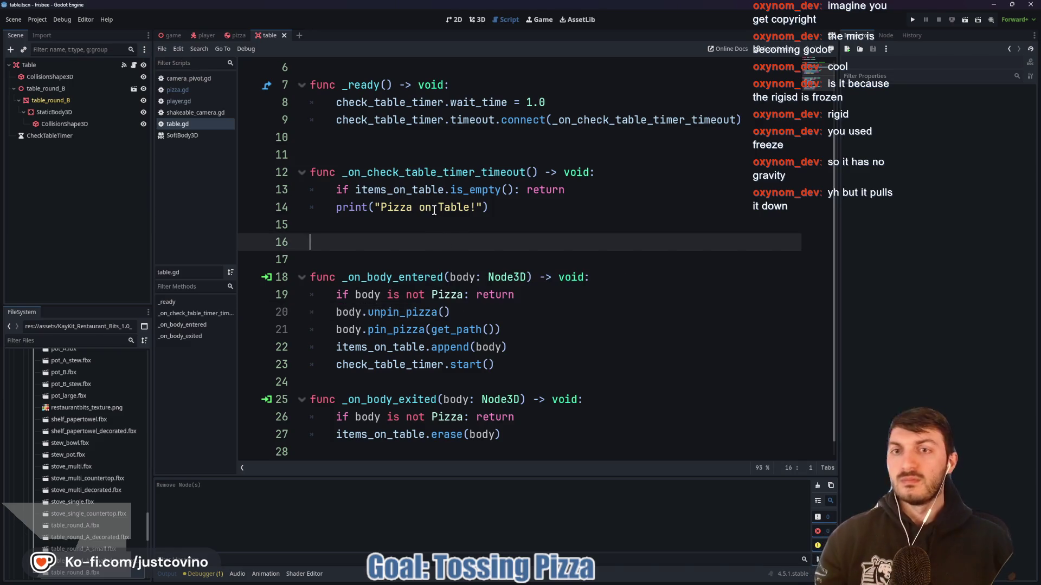
{"action": "left_click", "coordinate": [240, 35]}
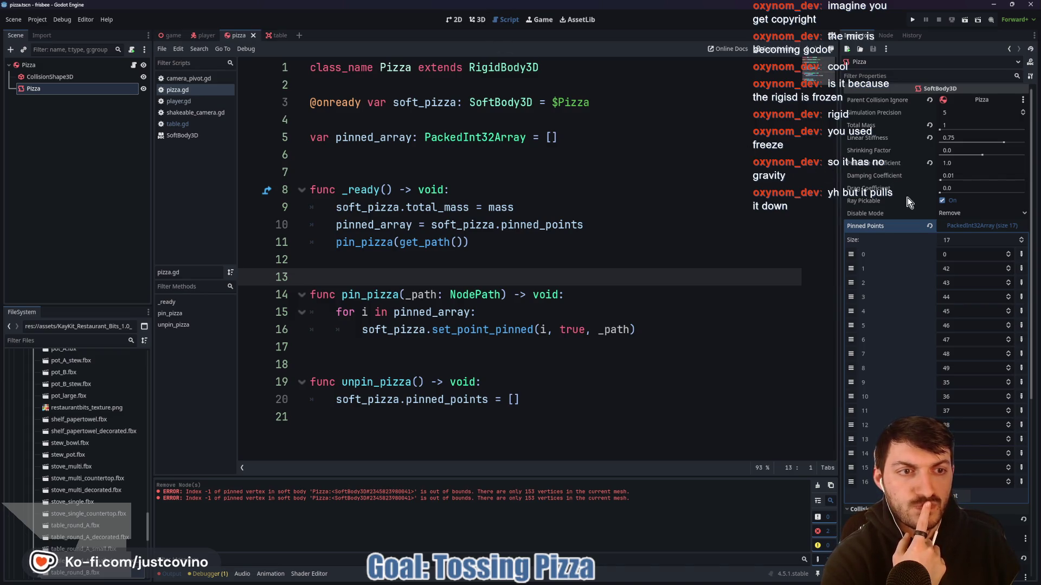
Switch to the 3D view, collapse the 17-entry Pinned Points list, and inspect the SphereMesh settings
{"action": "scroll", "coordinate": [890, 238], "scroll_direction": "down", "scroll_amount": 5}
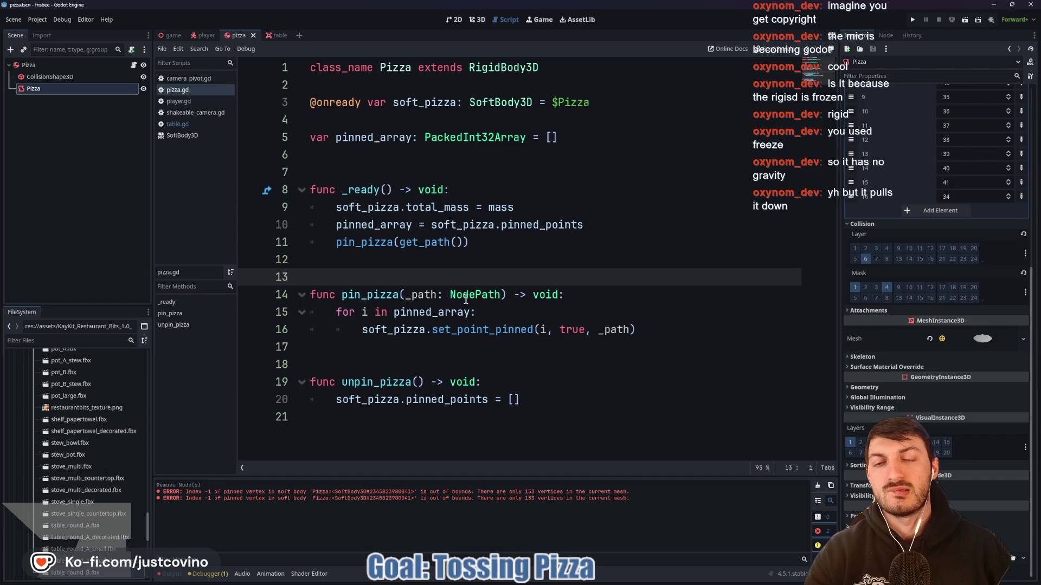
{"action": "mouse_move", "coordinate": [466, 299]}
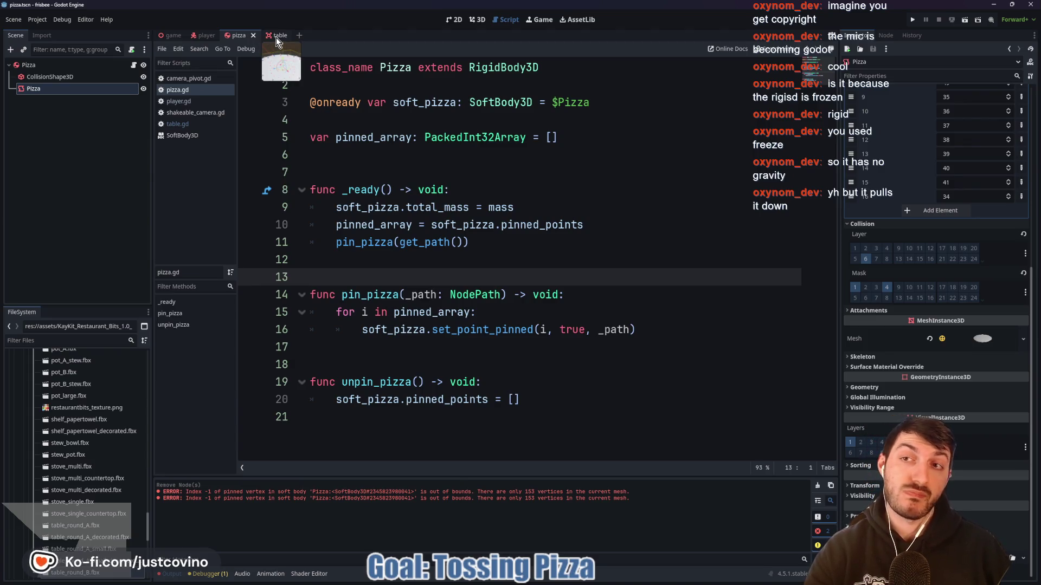
{"action": "left_click", "coordinate": [478, 20]}
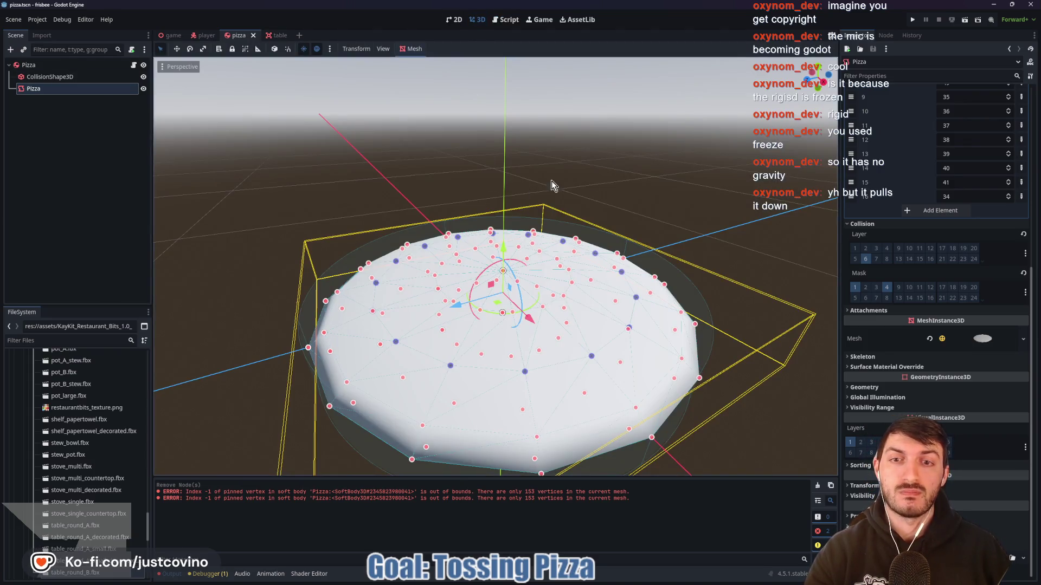
{"action": "scroll", "coordinate": [911, 227], "scroll_direction": "up", "scroll_amount": 5}
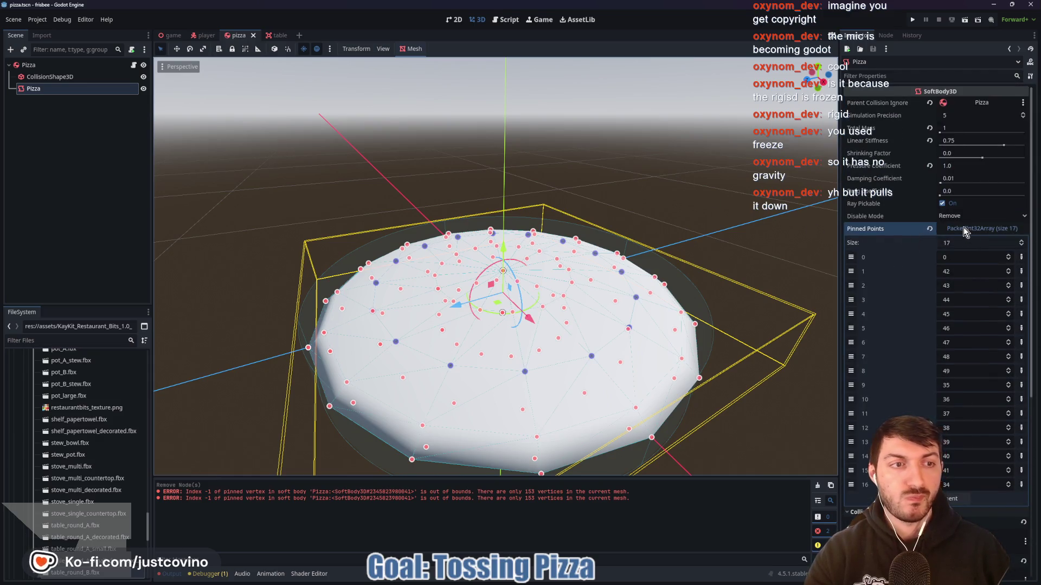
{"action": "left_click", "coordinate": [963, 227]}
{"action": "left_click", "coordinate": [982, 356]}
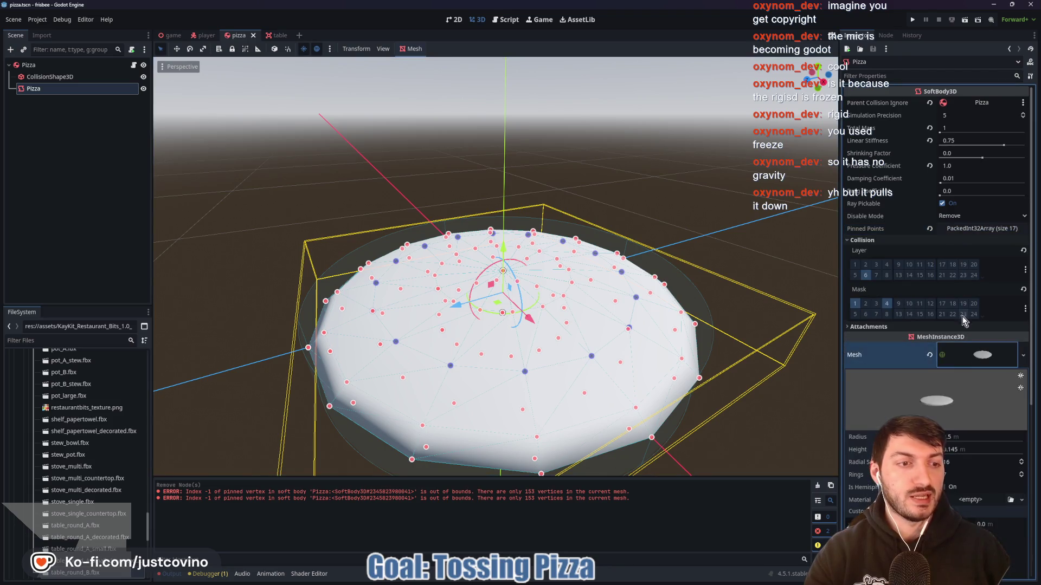
{"action": "left_click", "coordinate": [982, 357]}
{"action": "scroll", "coordinate": [957, 291], "scroll_direction": "down", "scroll_amount": 1}
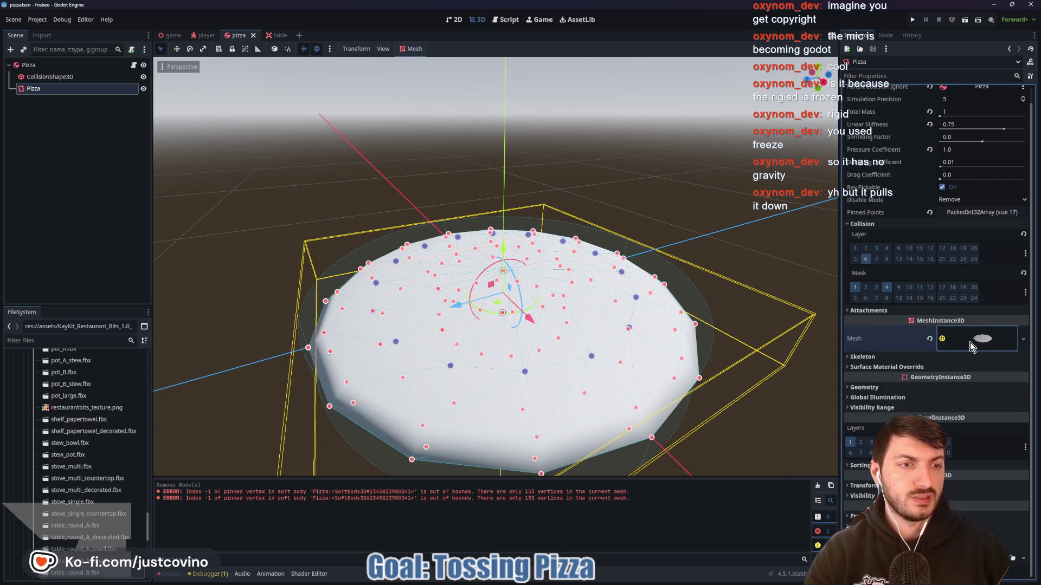
{"action": "scroll", "coordinate": [941, 206], "scroll_direction": "up", "scroll_amount": 1}
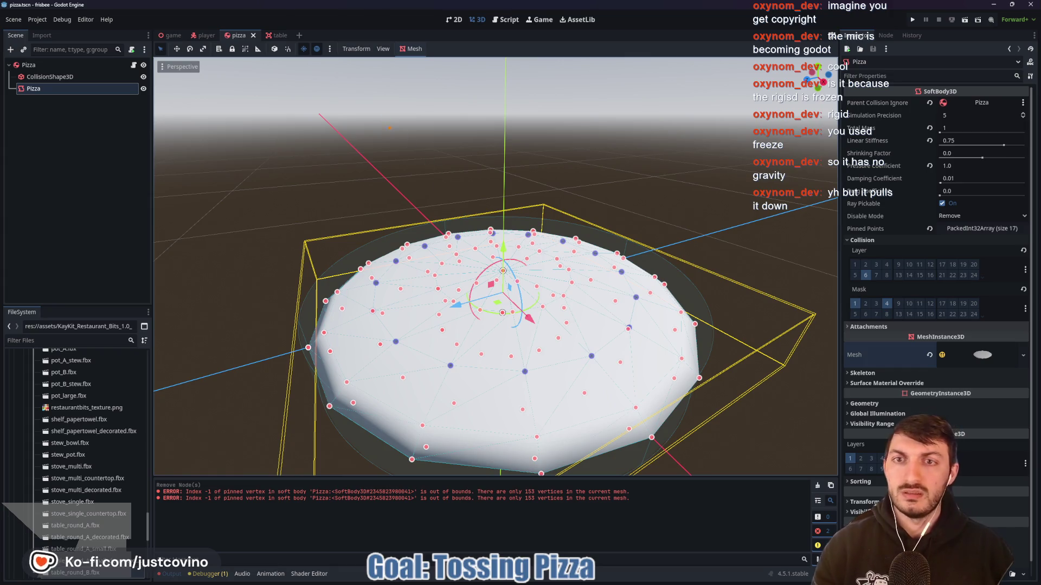
{"action": "mouse_move", "coordinate": [342, 113]}
{"action": "left_mouse_down"}
{"action": "mouse_move", "coordinate": [482, 197]}
{"action": "mouse_move", "coordinate": [531, 188]}
{"action": "left_mouse_up"}
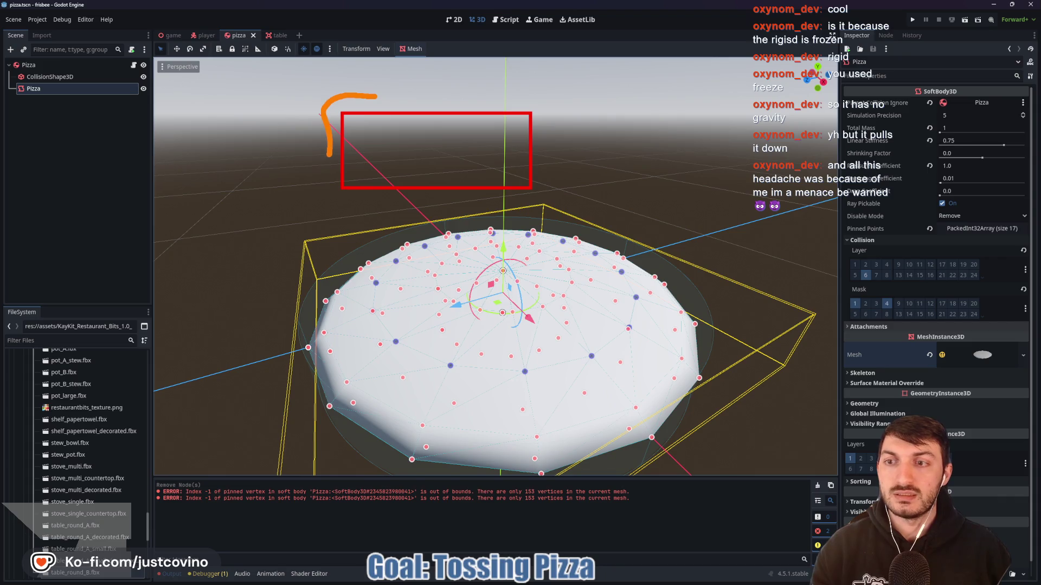
{"action": "left_click_drag", "start_coordinate": [334, 123], "coordinate": [375, 101]}
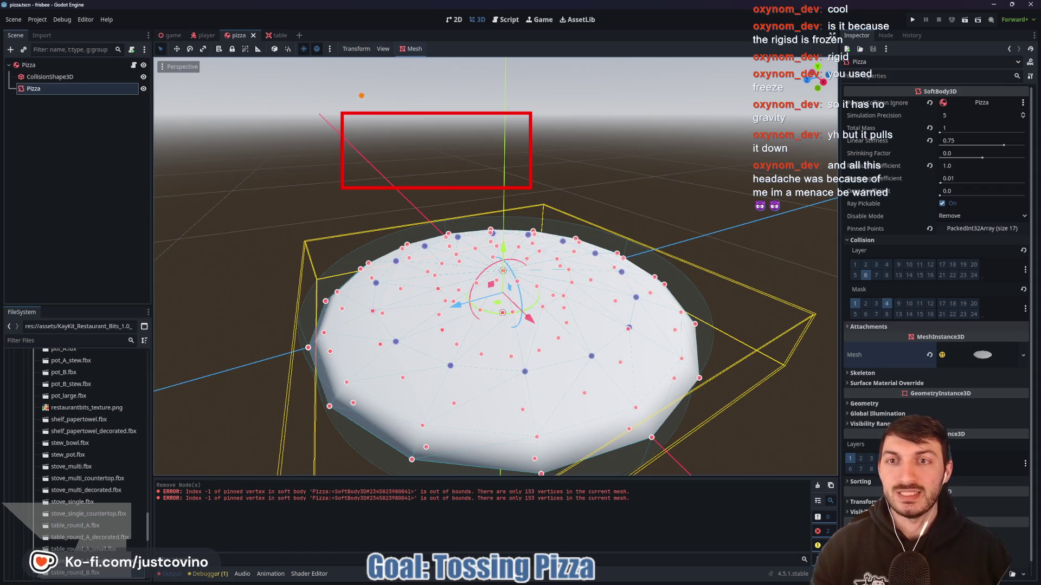
{"action": "left_click_drag", "start_coordinate": [361, 96], "coordinate": [327, 94]}
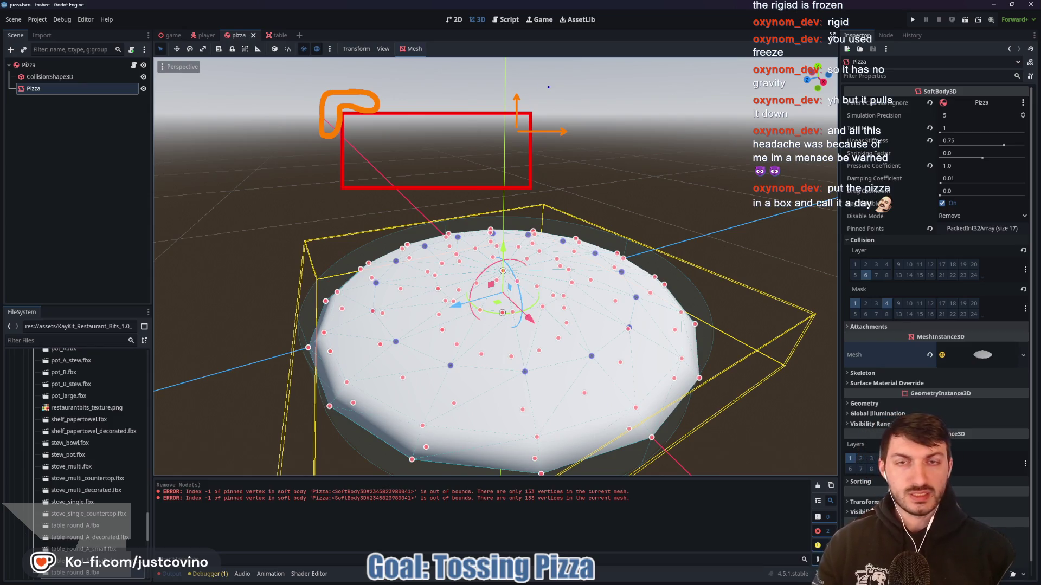
{"action": "mouse_move", "coordinate": [513, 89]}
{"action": "left_mouse_down"}
{"action": "mouse_move", "coordinate": [534, 105]}
{"action": "mouse_move", "coordinate": [558, 91]}
{"action": "mouse_move", "coordinate": [546, 87]}
{"action": "left_mouse_up"}
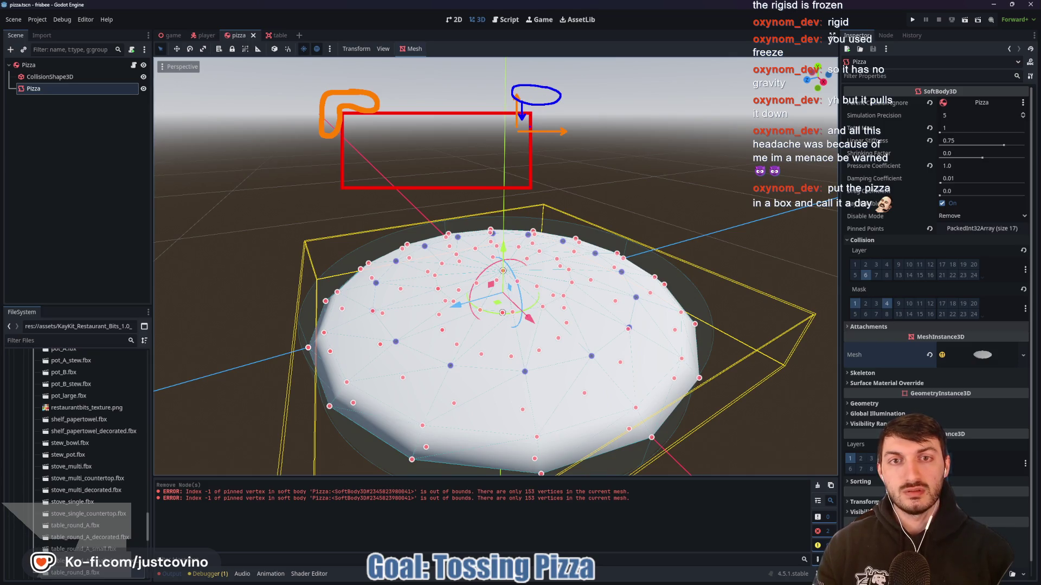
{"action": "mouse_move", "coordinate": [553, 126]}
{"action": "left_mouse_down"}
{"action": "mouse_move", "coordinate": [526, 126]}
{"action": "mouse_move", "coordinate": [545, 121]}
{"action": "left_mouse_up"}
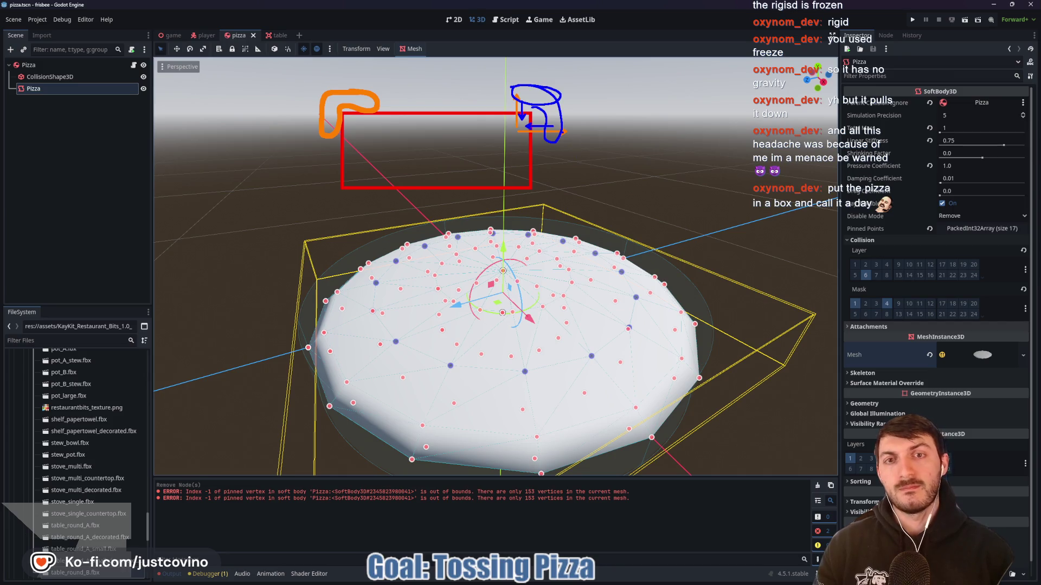
{"action": "left_click_drag", "start_coordinate": [531, 116], "coordinate": [540, 110]}
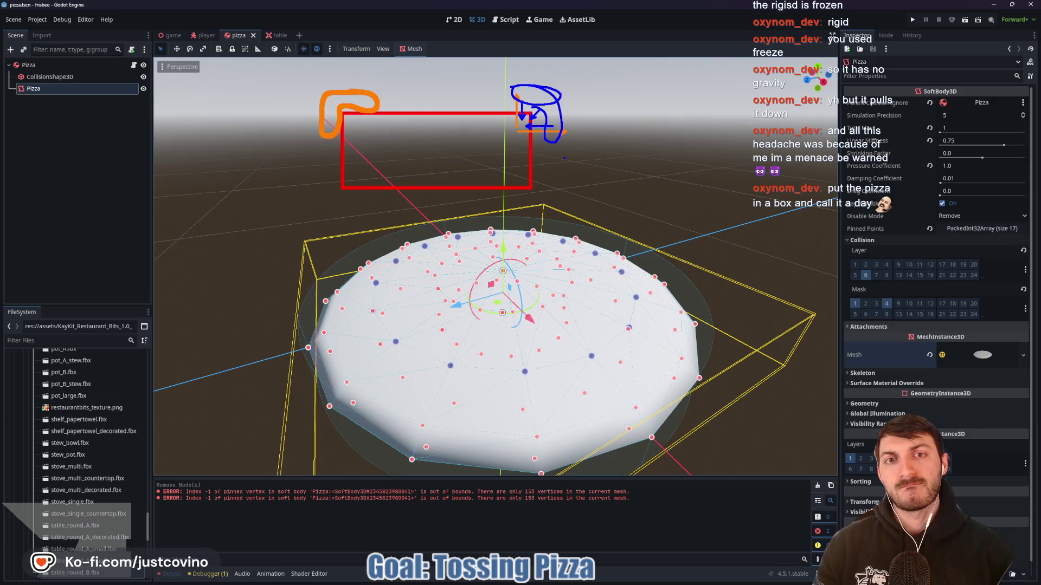
{"action": "key", "text": "Escape"}
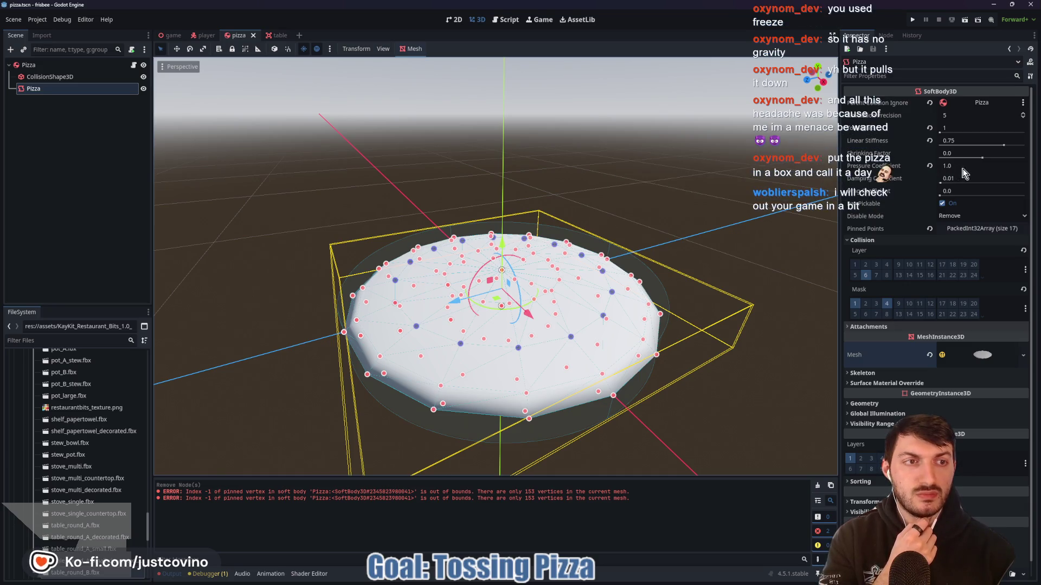
Set the pizza's Pressure Coefficient to 0.0 and save the pizza scene
{"action": "left_click", "coordinate": [962, 168]}
{"action": "type", "text": "0"}
{"action": "key", "text": "Return"}
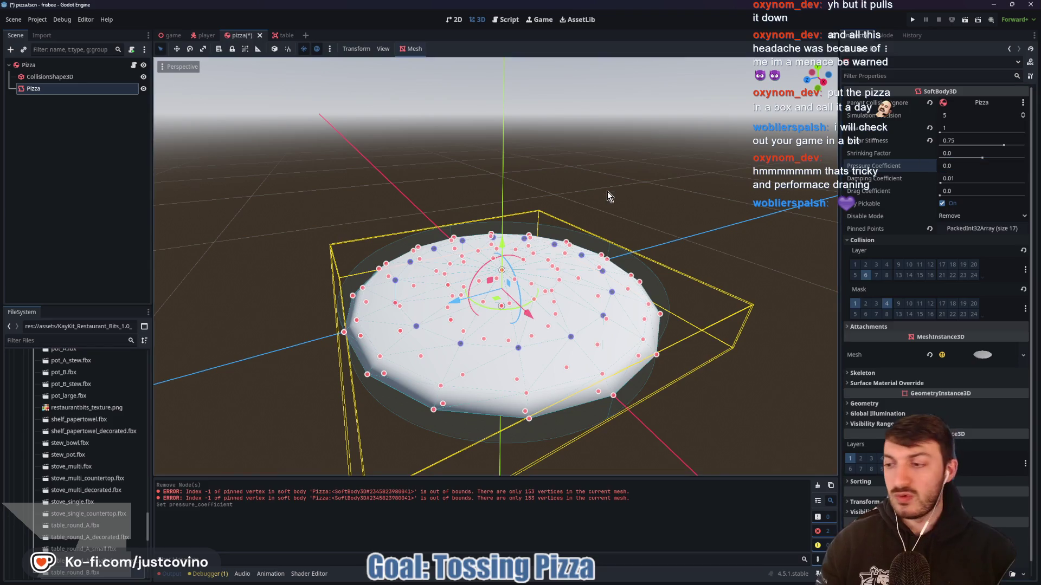
{"action": "key", "text": "ctrl+s"}
Run the game from the main scene and pick up a pizza, then stop and return to the pizza scene
{"action": "left_click", "coordinate": [172, 35]}
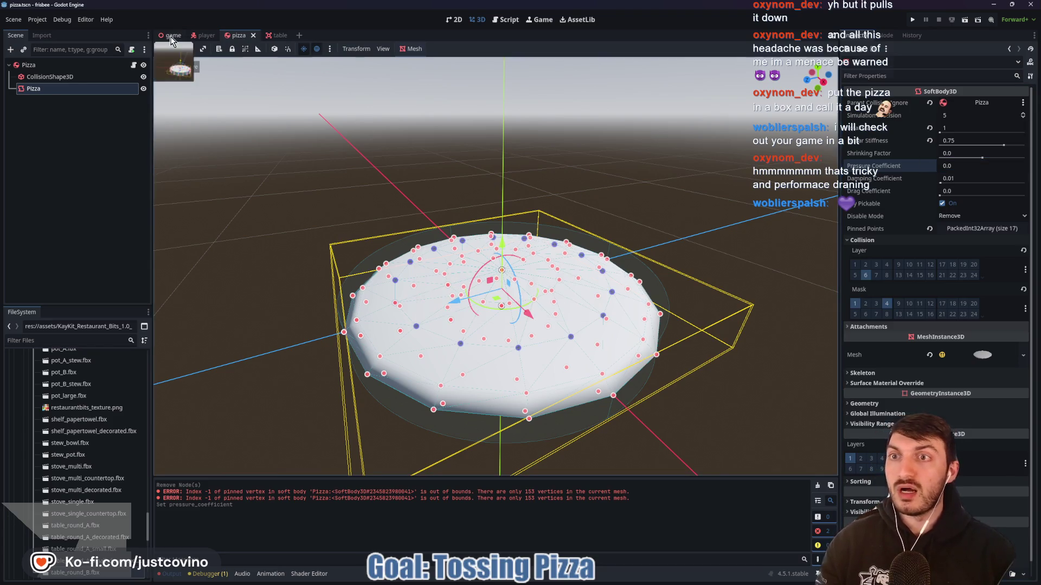
{"action": "key", "text": "F5"}
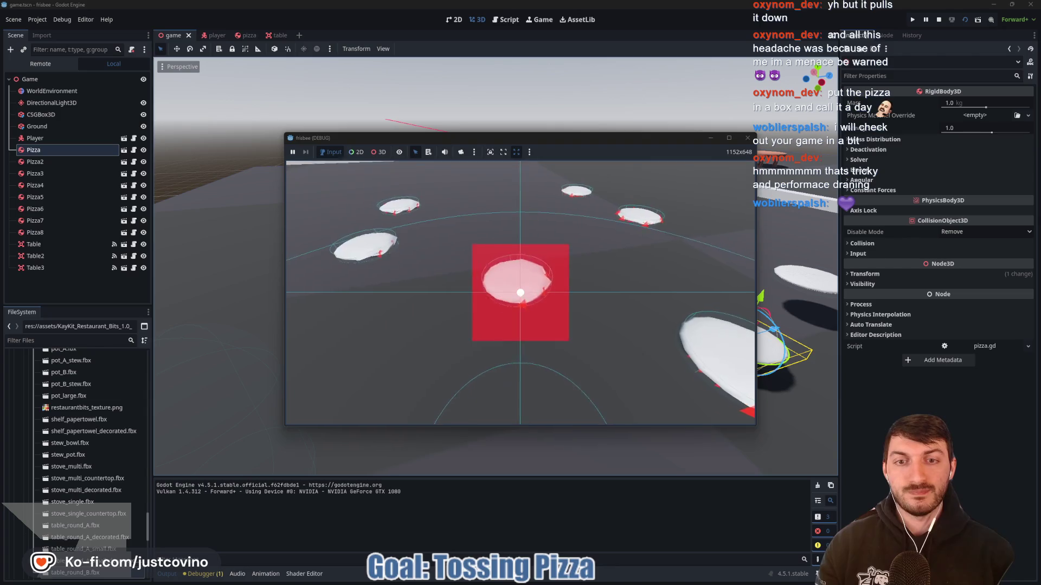
{"action": "left_click", "coordinate": [521, 292]}
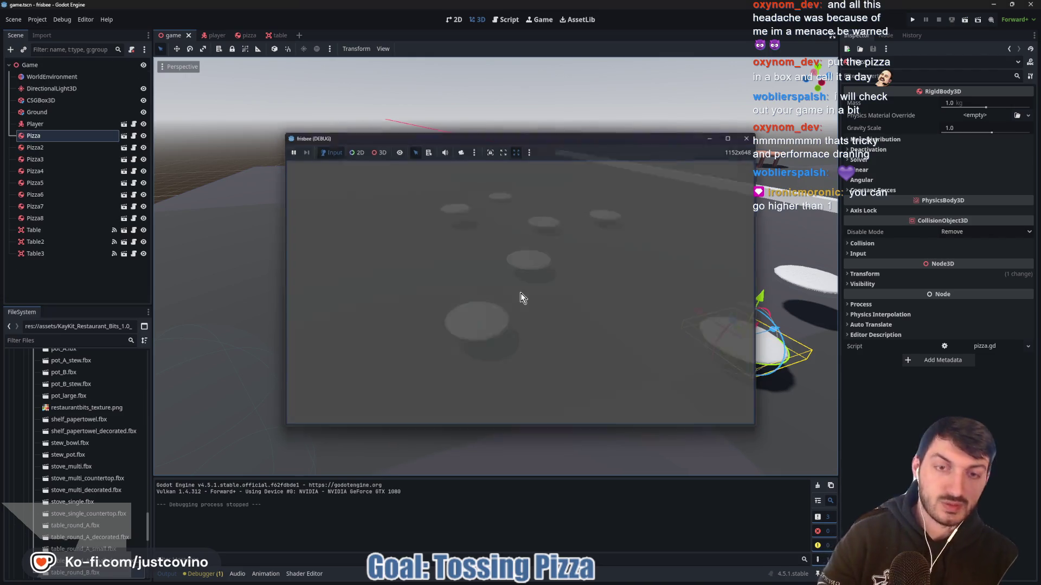
{"action": "key", "text": "F8"}
{"action": "left_click", "coordinate": [247, 35]}
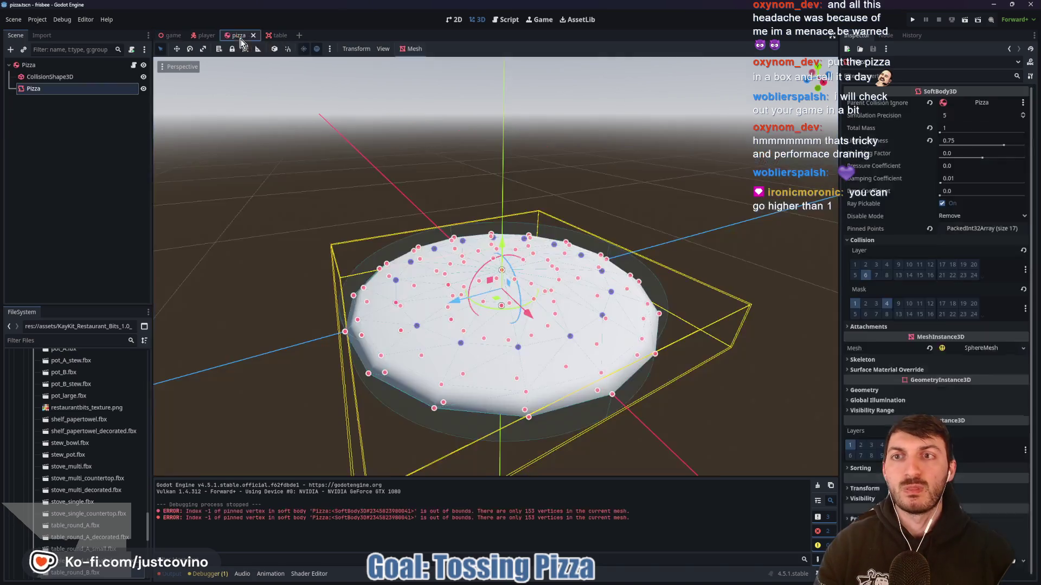
Raise the pizza's Pressure Coefficient to 5.0
{"action": "left_click", "coordinate": [957, 166]}
{"action": "type", "text": "5"}
{"action": "key", "text": "Return"}
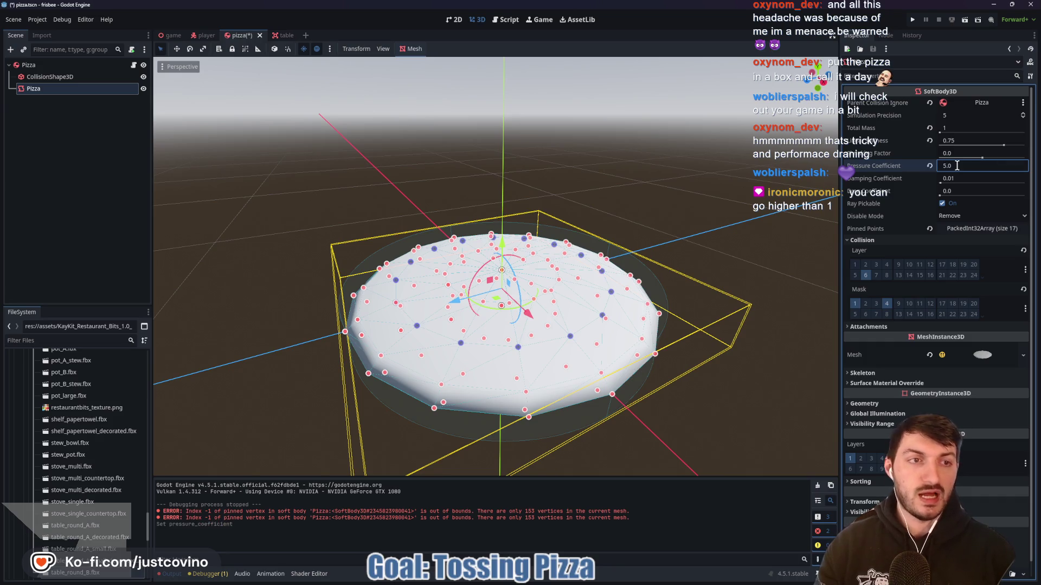
Run the game from the main scene, grab and toss several balloon-like pizzas, then stop the game
{"action": "left_click", "coordinate": [171, 35]}
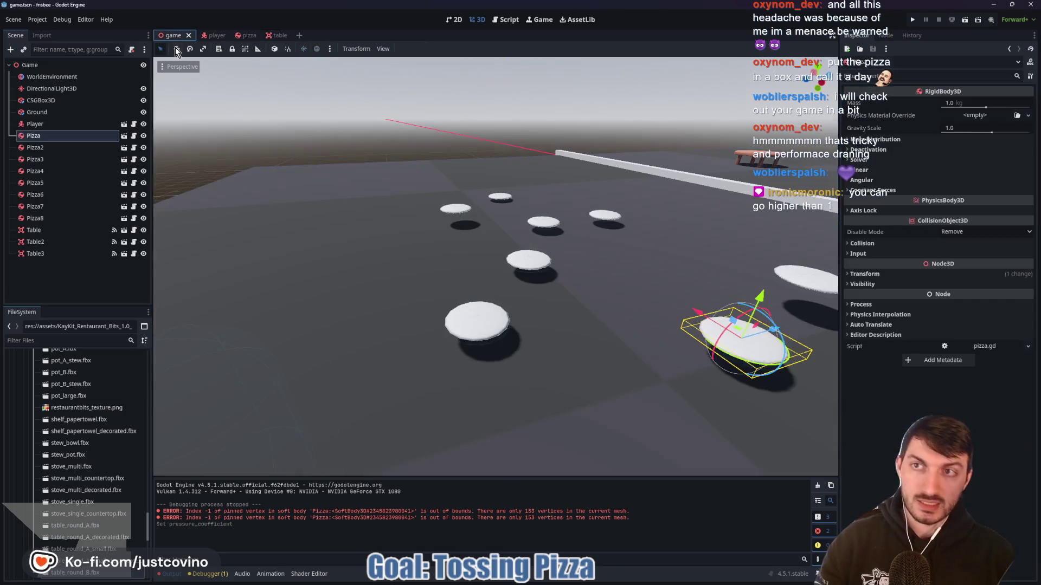
{"action": "key", "text": "F5"}
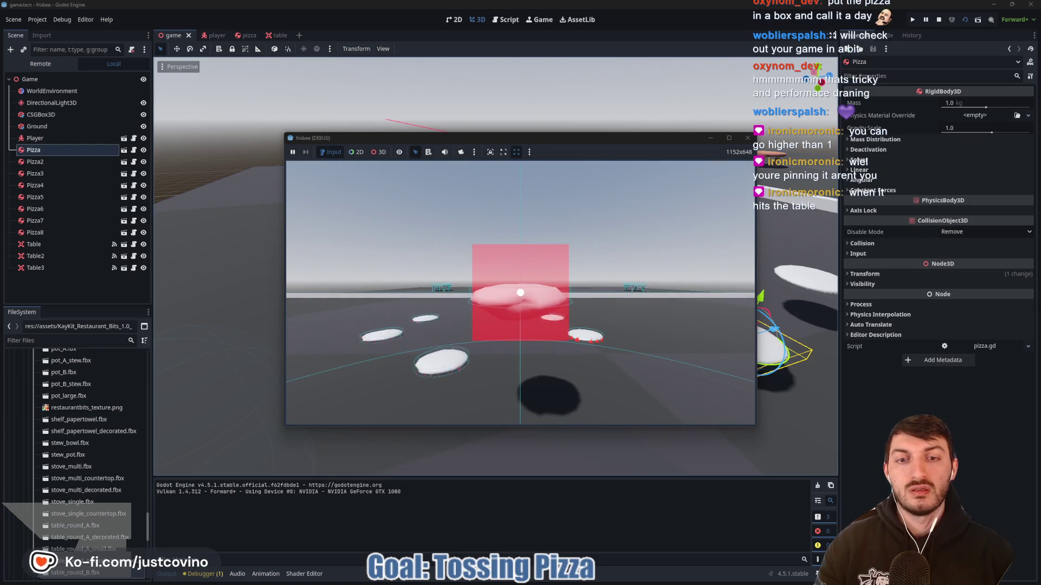
{"action": "left_click", "coordinate": [520, 292]}
{"action": "left_click", "coordinate": [521, 292]}
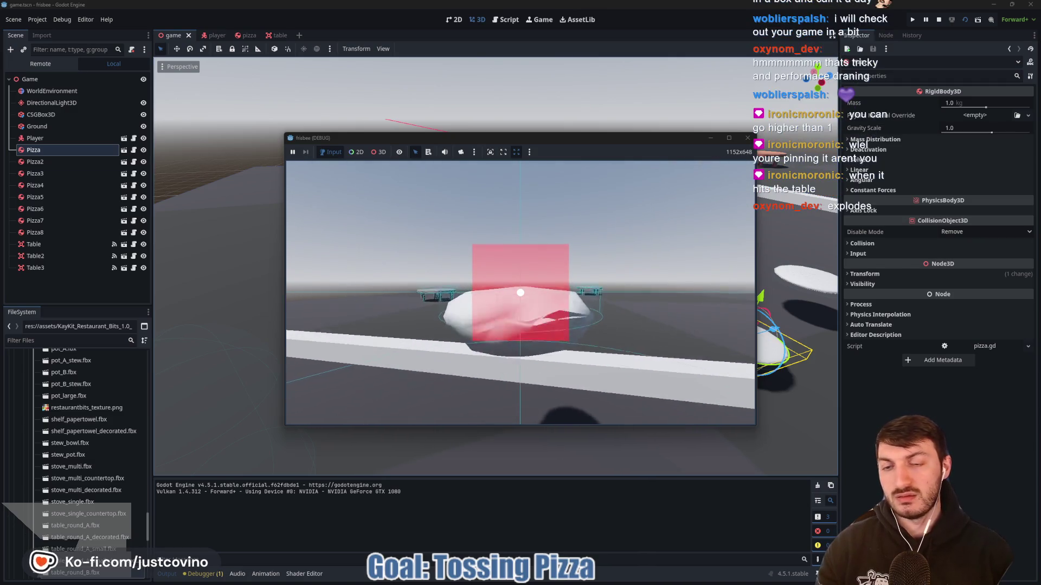
{"action": "left_click", "coordinate": [520, 293]}
{"action": "left_click", "coordinate": [521, 292]}
{"action": "left_click", "coordinate": [521, 293]}
{"action": "left_click", "coordinate": [520, 293]}
{"action": "left_click", "coordinate": [520, 292]}
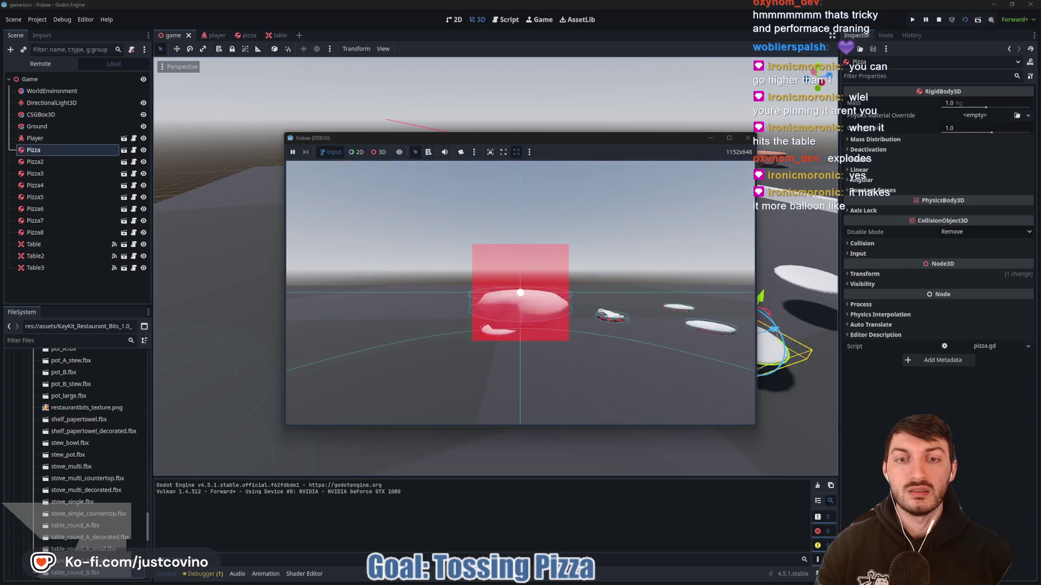
{"action": "left_click", "coordinate": [520, 292]}
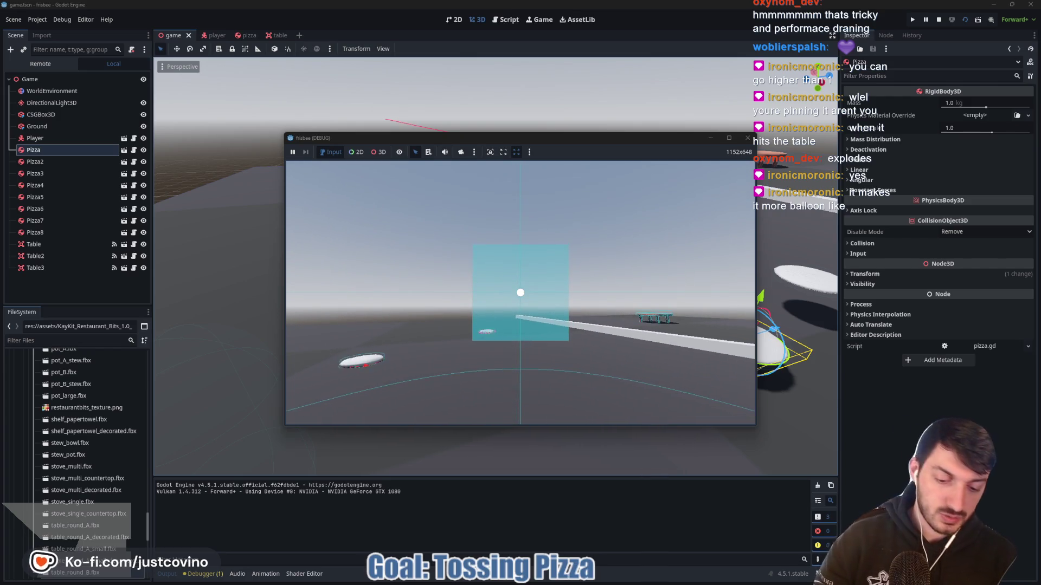
{"action": "key", "text": "Escape"}
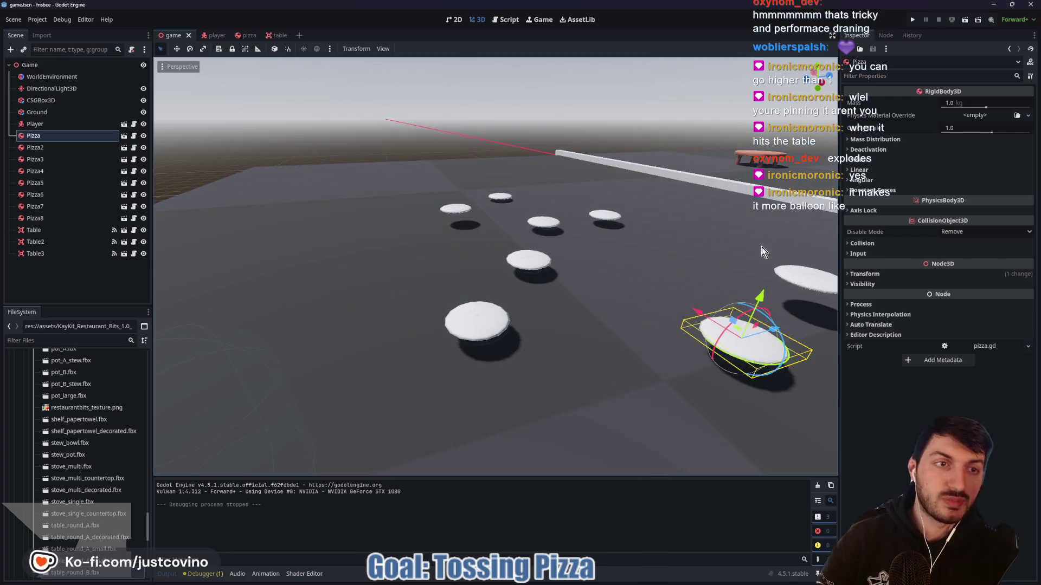
Give the pizza soft body Pressure Coefficient 0.25 and Linear Stiffness 1.0, then switch to the Table scene
{"action": "left_click", "coordinate": [243, 35]}
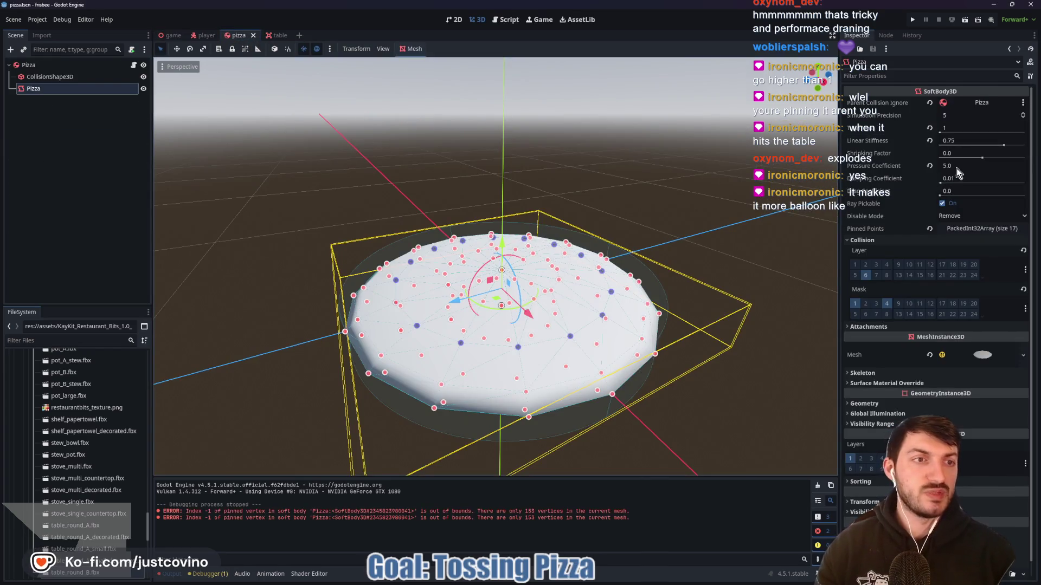
{"action": "left_click", "coordinate": [961, 167]}
{"action": "type", "text": "0.25"}
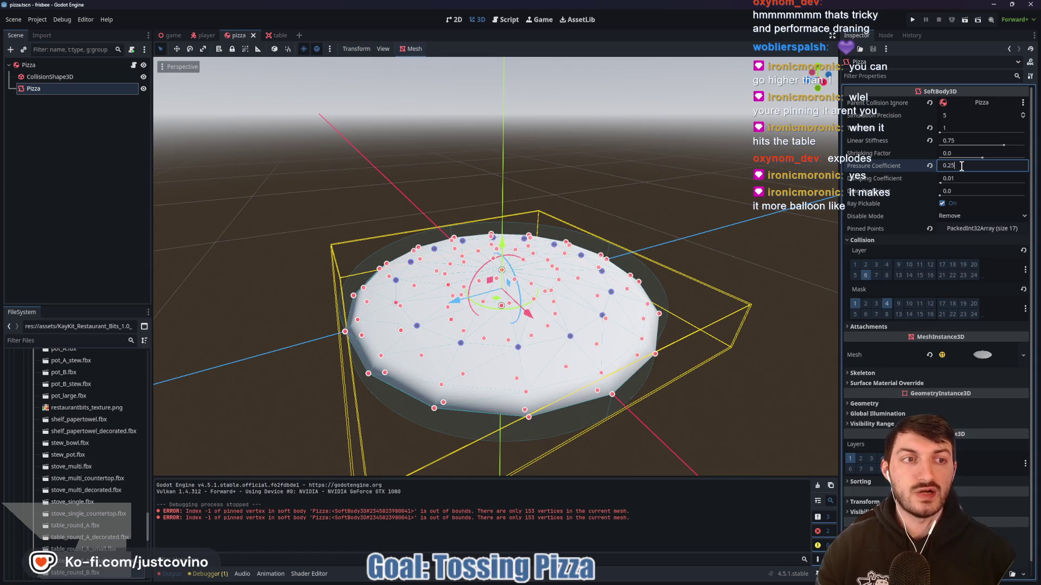
{"action": "key", "text": "Return"}
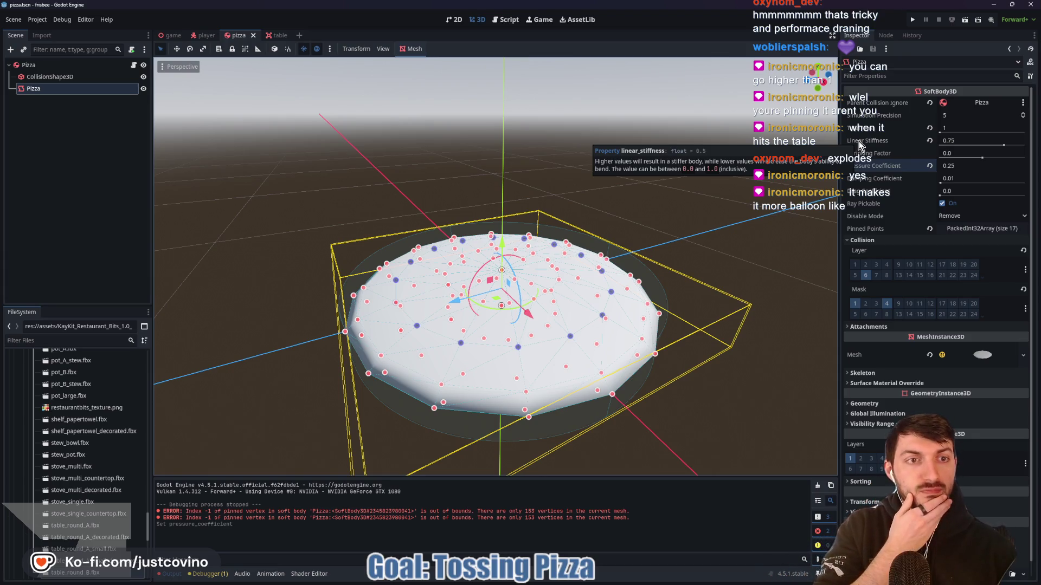
{"action": "left_click", "coordinate": [976, 140]}
{"action": "type", "text": "1"}
{"action": "key", "text": "Return"}
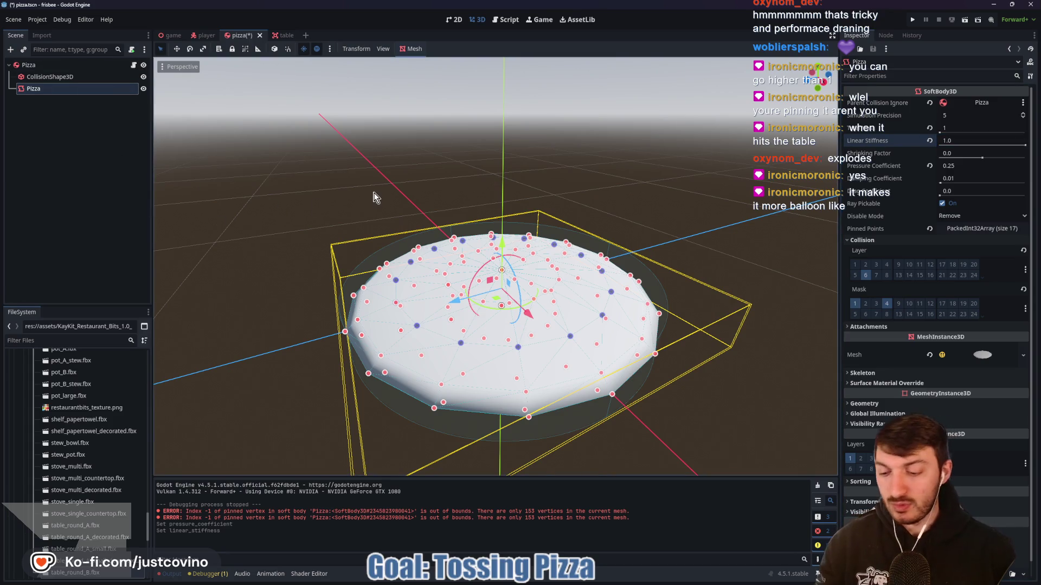
{"action": "left_click", "coordinate": [280, 35]}
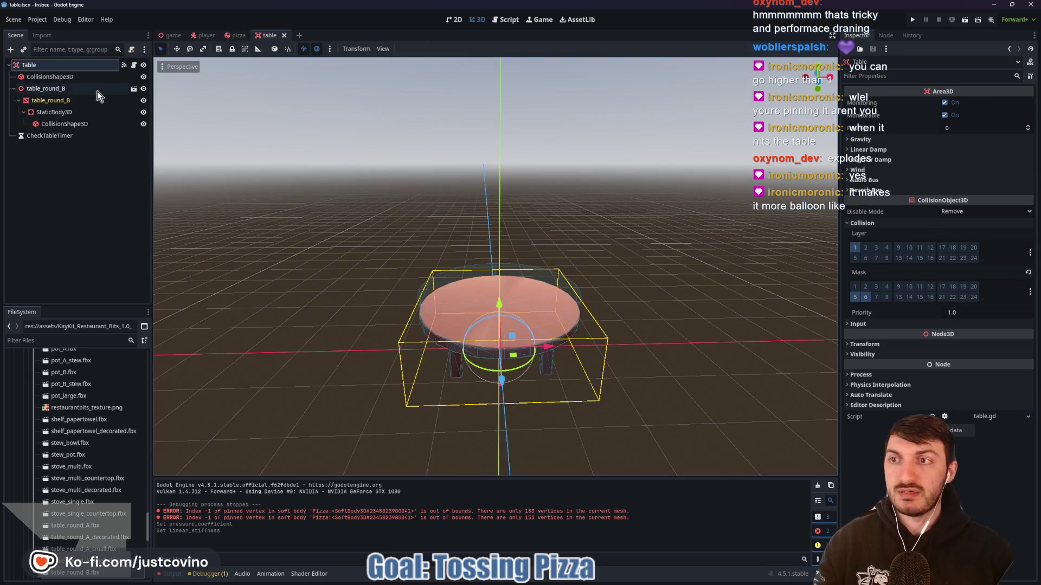
Add 'body.linear_stiffness = 0.0' after the pin_pizza call in table.gd, save, and run the game
{"action": "key", "text": "ctrl+F3"}
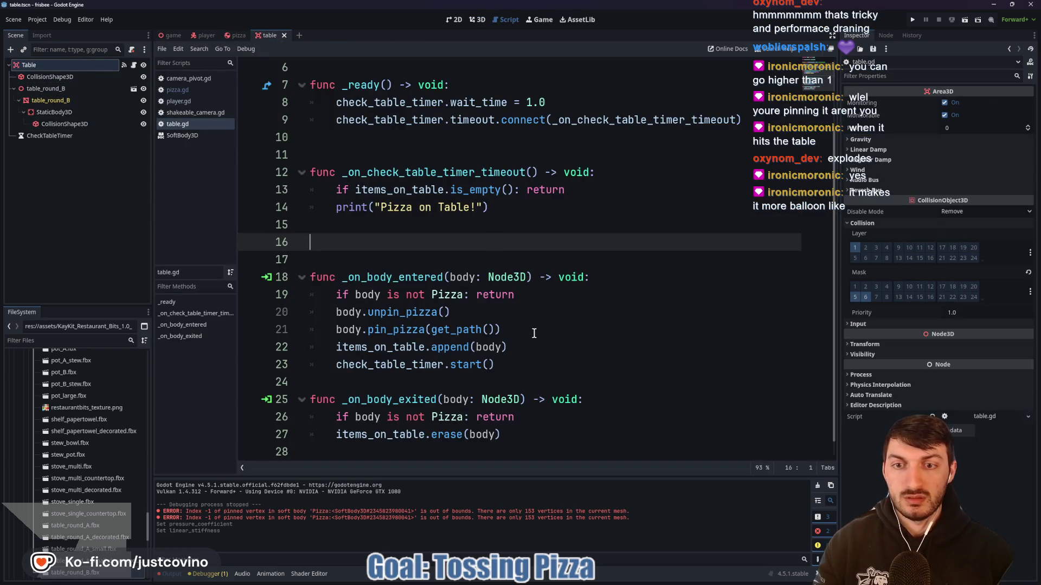
{"action": "left_click", "coordinate": [528, 330]}
{"action": "key", "text": "Return"}
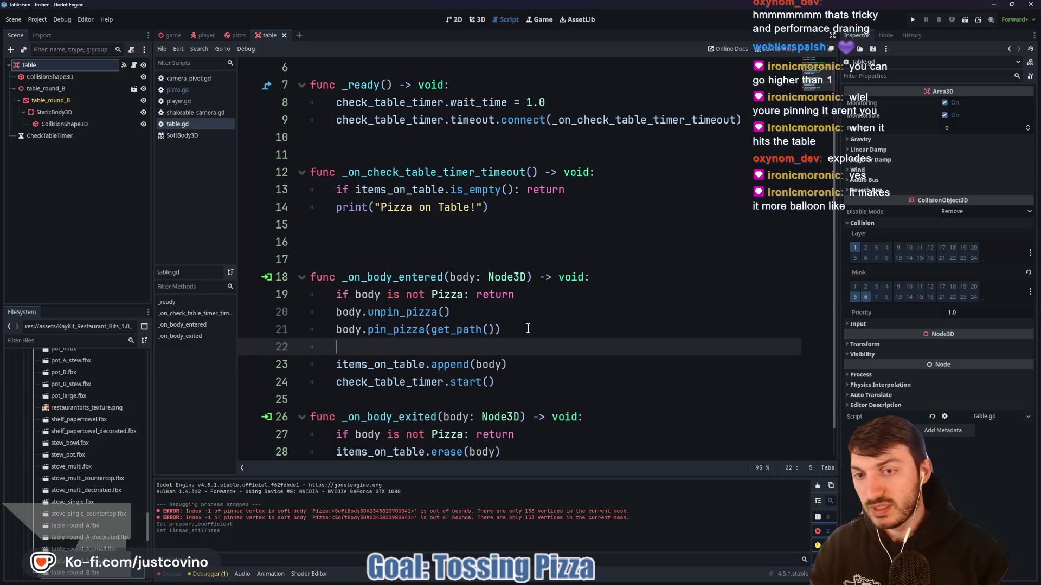
{"action": "type", "text": "body.linear_stiffness"}
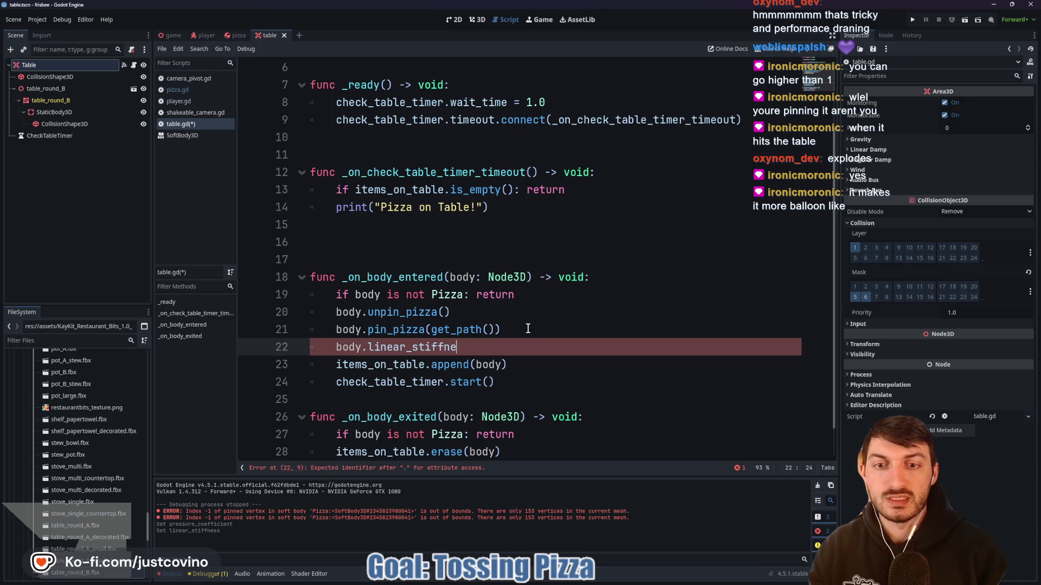
{"action": "type", "text": " = 0.0"}
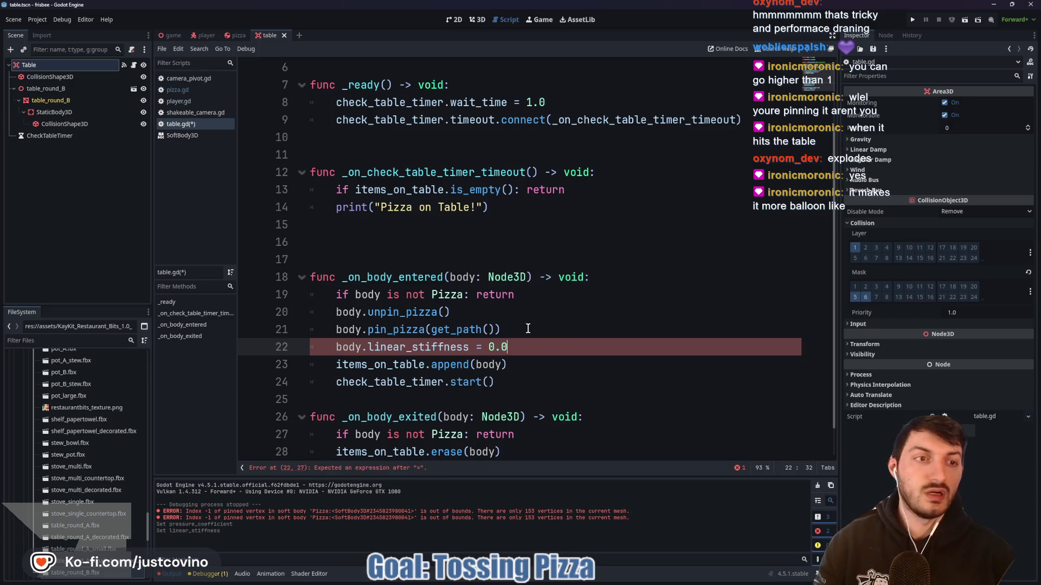
{"action": "key", "text": "ctrl+s"}
{"action": "key", "text": "ctrl+Tab"}
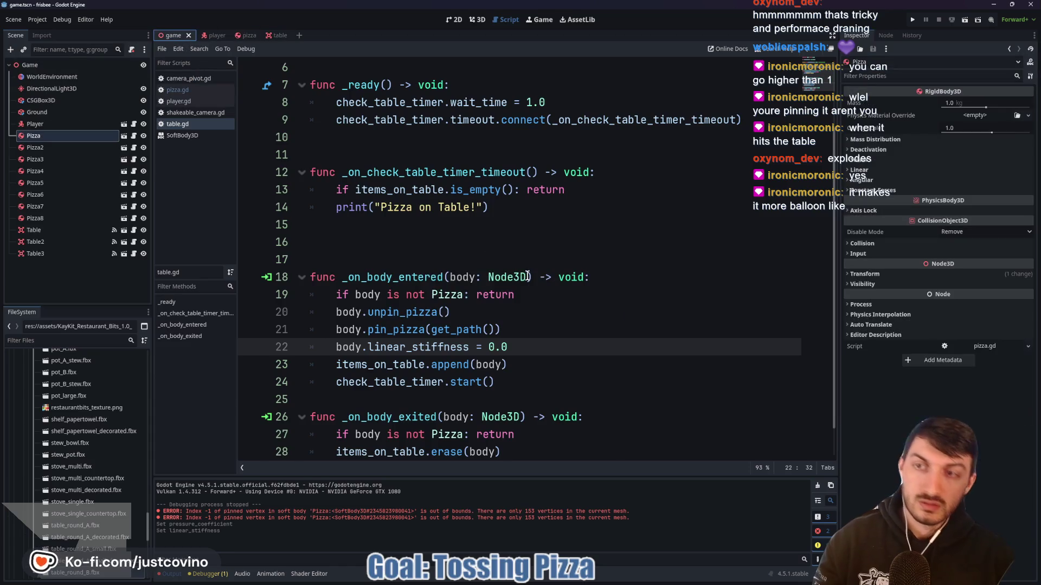
{"action": "key", "text": "F5"}
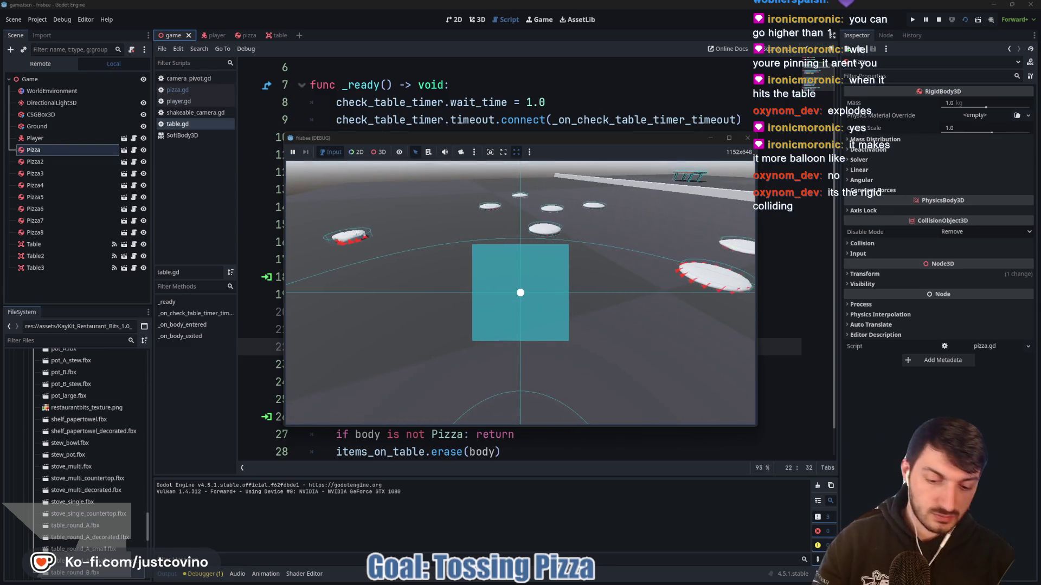
Stop the test run and delete the 'body.linear_stiffness = 0.0' line 22 from table.gd
{"action": "key", "text": "F8"}
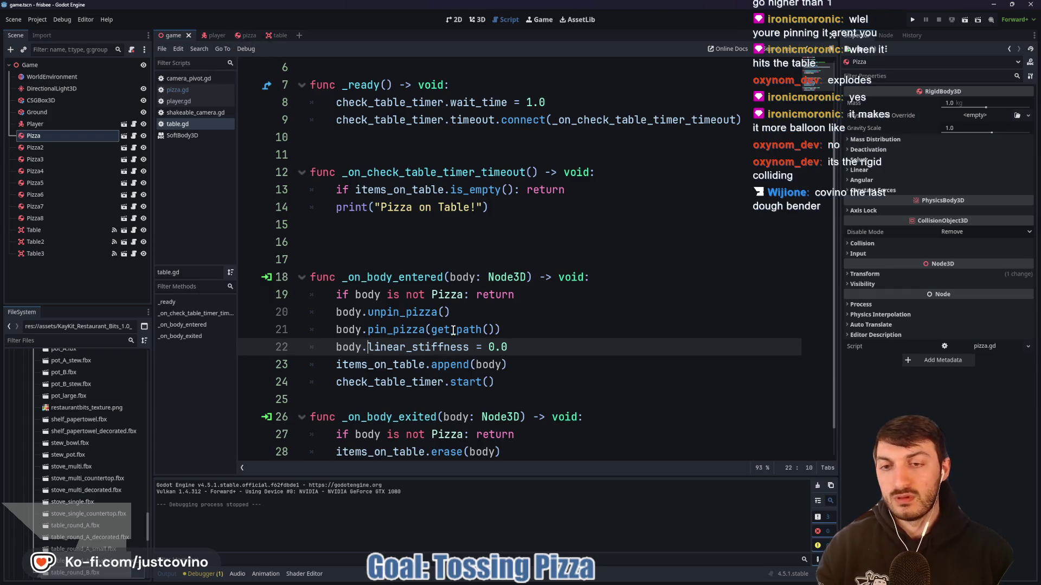
{"action": "mouse_move", "coordinate": [453, 331]}
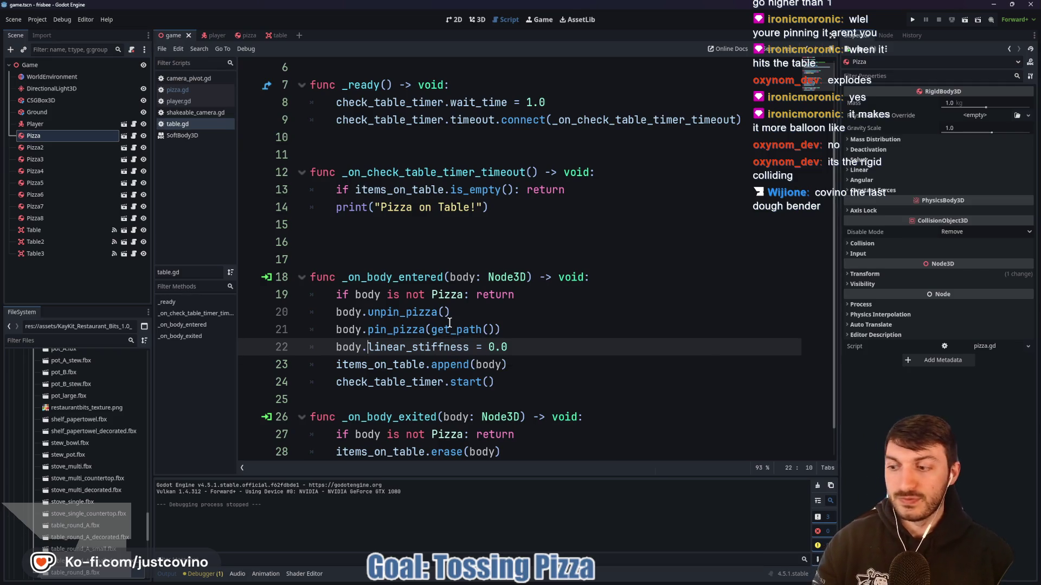
{"action": "left_click_drag", "start_coordinate": [513, 340], "coordinate": [279, 351]}
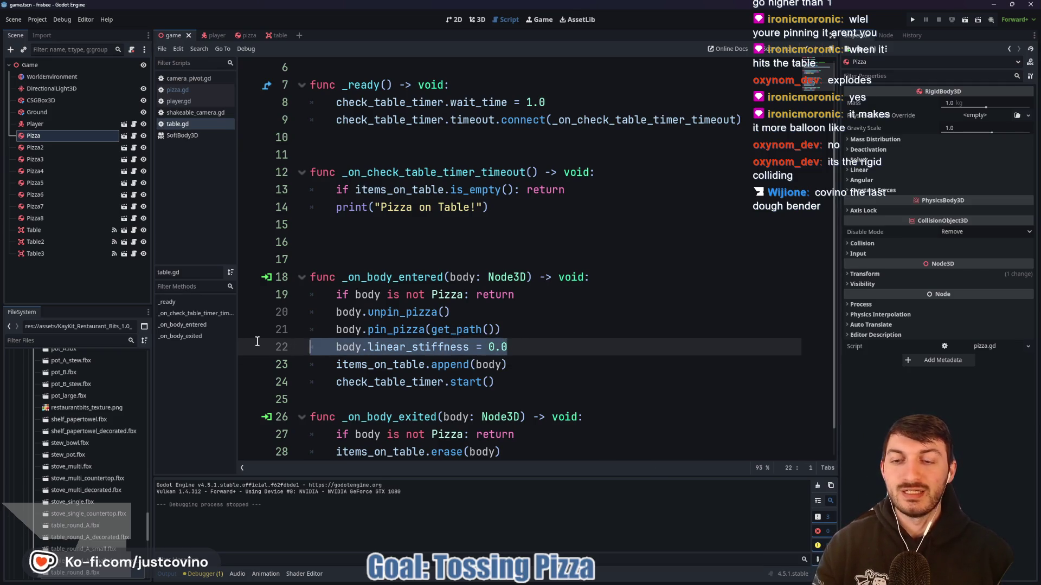
{"action": "left_click", "coordinate": [366, 347]}
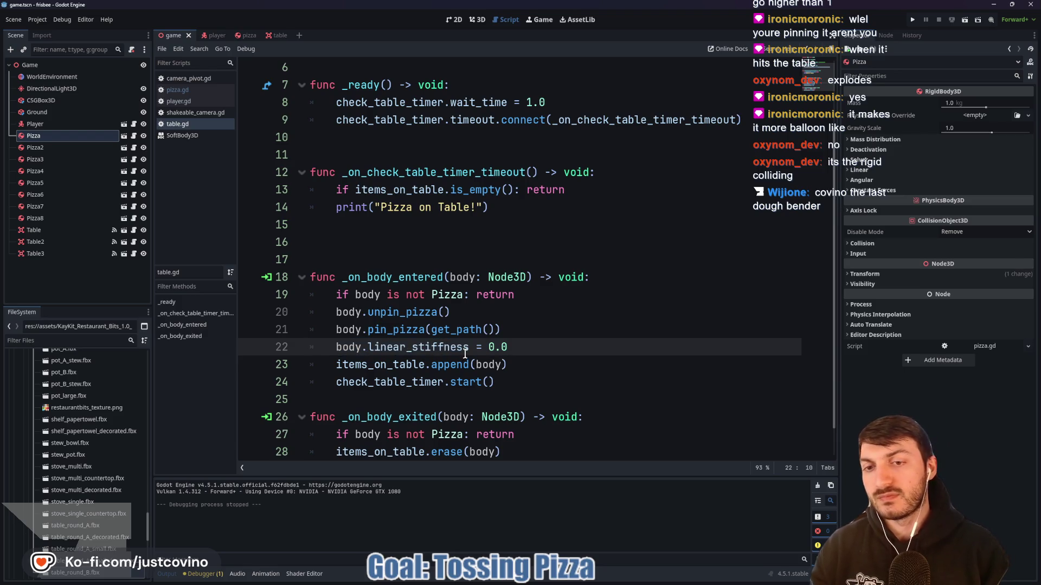
{"action": "left_click_drag", "start_coordinate": [520, 349], "coordinate": [306, 351]}
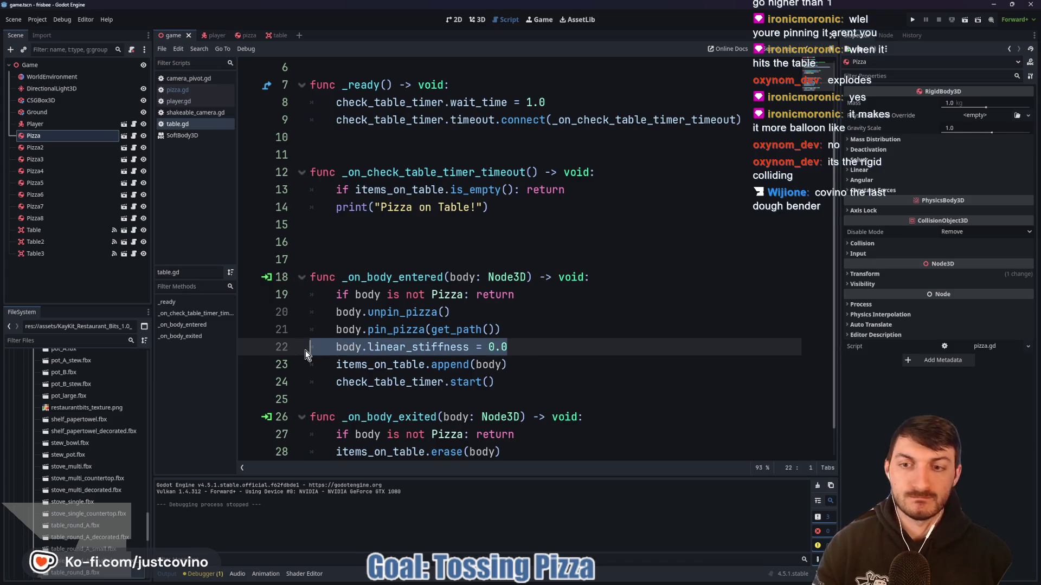
{"action": "key", "text": "BackSpace"}
{"action": "key", "text": "BackSpace"}
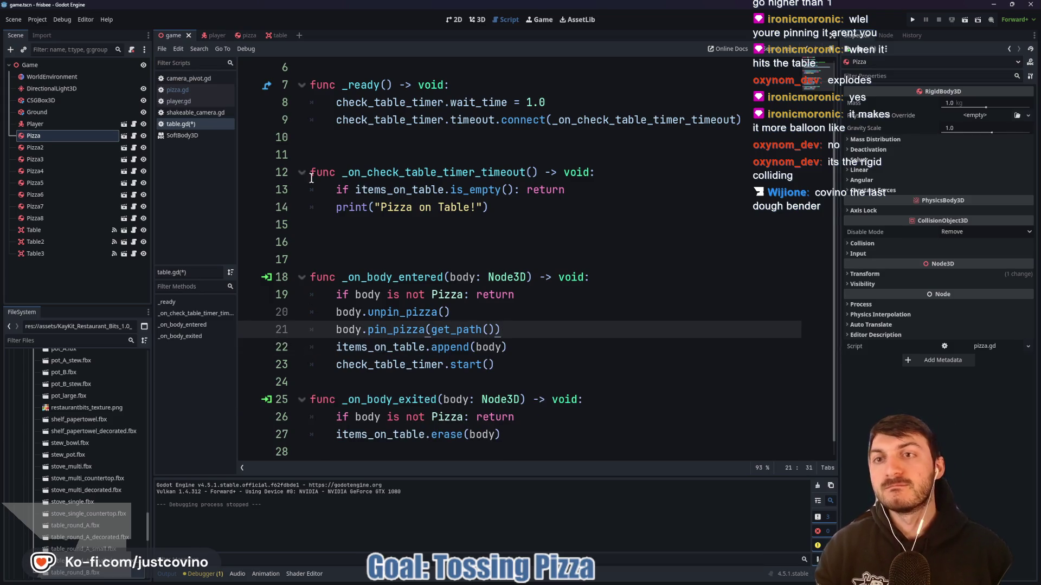
In the pizza scene, set the soft body's Pressure Coefficient to 0.5
{"action": "left_click", "coordinate": [248, 36]}
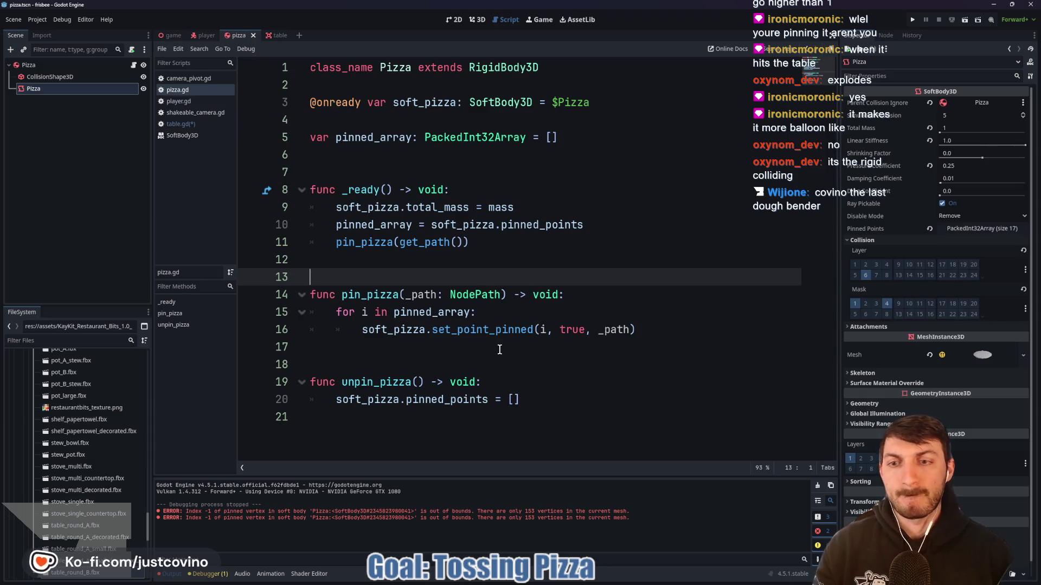
{"action": "left_click", "coordinate": [464, 264]}
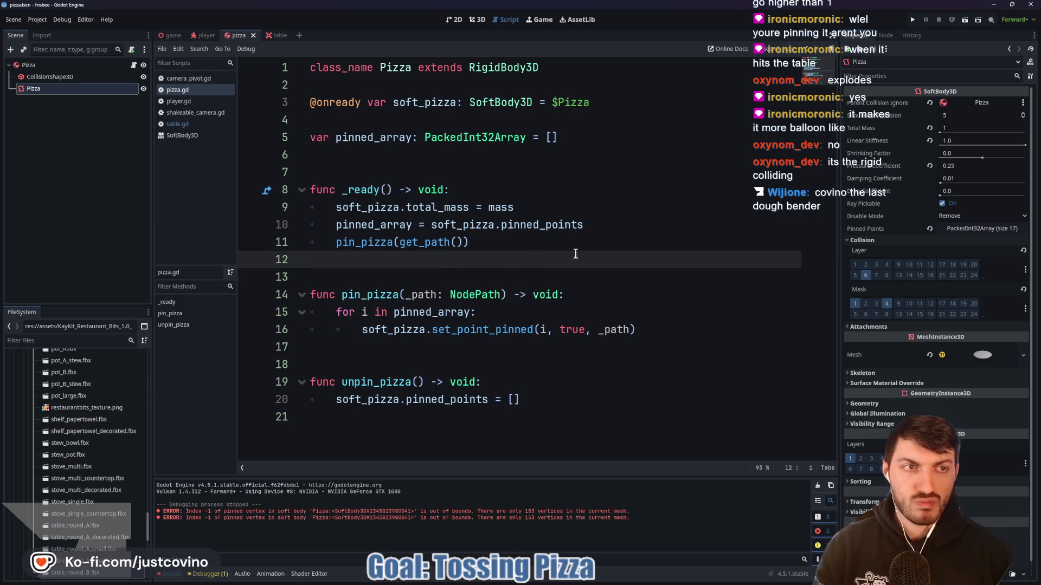
{"action": "left_click", "coordinate": [949, 166]}
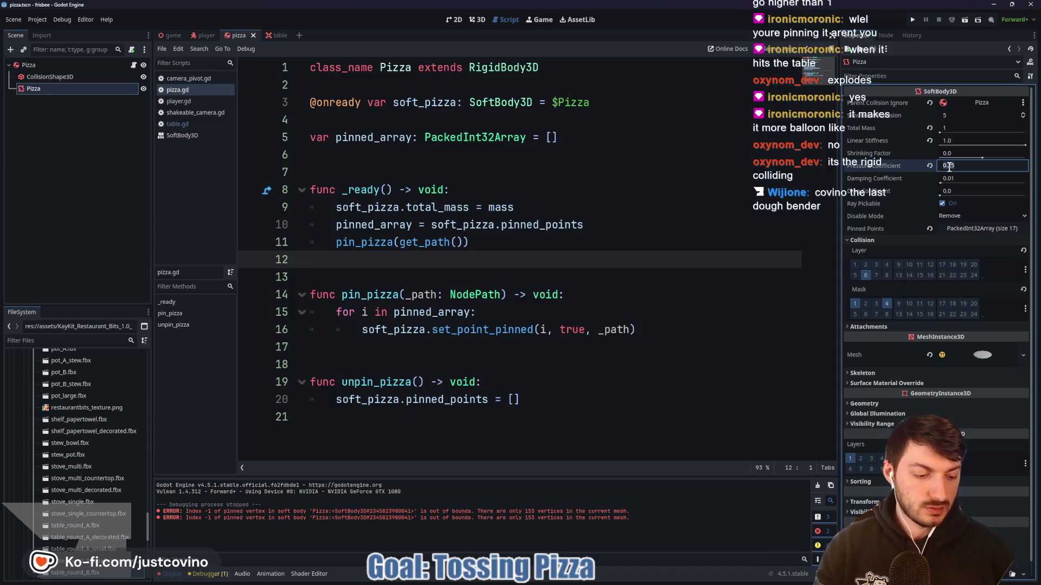
{"action": "type", "text": "0.5"}
{"action": "left_click", "coordinate": [576, 249]}
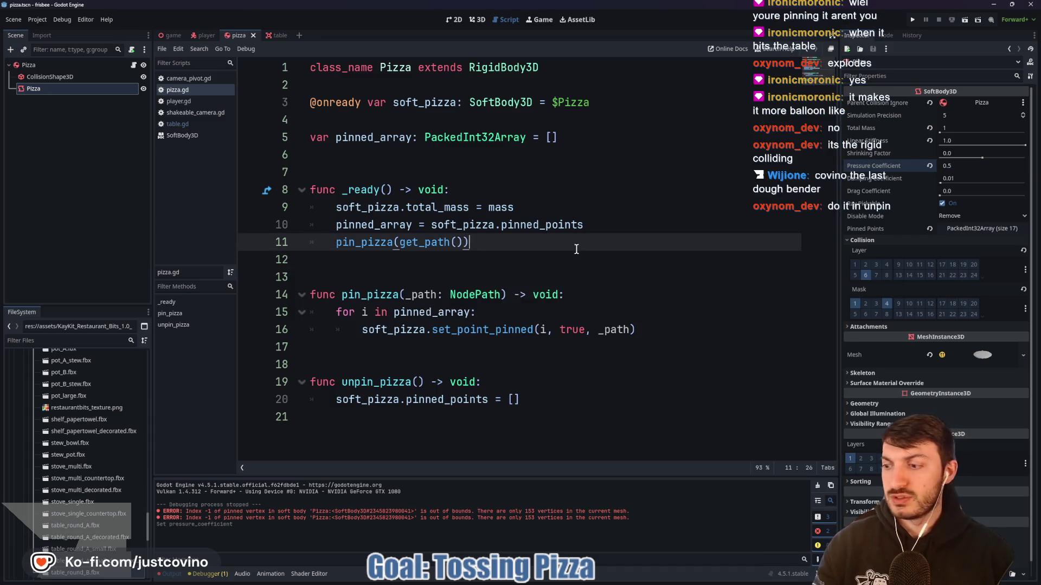
Add 'soft_pizza.linear_stiffness = 0.0' to unpin_pizza in pizza.gd, save, and run the game
{"action": "left_click", "coordinate": [173, 35]}
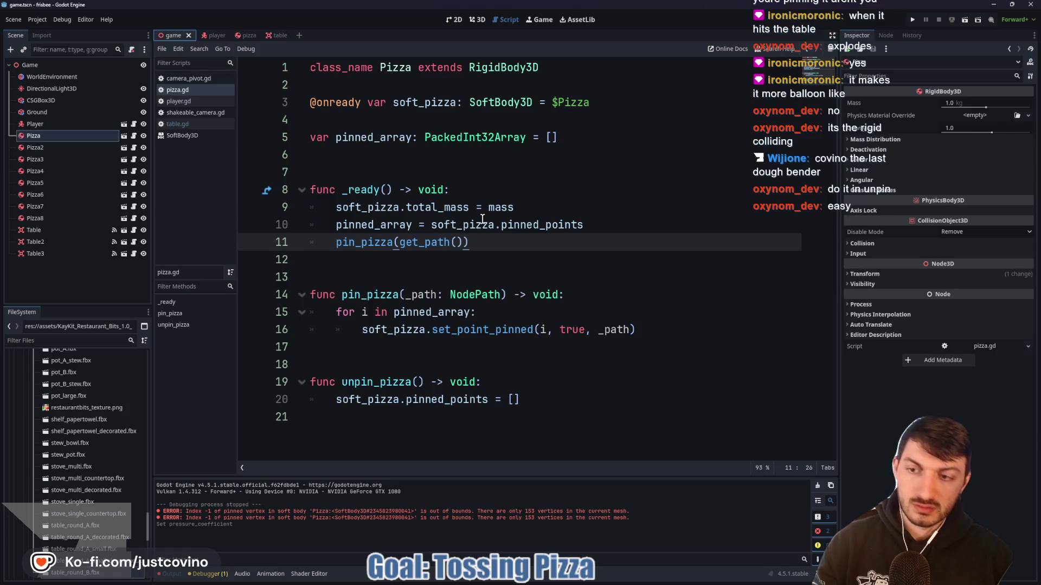
{"action": "left_click", "coordinate": [543, 399]}
{"action": "type", "text": "\\"}
{"action": "key", "text": "Return"}
{"action": "type", "text": "soft_pizza"}
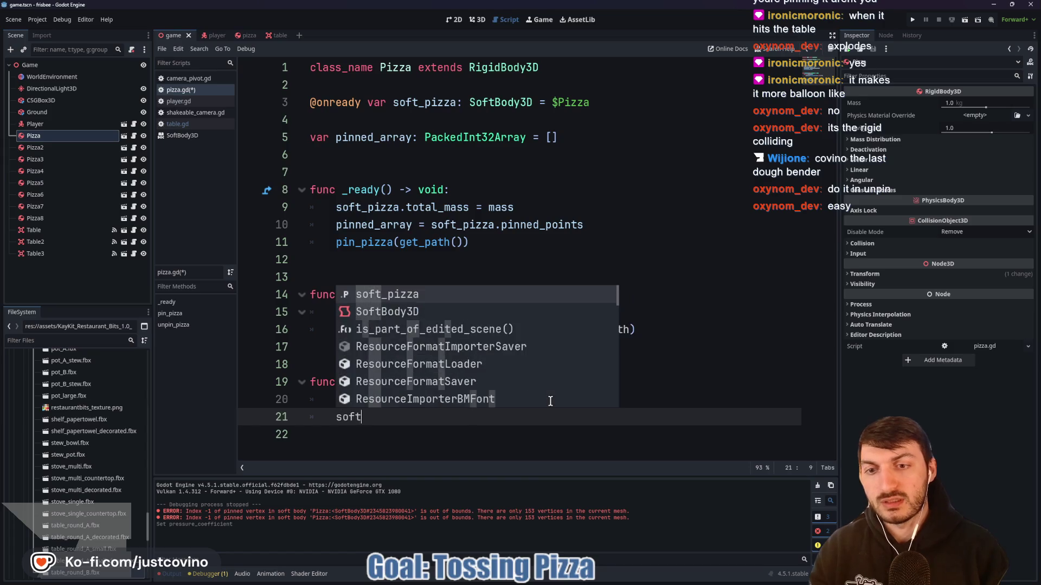
{"action": "type", "text": ".linear"}
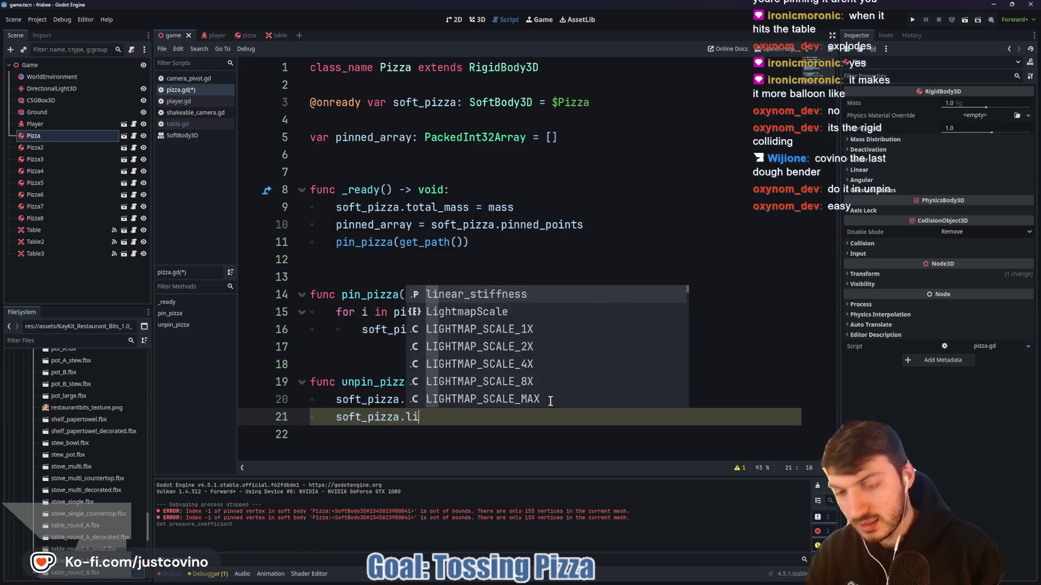
{"action": "key", "text": "Return"}
{"action": "type", "text": "= 0.0"}
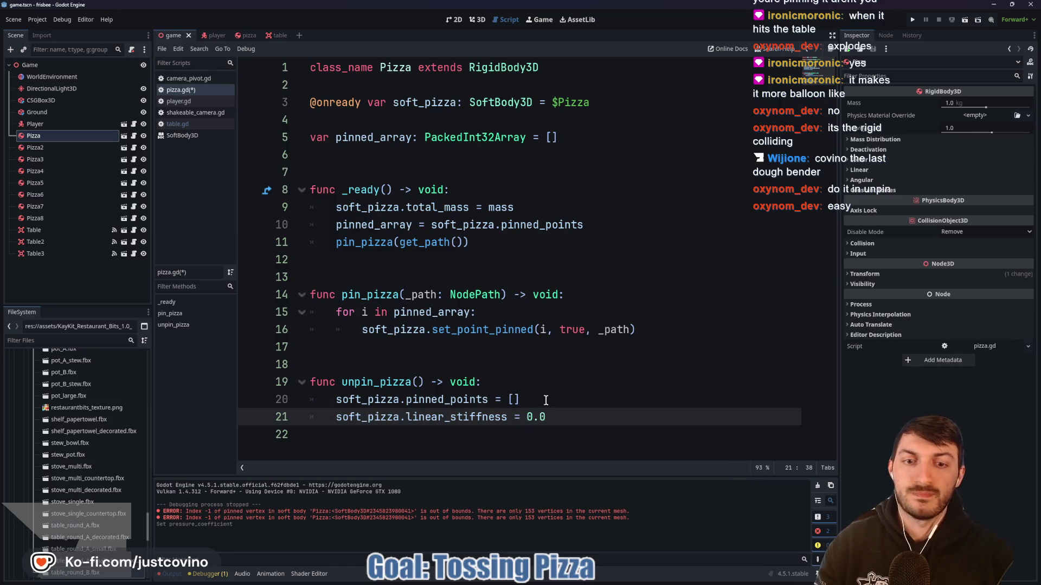
{"action": "left_click", "coordinate": [546, 400]}
{"action": "key", "text": "ctrl+s"}
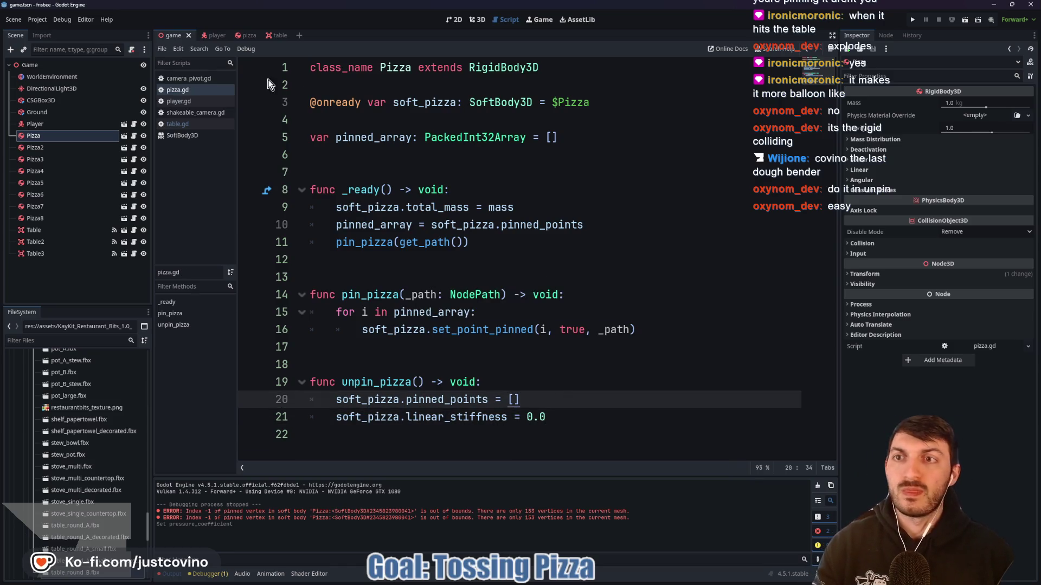
{"action": "key", "text": "F5"}
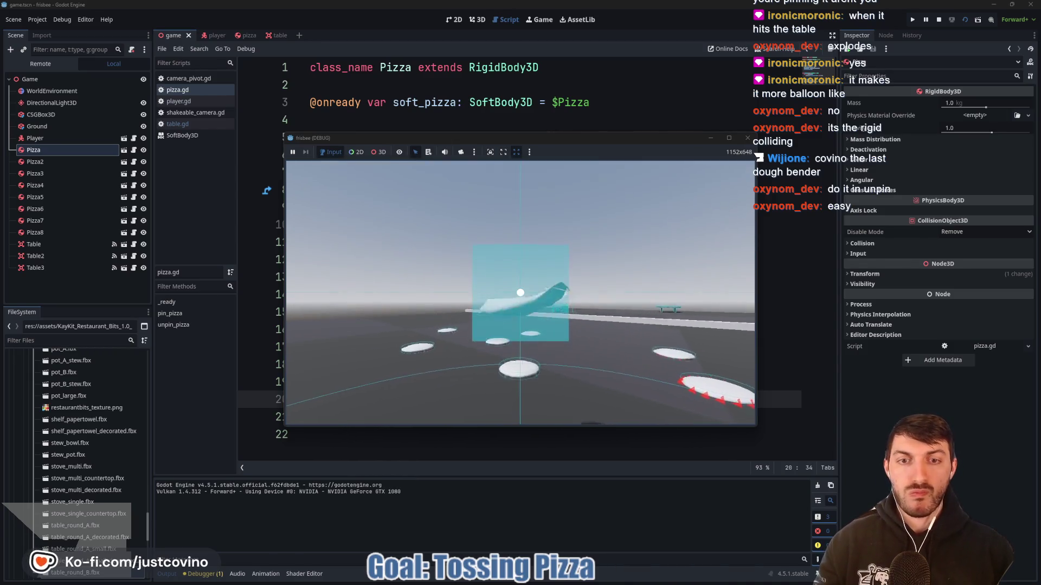
Toss two pizzas toward the tables, then stop the game after 'Pizza on Table!' logs
{"action": "left_click", "coordinate": [520, 292]}
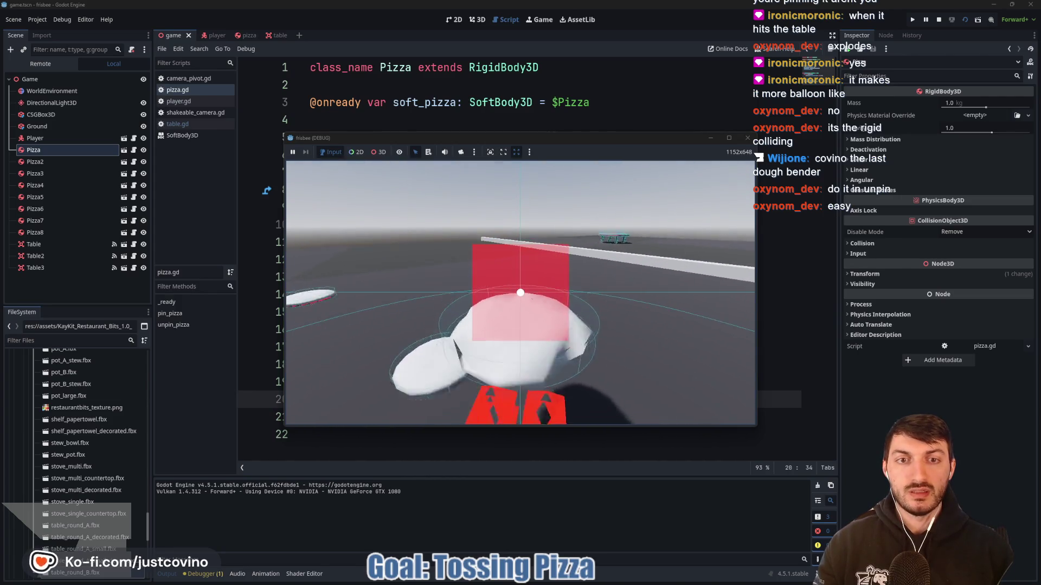
{"action": "left_click", "coordinate": [520, 293]}
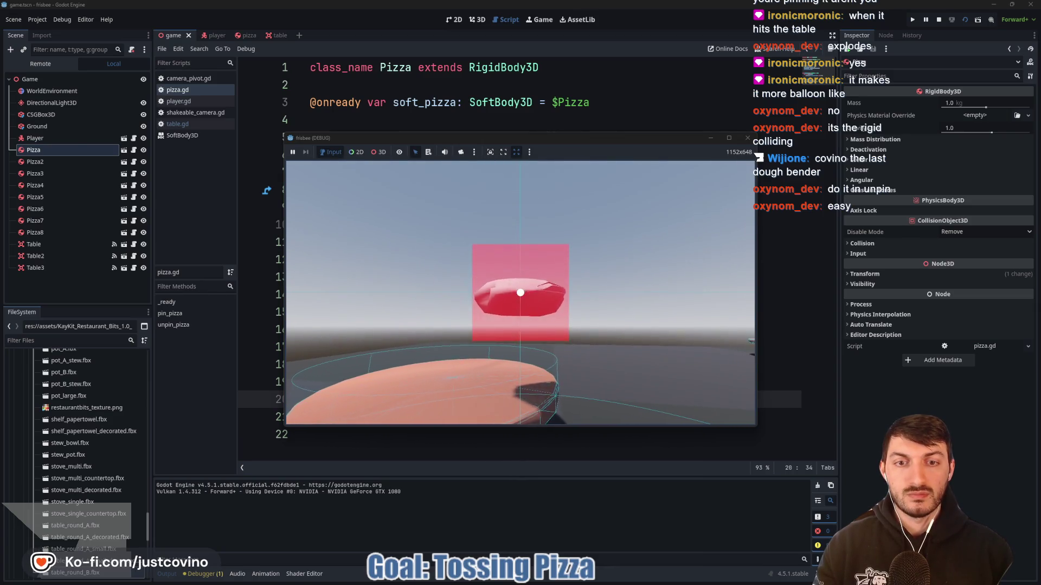
{"action": "key", "text": "F8"}
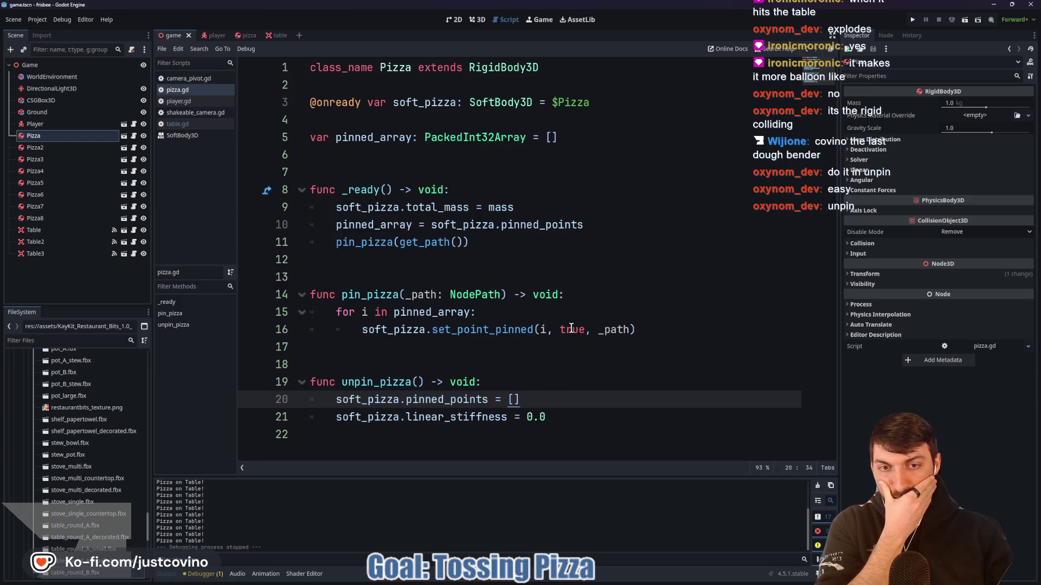
Add a body.unpin_pizza() call right after the pinning call in table.gd
{"action": "mouse_move", "coordinate": [497, 336]}
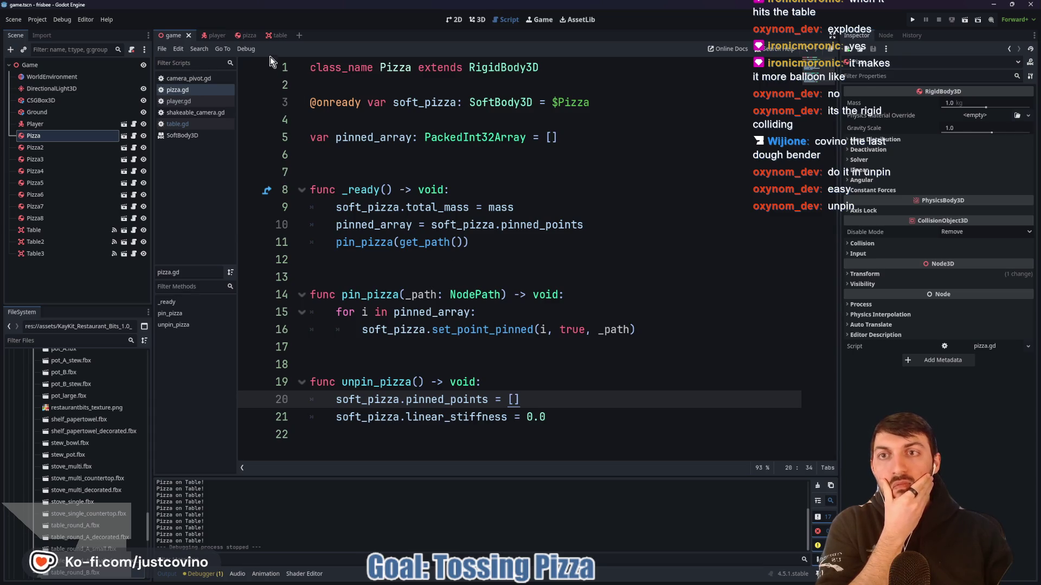
{"action": "left_click", "coordinate": [268, 36]}
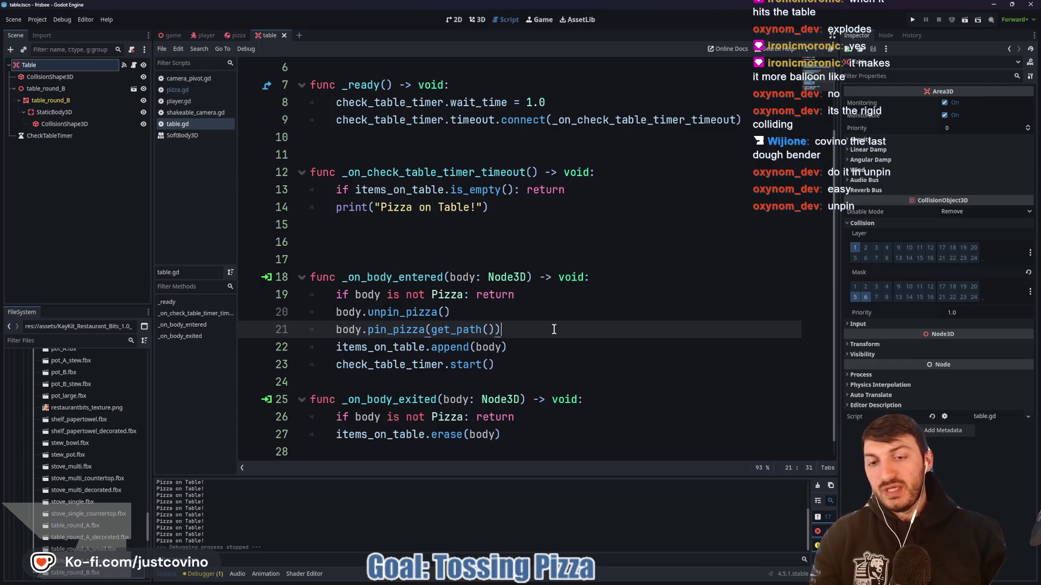
{"action": "key", "text": "Return"}
{"action": "type", "text": "ody."}
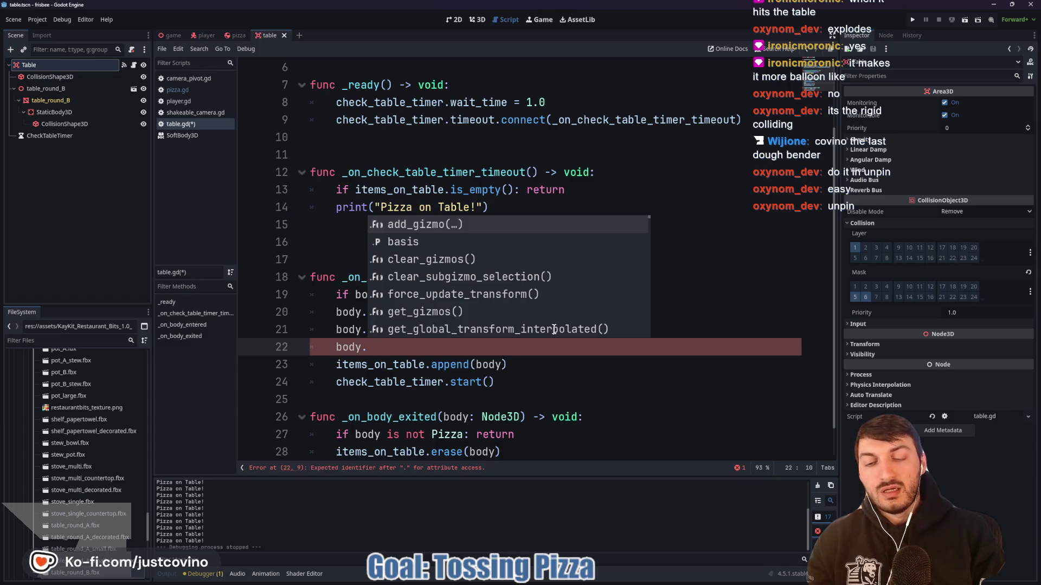
{"action": "type", "text": "unpin_pizza("}
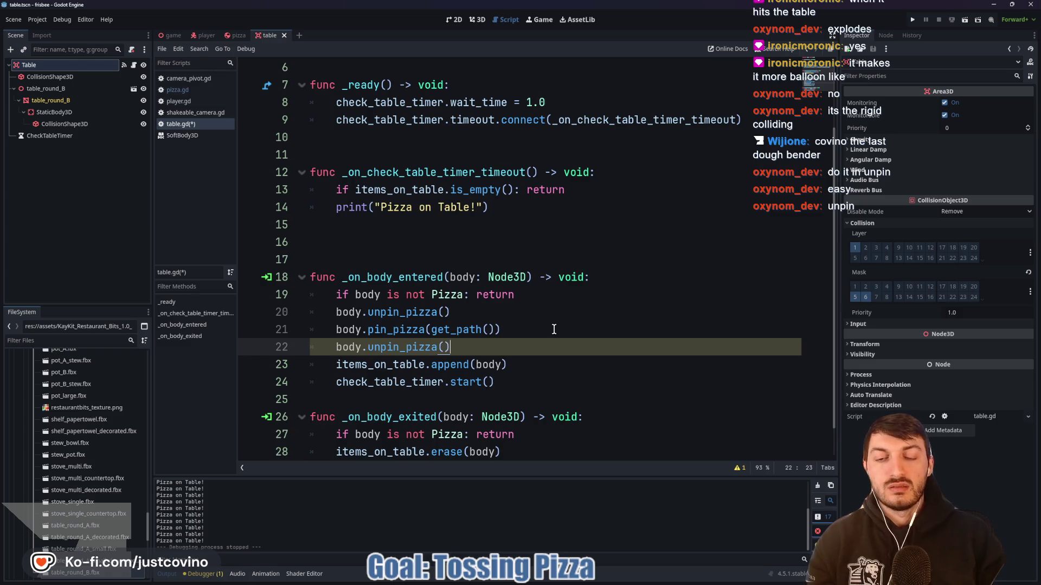
Review pizza.gd, then run the game from the main scene
{"action": "left_click", "coordinate": [236, 35]}
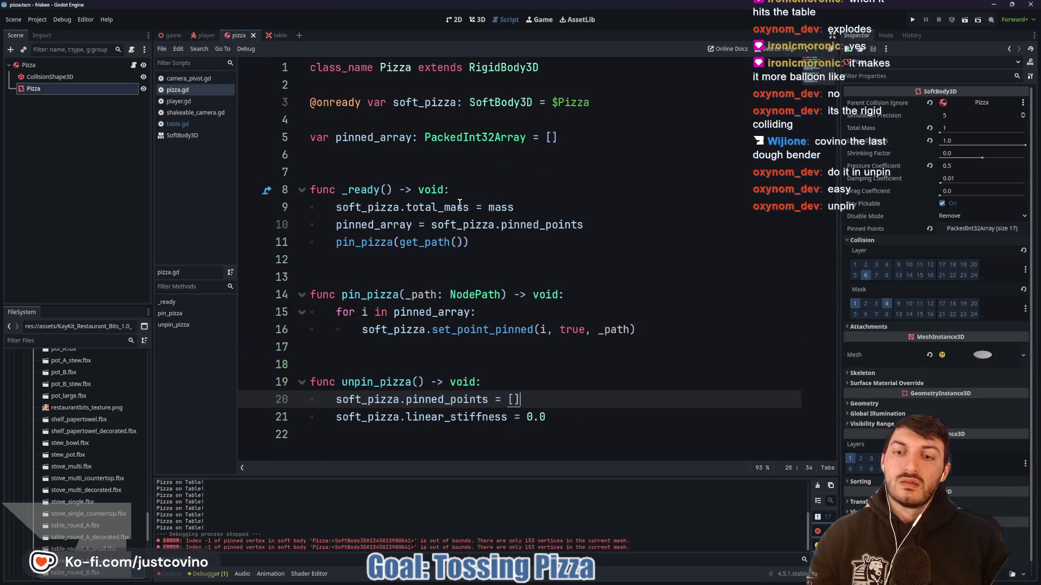
{"action": "left_click", "coordinate": [173, 36]}
{"action": "key", "text": "F5"}
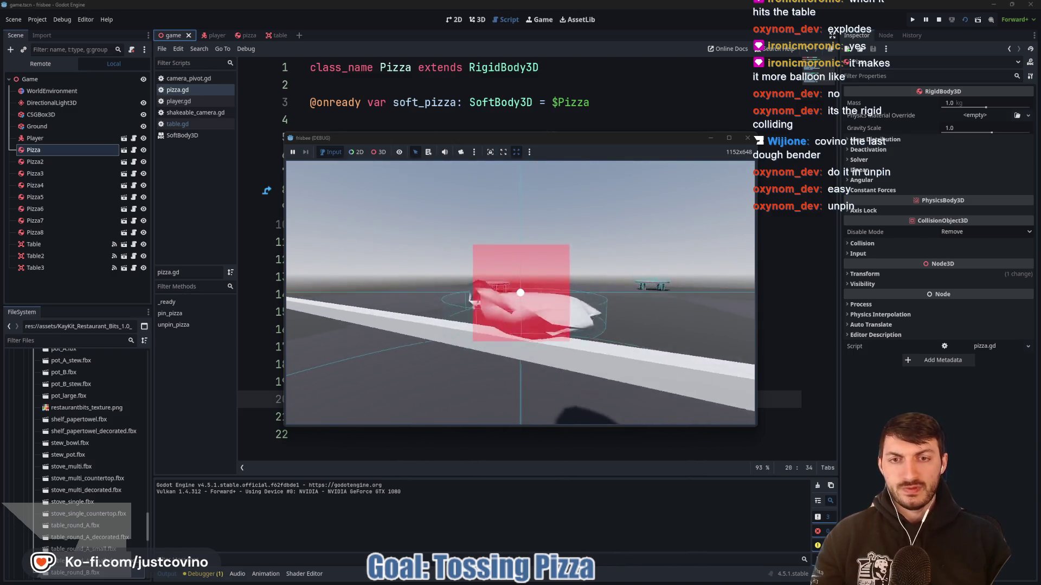
Walk to the table, repeatedly throw and re-grab the pizza, then stop the game and return to the script
{"action": "key", "text": "w"}
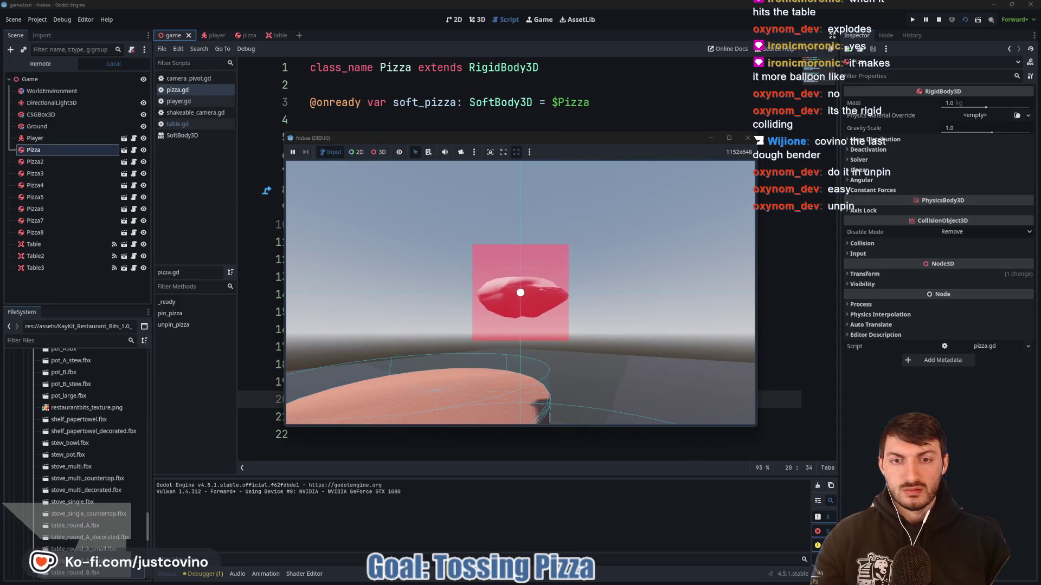
{"action": "left_click", "coordinate": [521, 293]}
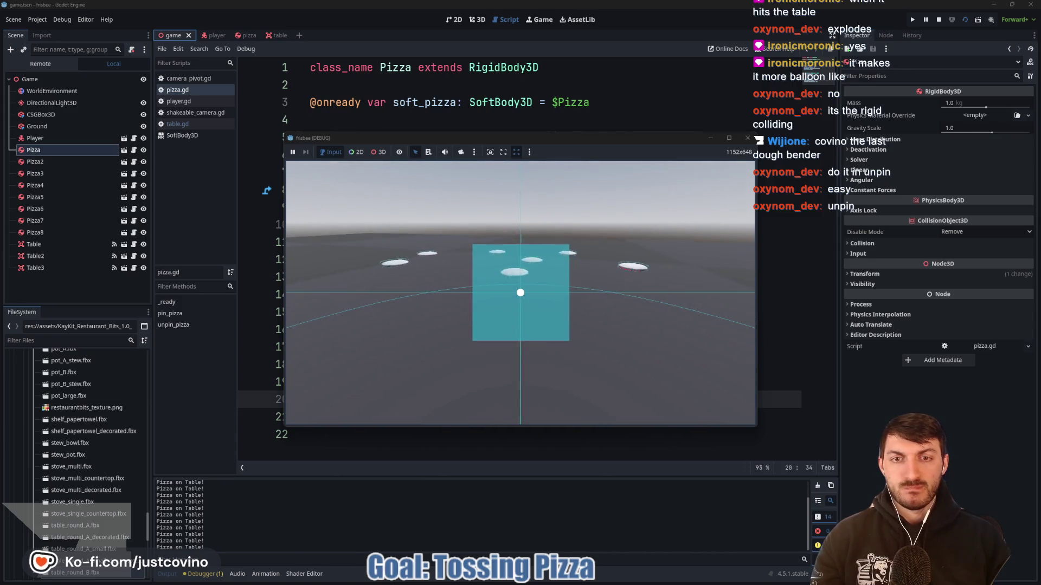
{"action": "left_click", "coordinate": [521, 293]}
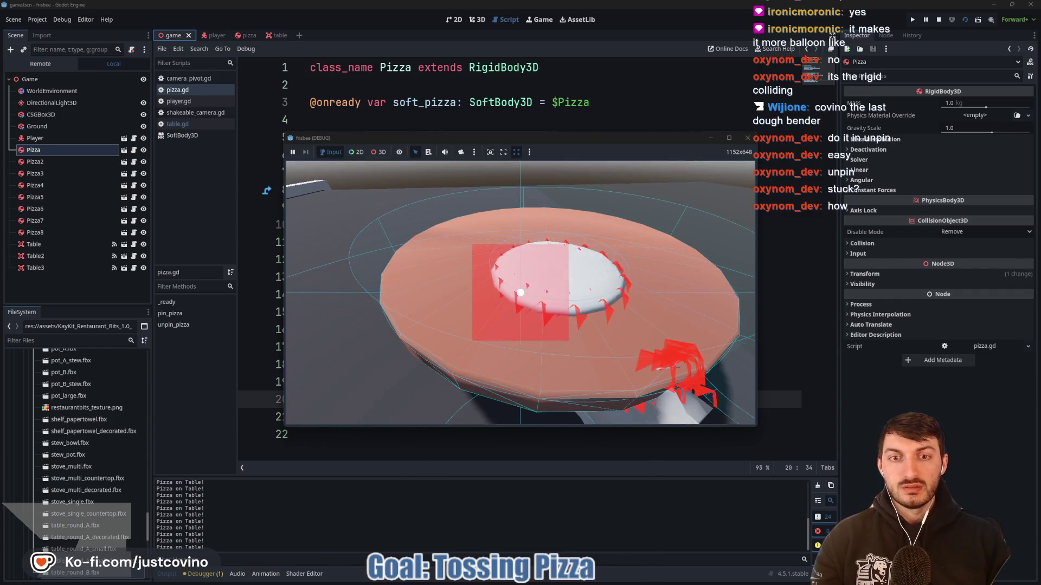
{"action": "left_click", "coordinate": [520, 293]}
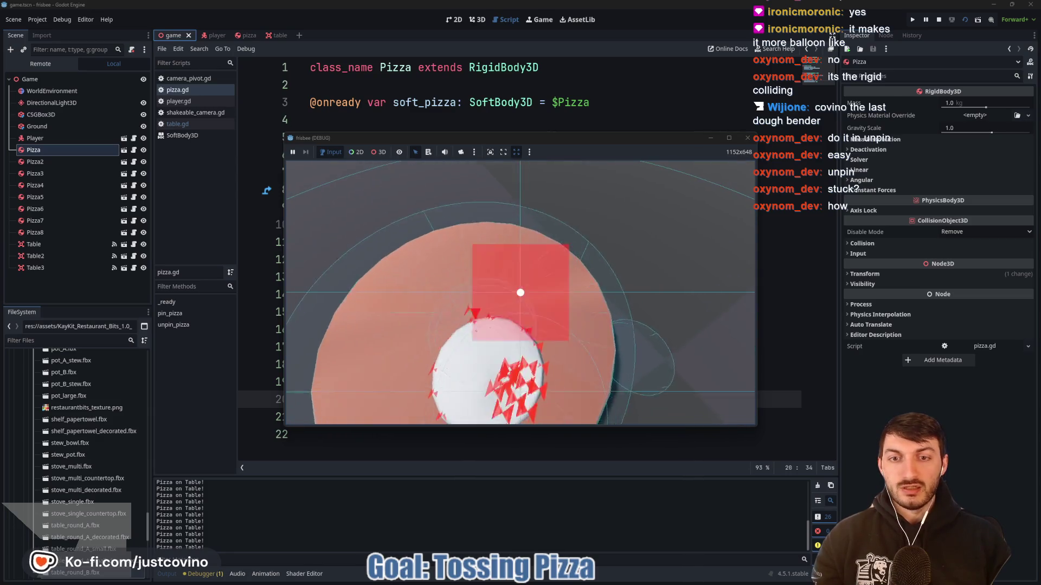
{"action": "left_click", "coordinate": [520, 293]}
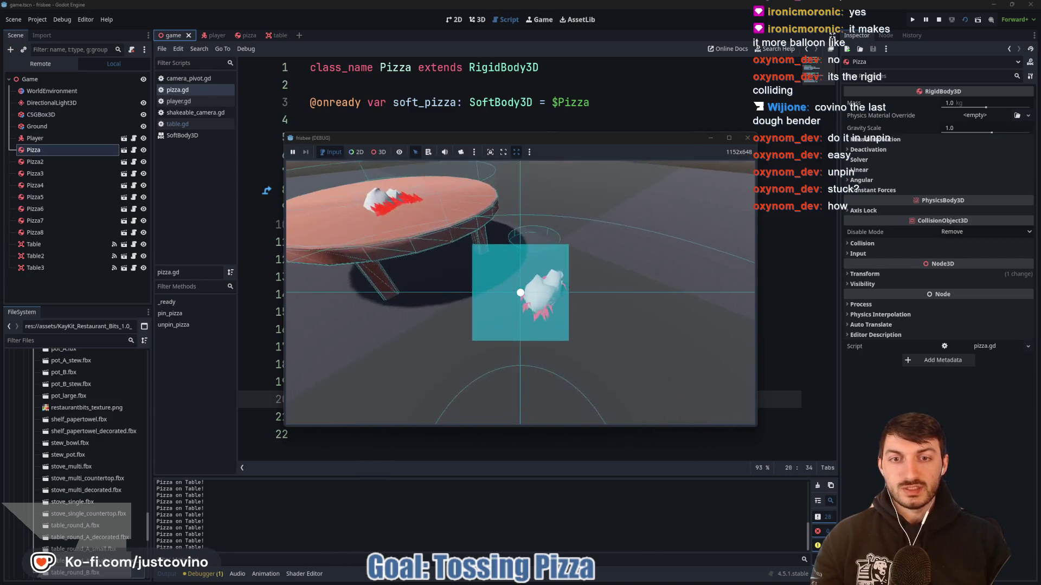
{"action": "left_click", "coordinate": [521, 293]}
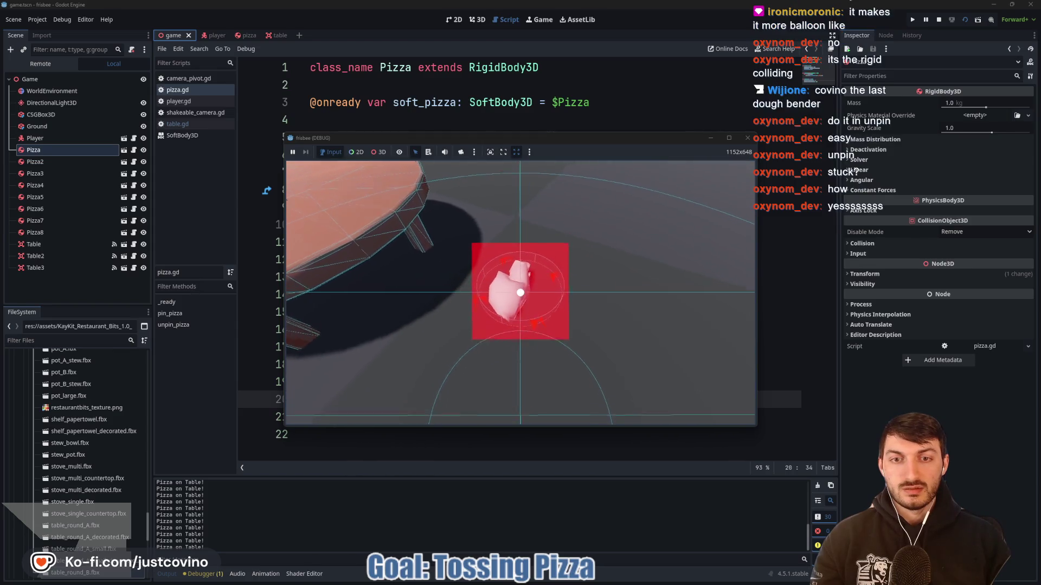
{"action": "left_click", "coordinate": [520, 293]}
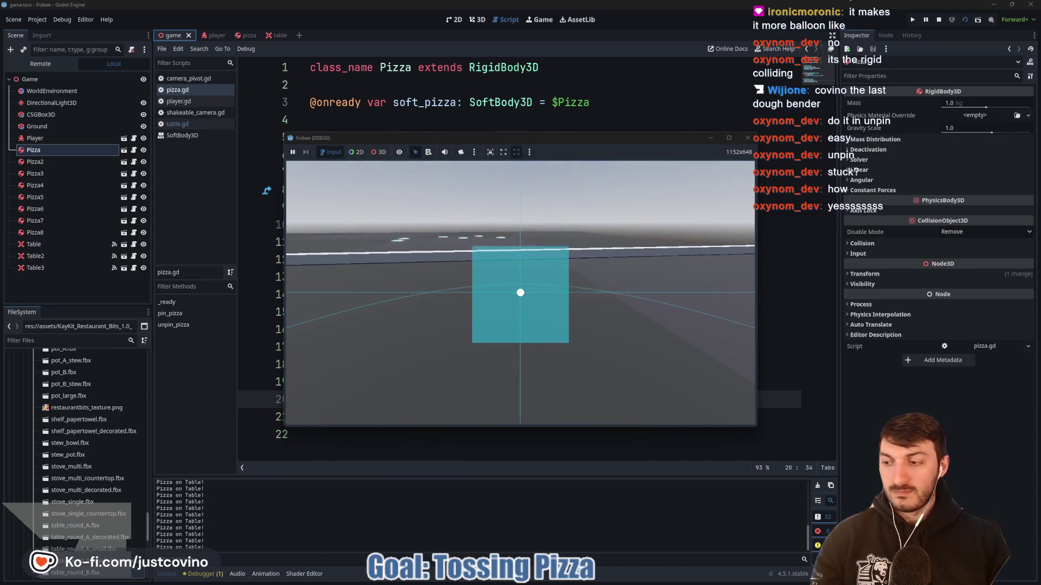
{"action": "key", "text": "F8"}
{"action": "left_click", "coordinate": [494, 285]}
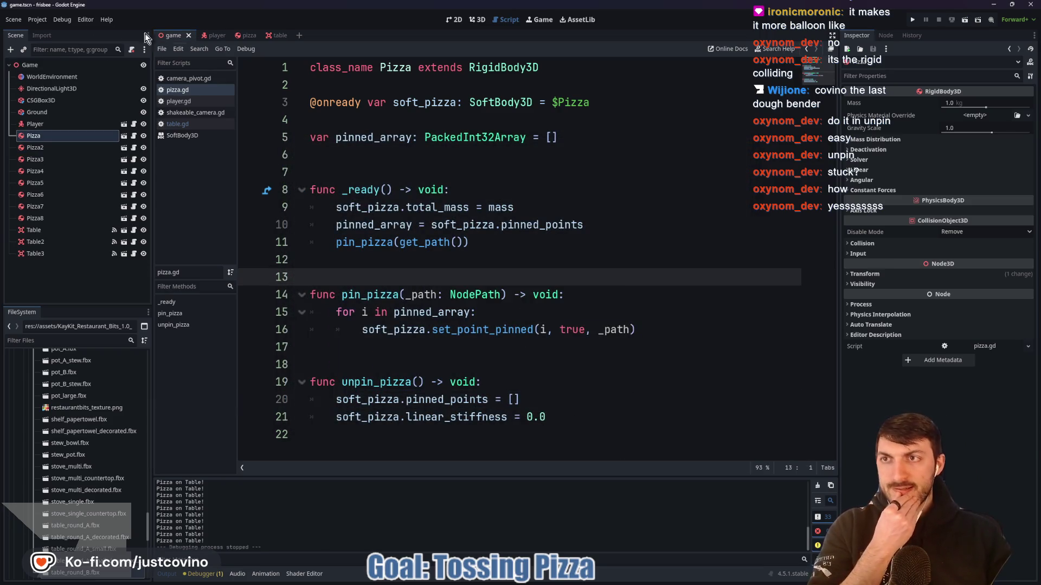
Review the _ready function and the pinning loop in pin_pizza in pizza.gd
{"action": "left_click", "coordinate": [62, 20]}
{"action": "left_click_drag", "start_coordinate": [433, 262], "coordinate": [435, 178]}
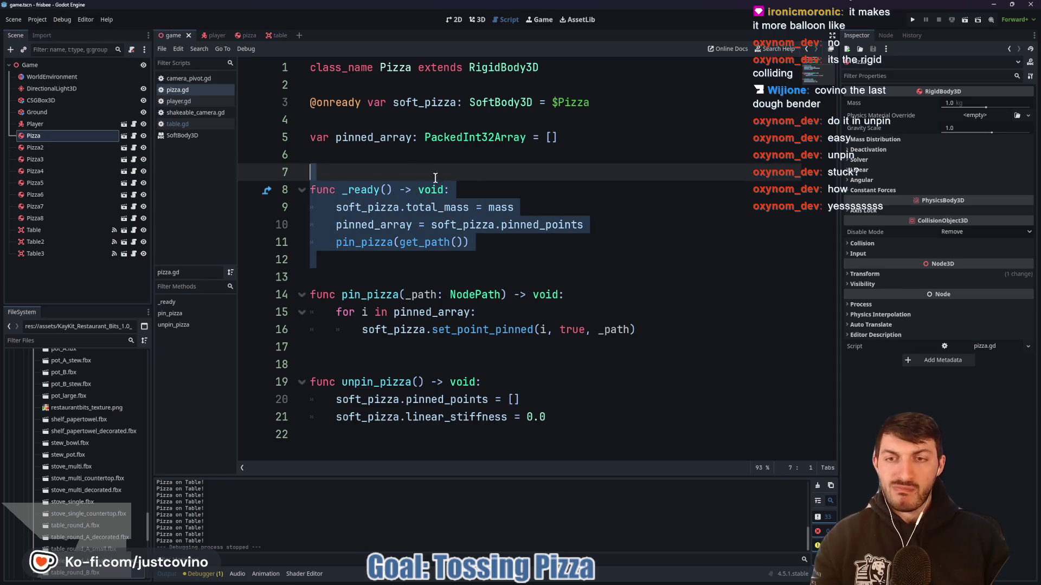
{"action": "left_click", "coordinate": [526, 257]}
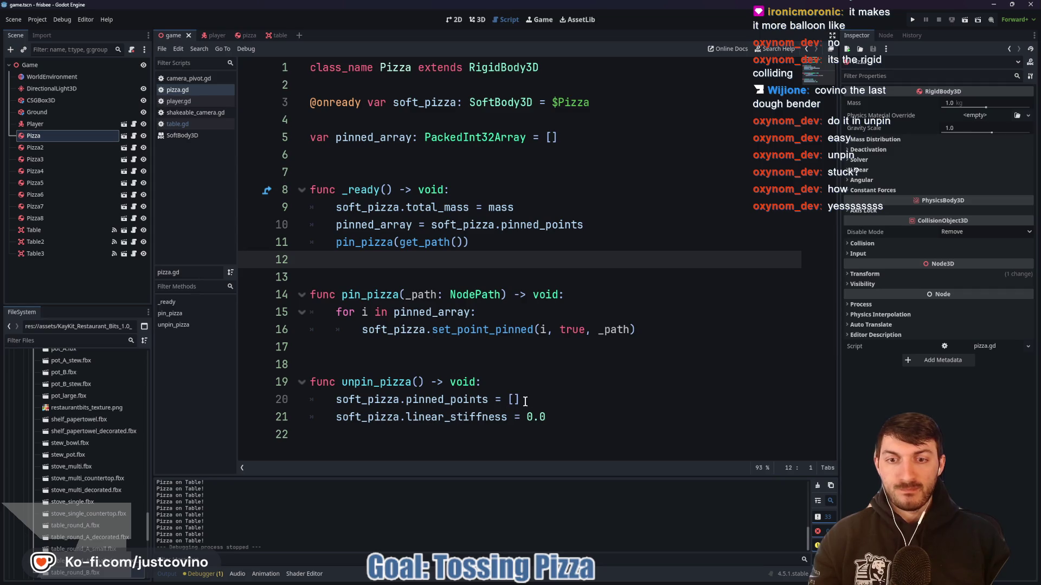
{"action": "mouse_move", "coordinate": [518, 332]}
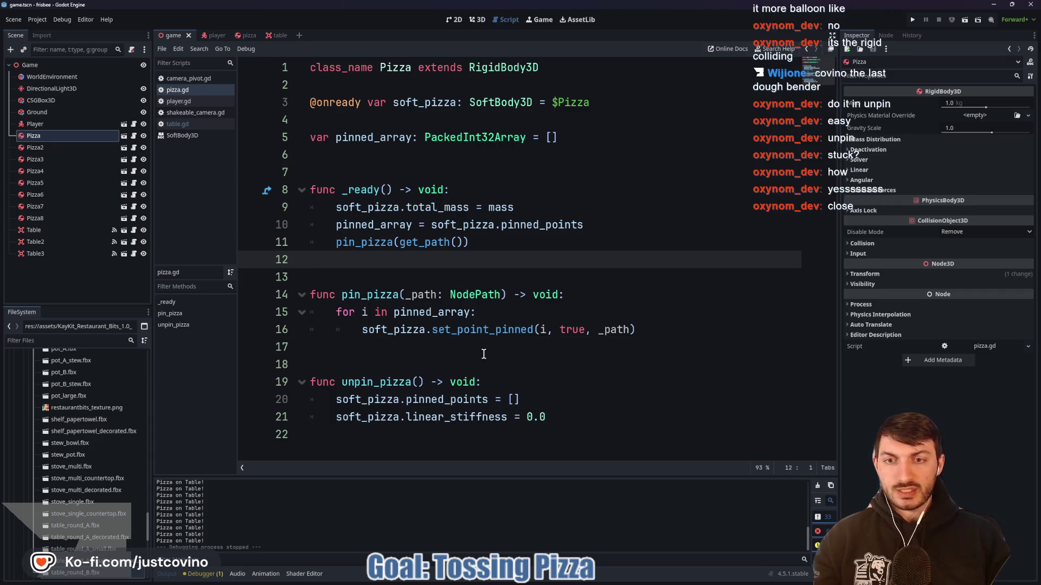
{"action": "mouse_move", "coordinate": [638, 331]}
{"action": "left_mouse_down"}
{"action": "mouse_move", "coordinate": [412, 330]}
{"action": "mouse_move", "coordinate": [326, 313]}
{"action": "left_mouse_up"}
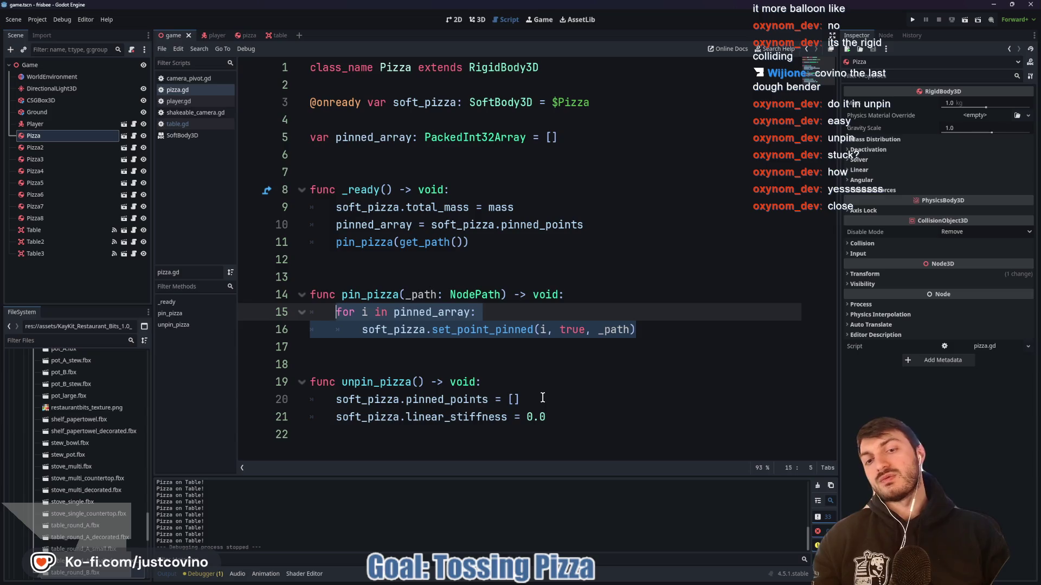
{"action": "left_click", "coordinate": [502, 367]}
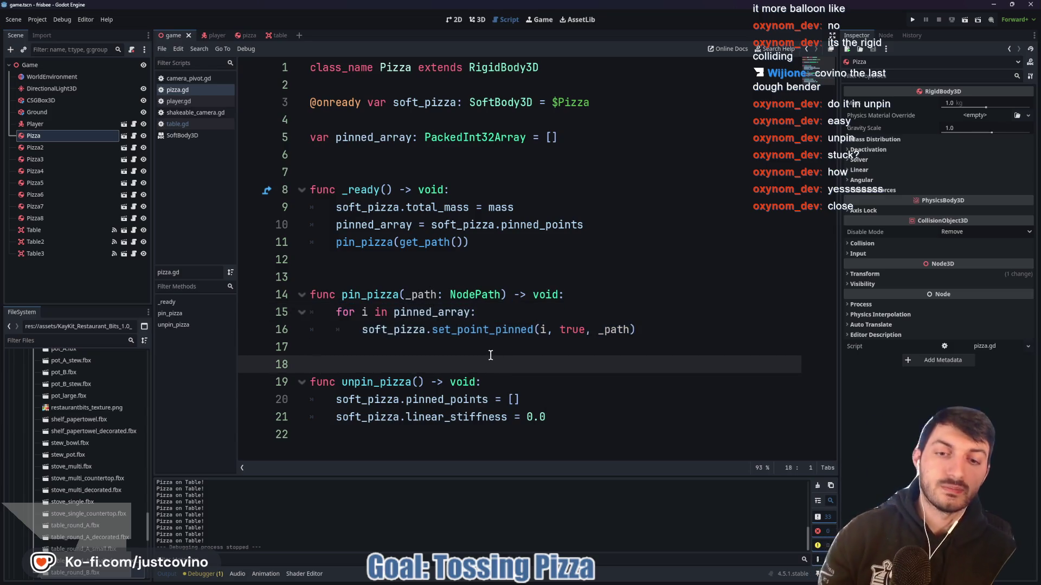
Change linear_stiffness after unpinning to 0.5, save pizza.gd, and run the game
{"action": "left_click", "coordinate": [607, 416]}
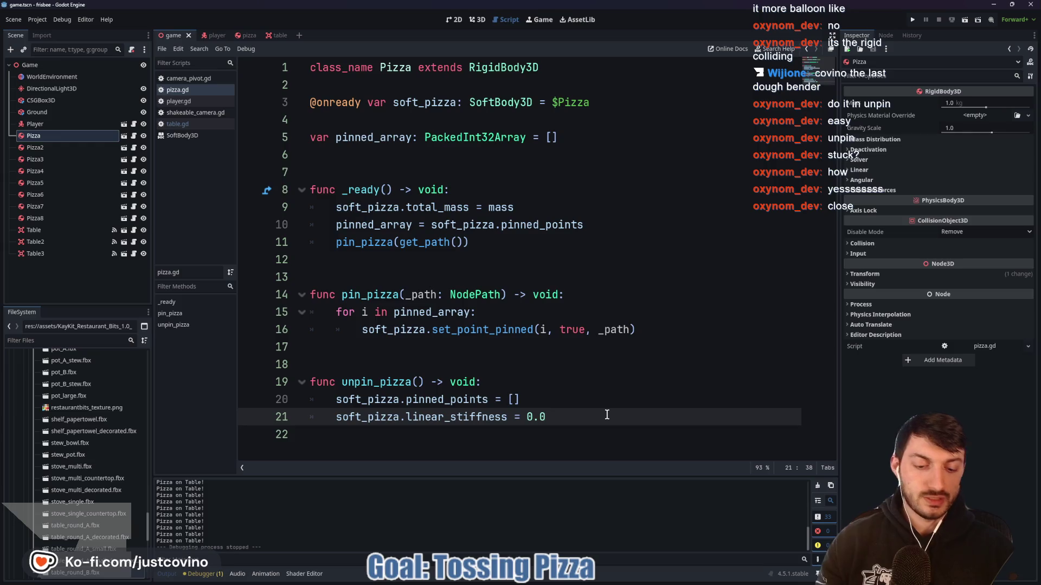
{"action": "type", "text": "5"}
{"action": "key", "text": "ctrl+s"}
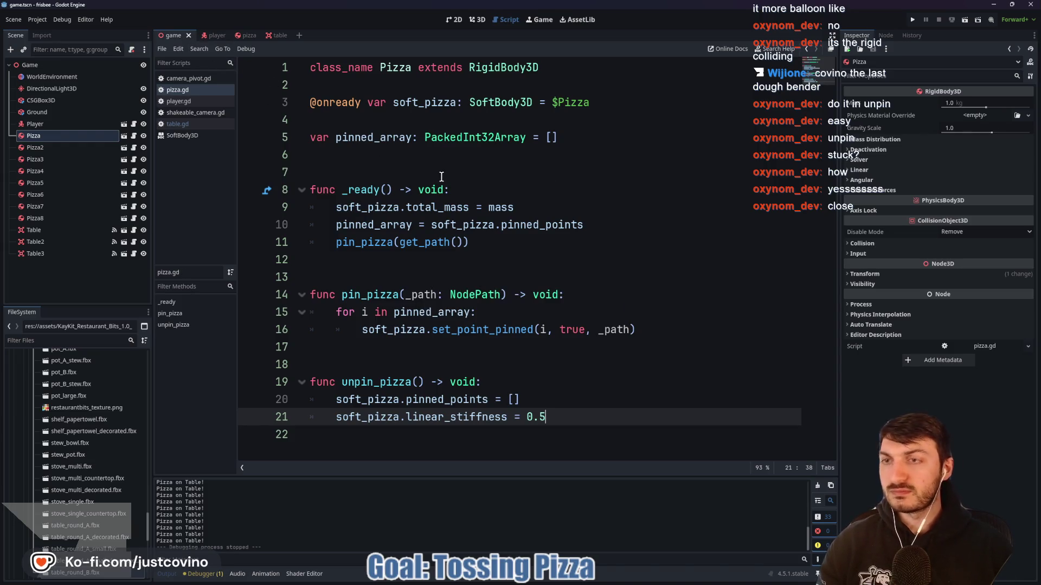
{"action": "key", "text": "F5"}
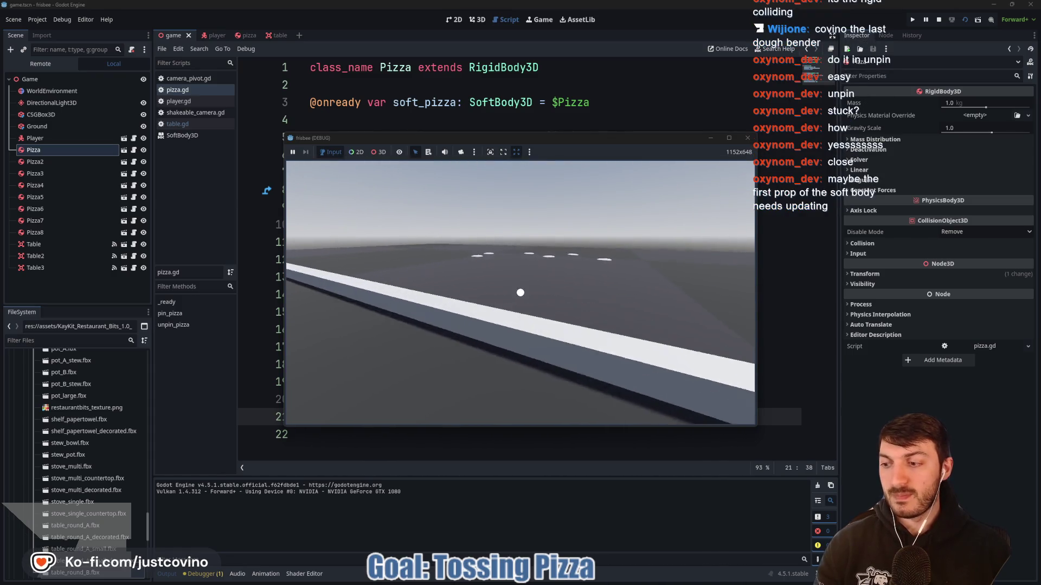
Throw a stiffer pizza onto the ground, carry it onto a table, then stop the test run
{"action": "left_click", "coordinate": [520, 292]}
{"action": "left_click", "coordinate": [520, 293]}
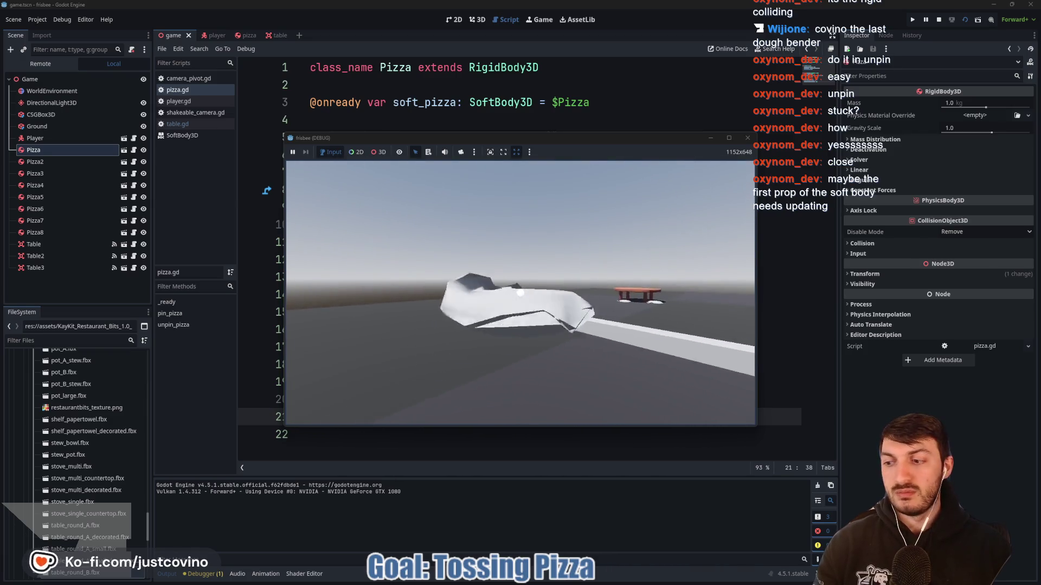
{"action": "left_click", "coordinate": [521, 293]}
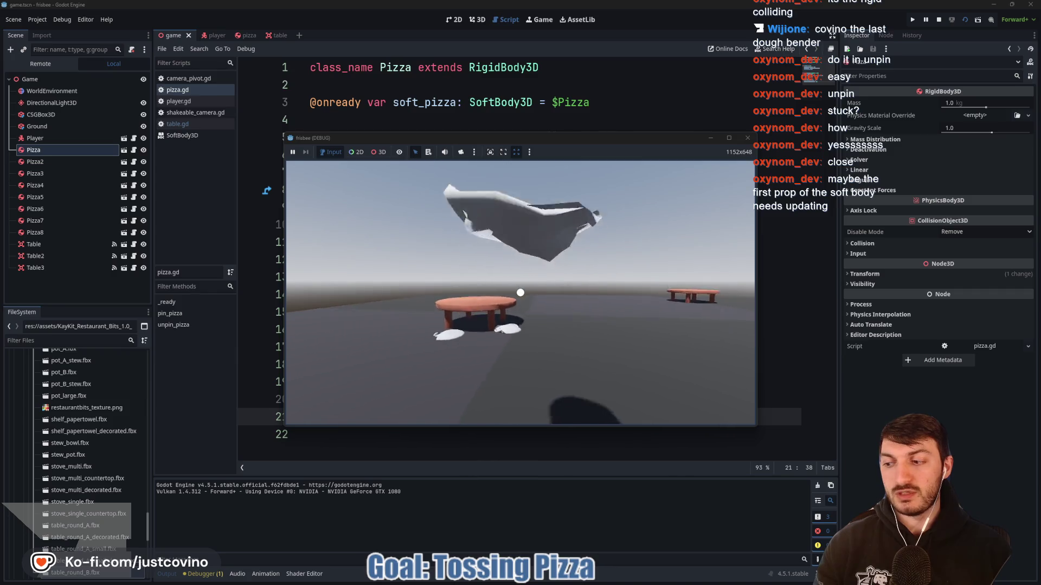
{"action": "left_click", "coordinate": [521, 293]}
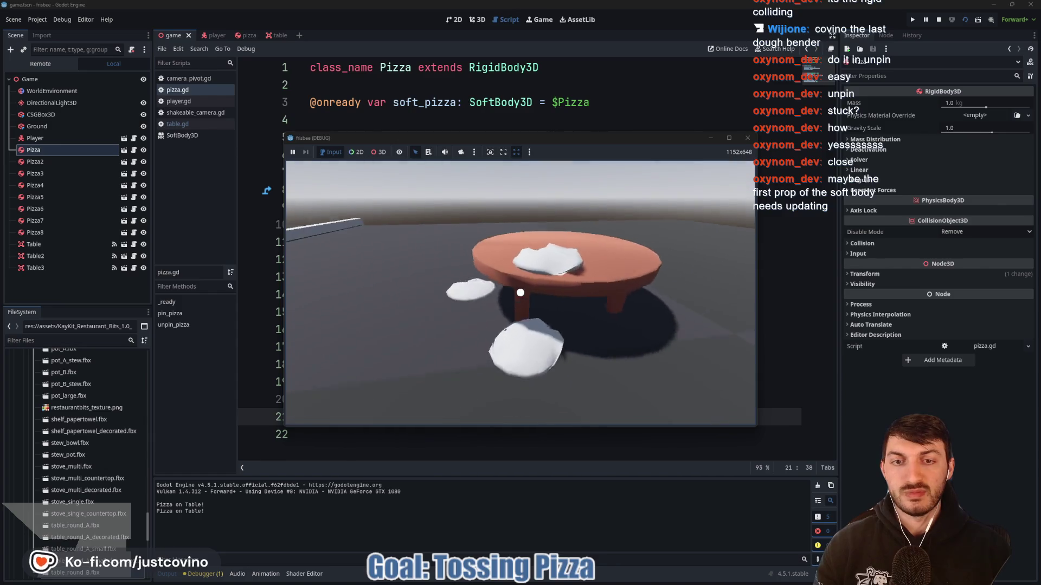
{"action": "key", "text": "F8"}
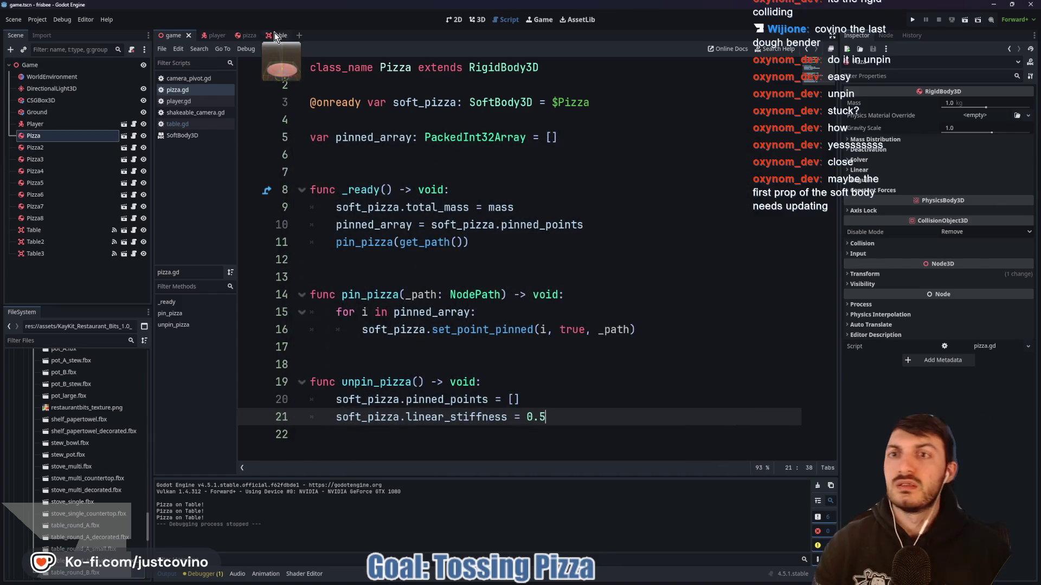
Review the pizza script and its NodePath documentation, then switch over to player.gd
{"action": "left_click", "coordinate": [241, 35]}
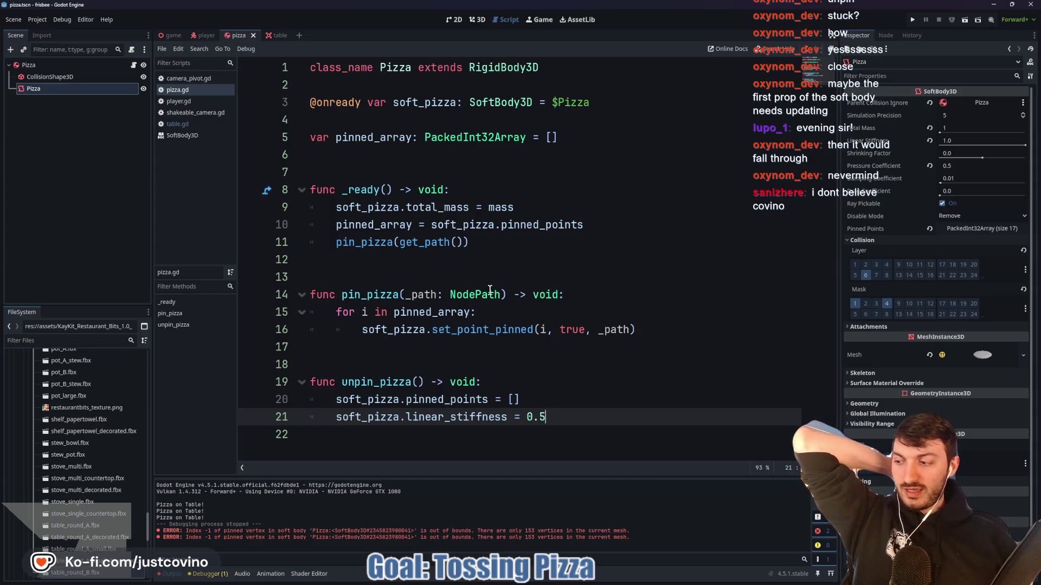
{"action": "mouse_move", "coordinate": [489, 290]}
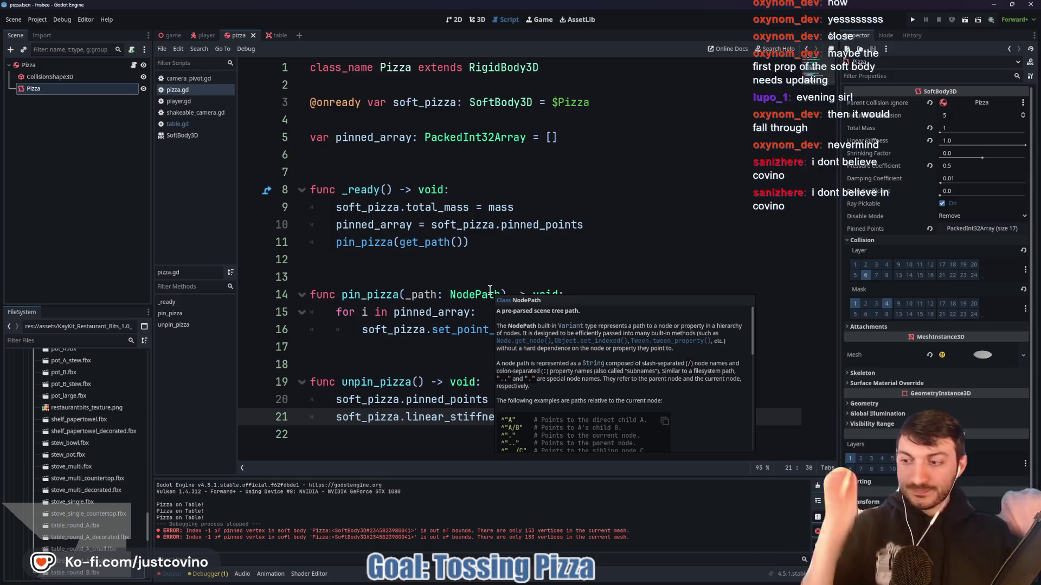
{"action": "left_click", "coordinate": [391, 264]}
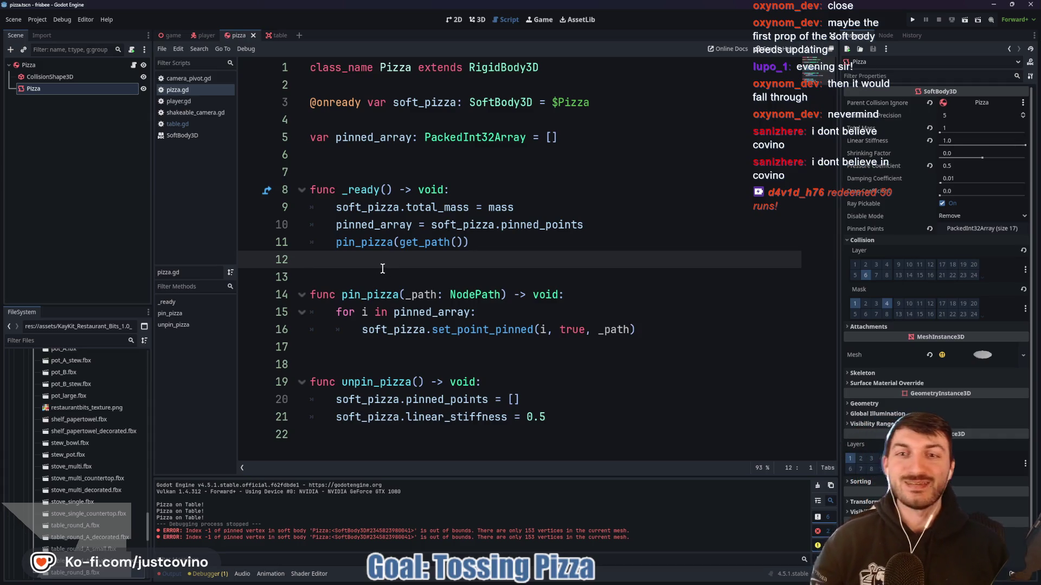
{"action": "left_click", "coordinate": [370, 157]}
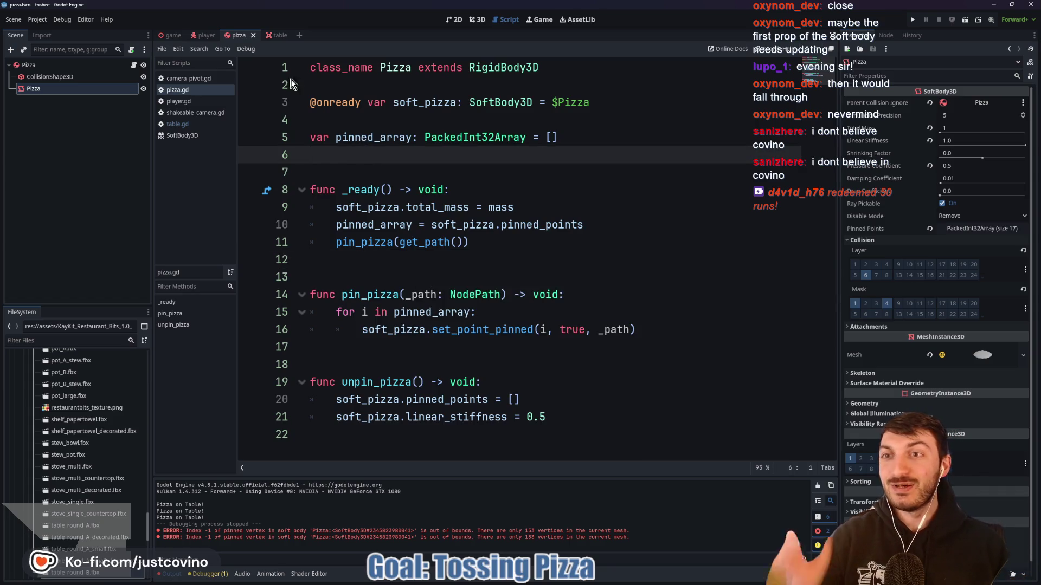
{"action": "key", "text": "ctrl+shift+Tab"}
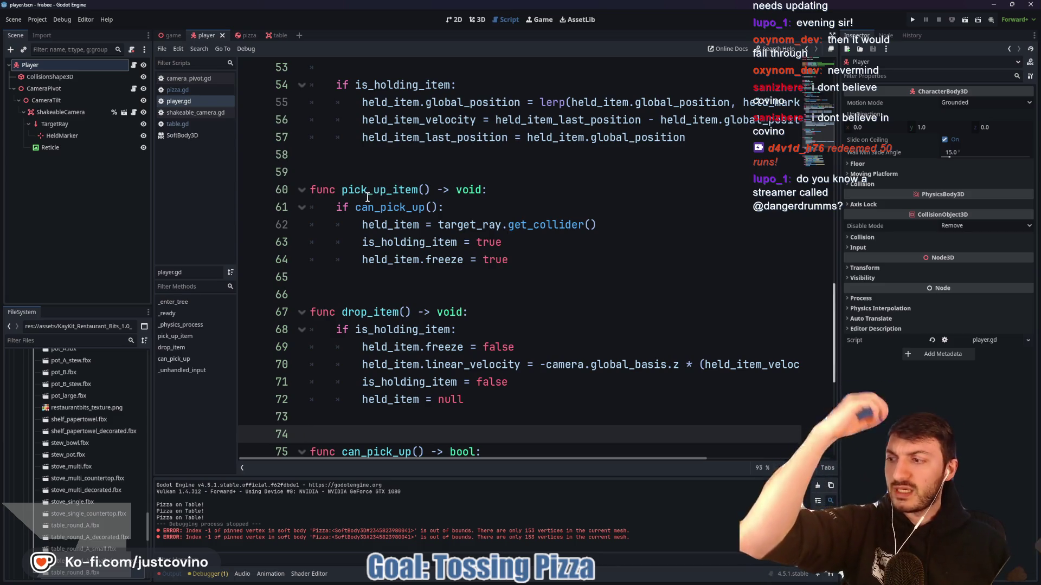
Look over the pick_up_item function in player.gd, then run the project with F5
{"action": "left_click", "coordinate": [366, 287]}
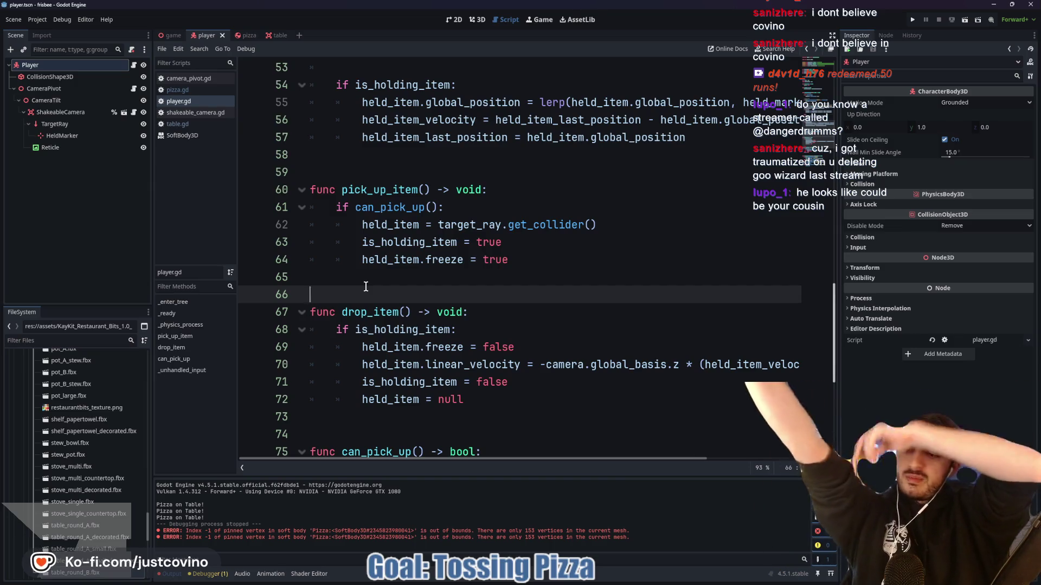
{"action": "left_click", "coordinate": [434, 280]}
{"action": "scroll", "coordinate": [434, 264], "scroll_direction": "up", "scroll_amount": 2}
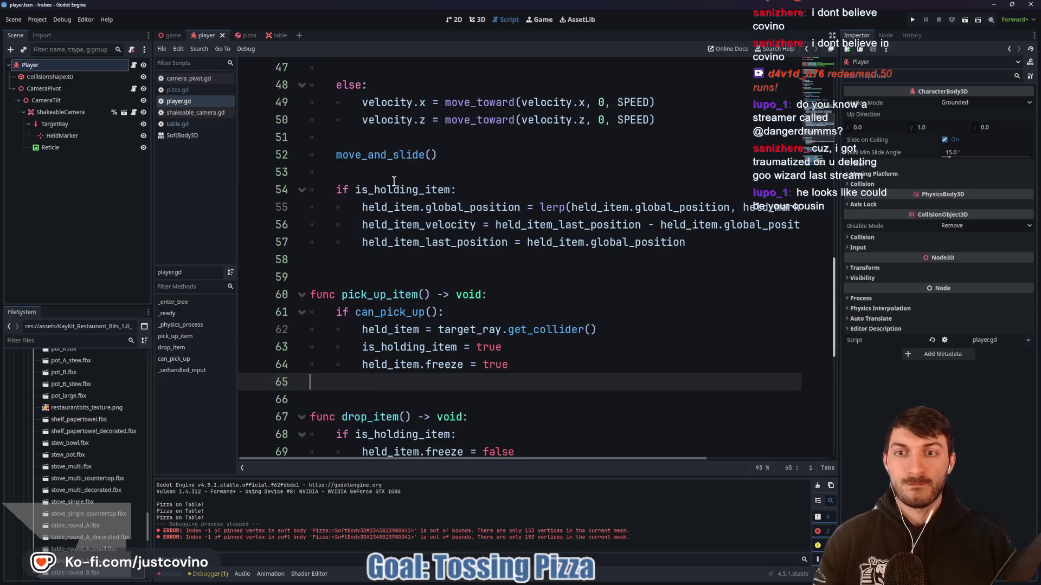
{"action": "scroll", "coordinate": [465, 258], "scroll_direction": "down", "scroll_amount": 3}
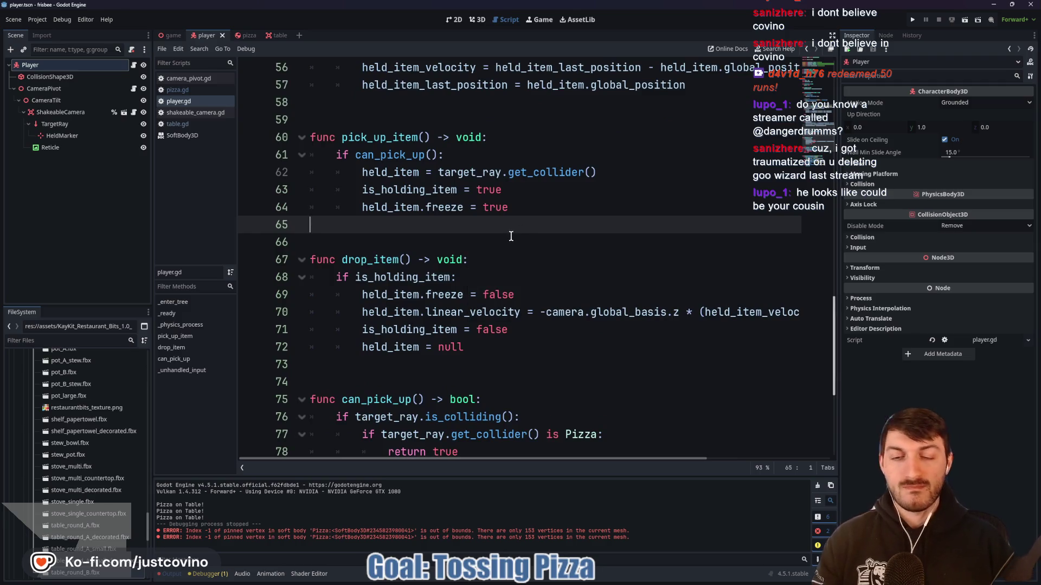
{"action": "left_click", "coordinate": [170, 35]}
{"action": "key", "text": "F5"}
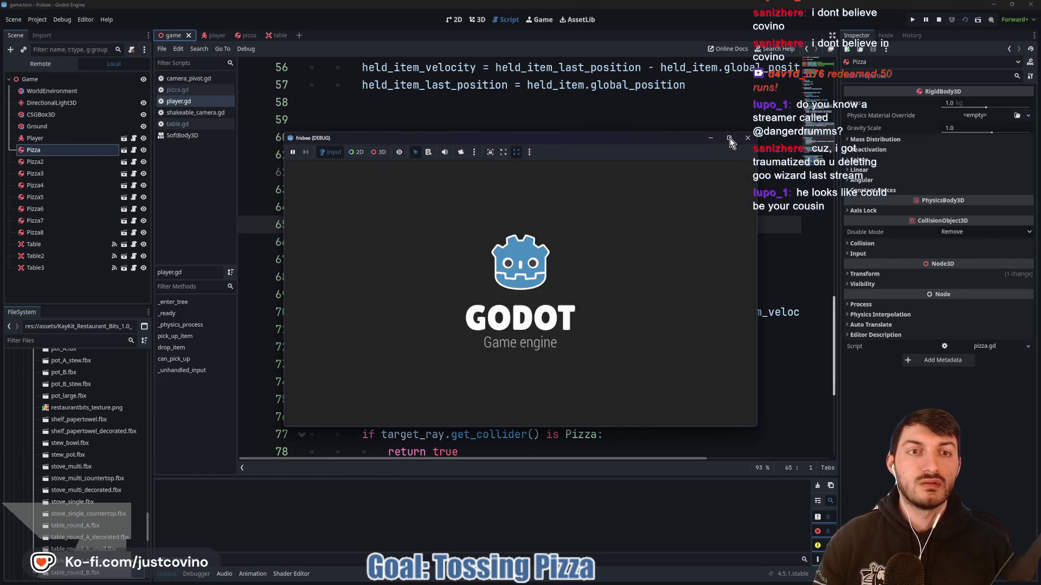
Maximize the game window and throw the first pizzas toward the tables while walking forward
{"action": "left_click", "coordinate": [658, 225]}
{"action": "key", "text": "super+Up"}
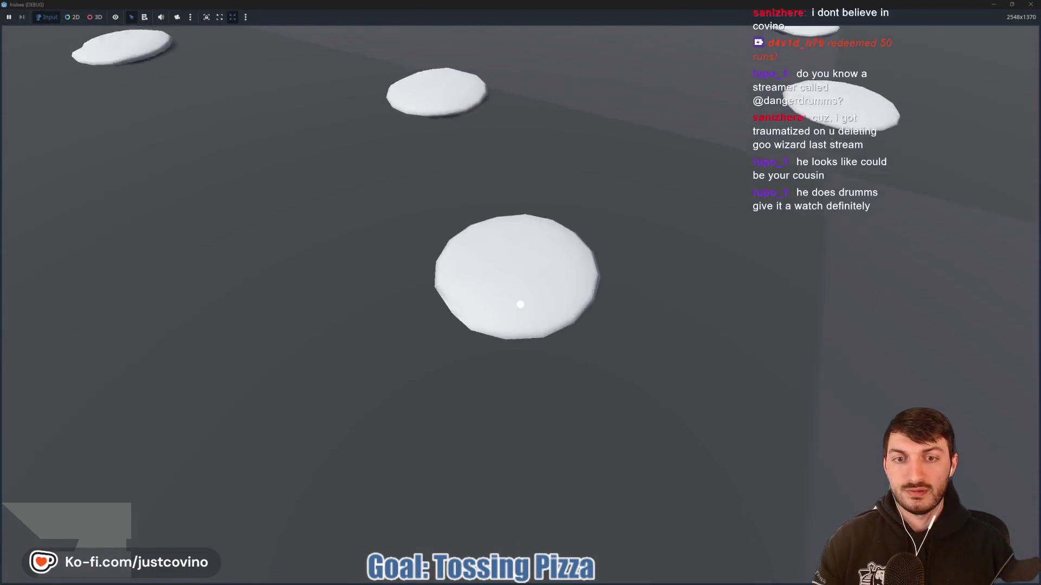
{"action": "left_click", "coordinate": [520, 304]}
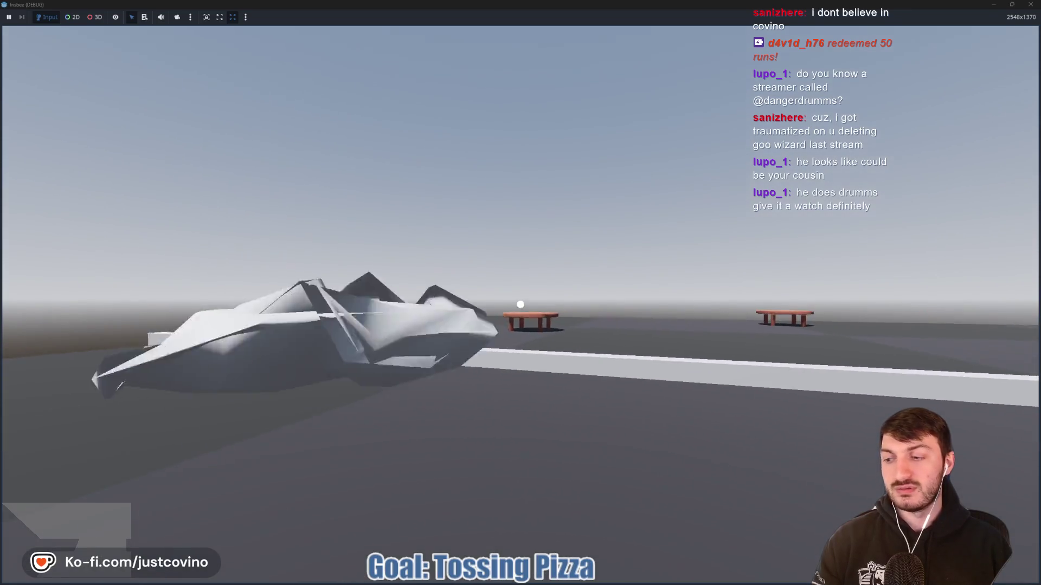
{"action": "key", "text": "w"}
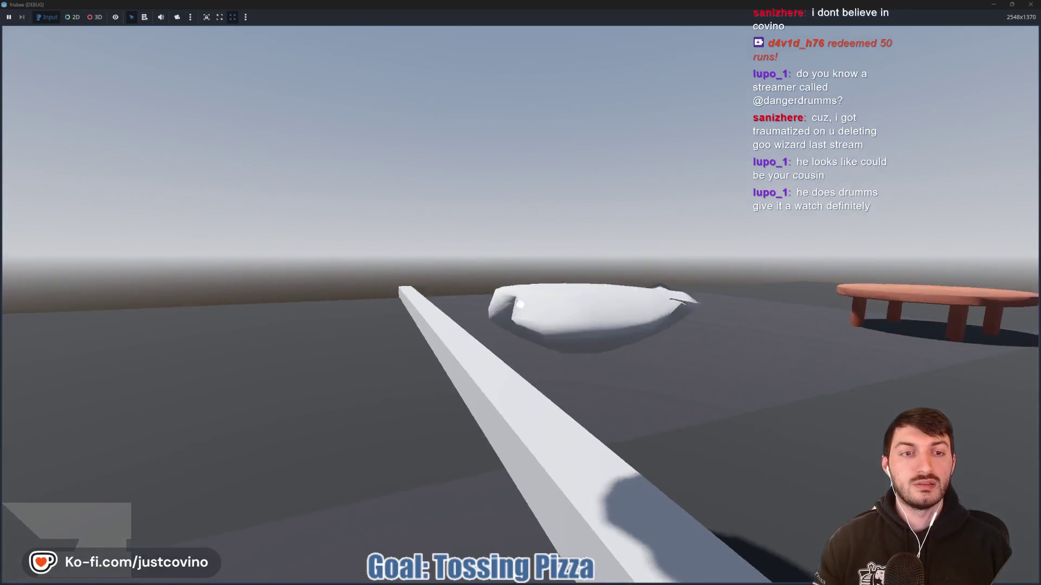
{"action": "left_click", "coordinate": [521, 305]}
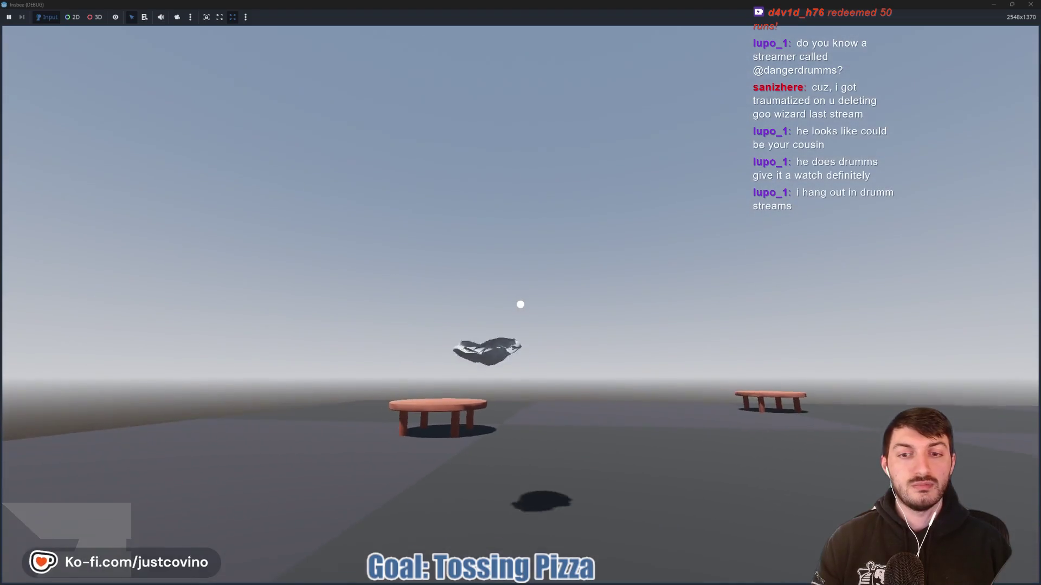
{"action": "key", "text": "w"}
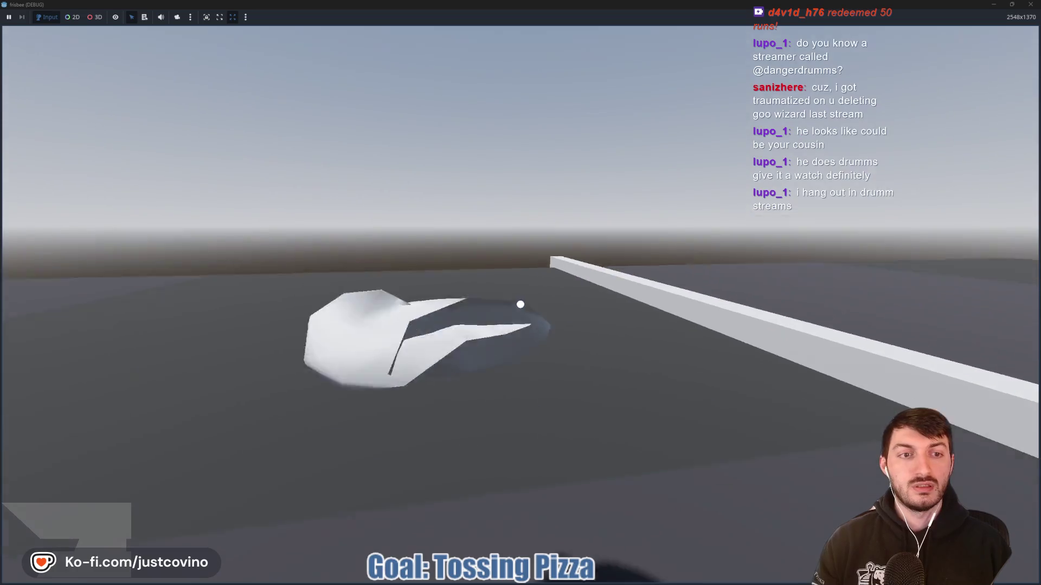
{"action": "left_click", "coordinate": [520, 304]}
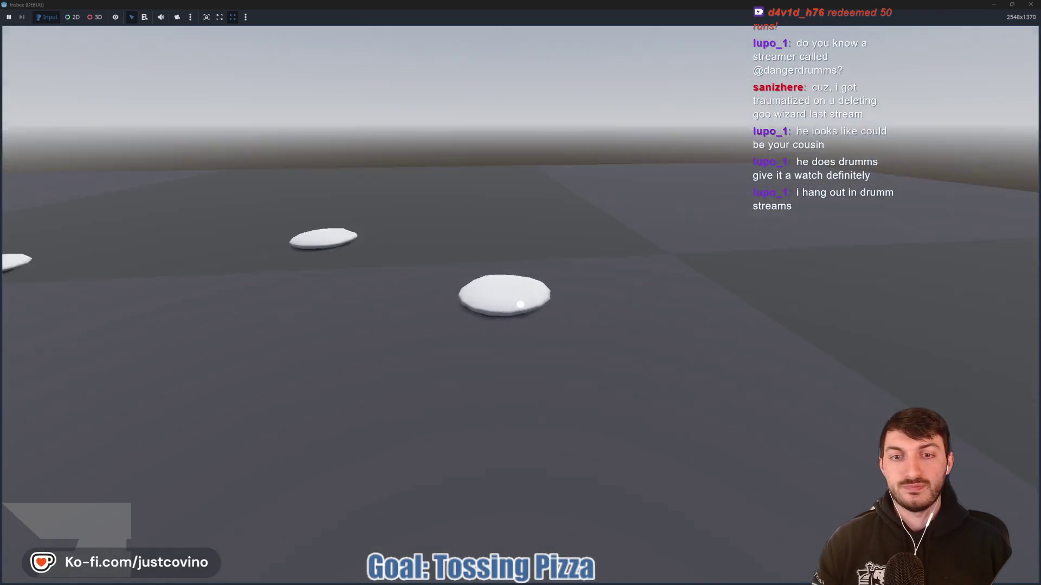
Repeatedly pick up floor pizzas and throw them toward the tables
{"action": "left_click", "coordinate": [520, 304]}
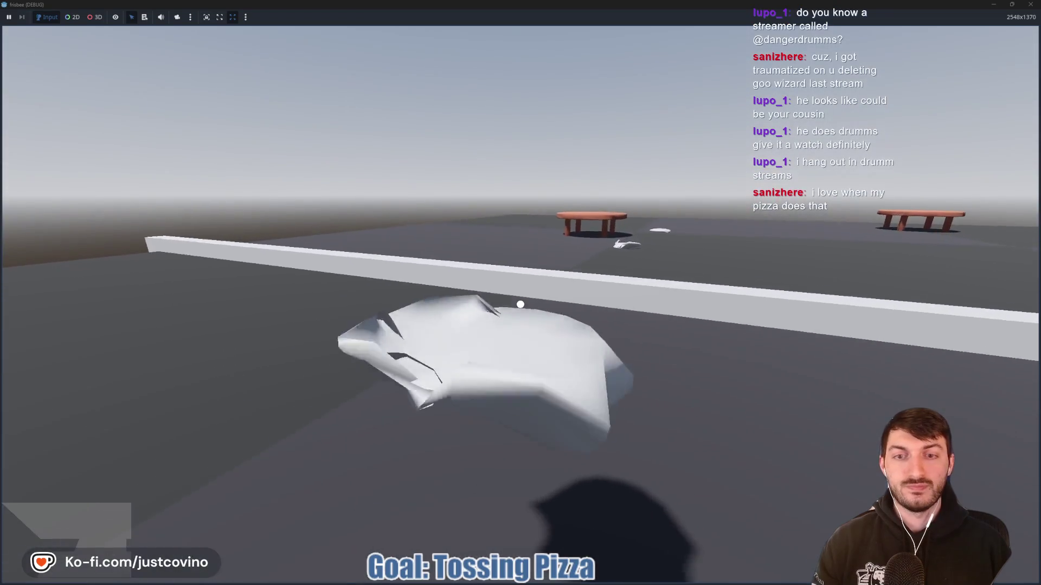
{"action": "left_click", "coordinate": [520, 304]}
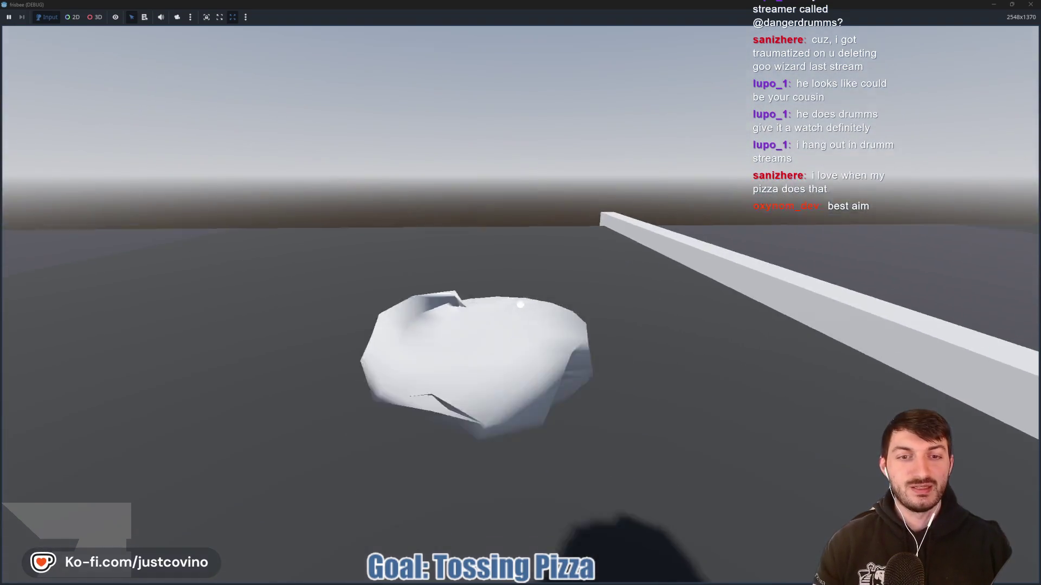
{"action": "left_click", "coordinate": [520, 304]}
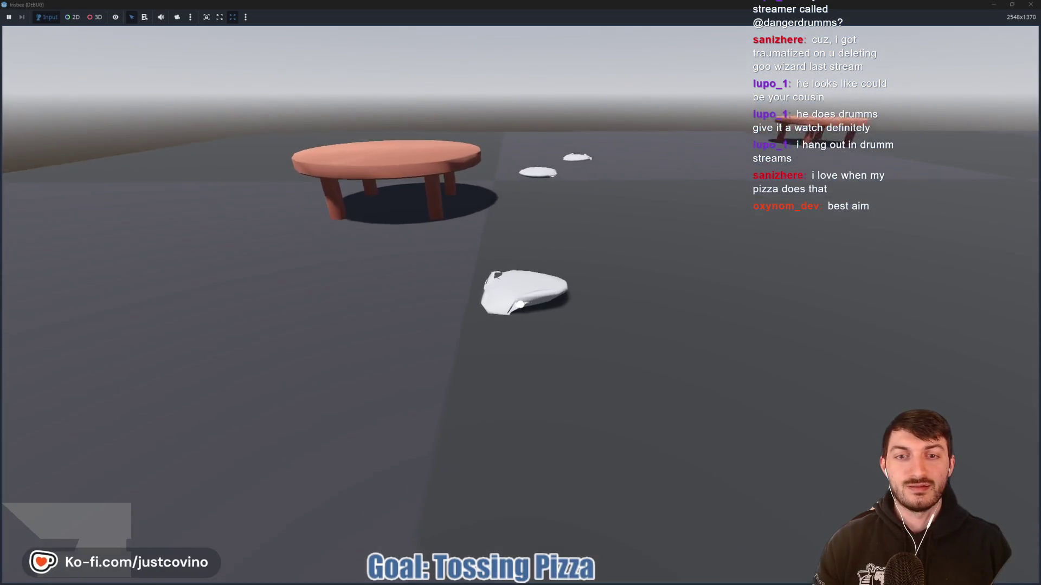
{"action": "left_click", "coordinate": [520, 304]}
{"action": "left_click", "coordinate": [521, 304]}
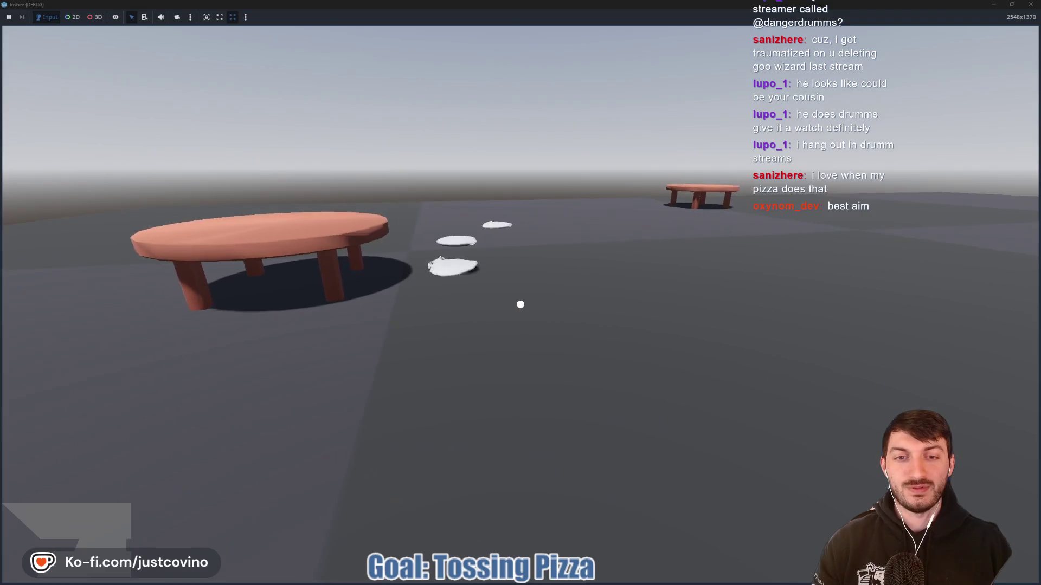
{"action": "left_click", "coordinate": [520, 304]}
{"action": "left_click", "coordinate": [520, 304]}
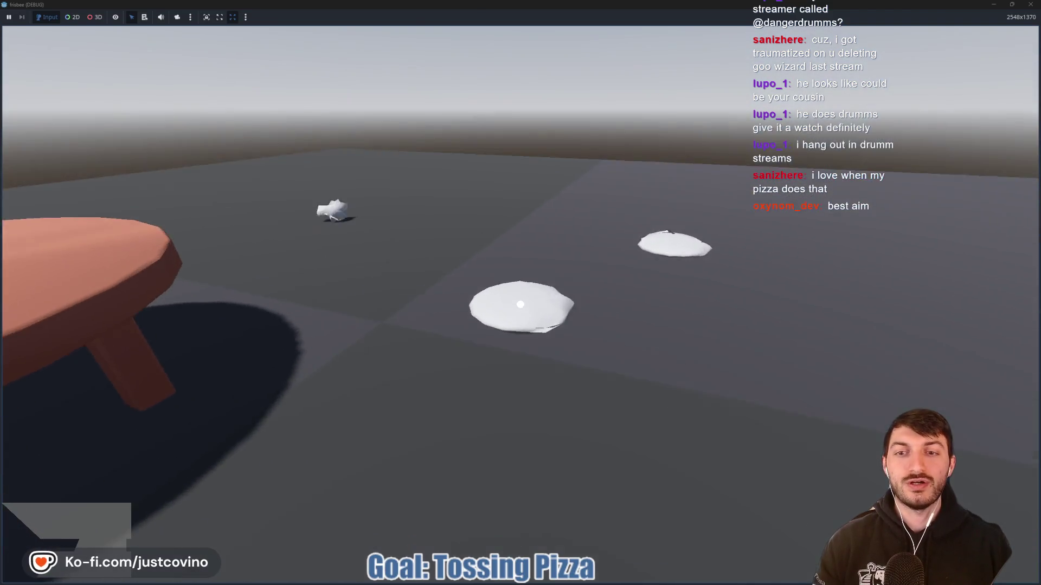
{"action": "left_click", "coordinate": [520, 305]}
{"action": "left_click", "coordinate": [521, 305]}
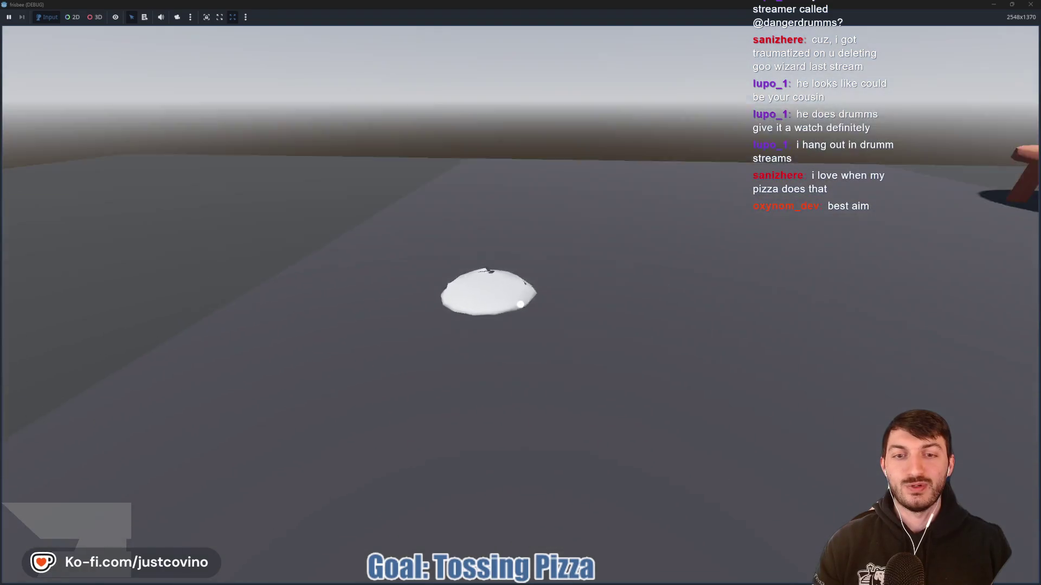
{"action": "left_click", "coordinate": [521, 304]}
{"action": "left_click", "coordinate": [520, 304]}
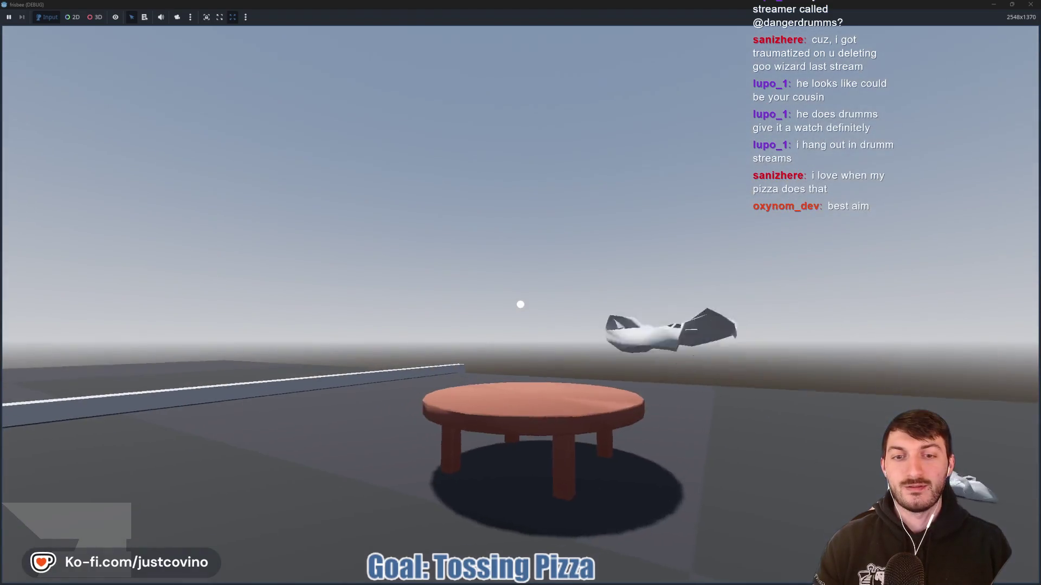
Throw a pizza onto a table, then walk around it and jump across the table
{"action": "key", "text": "w"}
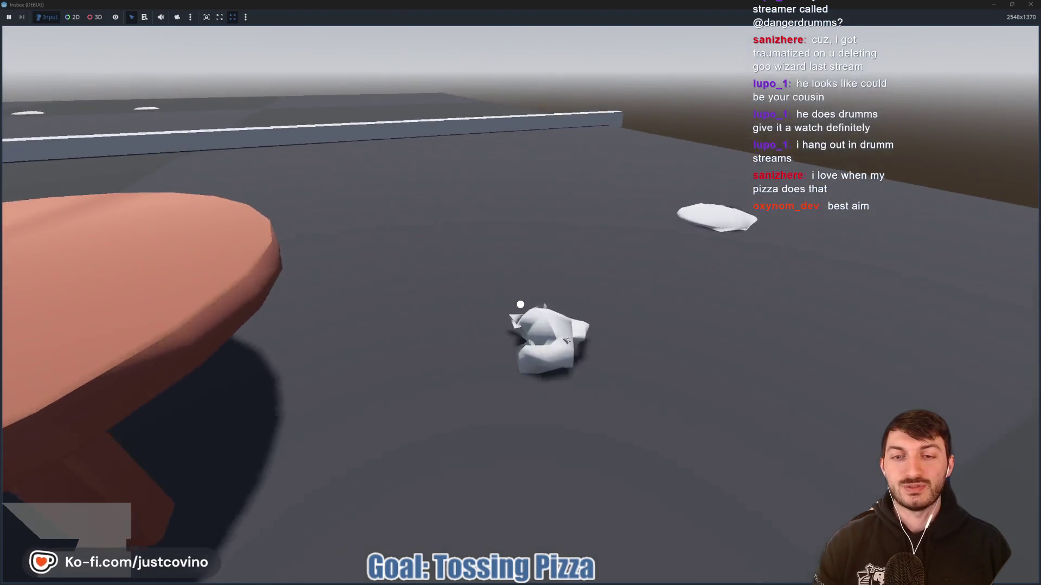
{"action": "left_click", "coordinate": [521, 304]}
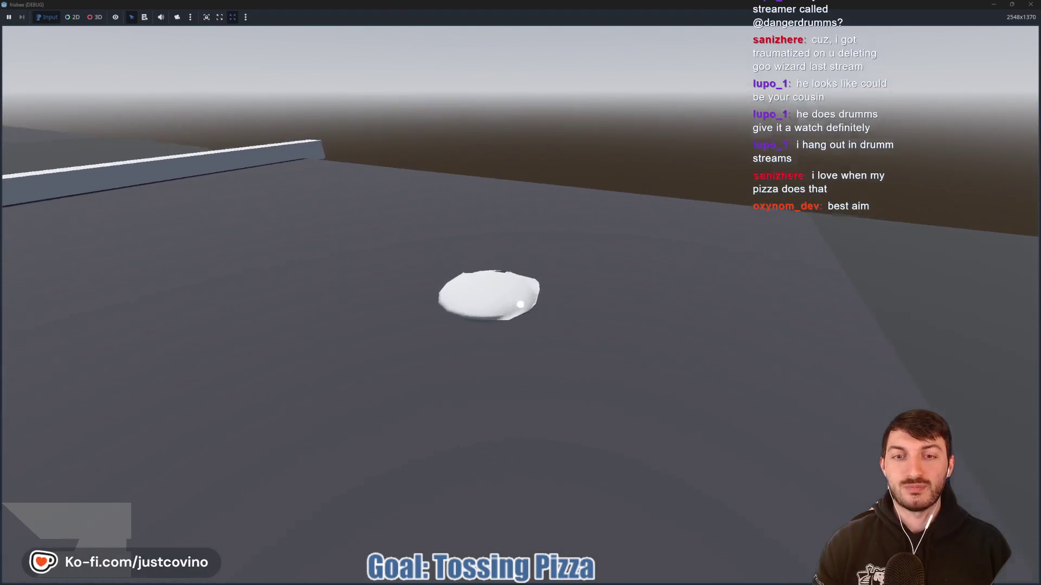
{"action": "left_click", "coordinate": [520, 304]}
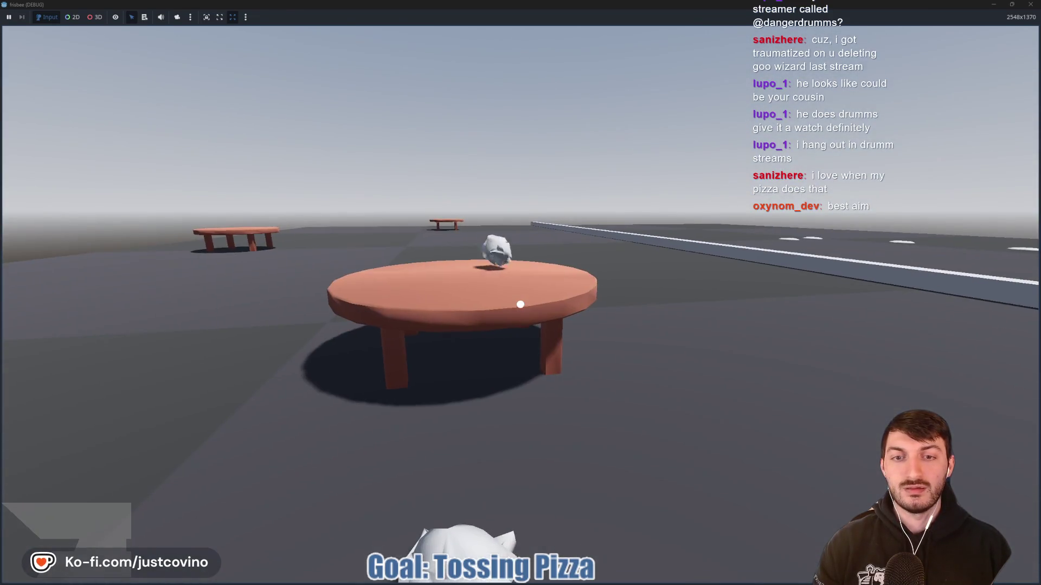
{"action": "key", "text": "w"}
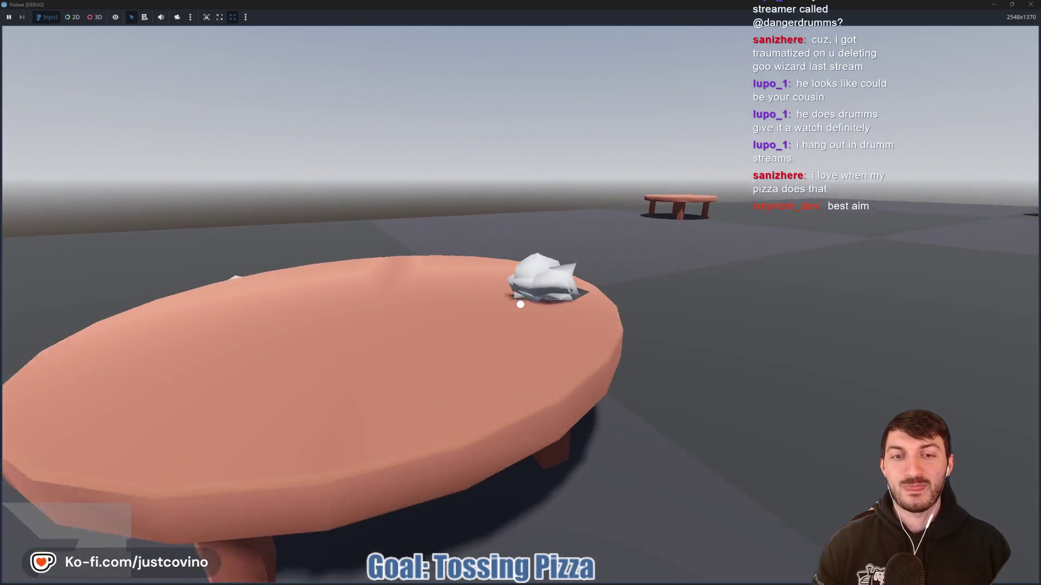
{"action": "key", "text": "s"}
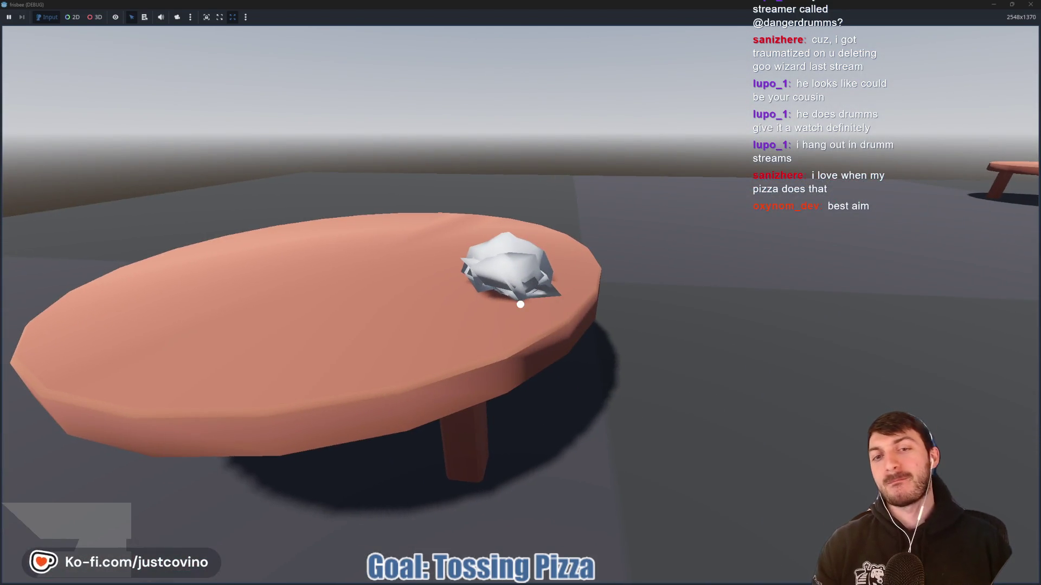
{"action": "key", "text": "w"}
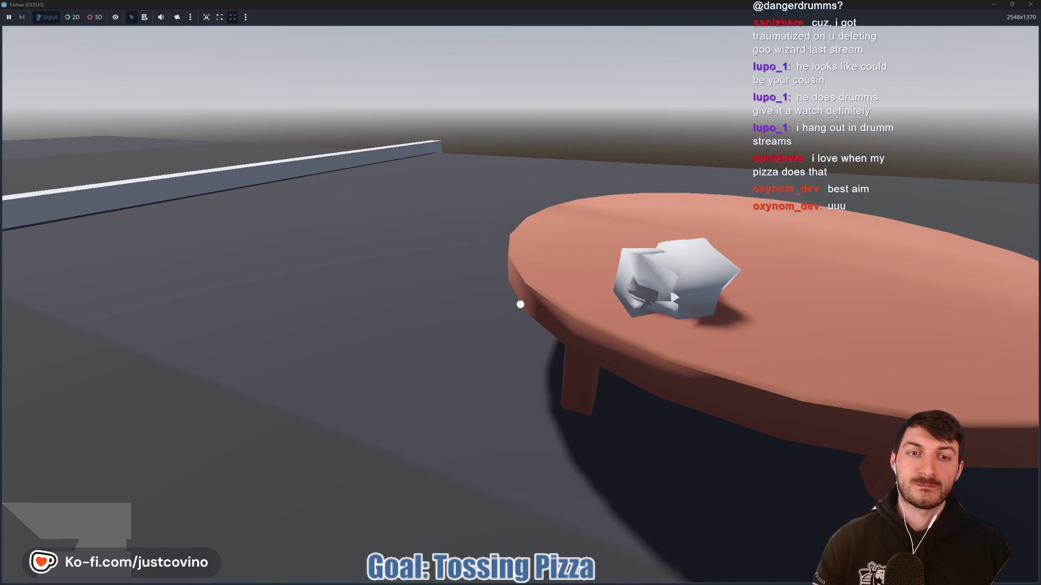
{"action": "key", "text": "space"}
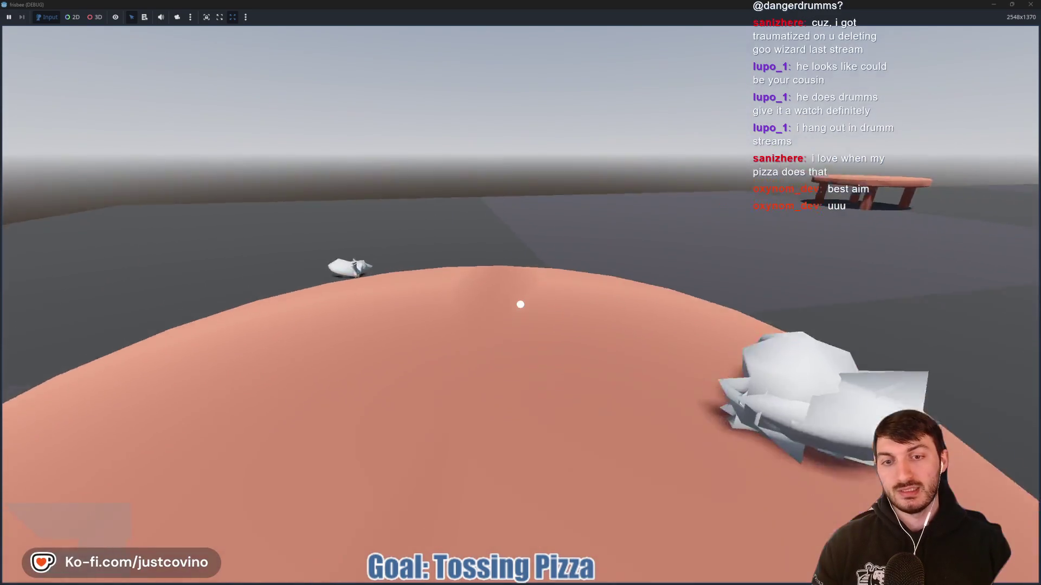
Grab a pizza from the ground with E and toss it onto a table top
{"action": "key", "text": "w"}
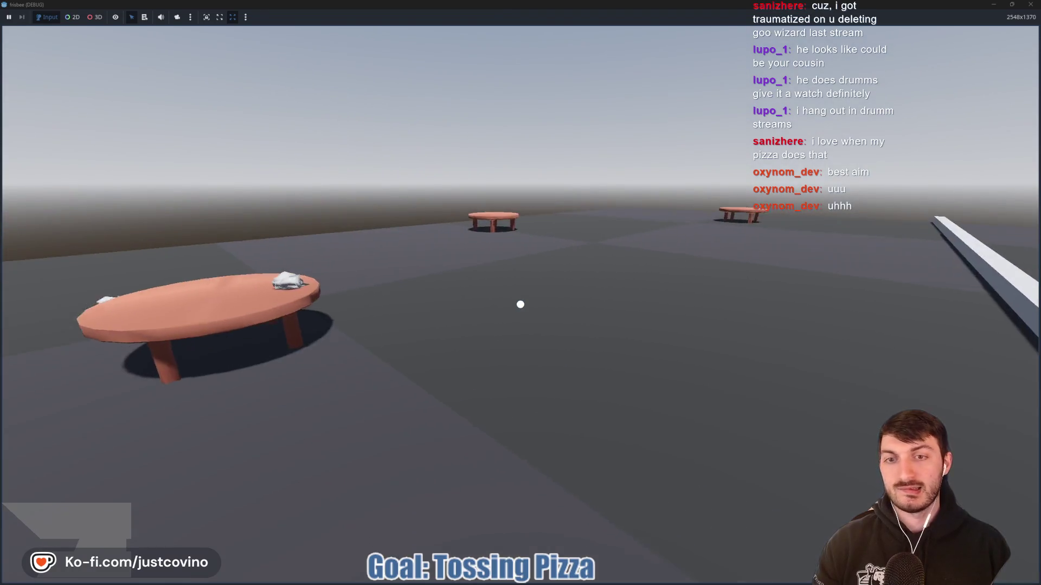
{"action": "key", "text": "w"}
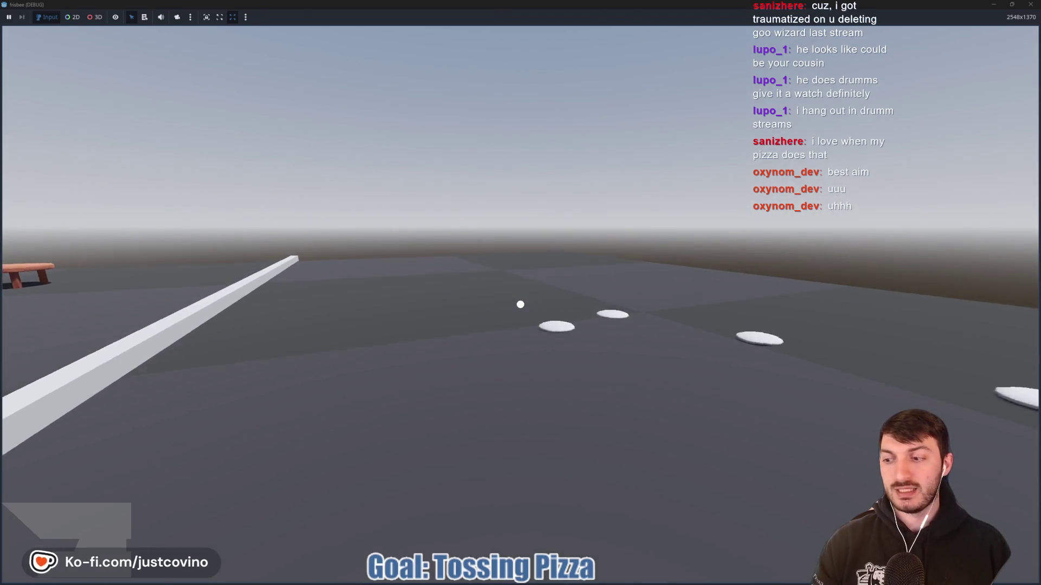
{"action": "key", "text": "e"}
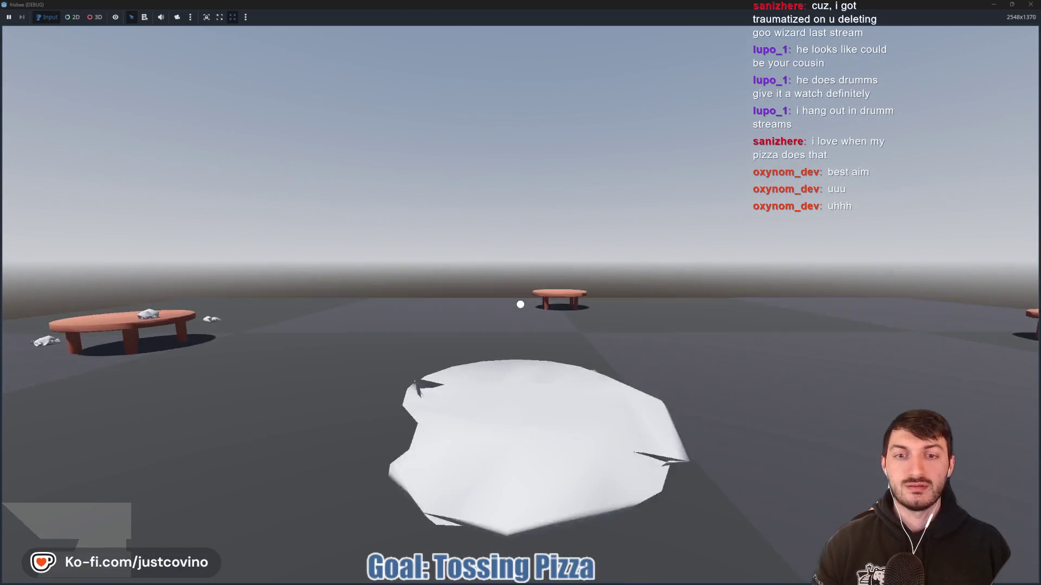
{"action": "left_click", "coordinate": [520, 304]}
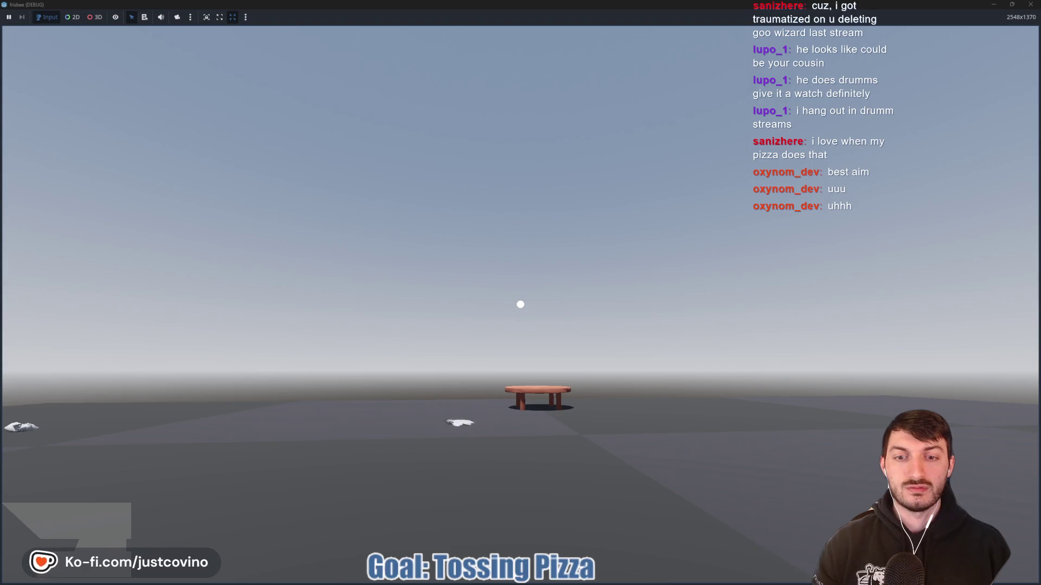
{"action": "key", "text": "w"}
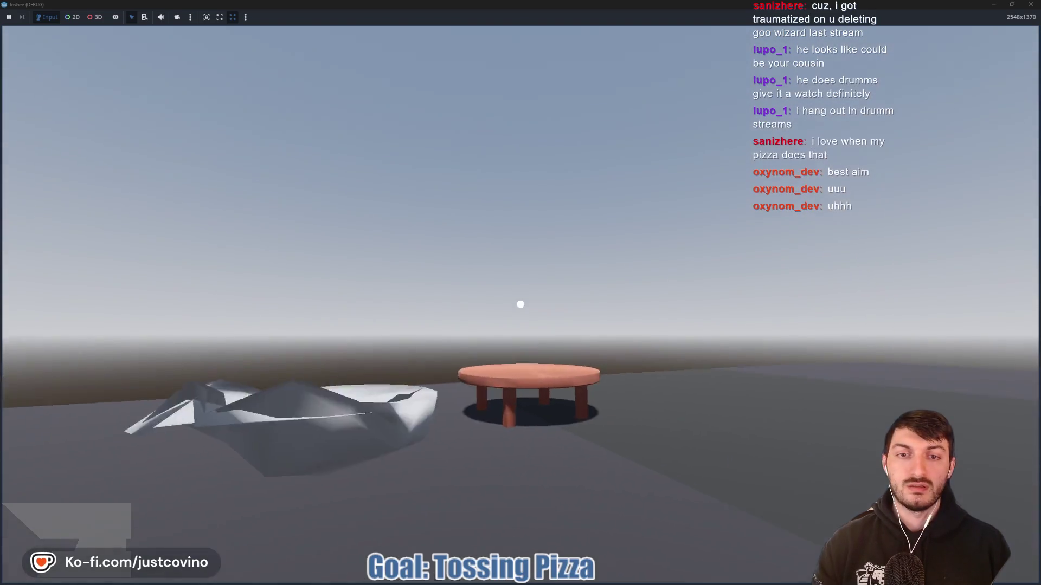
{"action": "left_click", "coordinate": [520, 304]}
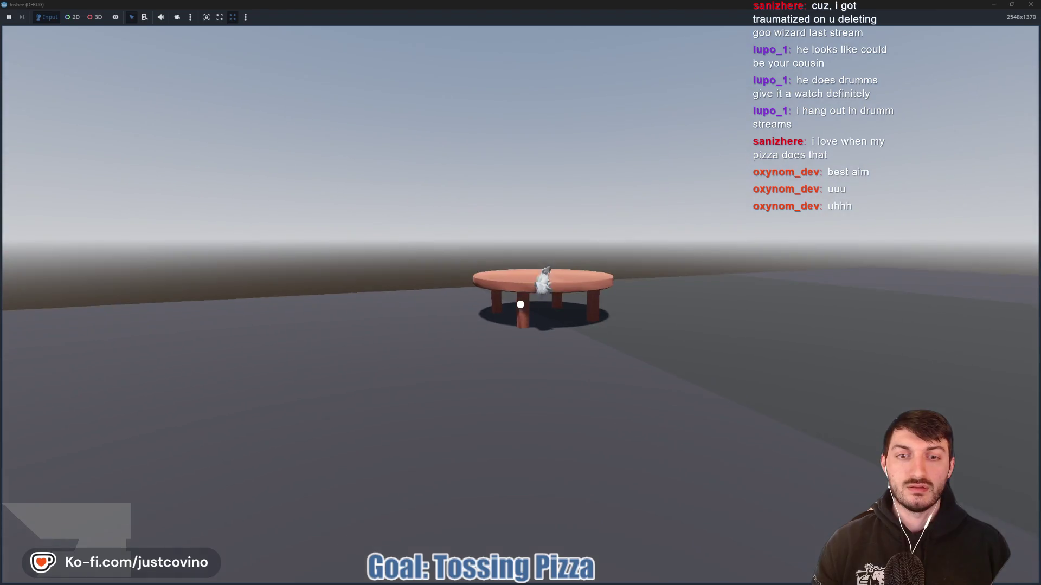
Walk up to inspect the crumpled pizza and approach the nearby table
{"action": "key", "text": "w"}
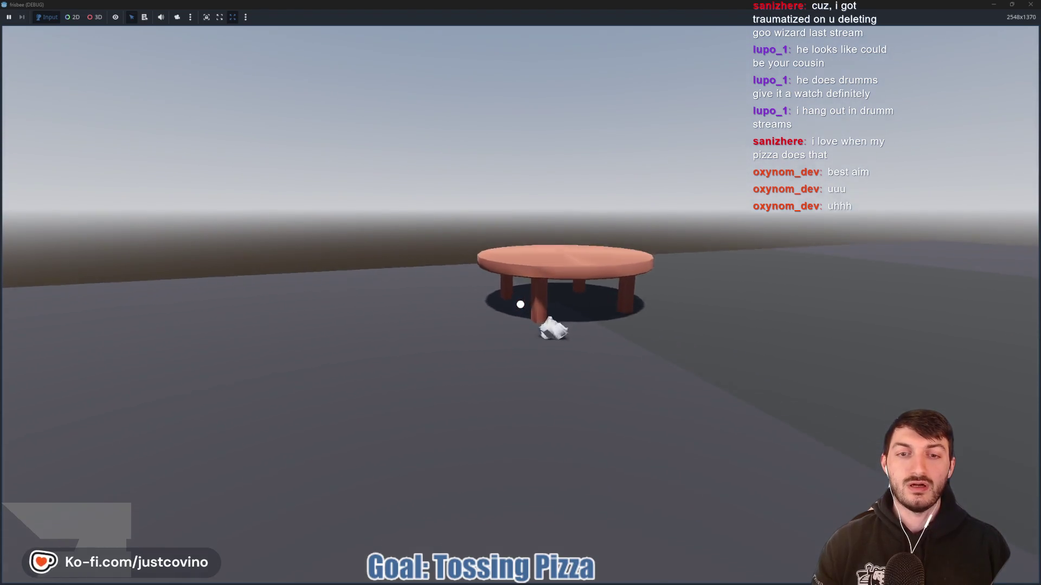
{"action": "key", "text": "w"}
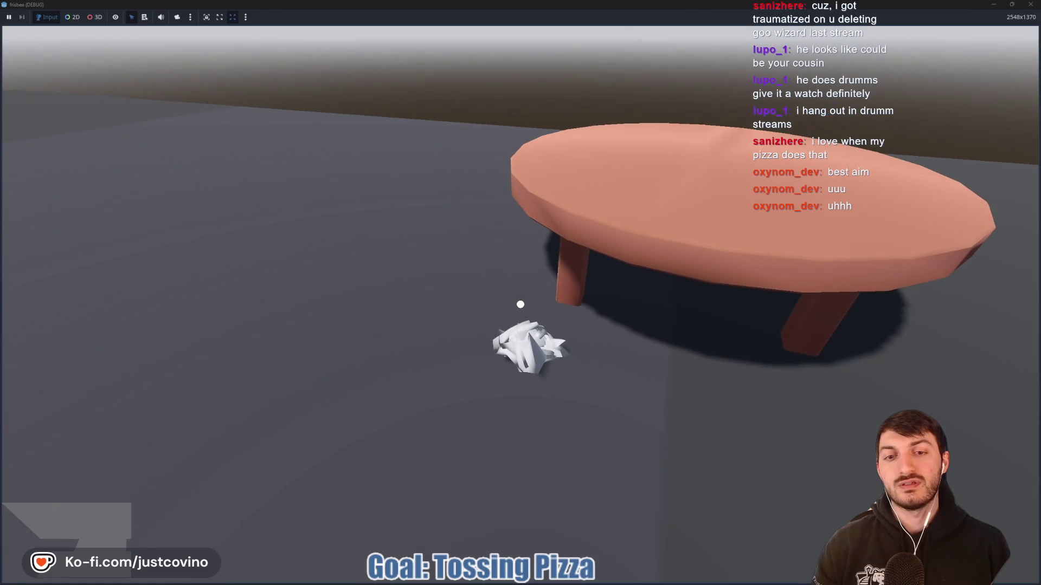
{"action": "mouse_move", "coordinate": [521, 304]}
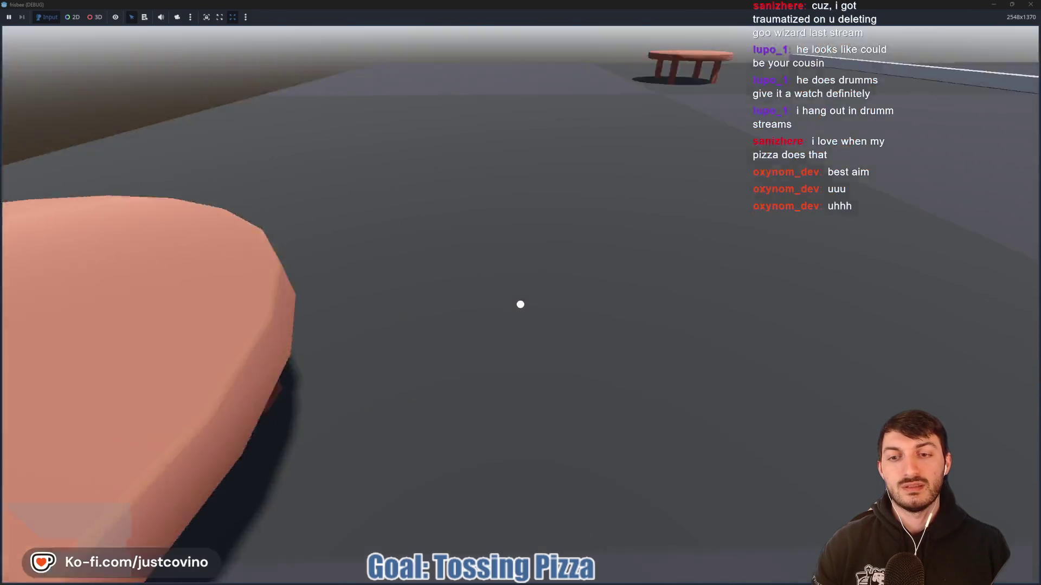
{"action": "key", "text": "w"}
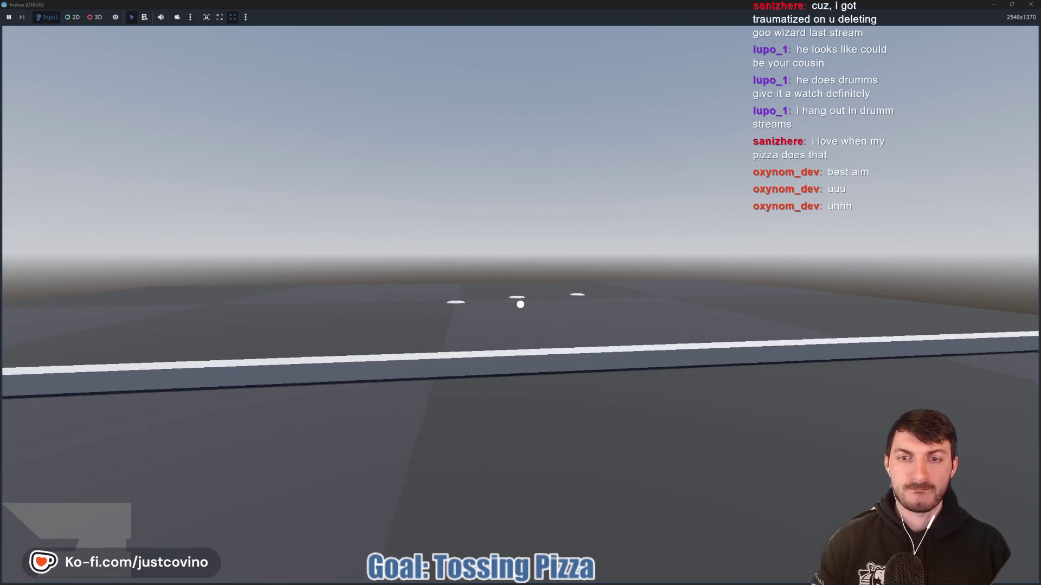
{"action": "key", "text": "w"}
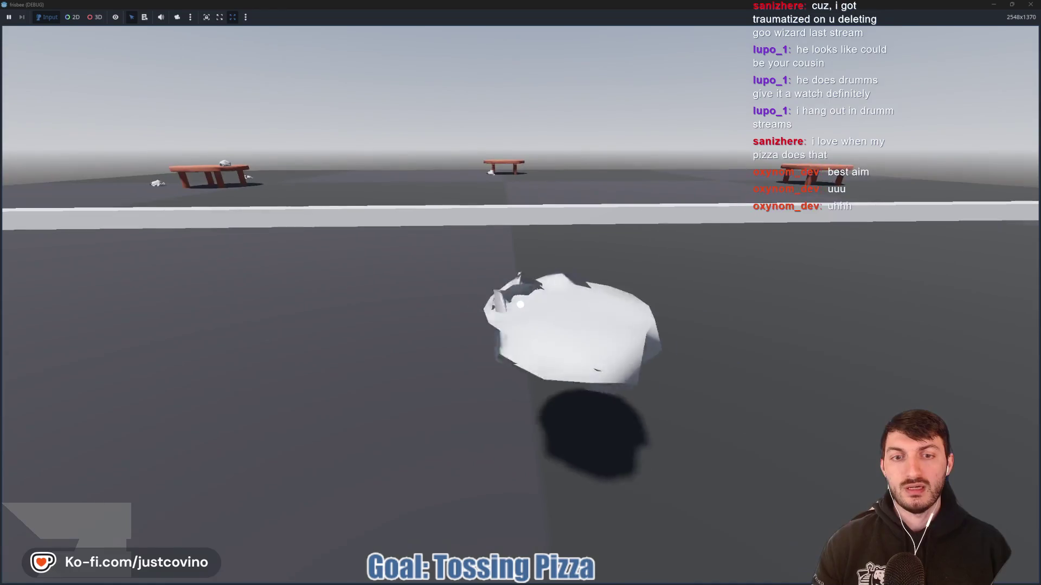
{"action": "key", "text": "w"}
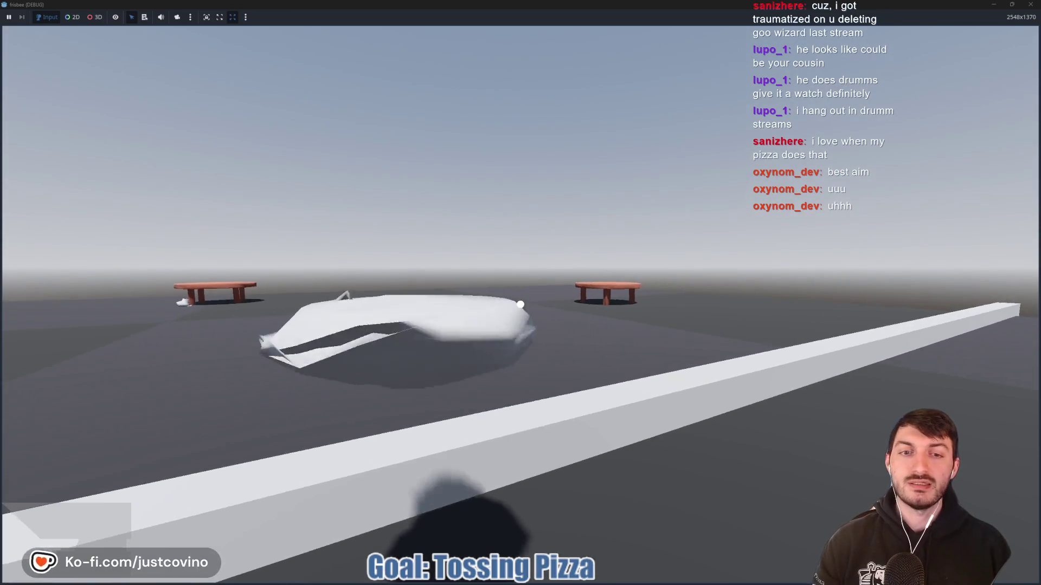
{"action": "key", "text": "w"}
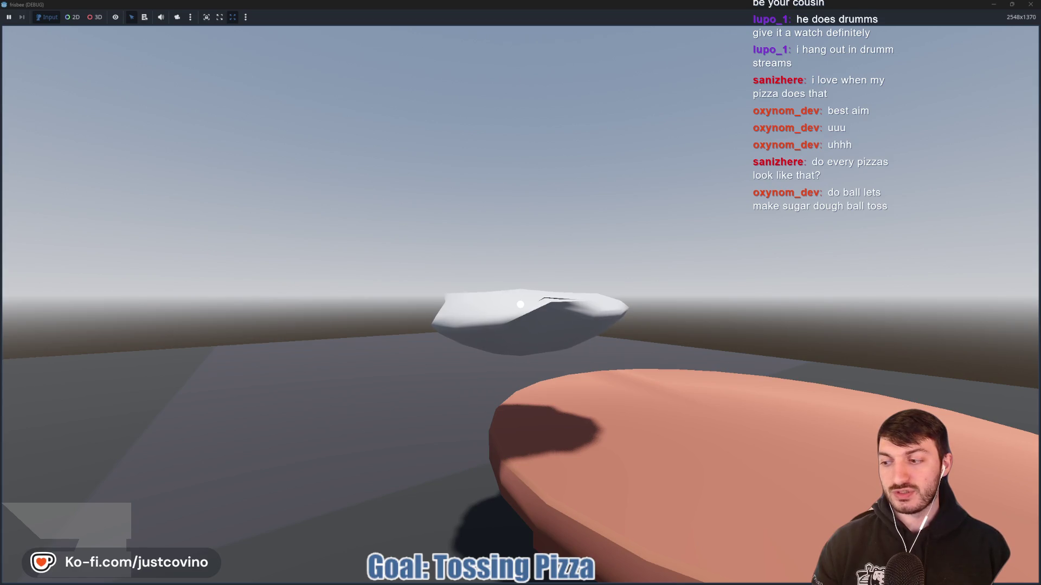
Drop the held pizza, pick up another, and toss it so it lands on a table
{"action": "left_click", "coordinate": [521, 304]}
{"action": "mouse_move", "coordinate": [520, 304]}
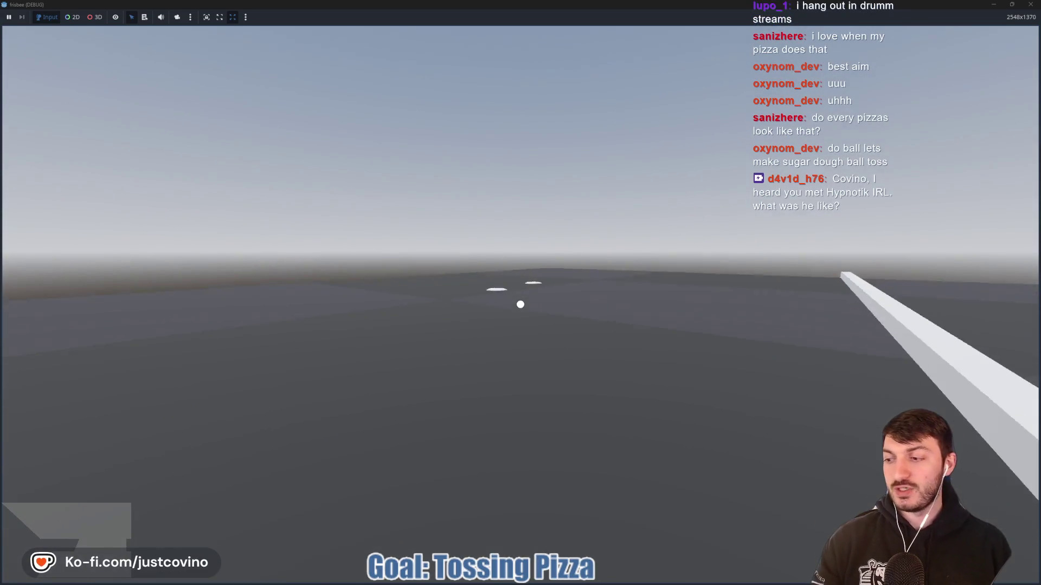
{"action": "key", "text": "w"}
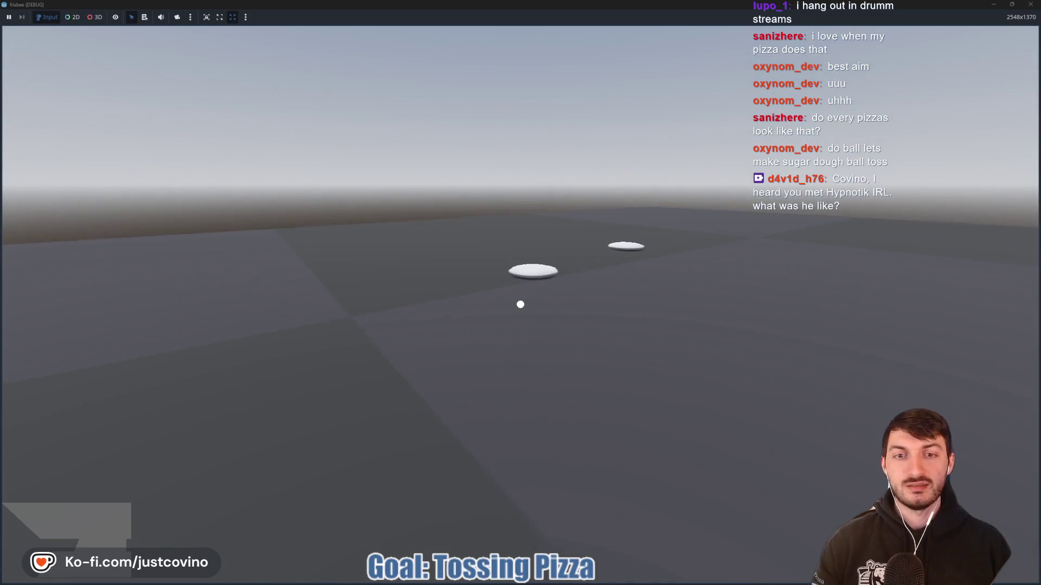
{"action": "left_click", "coordinate": [520, 304]}
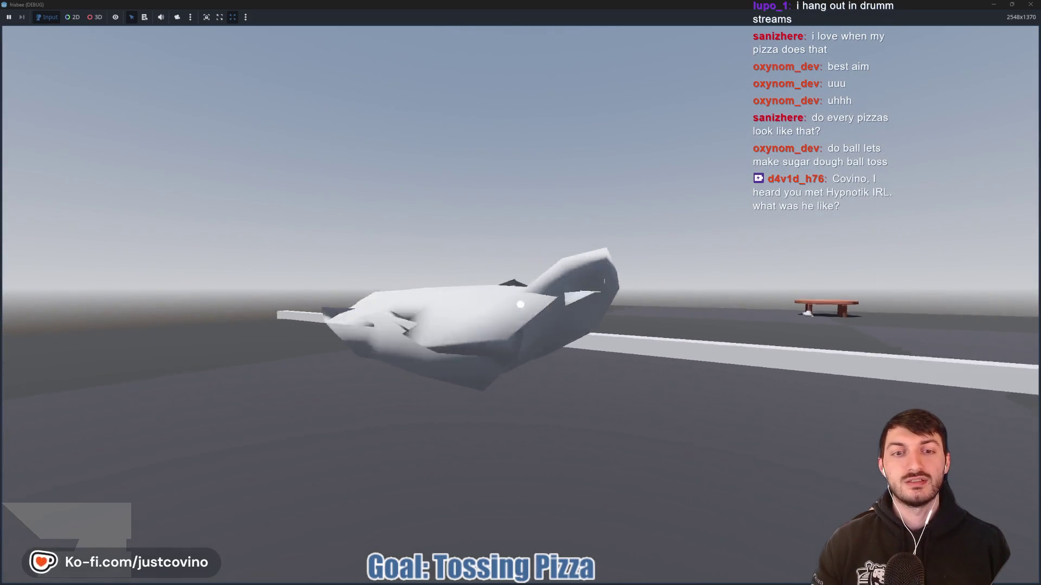
{"action": "left_click", "coordinate": [520, 304]}
{"action": "key", "text": "w"}
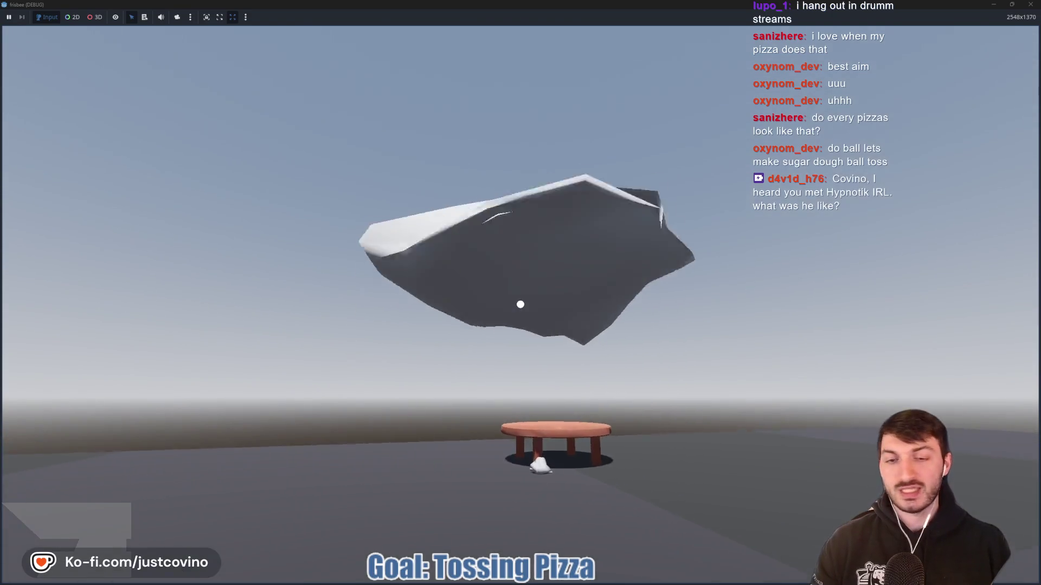
{"action": "key", "text": "w"}
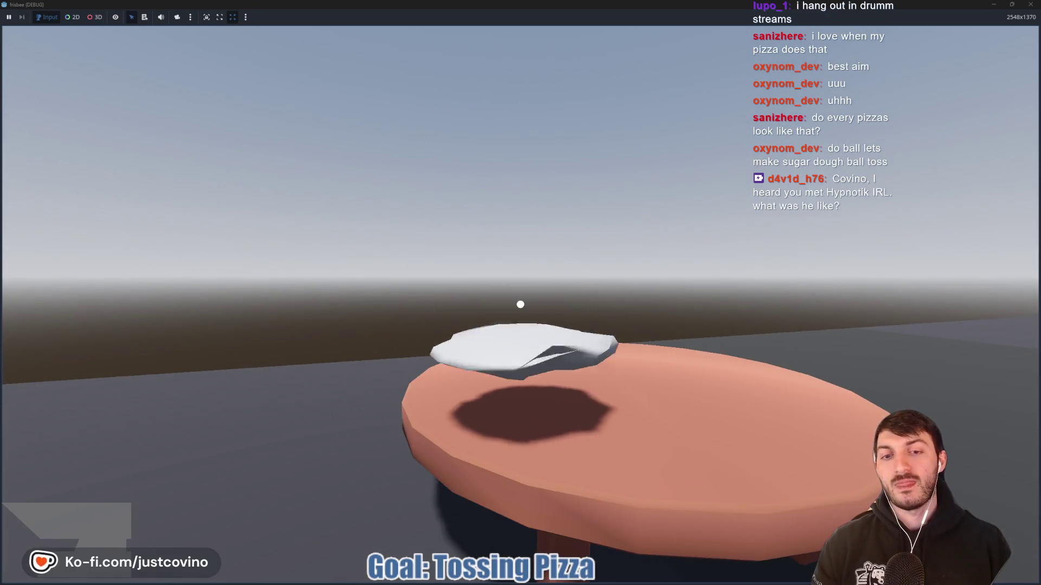
{"action": "key", "text": "s"}
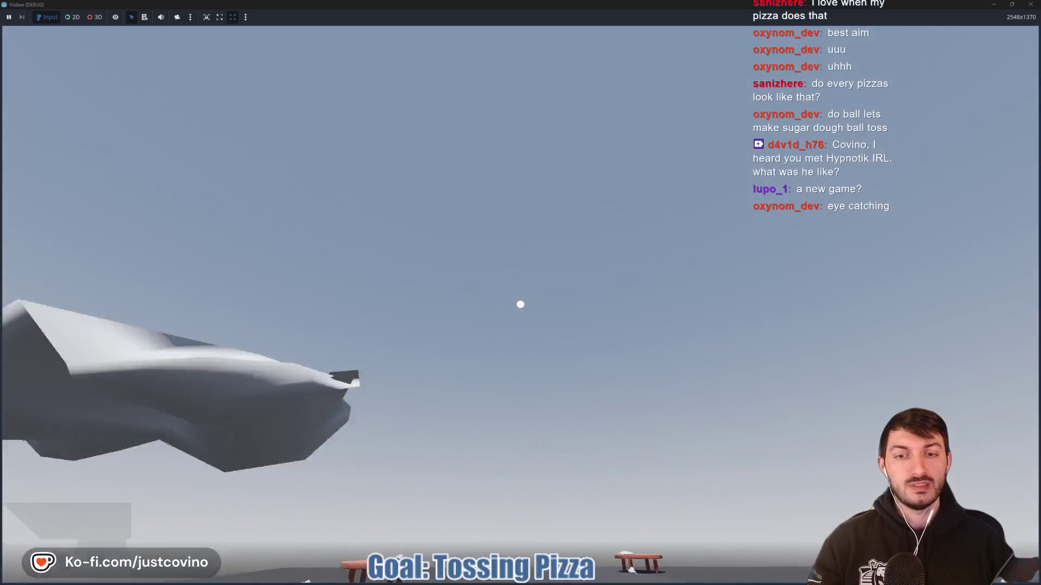
Throw one more pizza far away, walk toward the tables, and stop the game with F8
{"action": "left_click", "coordinate": [520, 304]}
{"action": "key", "text": "w"}
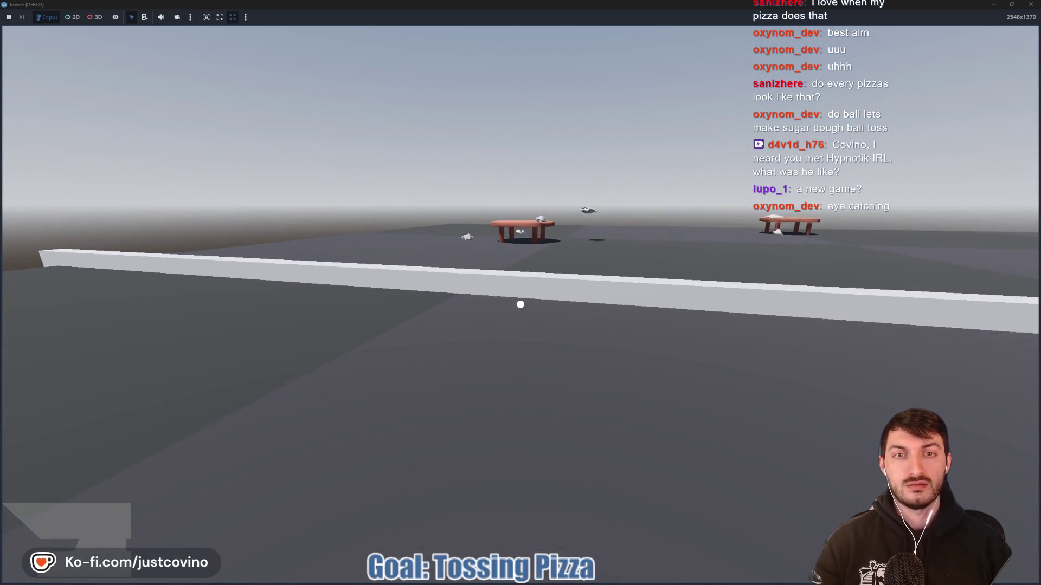
{"action": "key", "text": "w"}
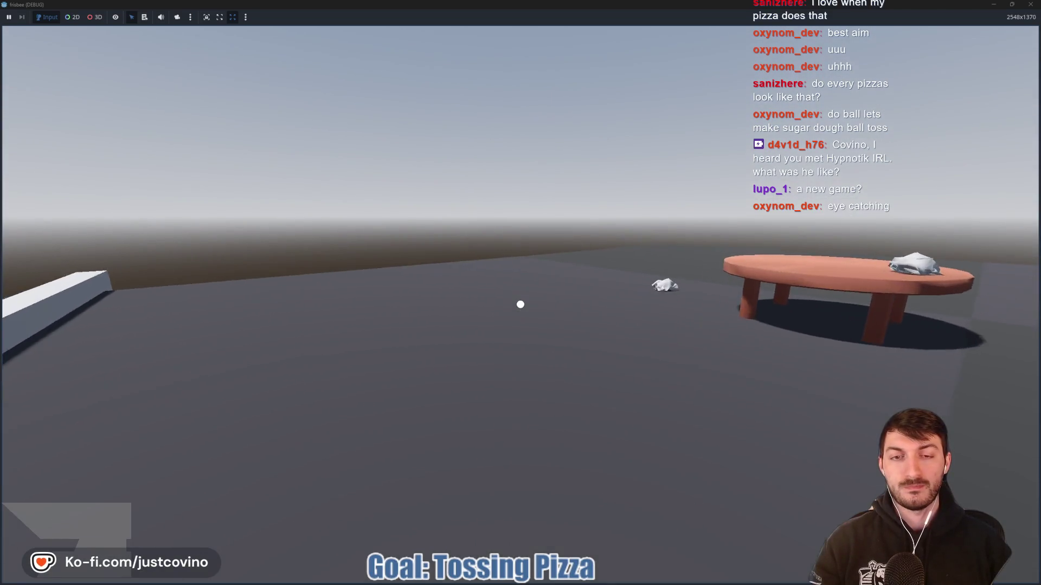
{"action": "key", "text": "w"}
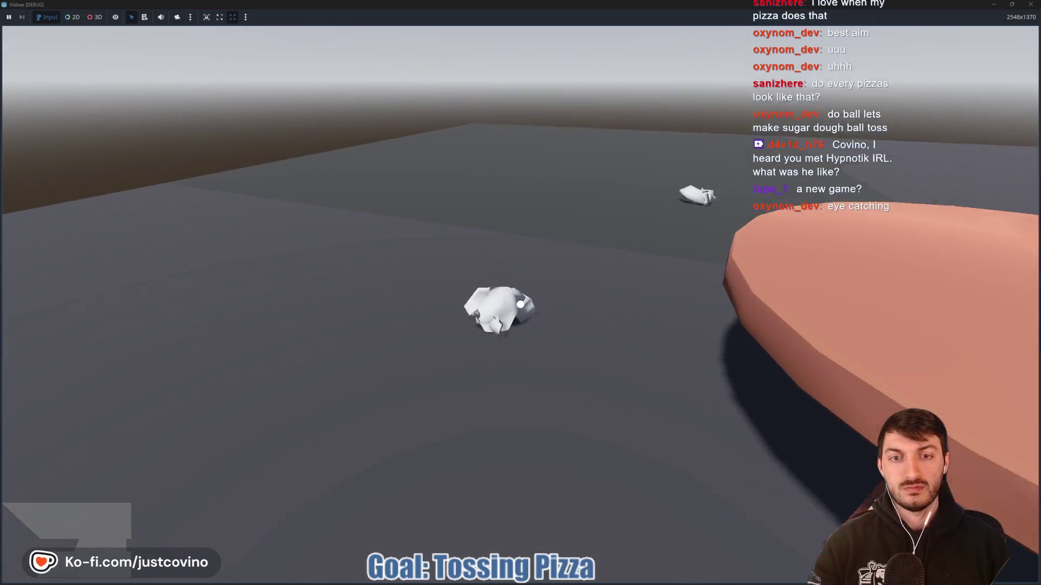
{"action": "key", "text": "F8"}
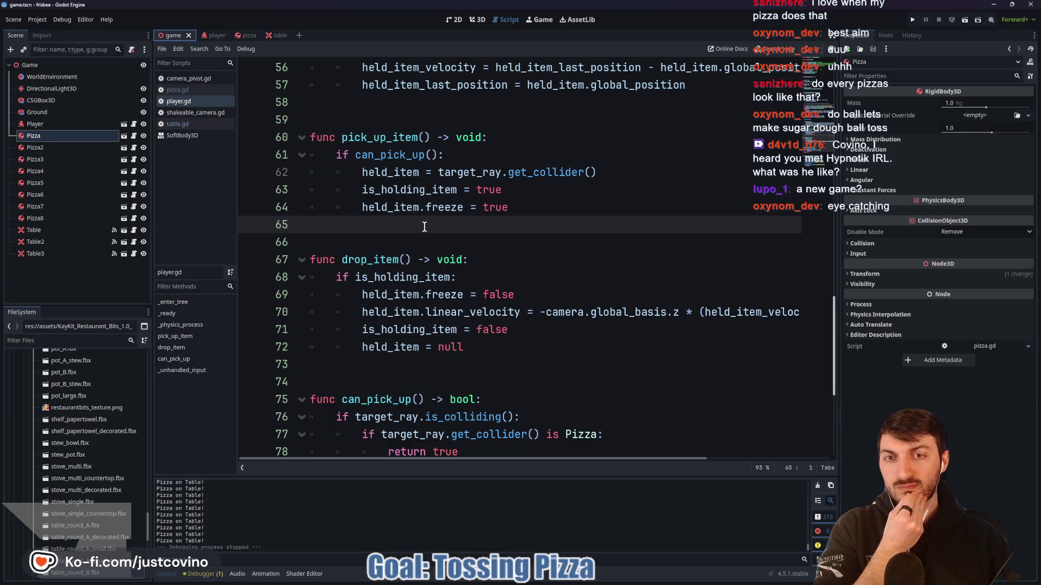
{"action": "left_click", "coordinate": [367, 119]}
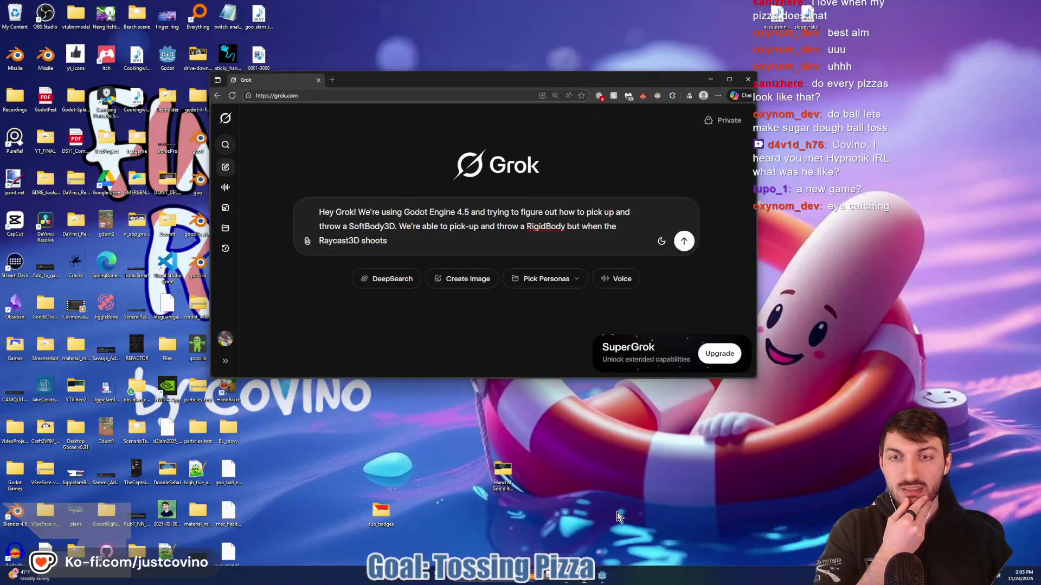
{"action": "left_click", "coordinate": [617, 512]}
{"action": "left_click", "coordinate": [751, 80]}
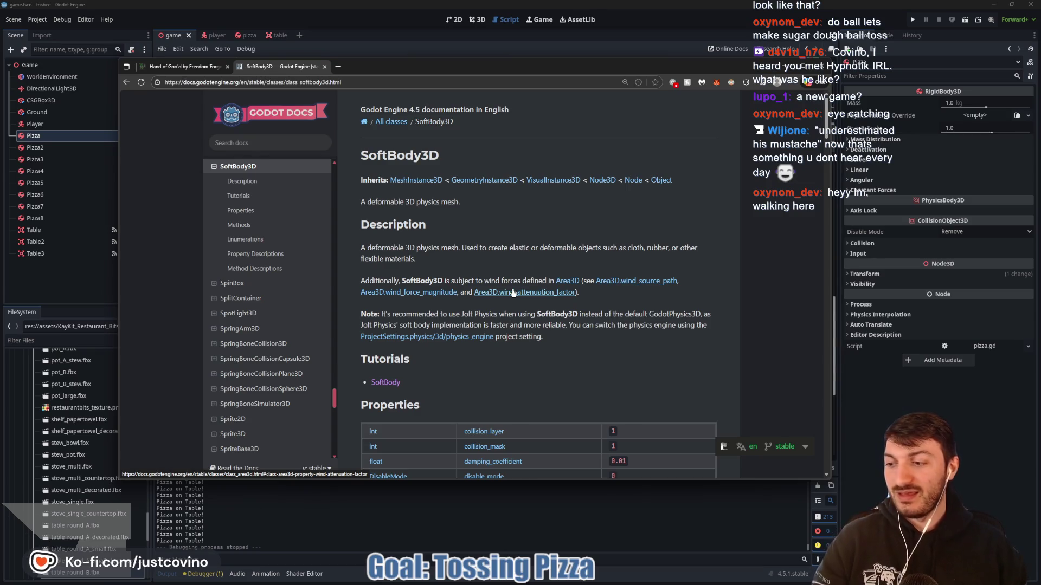
Read the SoftBody3D reference down to its Methods table, including set_point_pinned, then return to Godot
{"action": "scroll", "coordinate": [500, 275], "scroll_direction": "down", "scroll_amount": 5}
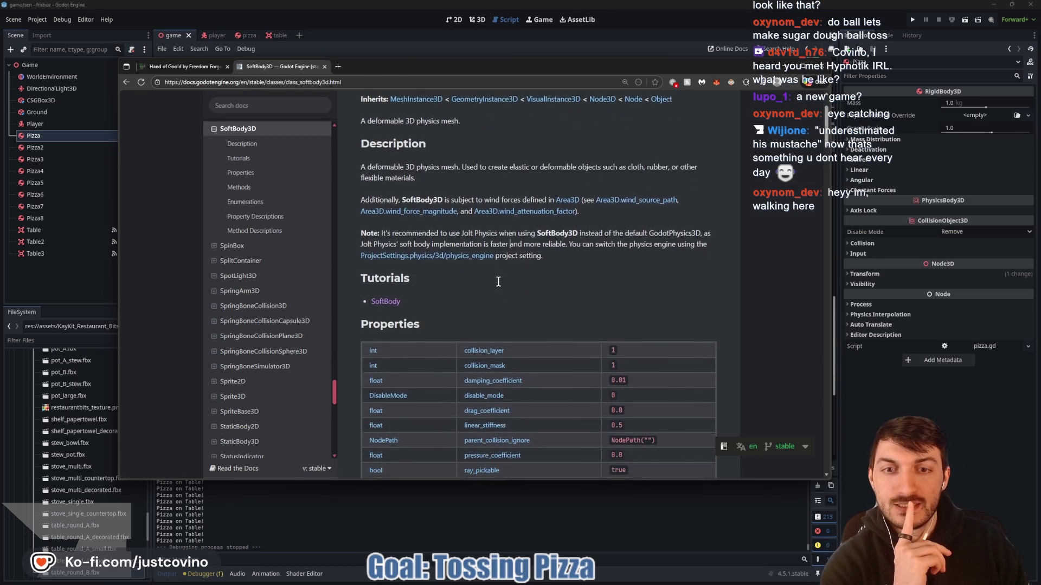
{"action": "scroll", "coordinate": [498, 286], "scroll_direction": "down", "scroll_amount": 4}
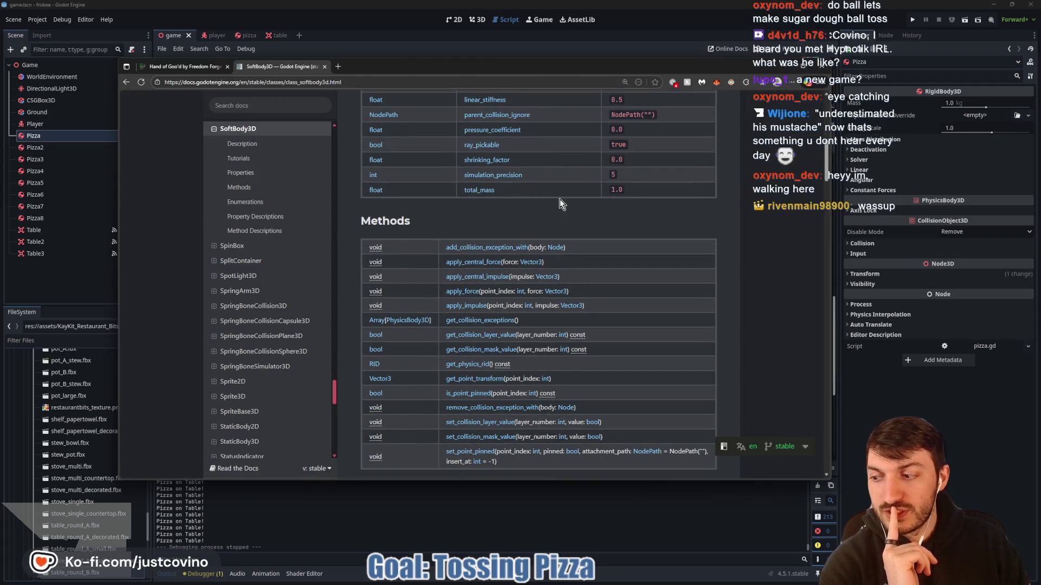
{"action": "scroll", "coordinate": [551, 201], "scroll_direction": "down", "scroll_amount": 1}
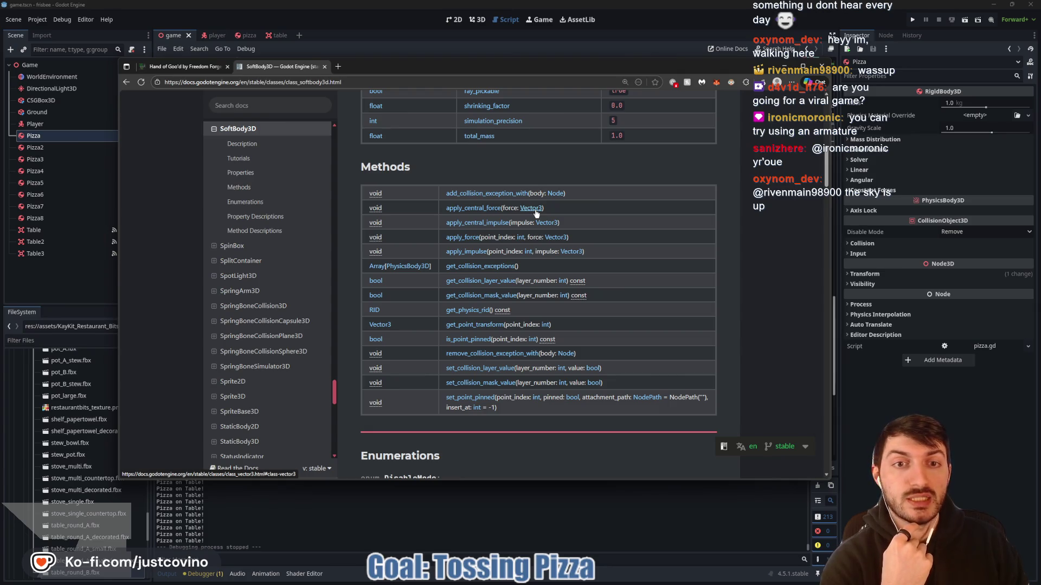
{"action": "left_click", "coordinate": [623, 34]}
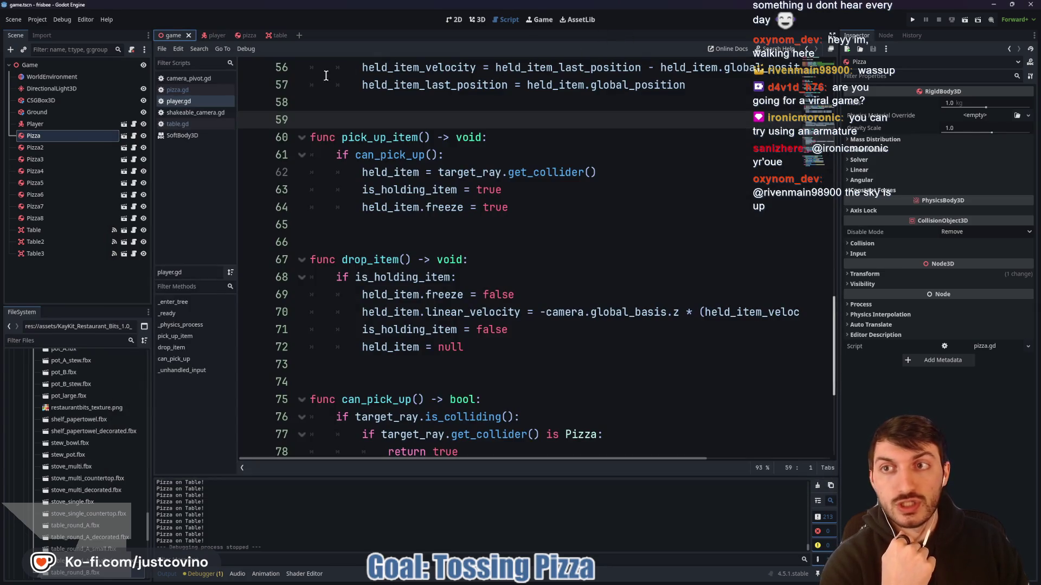
Open the pizza scene in the 3D view and zoom out to inspect the SoftBody3D pizza's 17 pinned points
{"action": "left_click", "coordinate": [234, 37]}
{"action": "left_click", "coordinate": [475, 19]}
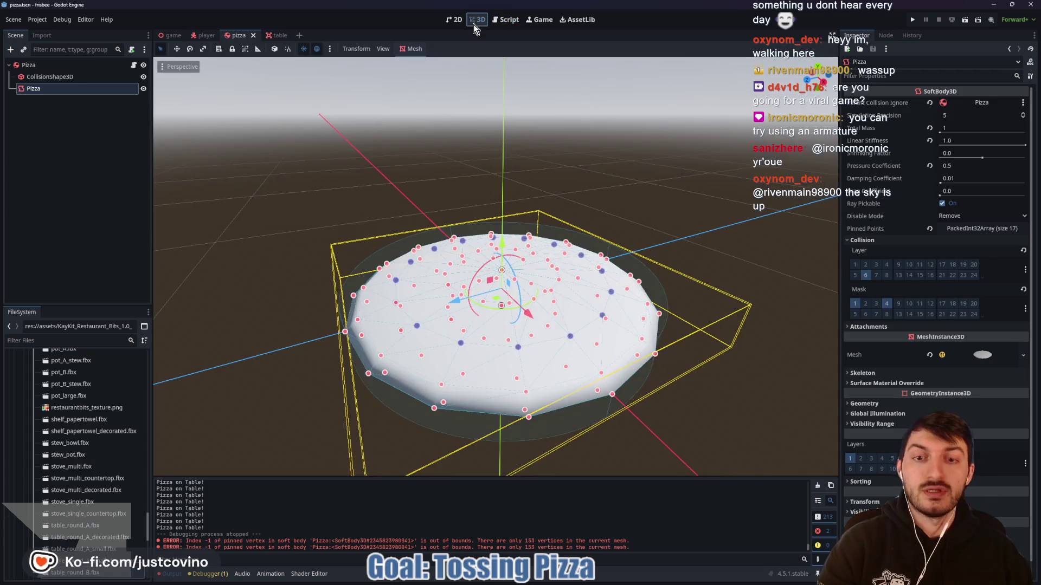
{"action": "scroll", "coordinate": [613, 254], "scroll_direction": "down", "scroll_amount": 5}
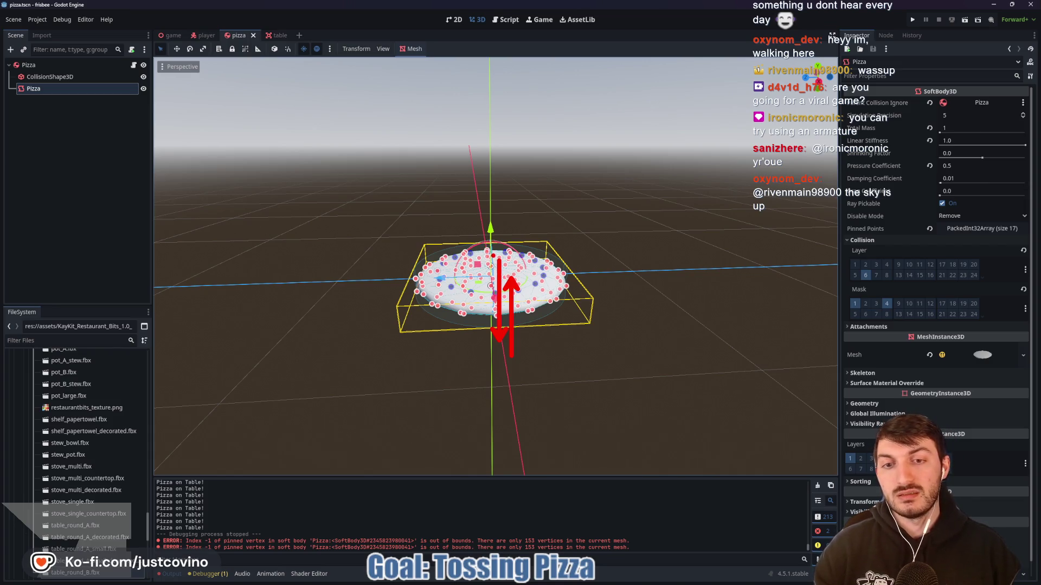
{"action": "left_click_drag", "start_coordinate": [494, 253], "coordinate": [537, 362]}
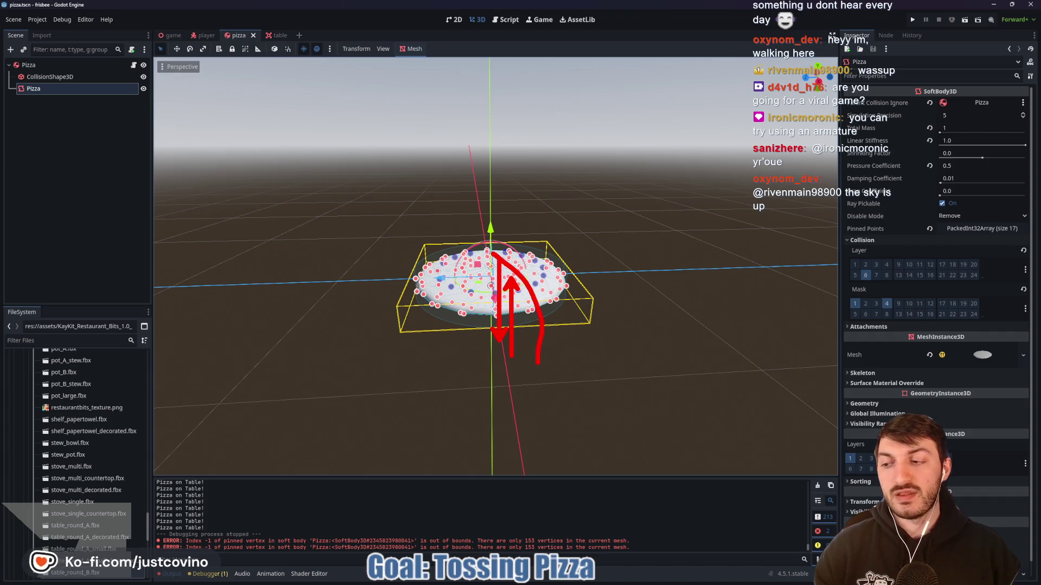
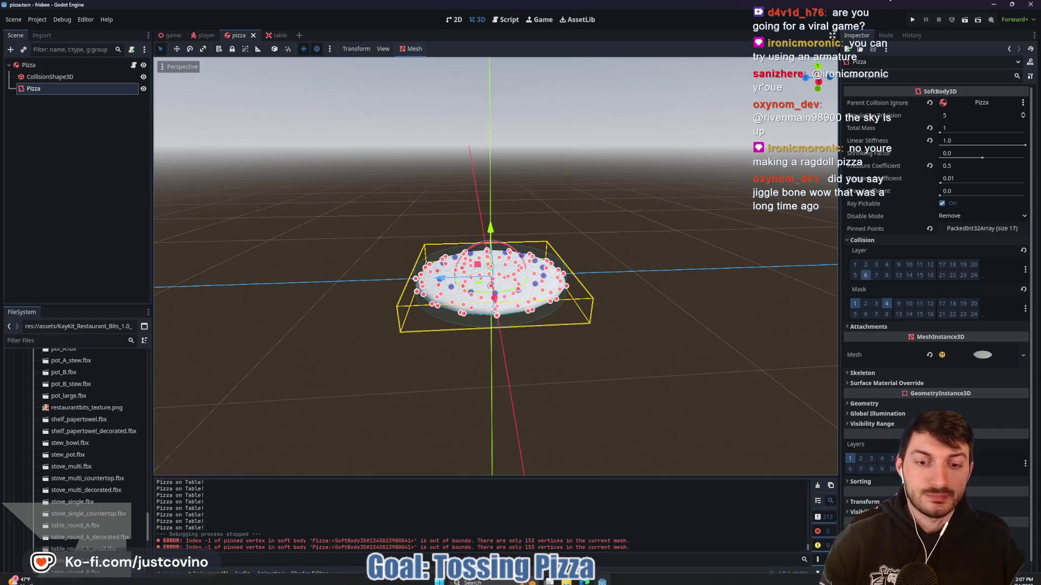
Bring the browser forward and load itch.io in a new tab
{"action": "key", "text": "alt+Tab"}
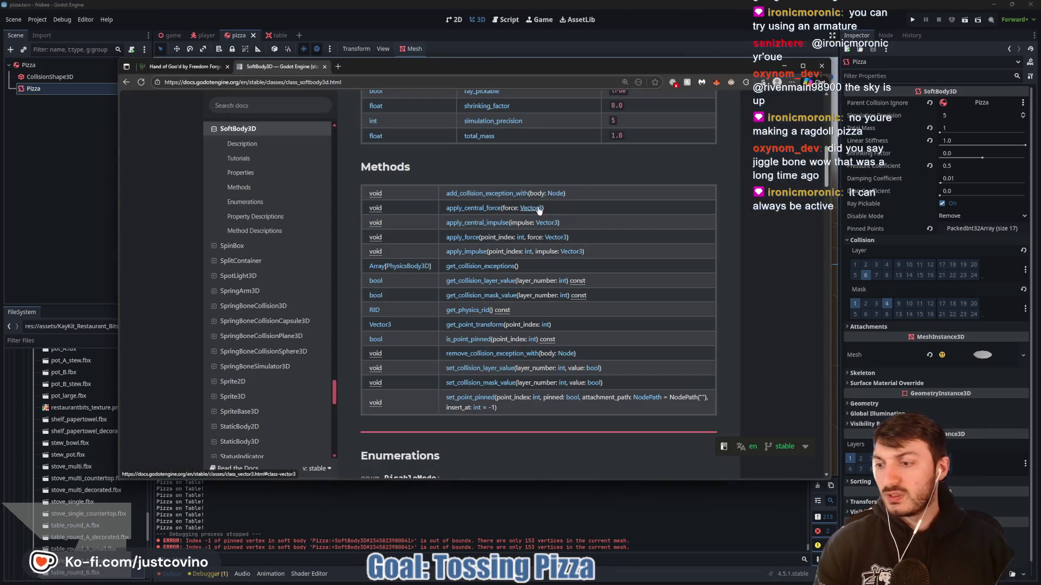
{"action": "left_click", "coordinate": [339, 67]}
{"action": "type", "text": "itch"}
{"action": "key", "text": "Return"}
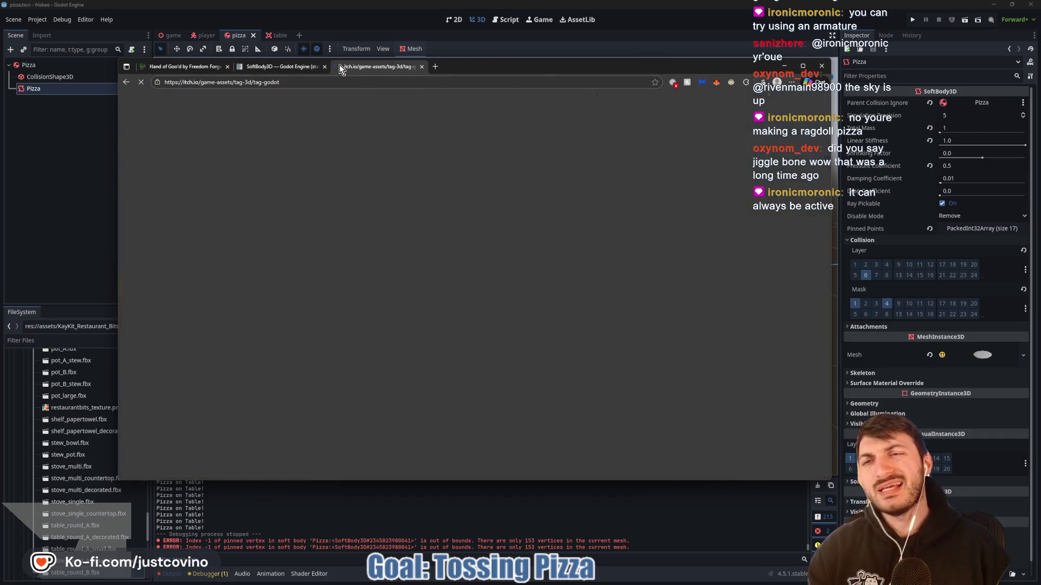
Search itch.io for 'pizza', filter to Game assets, and scroll the results
{"action": "left_click", "coordinate": [409, 102]}
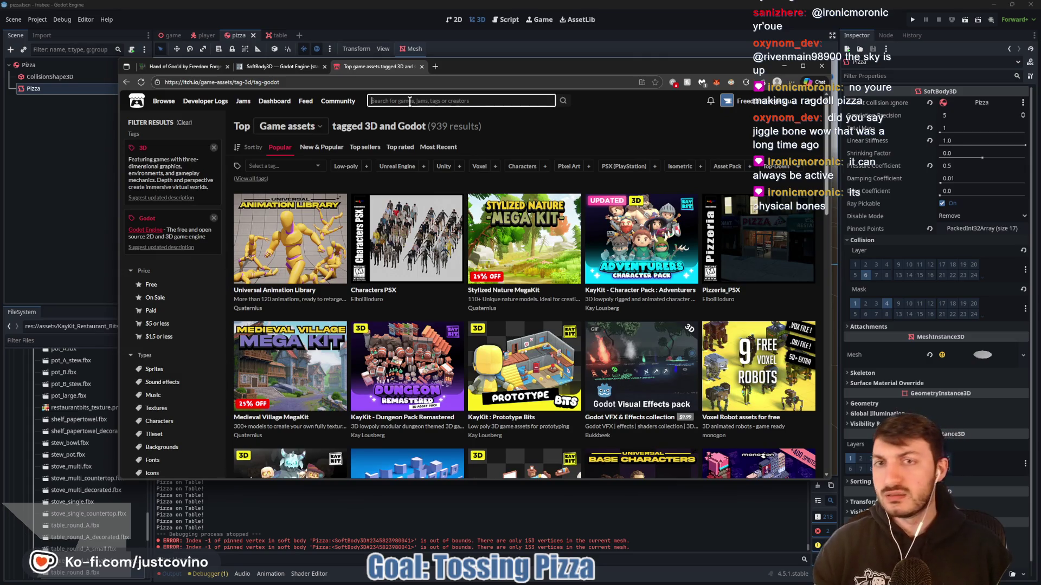
{"action": "type", "text": "pizza"}
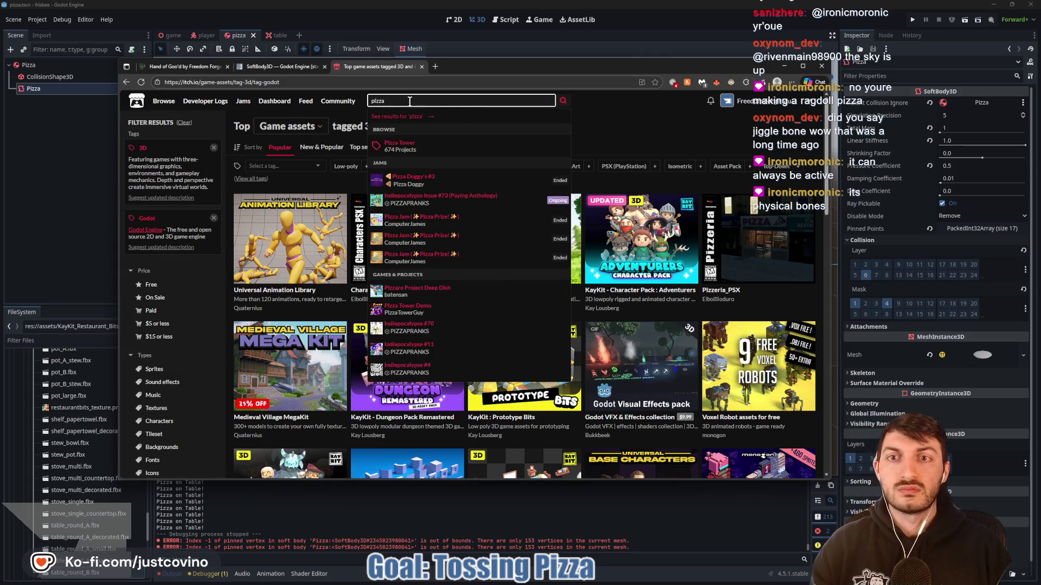
{"action": "key", "text": "Return"}
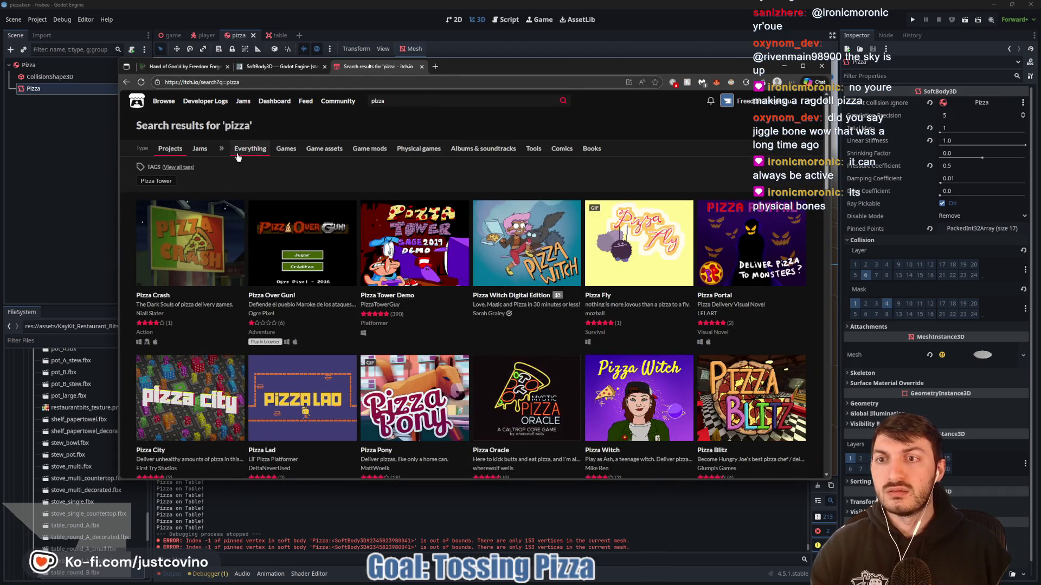
{"action": "left_click", "coordinate": [320, 149]}
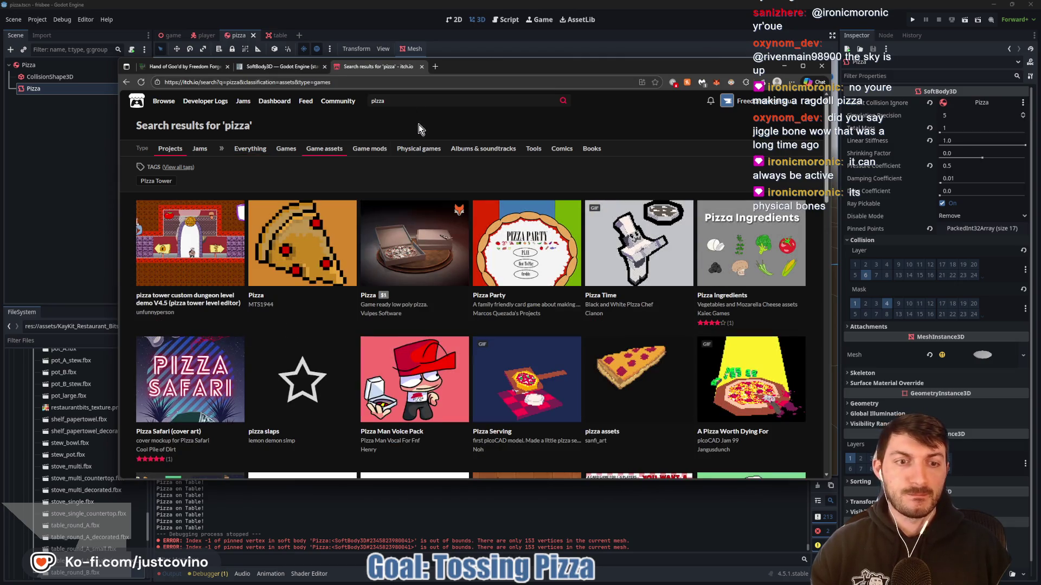
{"action": "scroll", "coordinate": [252, 163], "scroll_direction": "down", "scroll_amount": 4}
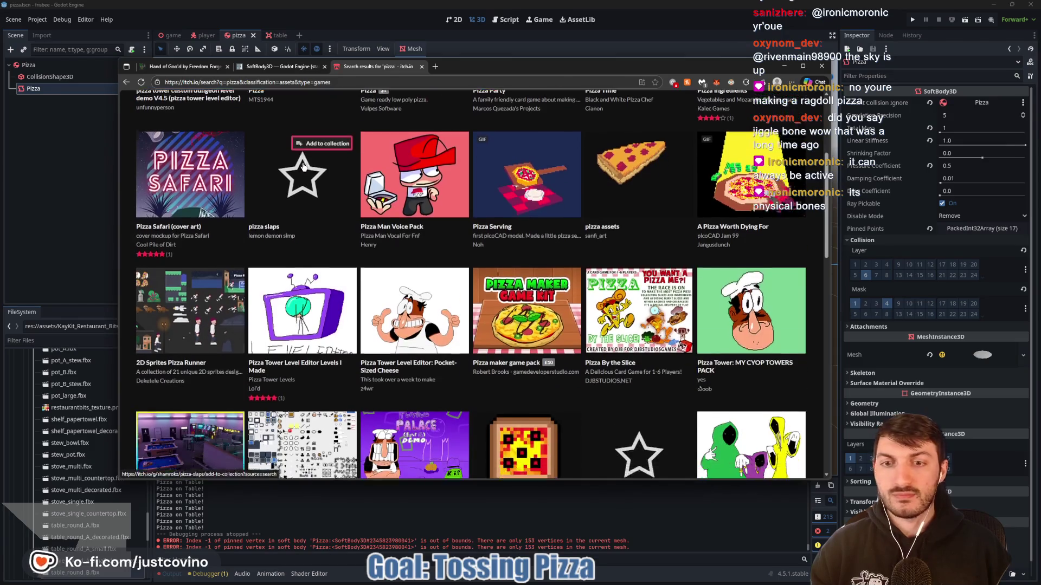
{"action": "scroll", "coordinate": [303, 166], "scroll_direction": "down", "scroll_amount": 10}
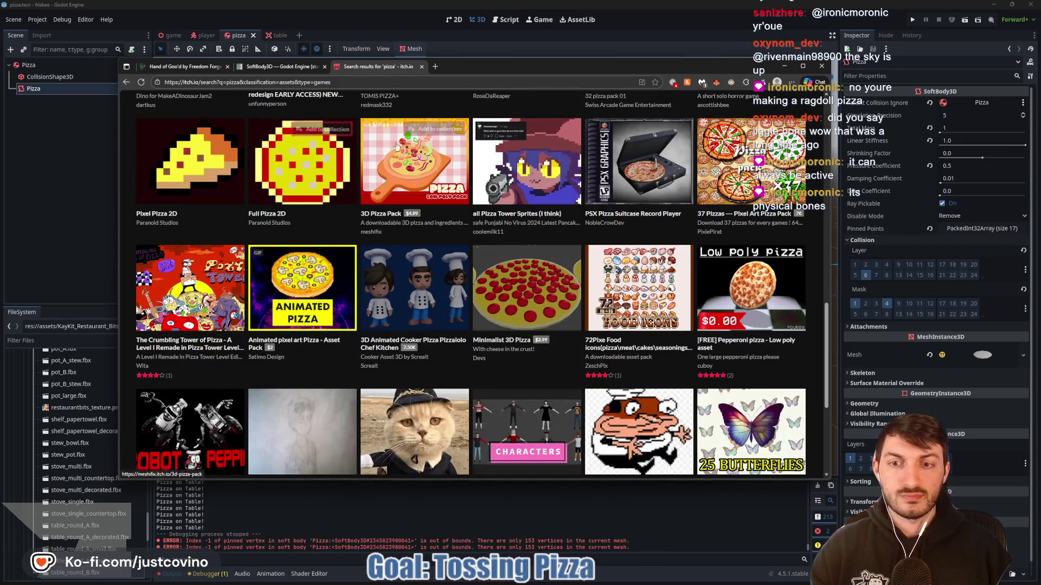
{"action": "left_click", "coordinate": [377, 81]}
Go to kenney.nl and browse its full Assets list
{"action": "type", "text": "kenney.nl/assets/survival-kit"}
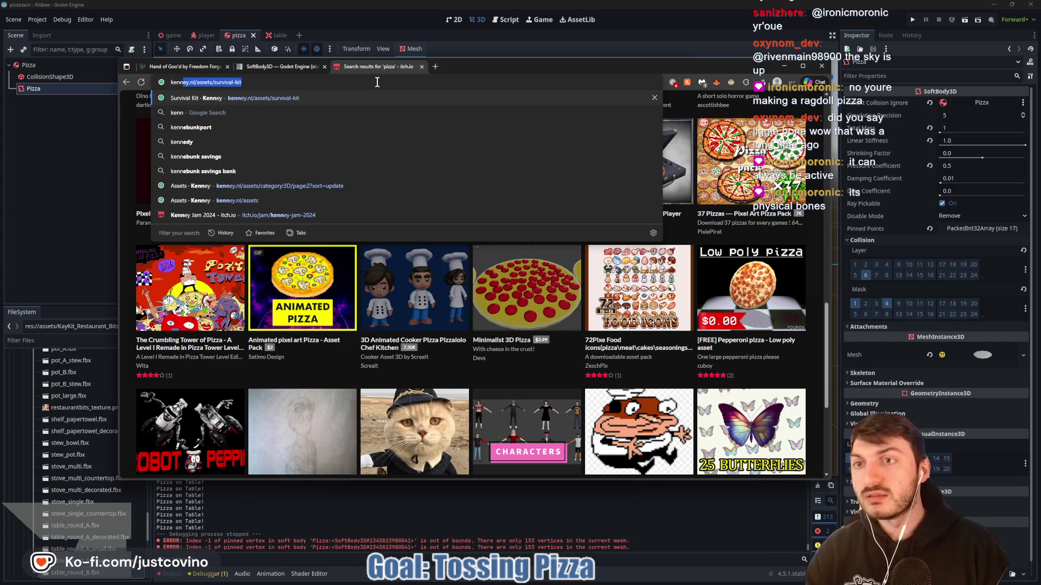
{"action": "key", "text": "Return"}
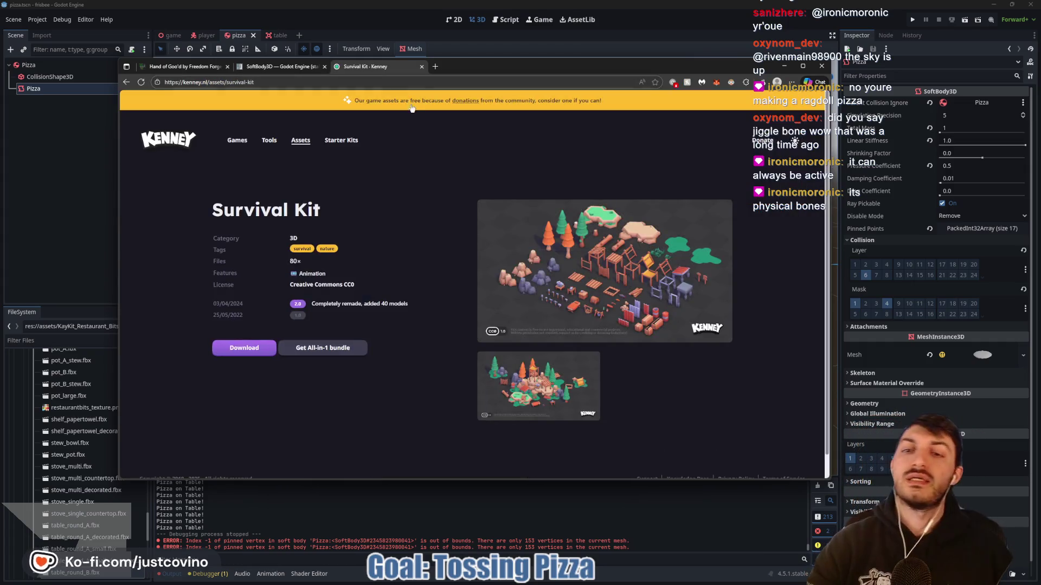
{"action": "left_click", "coordinate": [296, 146]}
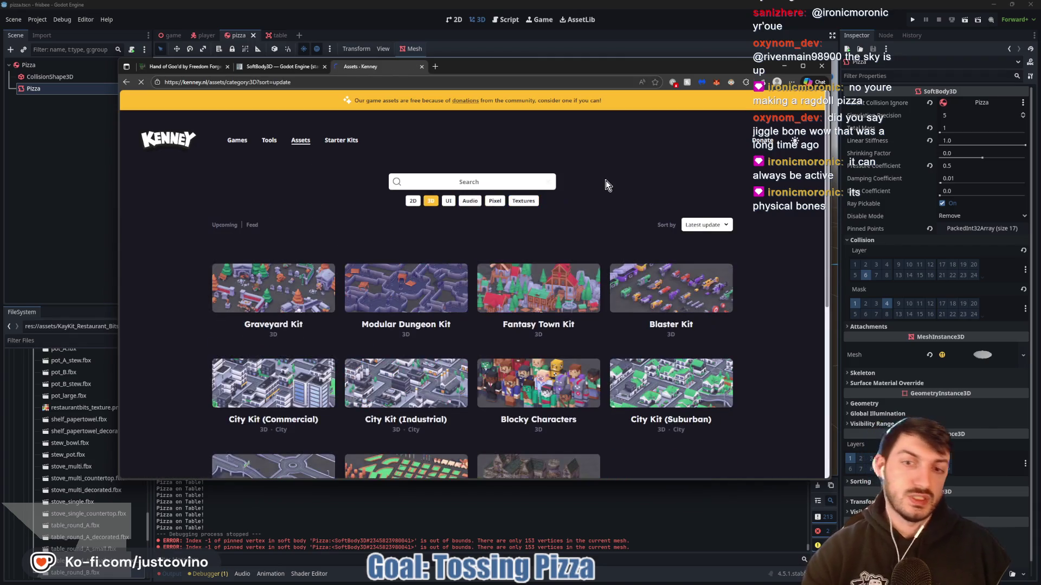
{"action": "scroll", "coordinate": [604, 180], "scroll_direction": "down", "scroll_amount": 3}
{"action": "scroll", "coordinate": [580, 189], "scroll_direction": "down", "scroll_amount": 3}
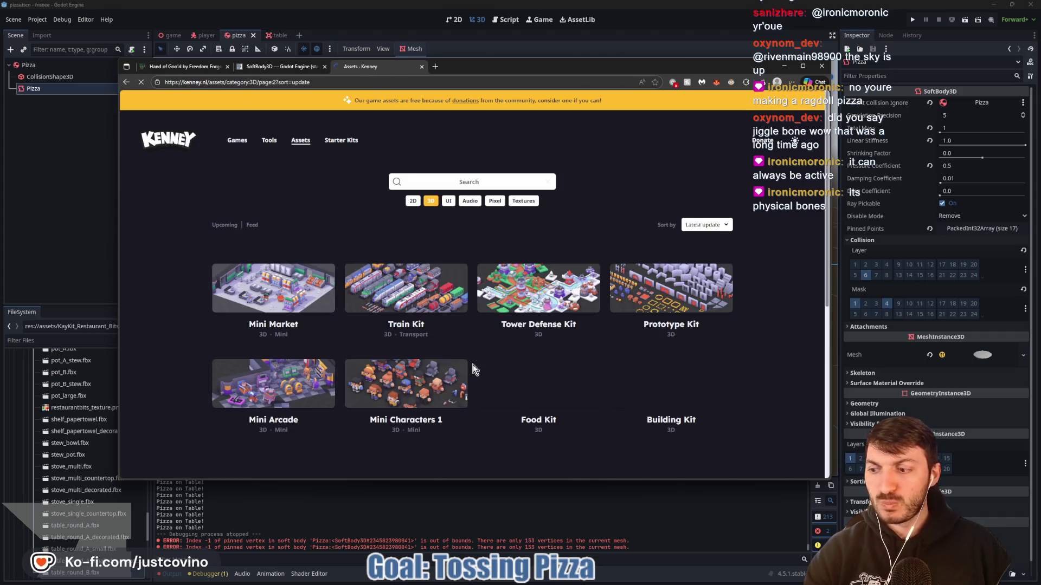
{"action": "scroll", "coordinate": [556, 227], "scroll_direction": "down", "scroll_amount": 1}
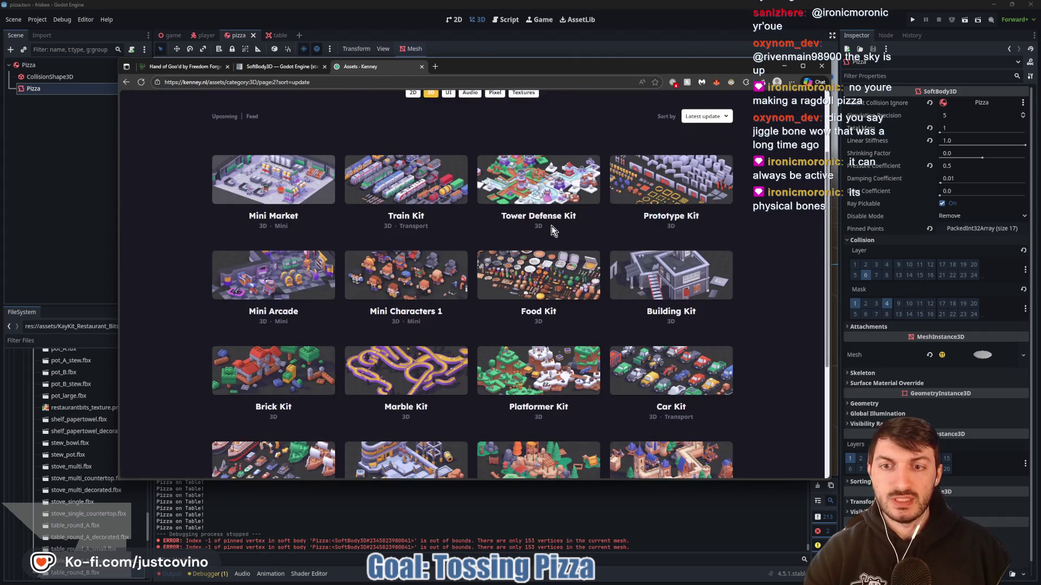
Open the Food Kit page, view its enlarged preview, and open File Explorer
{"action": "left_click", "coordinate": [529, 292]}
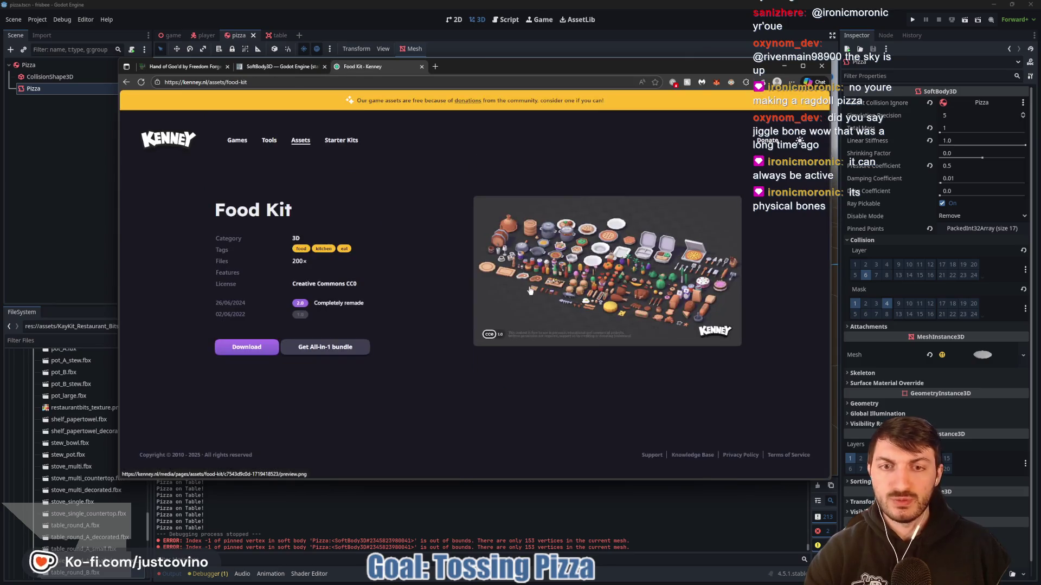
{"action": "left_click", "coordinate": [537, 296]}
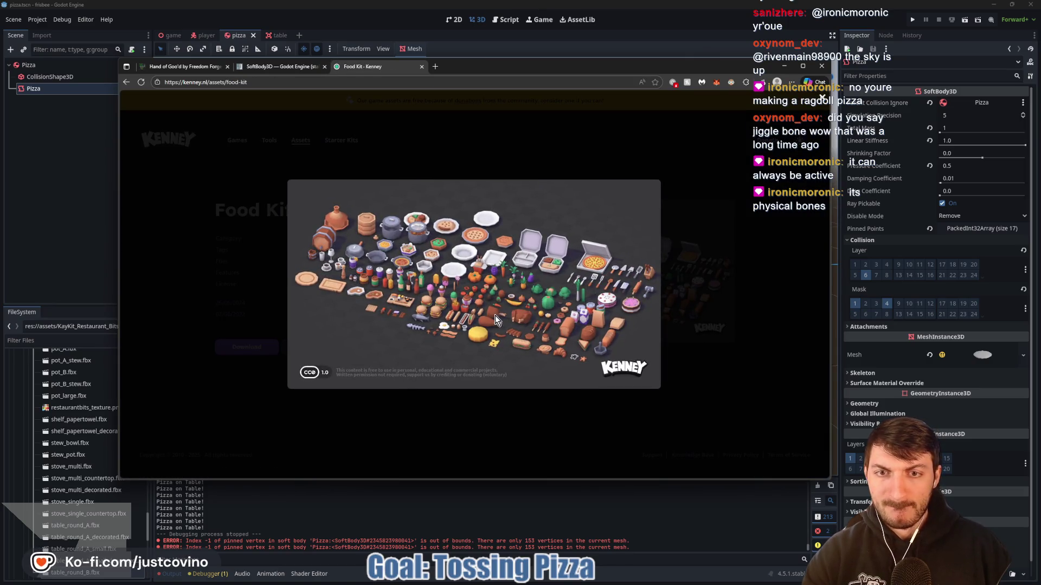
{"action": "left_click", "coordinate": [699, 210]}
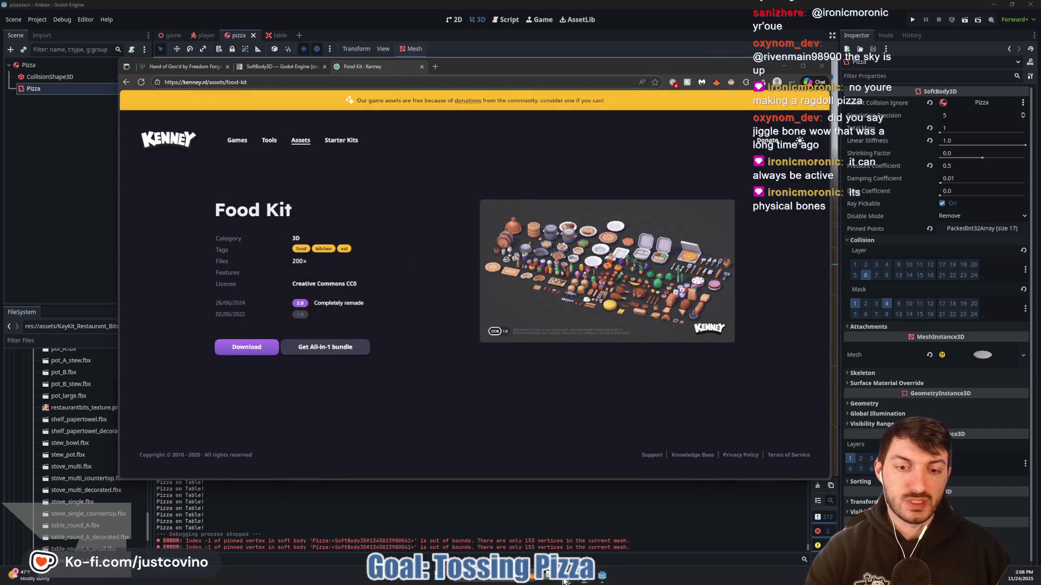
{"action": "left_click", "coordinate": [564, 579]}
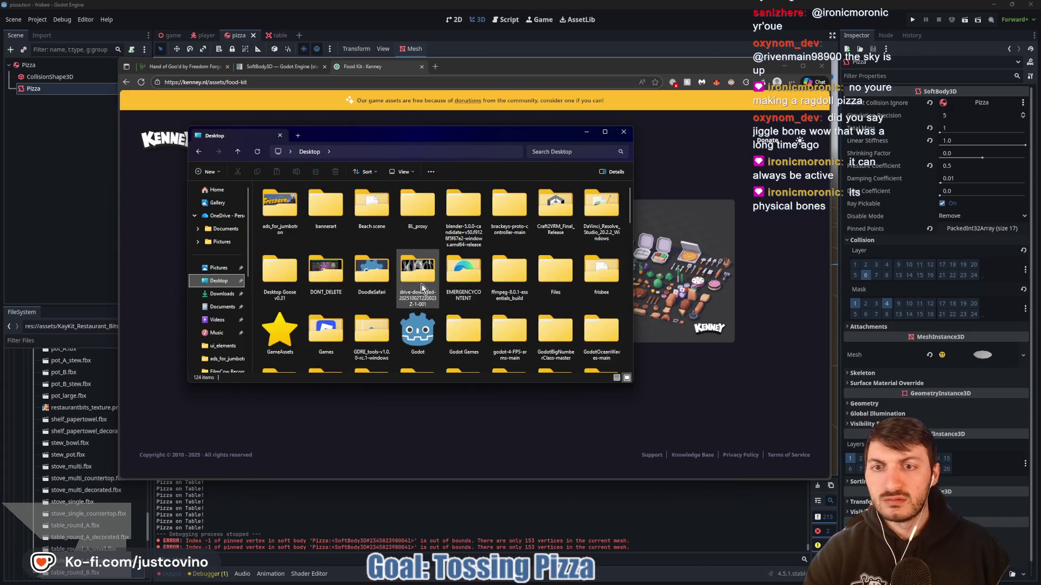
Navigate into GameAssets > kenney_food-kit > Models > FBX format
{"action": "double_click", "coordinate": [276, 327]}
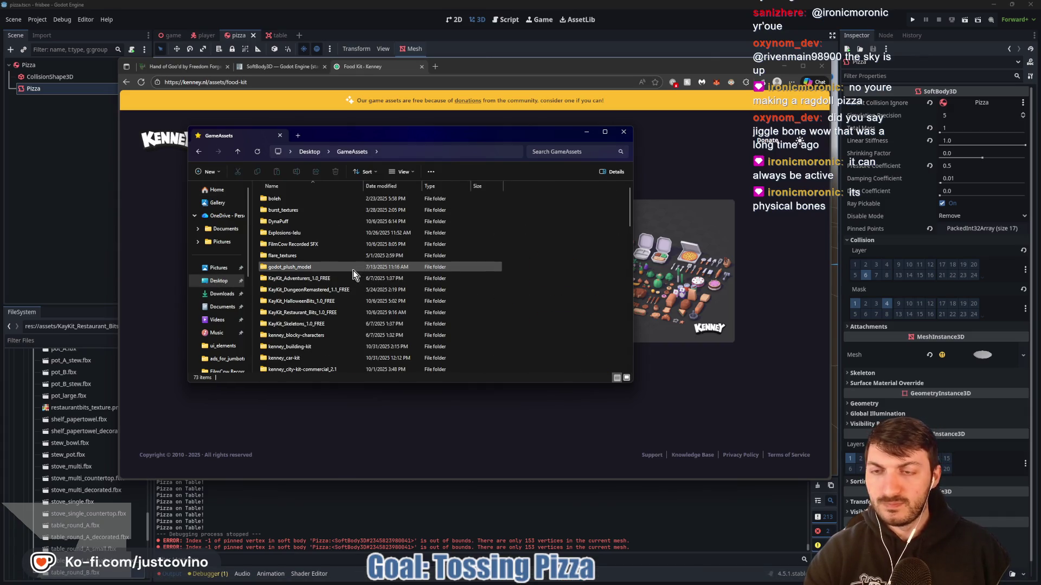
{"action": "scroll", "coordinate": [317, 242], "scroll_direction": "down", "scroll_amount": 1}
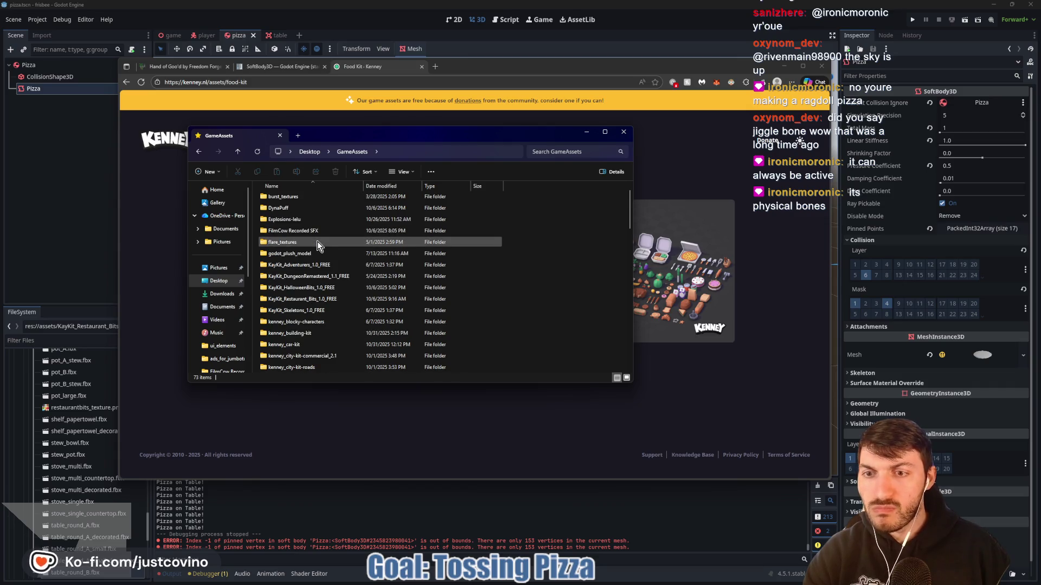
{"action": "scroll", "coordinate": [324, 316], "scroll_direction": "down", "scroll_amount": 2}
{"action": "scroll", "coordinate": [326, 321], "scroll_direction": "down", "scroll_amount": 2}
{"action": "left_click", "coordinate": [304, 322]}
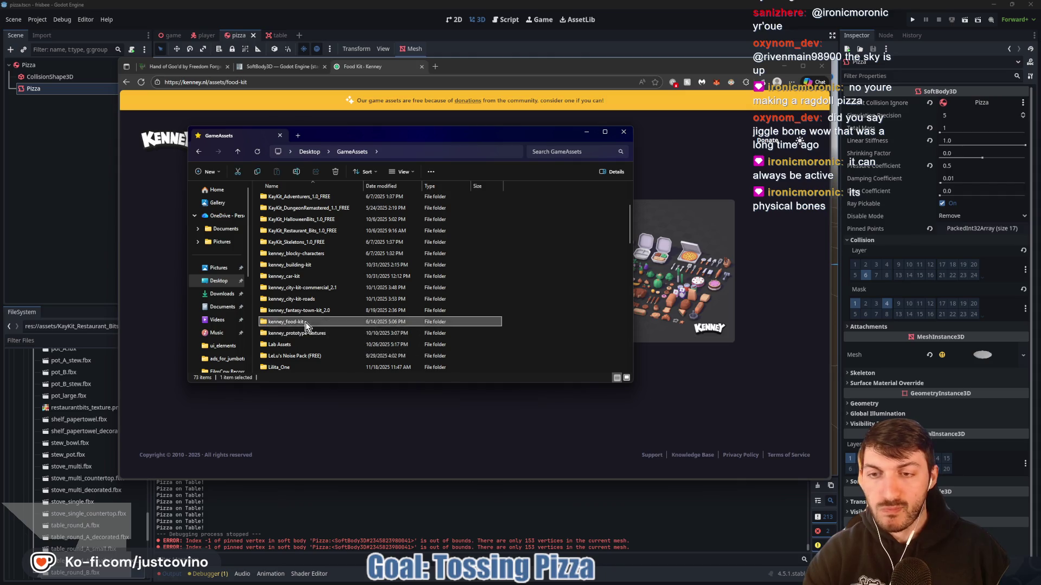
{"action": "double_click", "coordinate": [305, 323]}
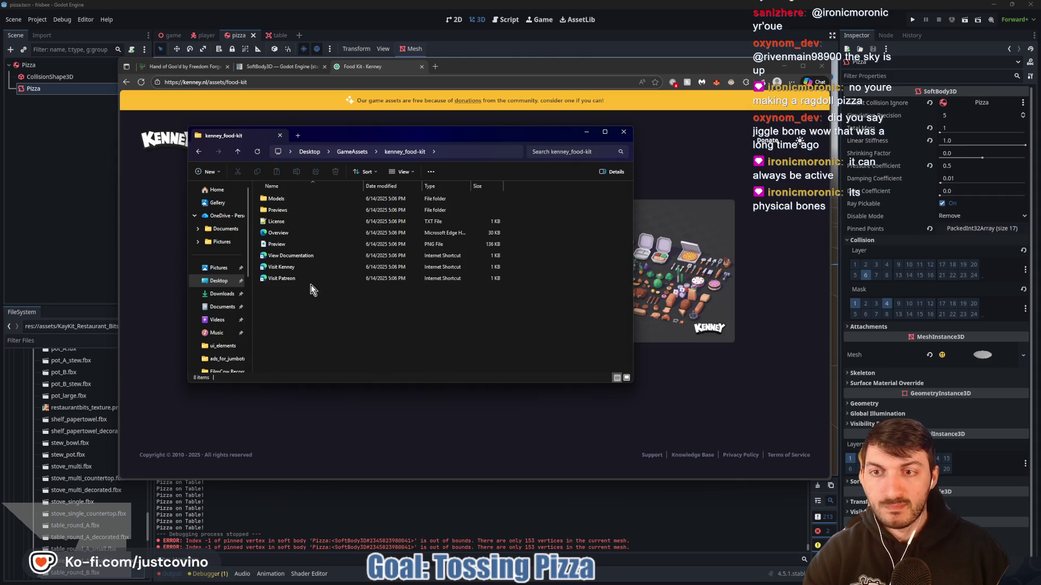
{"action": "double_click", "coordinate": [287, 201]}
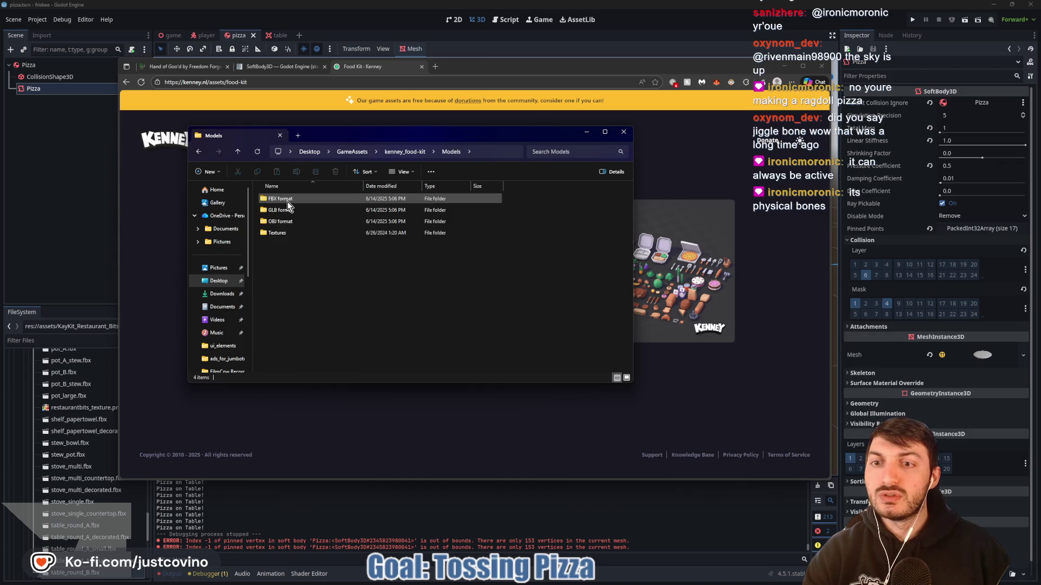
{"action": "double_click", "coordinate": [287, 200]}
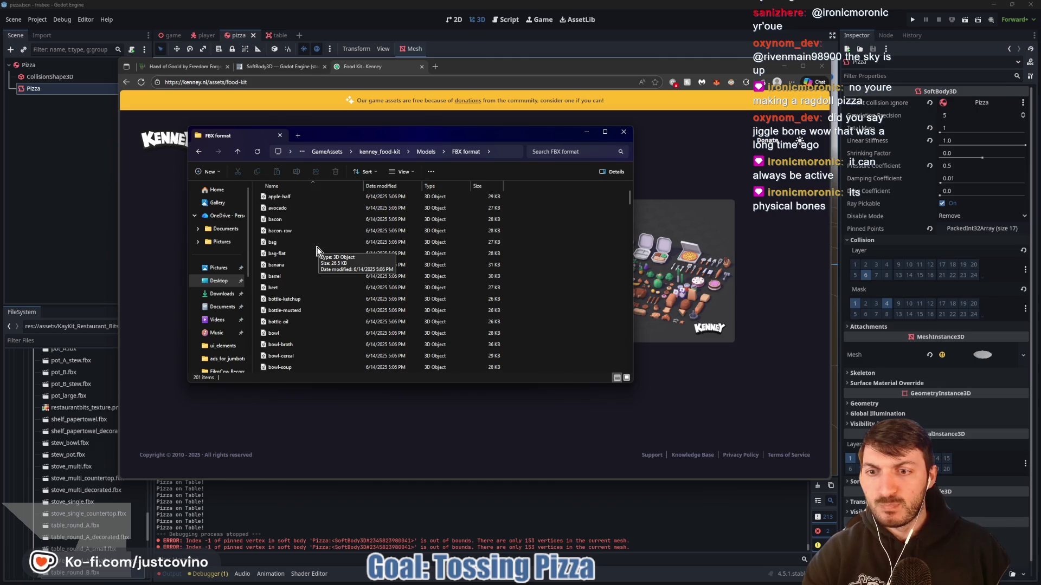
Scroll through the FBX models and select the pizza model
{"action": "scroll", "coordinate": [316, 252], "scroll_direction": "down", "scroll_amount": 2}
{"action": "scroll", "coordinate": [315, 253], "scroll_direction": "down", "scroll_amount": 12}
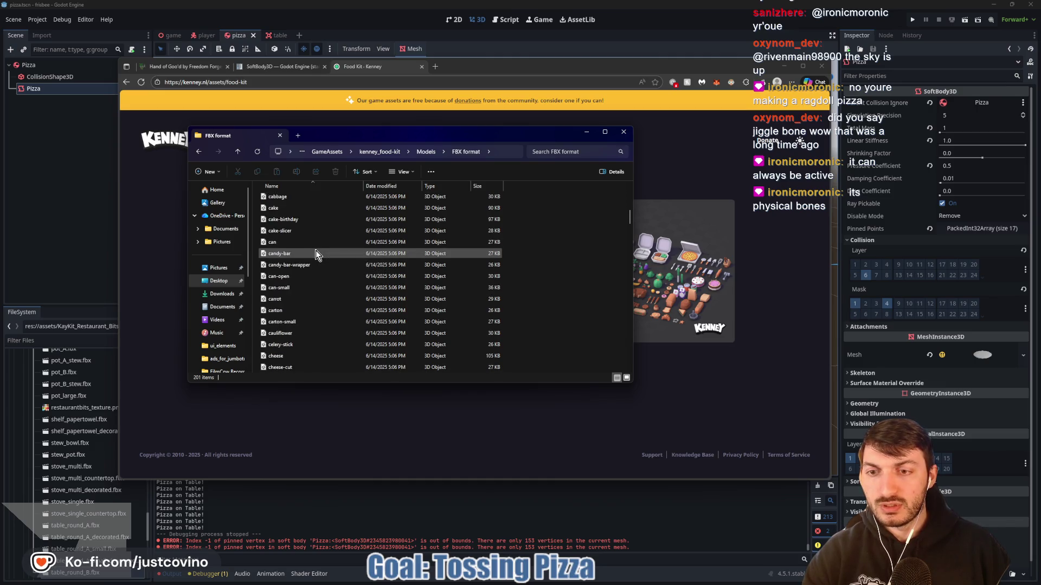
{"action": "scroll", "coordinate": [316, 253], "scroll_direction": "down", "scroll_amount": 10}
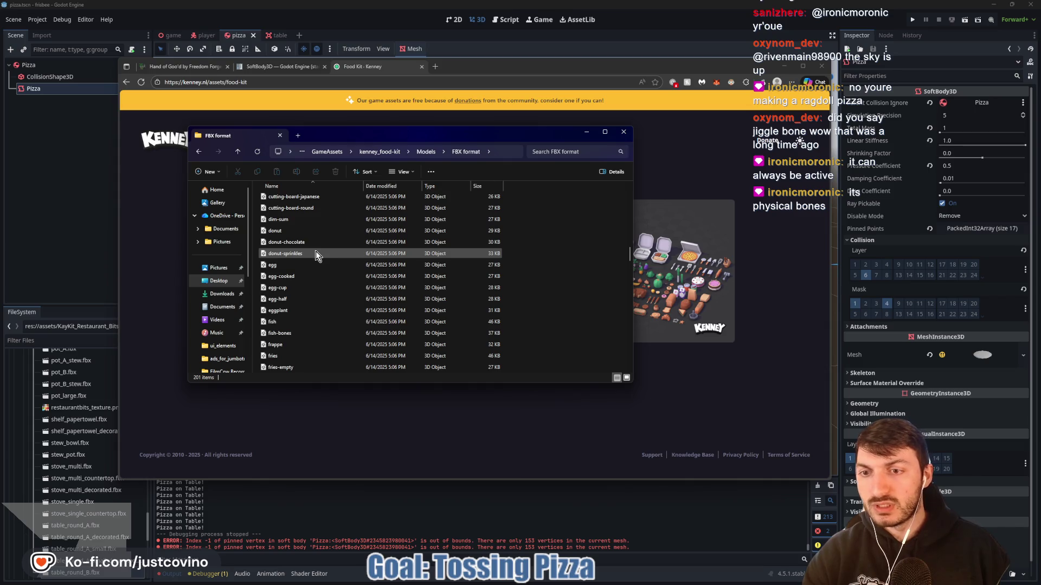
{"action": "scroll", "coordinate": [316, 266], "scroll_direction": "down", "scroll_amount": 4}
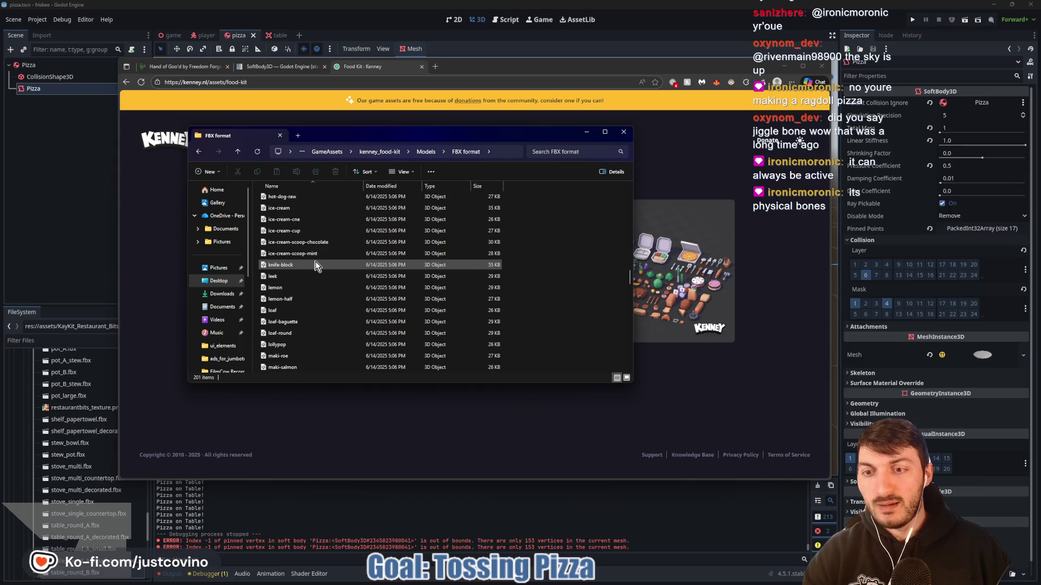
{"action": "scroll", "coordinate": [316, 266], "scroll_direction": "down", "scroll_amount": 8}
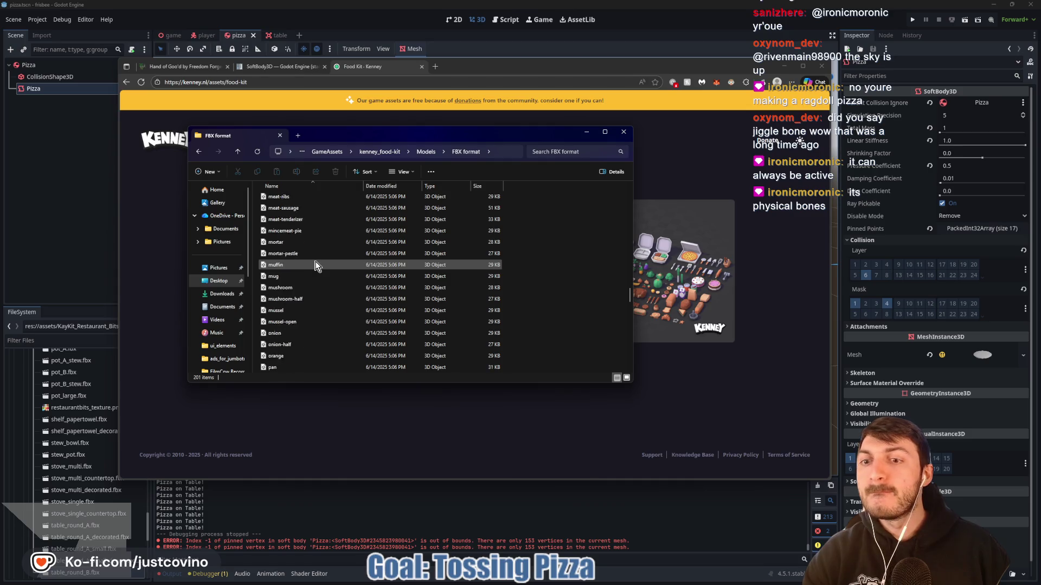
{"action": "scroll", "coordinate": [314, 271], "scroll_direction": "down", "scroll_amount": 1}
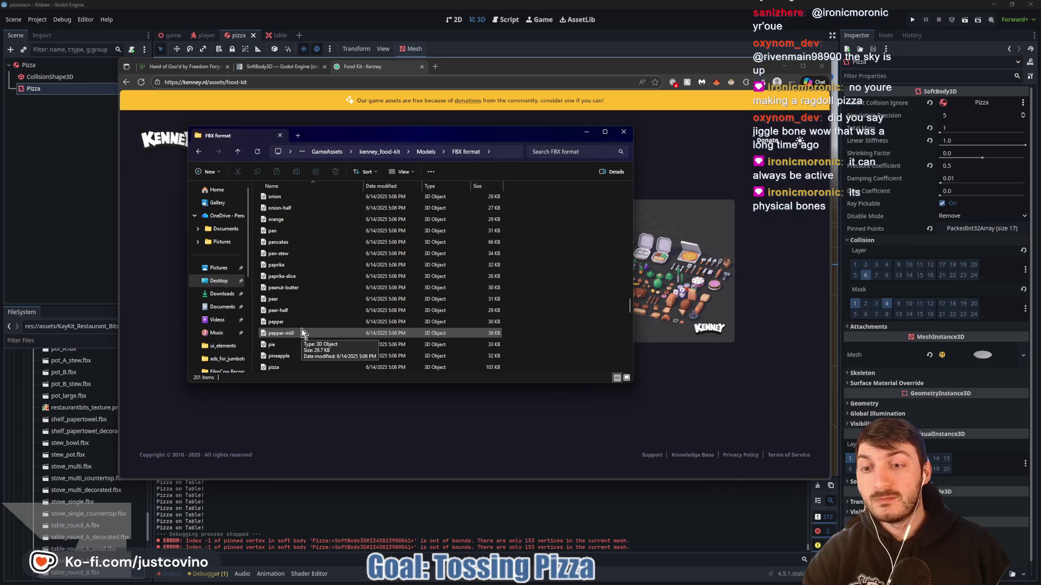
{"action": "scroll", "coordinate": [287, 351], "scroll_direction": "down", "scroll_amount": 1}
{"action": "scroll", "coordinate": [288, 351], "scroll_direction": "down", "scroll_amount": 1}
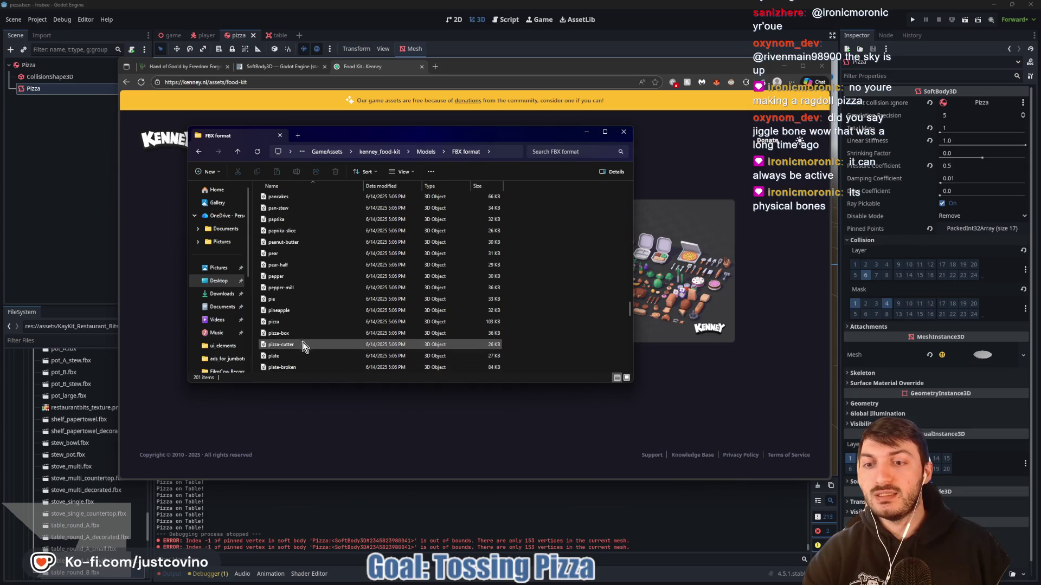
{"action": "left_click", "coordinate": [291, 324]}
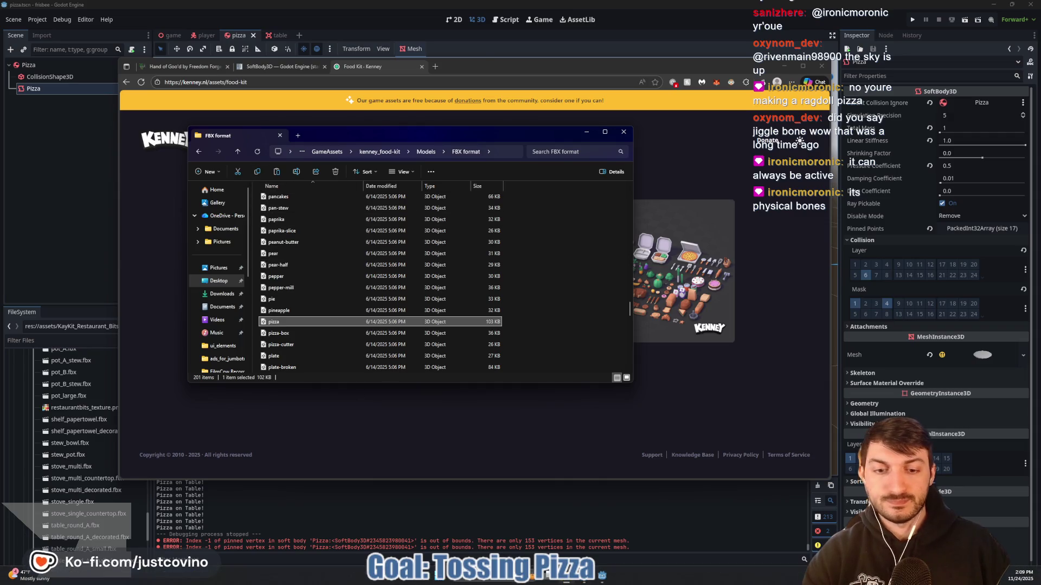
Paste the pizza model into the frisbee project's assets folder
{"action": "right_click", "coordinate": [566, 583]}
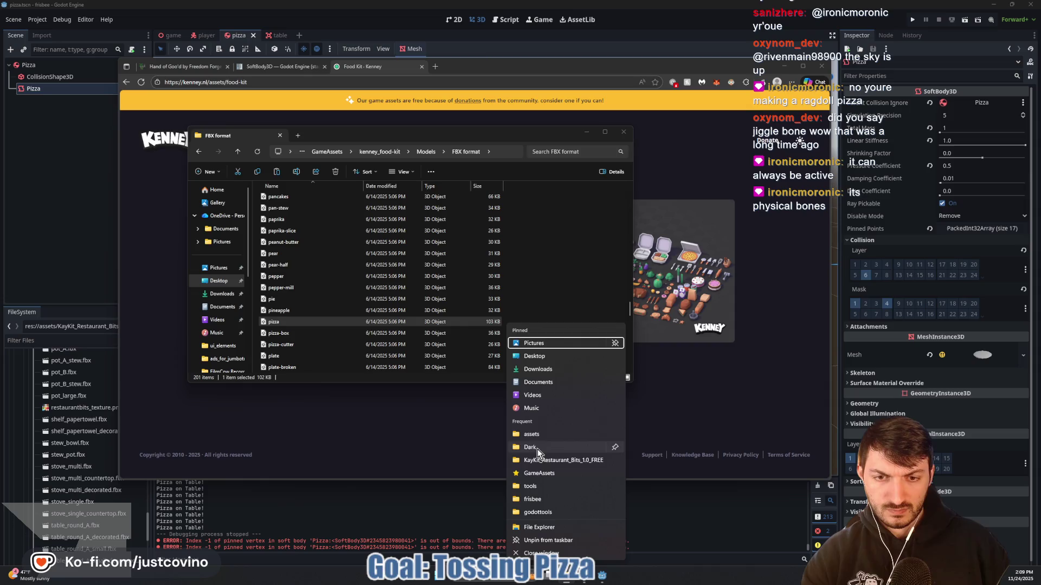
{"action": "left_click", "coordinate": [541, 433]}
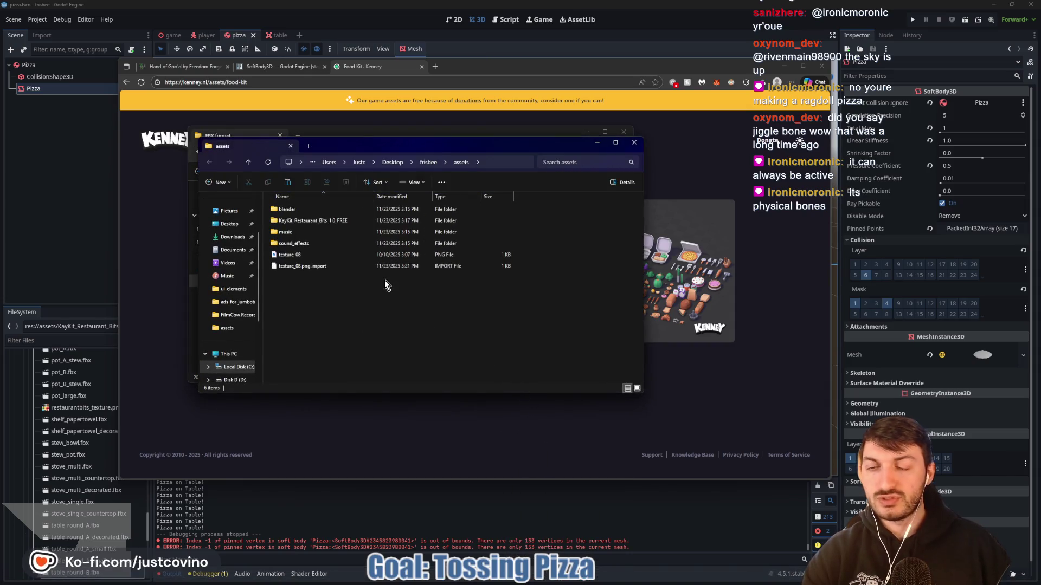
{"action": "right_click", "coordinate": [297, 288]}
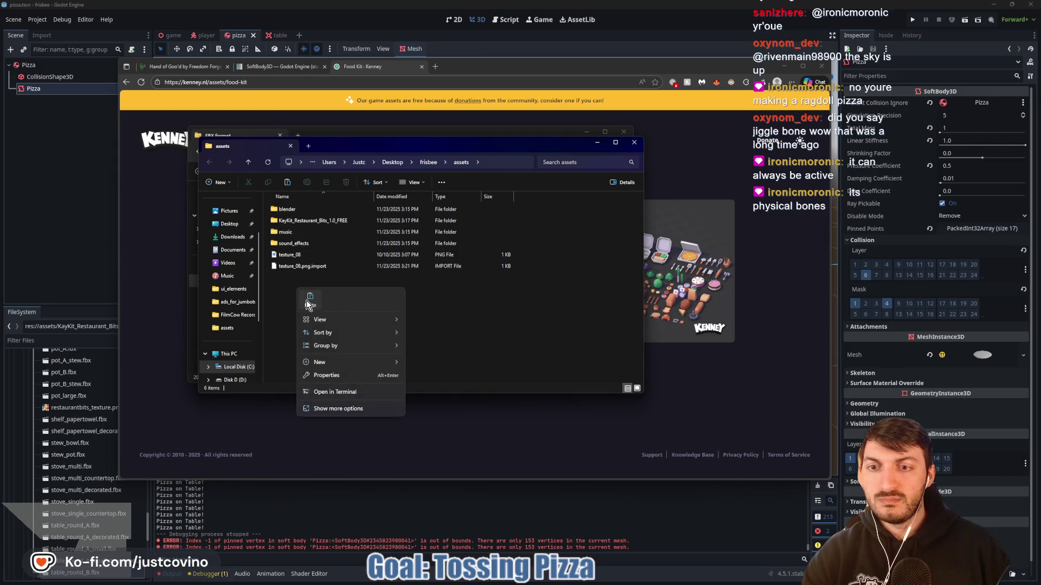
{"action": "left_click", "coordinate": [309, 299]}
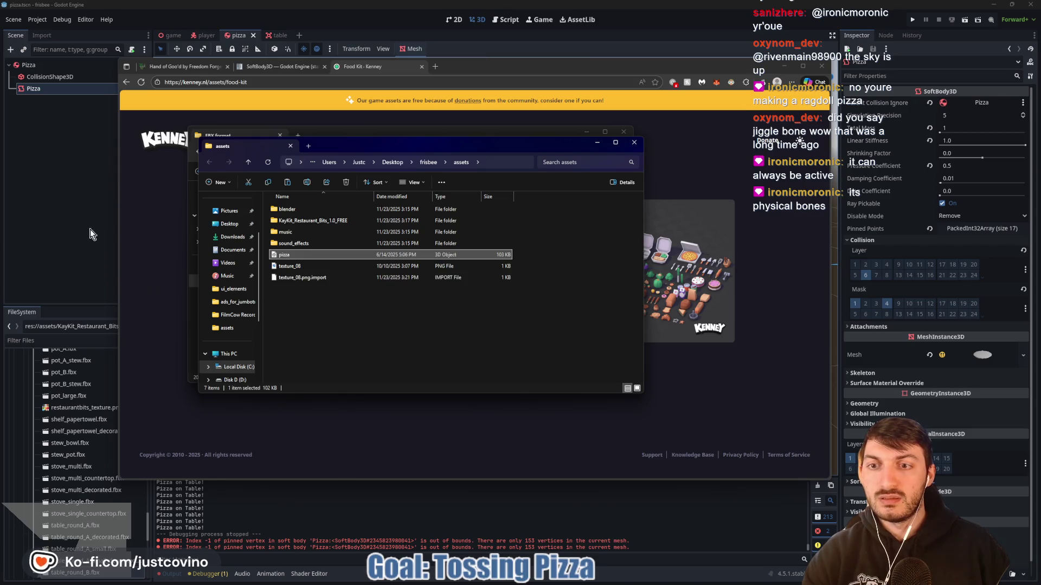
{"action": "left_click", "coordinate": [89, 229]}
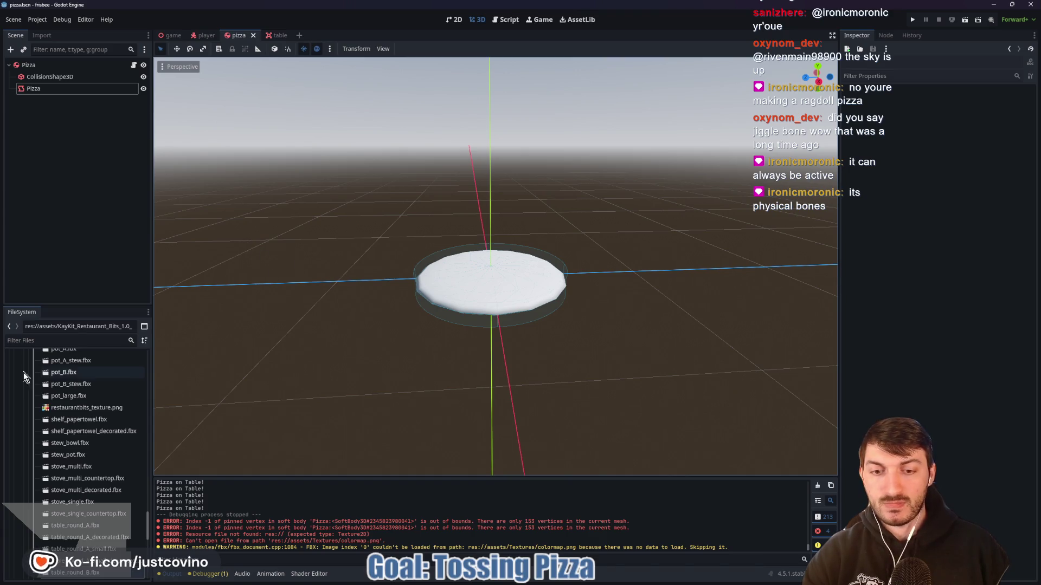
Collapse the fbx and KayKit_Restaurant_Bits folders in the FileSystem dock
{"action": "scroll", "coordinate": [69, 448], "scroll_direction": "up", "scroll_amount": 3}
{"action": "scroll", "coordinate": [67, 447], "scroll_direction": "up", "scroll_amount": 10}
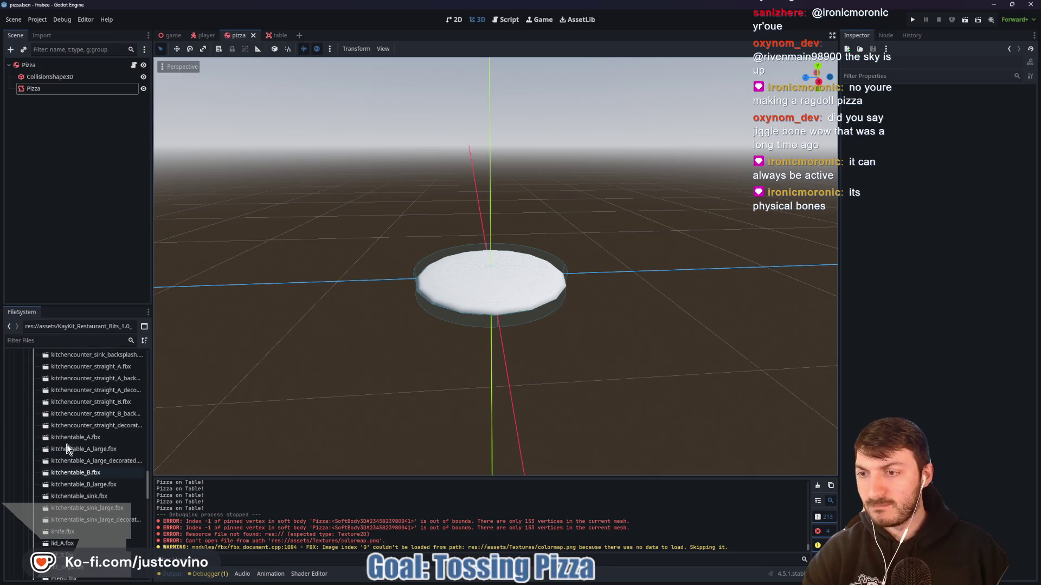
{"action": "scroll", "coordinate": [66, 445], "scroll_direction": "up", "scroll_amount": 5}
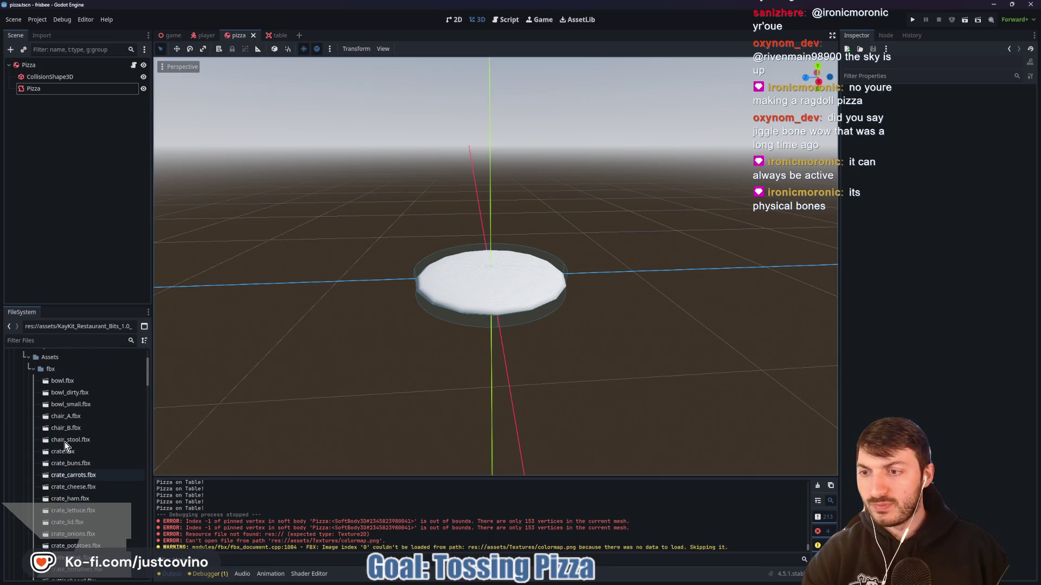
{"action": "left_click", "coordinate": [34, 371]}
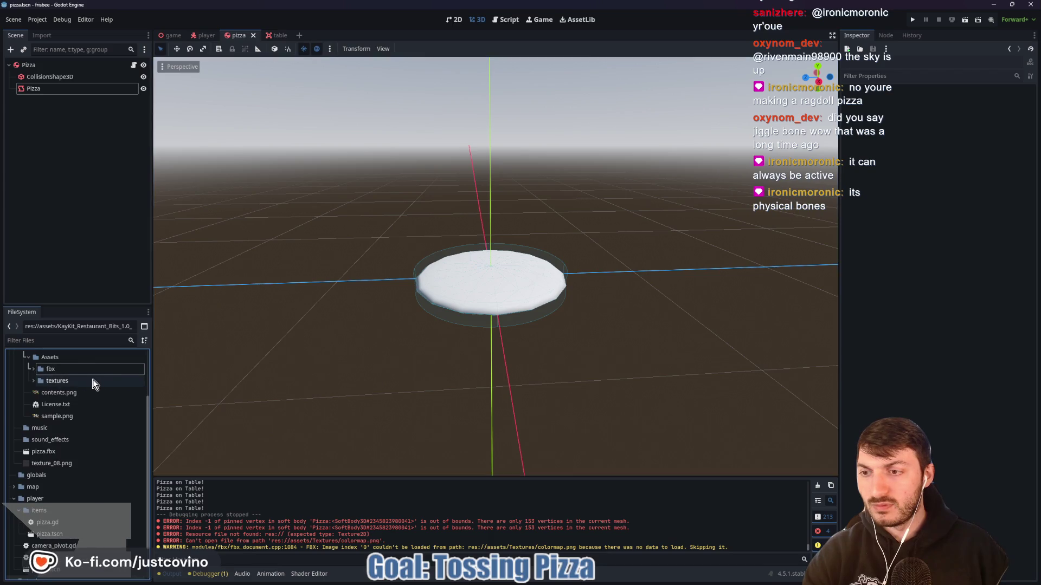
{"action": "scroll", "coordinate": [81, 407], "scroll_direction": "up", "scroll_amount": 2}
{"action": "scroll", "coordinate": [77, 413], "scroll_direction": "up", "scroll_amount": 1}
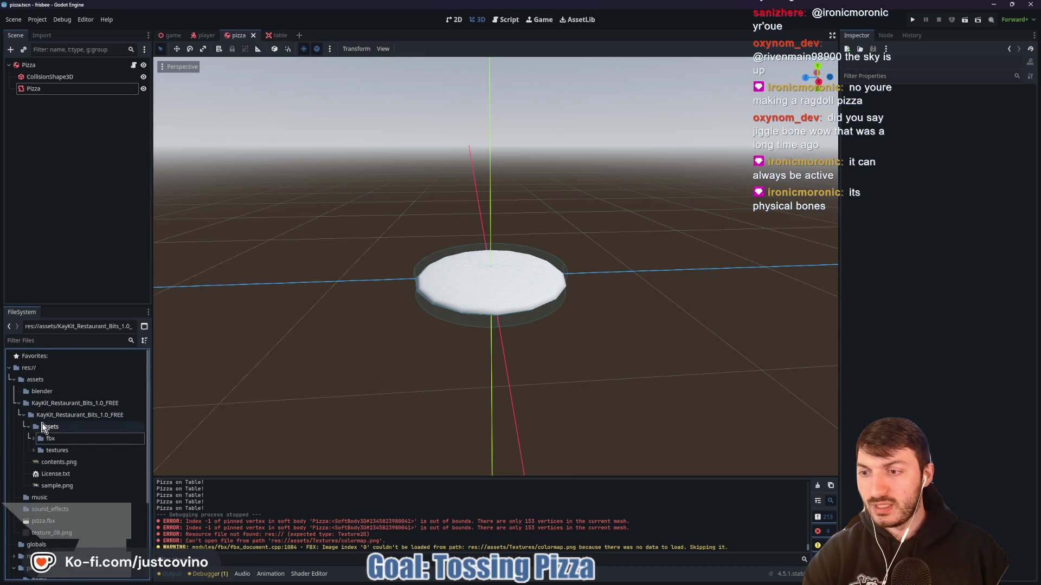
{"action": "left_click", "coordinate": [22, 416]}
{"action": "left_click", "coordinate": [21, 403]}
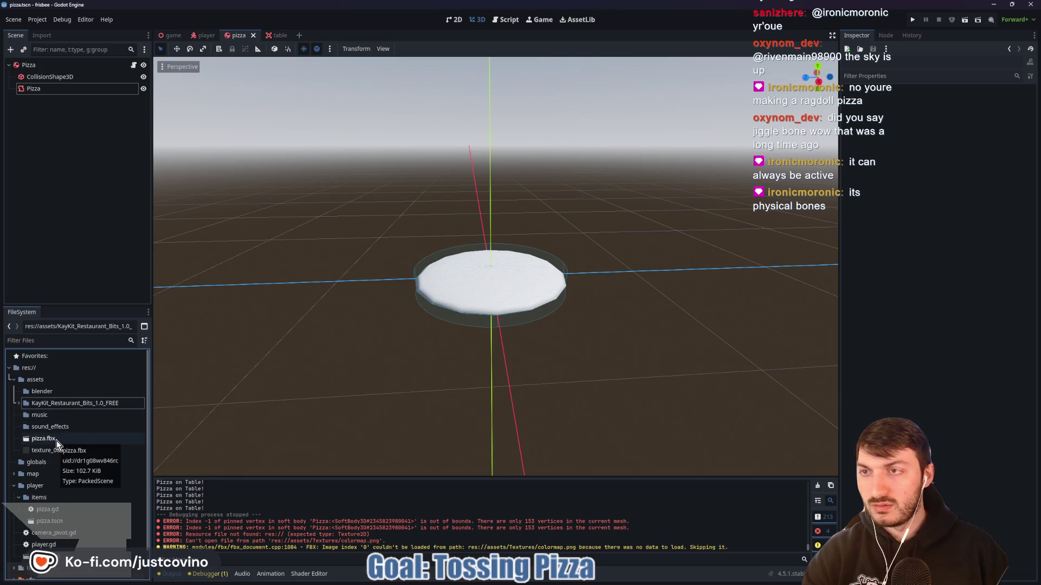
Test-drop pizza.fbx into the scene, remove it, and select the pizza file in the assets folder window
{"action": "mouse_move", "coordinate": [56, 440]}
{"action": "left_mouse_down"}
{"action": "mouse_move", "coordinate": [425, 339]}
{"action": "mouse_move", "coordinate": [466, 304]}
{"action": "mouse_move", "coordinate": [350, 332]}
{"action": "left_mouse_up"}
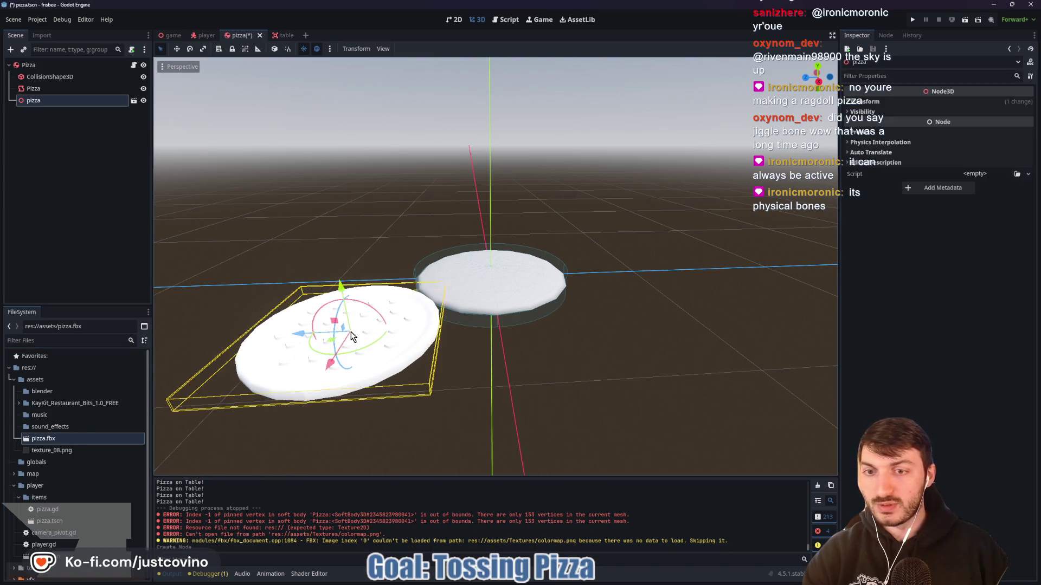
{"action": "key", "text": "Delete"}
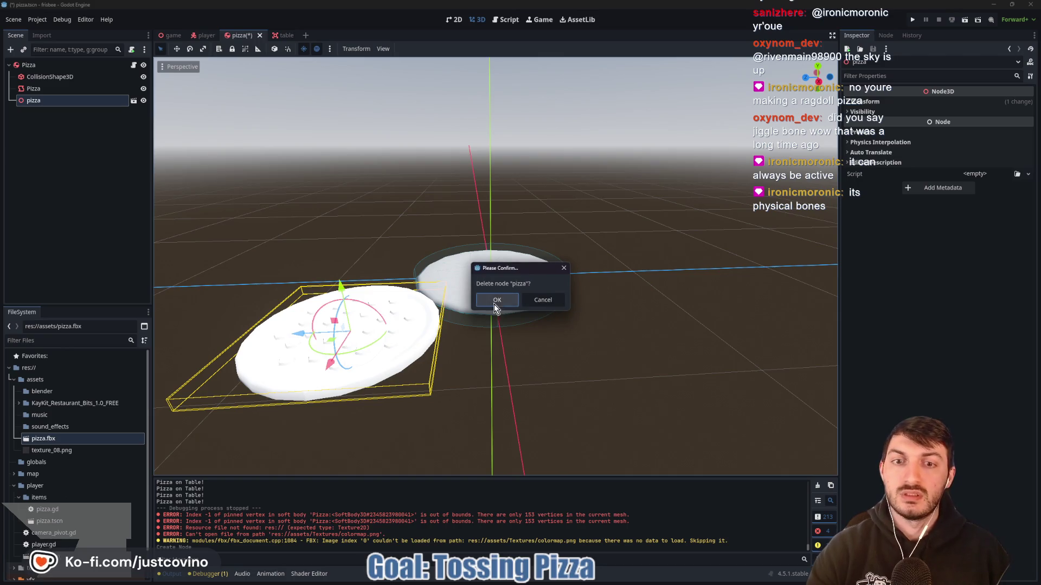
{"action": "left_click", "coordinate": [494, 301]}
{"action": "mouse_move", "coordinate": [569, 581]}
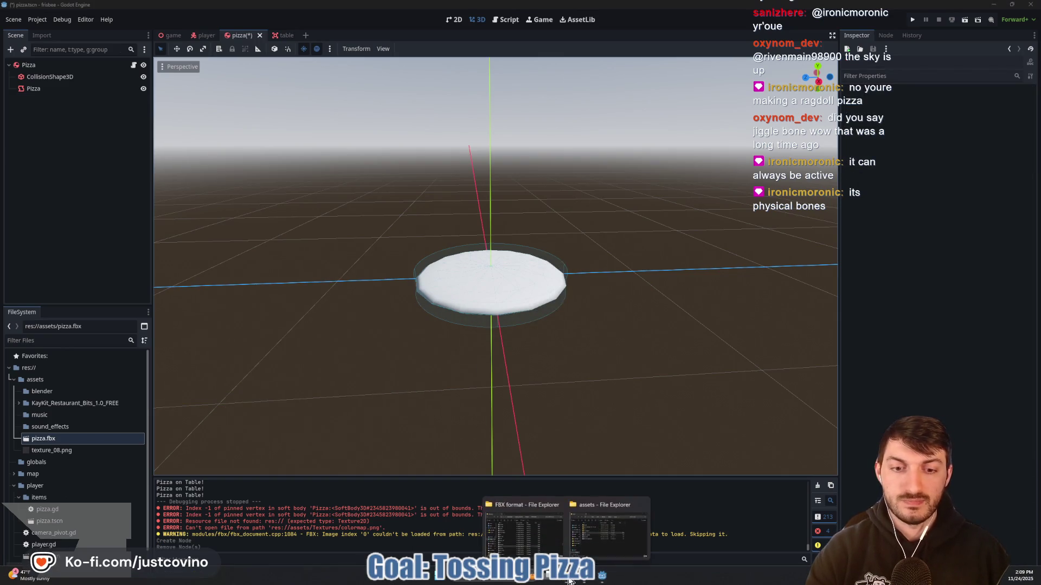
{"action": "left_click", "coordinate": [608, 534]}
{"action": "left_click", "coordinate": [313, 259]}
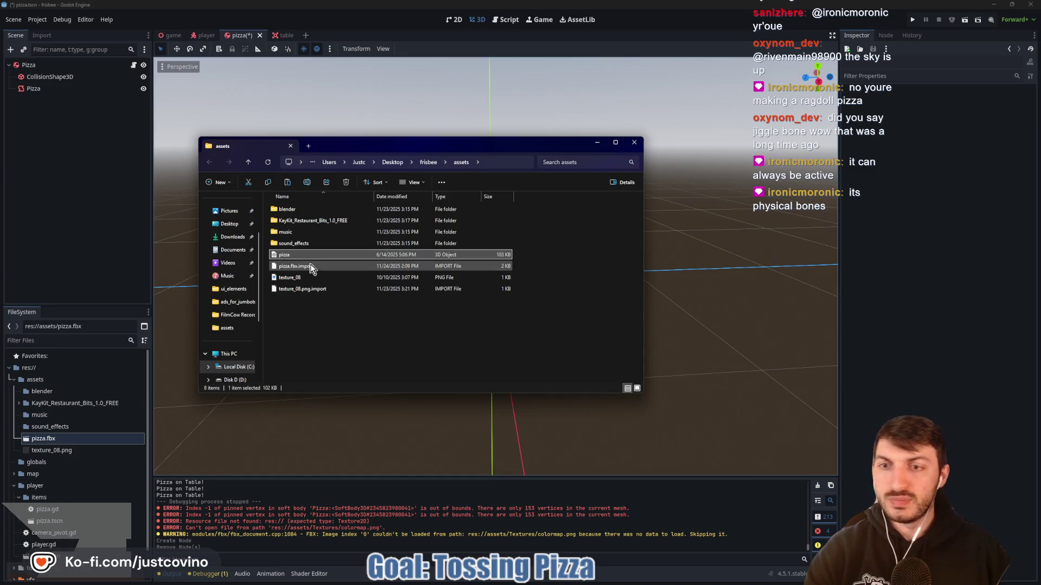
Replace the pizza files with the kenney_food-kit folder, then expand it in Godot
{"action": "left_click", "coordinate": [311, 267], "text": "ctrl"}
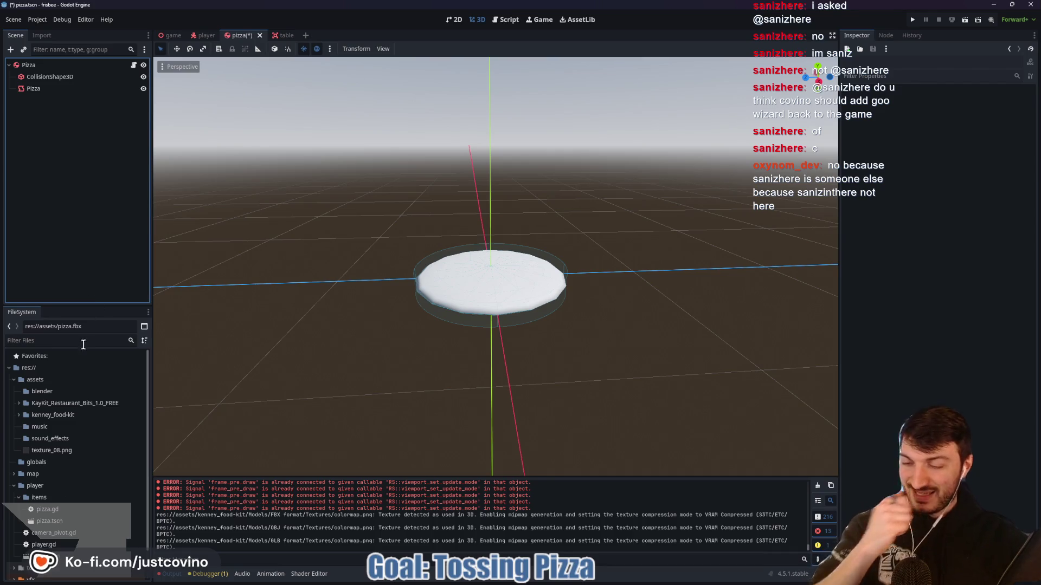
{"action": "left_click", "coordinate": [19, 414]}
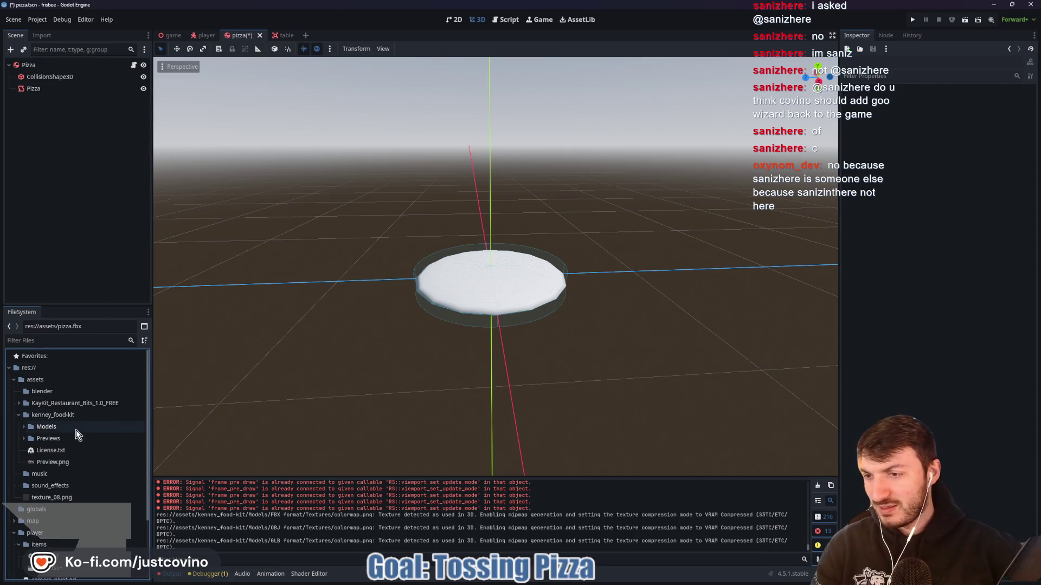
Delete the GLB format and OBJ format folders under kenney_food-kit/Models
{"action": "left_click", "coordinate": [24, 427]}
{"action": "left_click", "coordinate": [69, 451]}
{"action": "left_click", "coordinate": [67, 460], "text": "shift"}
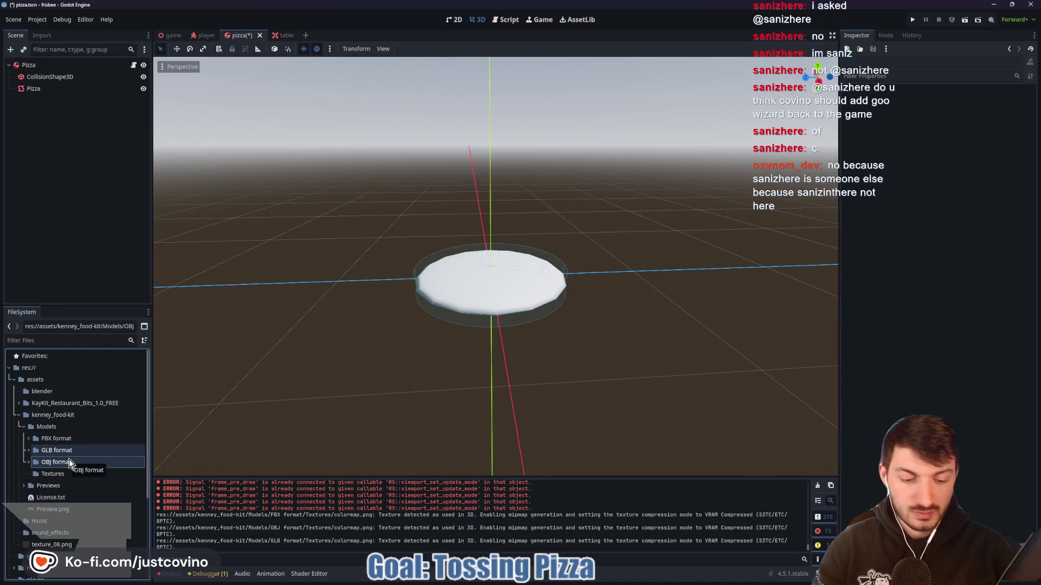
{"action": "key", "text": "Delete"}
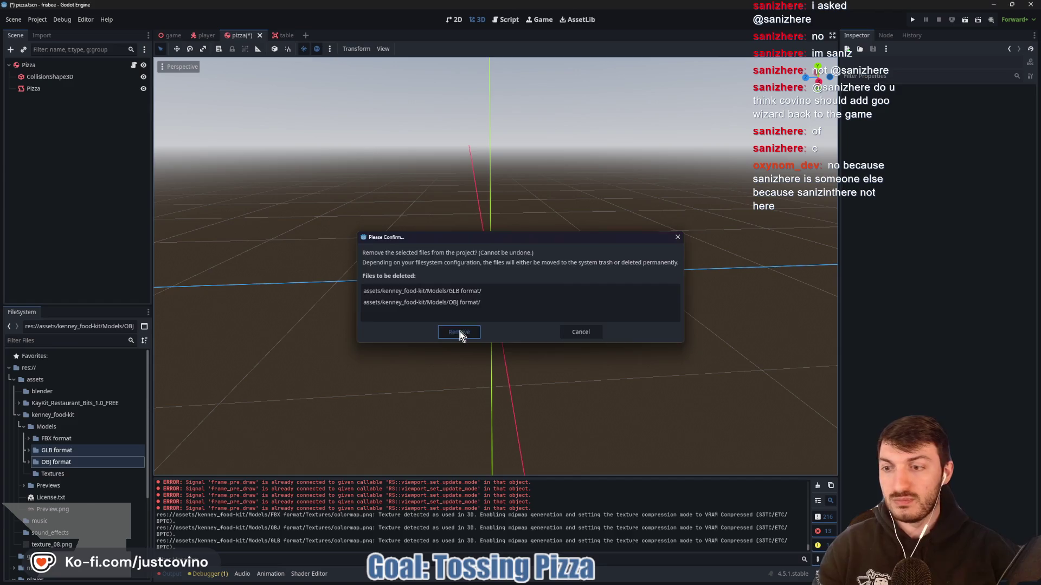
{"action": "left_click", "coordinate": [459, 332]}
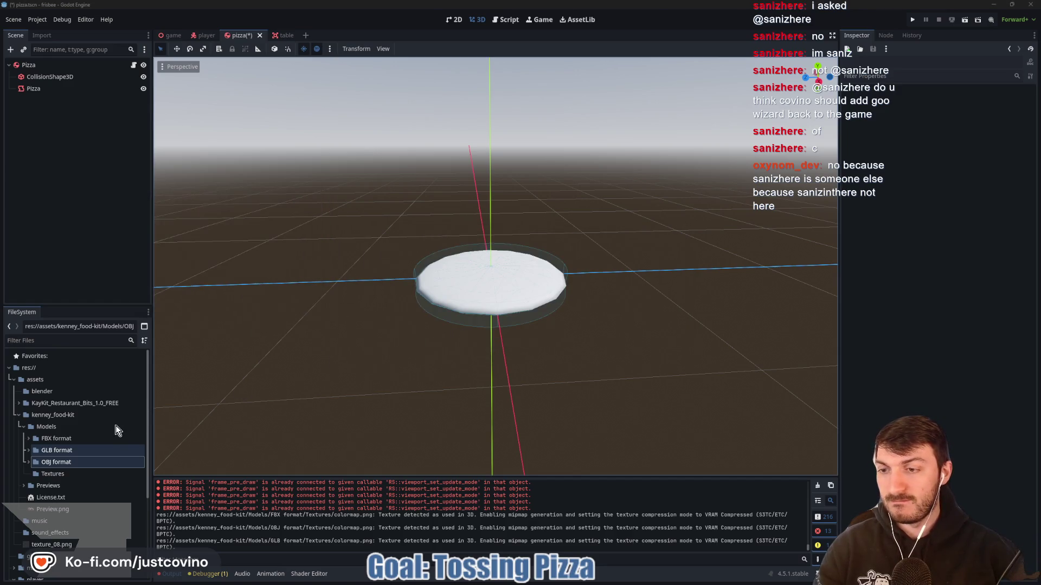
Expand FBX format and select pizza.fbx among the models
{"action": "left_click", "coordinate": [26, 438]}
{"action": "scroll", "coordinate": [76, 452], "scroll_direction": "down", "scroll_amount": 5}
{"action": "scroll", "coordinate": [78, 454], "scroll_direction": "down", "scroll_amount": 15}
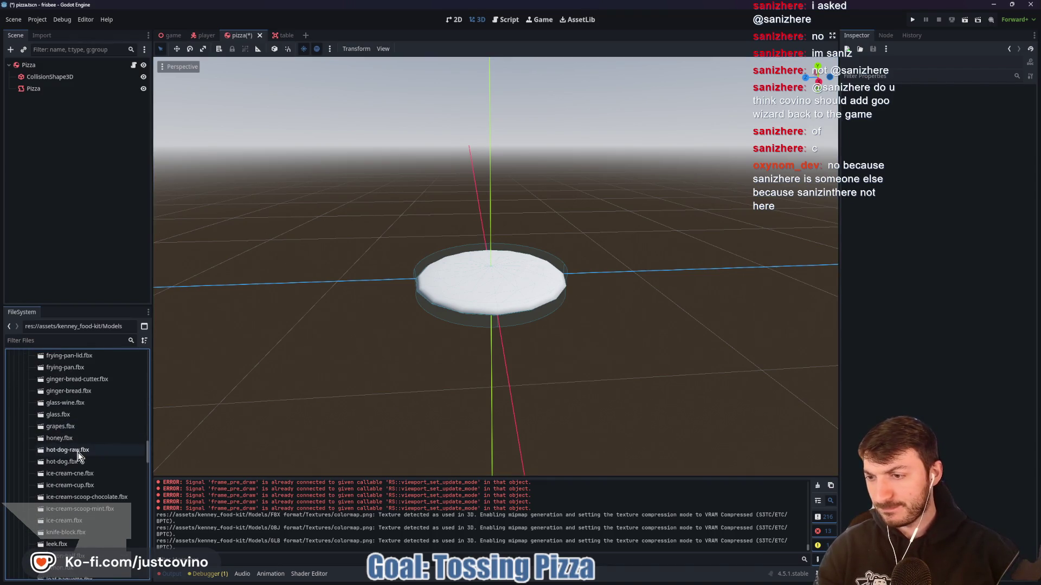
{"action": "scroll", "coordinate": [78, 454], "scroll_direction": "down", "scroll_amount": 8}
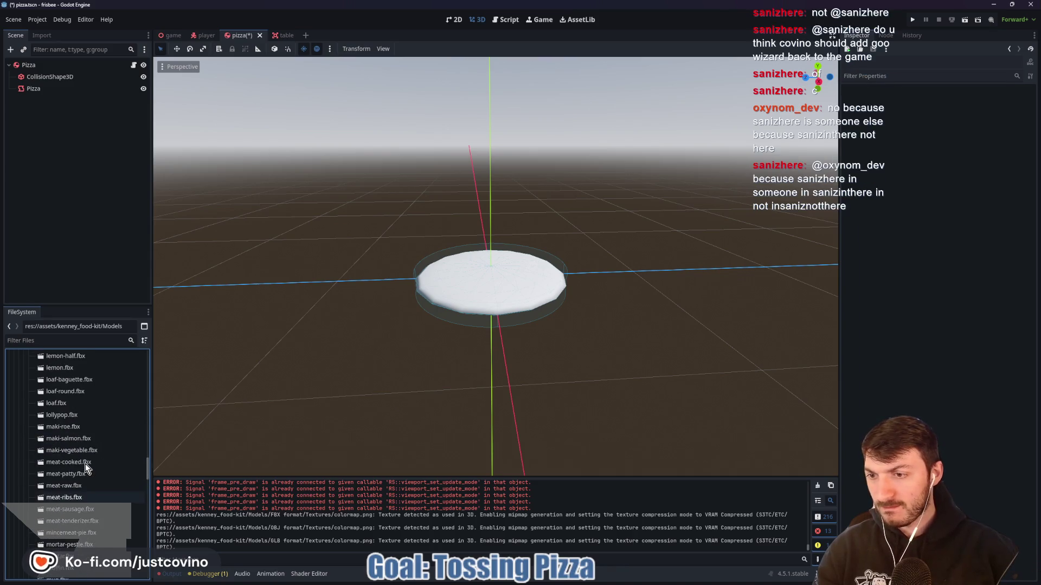
{"action": "scroll", "coordinate": [70, 439], "scroll_direction": "down", "scroll_amount": 6}
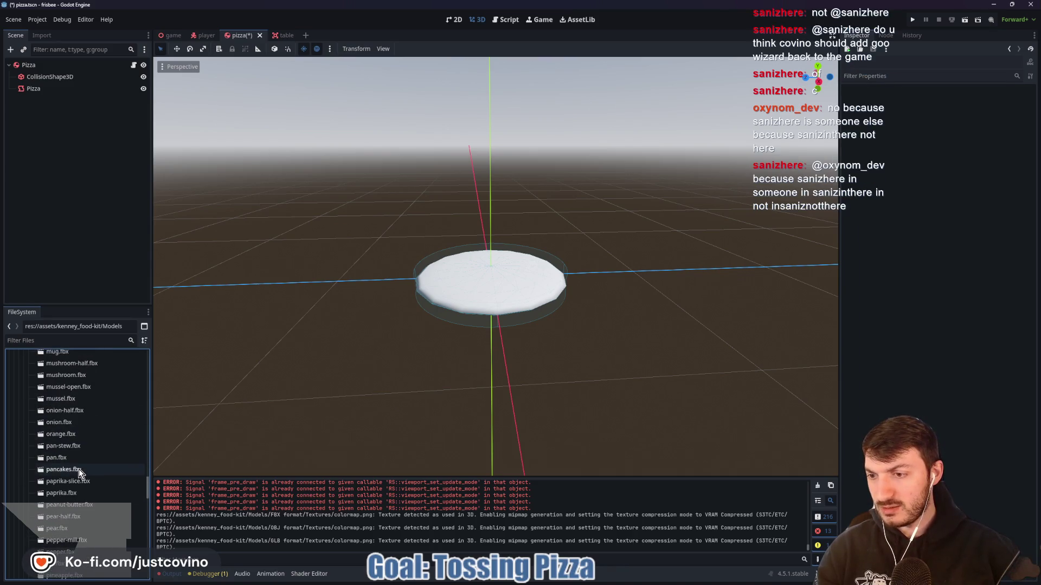
{"action": "scroll", "coordinate": [80, 500], "scroll_direction": "down", "scroll_amount": 2}
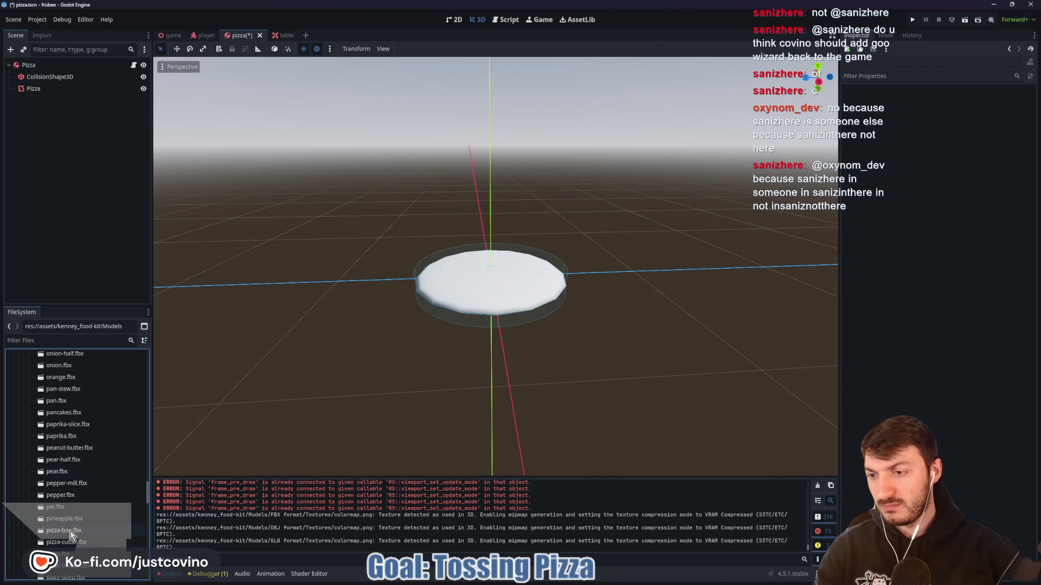
{"action": "scroll", "coordinate": [83, 524], "scroll_direction": "down", "scroll_amount": 1}
{"action": "left_click", "coordinate": [66, 527]}
Add the textured pizza.fbx to the scene and position it on the plate
{"action": "mouse_move", "coordinate": [65, 531]}
{"action": "left_mouse_down"}
{"action": "mouse_move", "coordinate": [389, 366]}
{"action": "mouse_move", "coordinate": [413, 280]}
{"action": "mouse_move", "coordinate": [387, 278]}
{"action": "mouse_move", "coordinate": [355, 297]}
{"action": "left_mouse_up"}
{"action": "scroll", "coordinate": [360, 353], "scroll_direction": "up", "scroll_amount": 5}
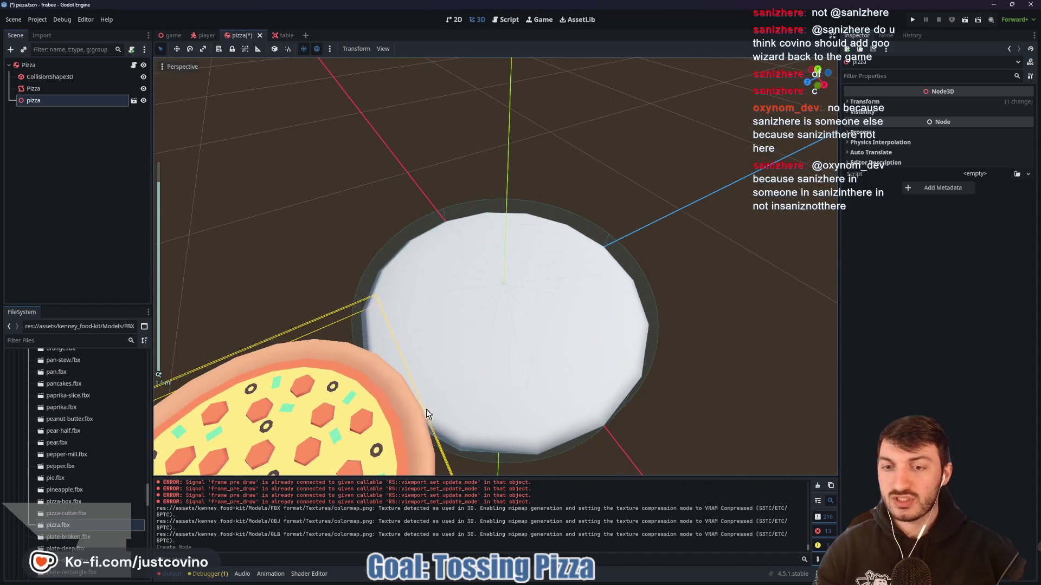
{"action": "scroll", "coordinate": [426, 414], "scroll_direction": "down", "scroll_amount": 5}
{"action": "left_click_drag", "start_coordinate": [551, 347], "coordinate": [510, 334]}
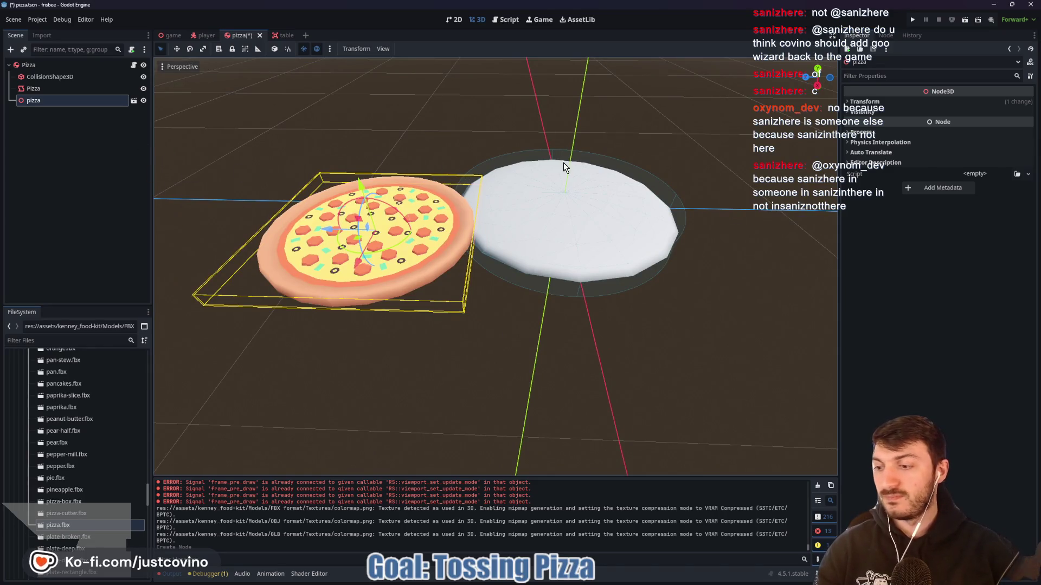
{"action": "left_click", "coordinate": [870, 103]}
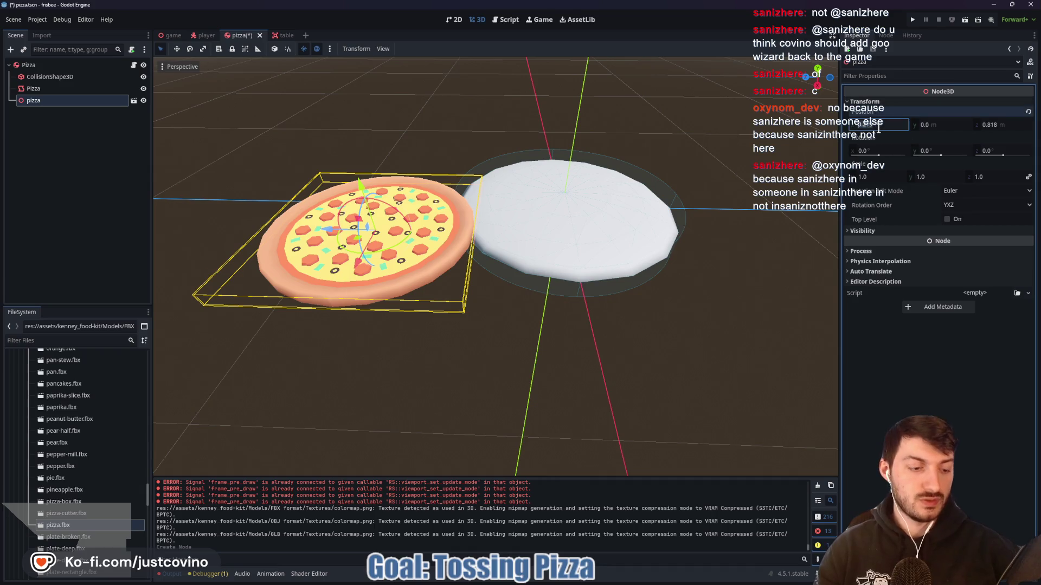
{"action": "key", "text": "Tab"}
{"action": "key", "text": "Return"}
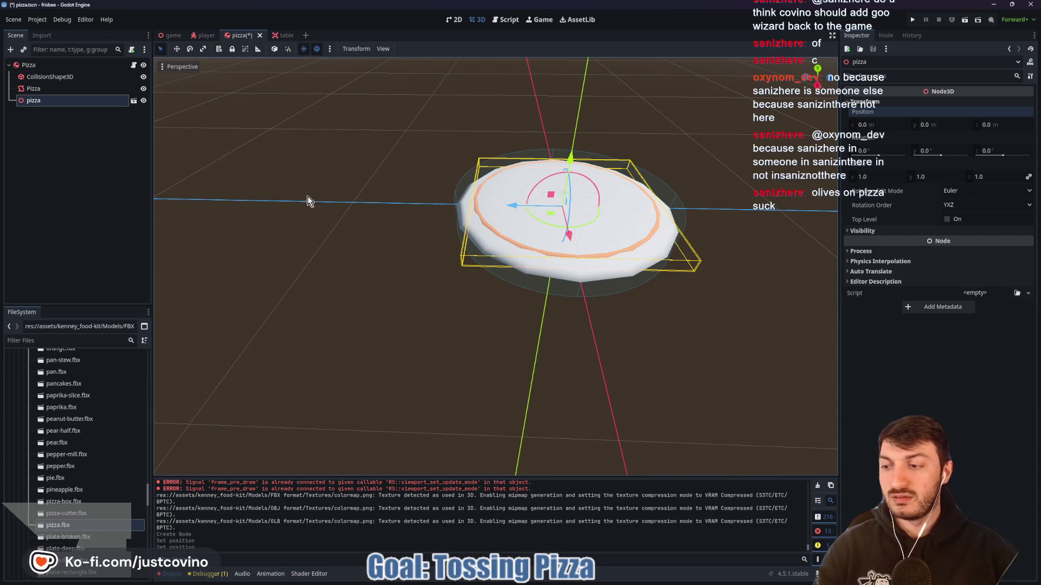
Unhide the Pizza soft body node and launch the game with F5
{"action": "left_click", "coordinate": [69, 88]}
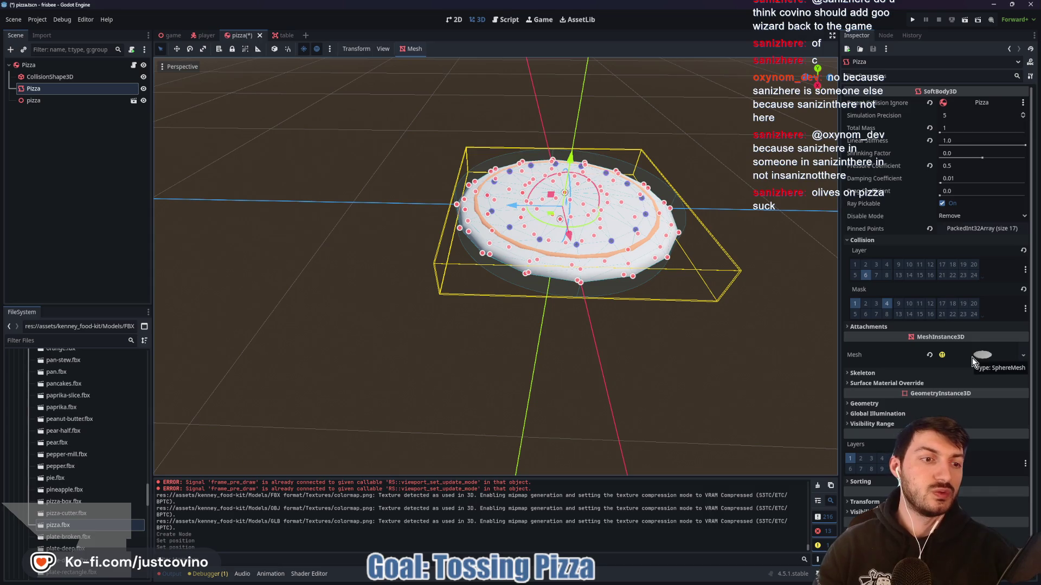
{"action": "mouse_move", "coordinate": [762, 311]}
{"action": "left_mouse_down"}
{"action": "mouse_move", "coordinate": [657, 337]}
{"action": "mouse_move", "coordinate": [766, 317]}
{"action": "mouse_move", "coordinate": [732, 327]}
{"action": "mouse_move", "coordinate": [770, 331]}
{"action": "left_mouse_up"}
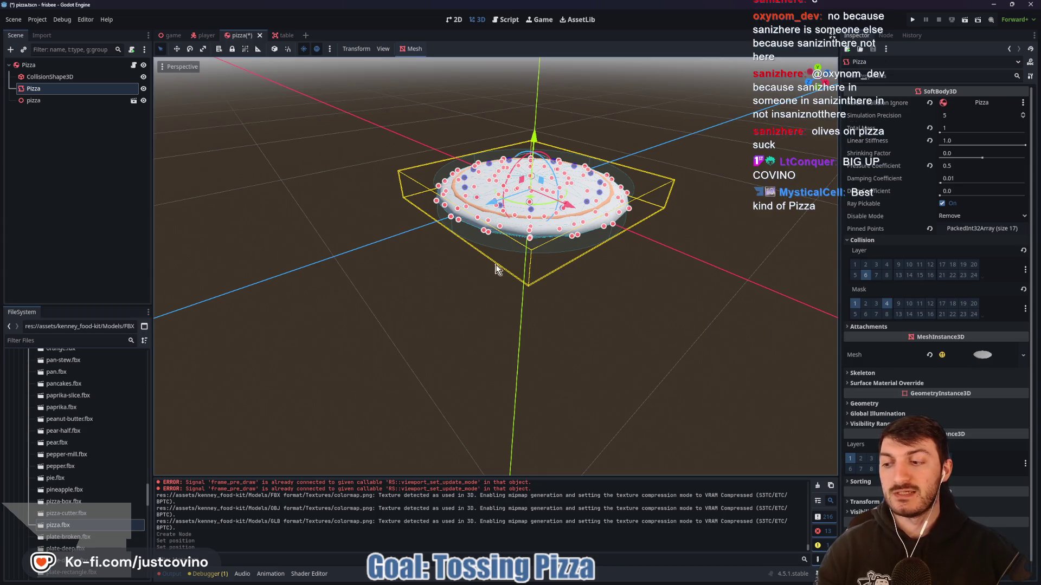
{"action": "left_click", "coordinate": [144, 89]}
{"action": "left_click_drag", "start_coordinate": [399, 236], "coordinate": [313, 264]}
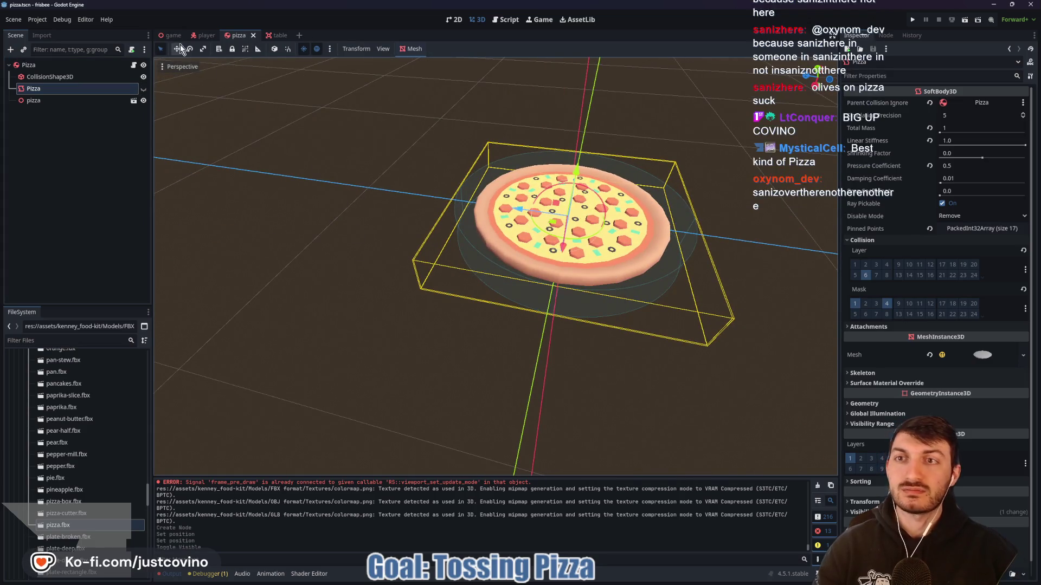
{"action": "left_click", "coordinate": [172, 36]}
{"action": "key", "text": "F5"}
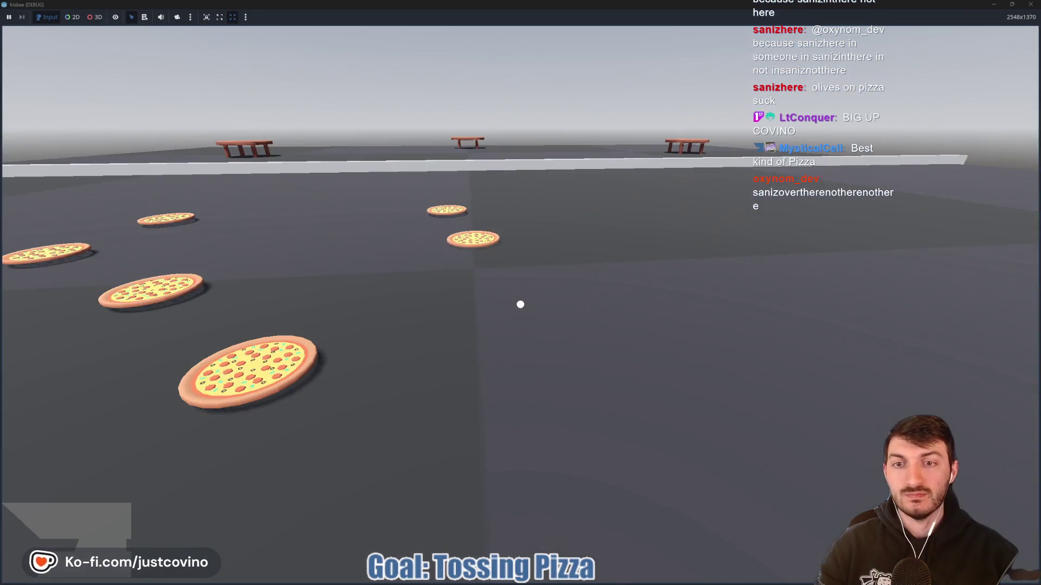
Pick up and throw several pizzas from the ground
{"action": "left_click", "coordinate": [520, 304]}
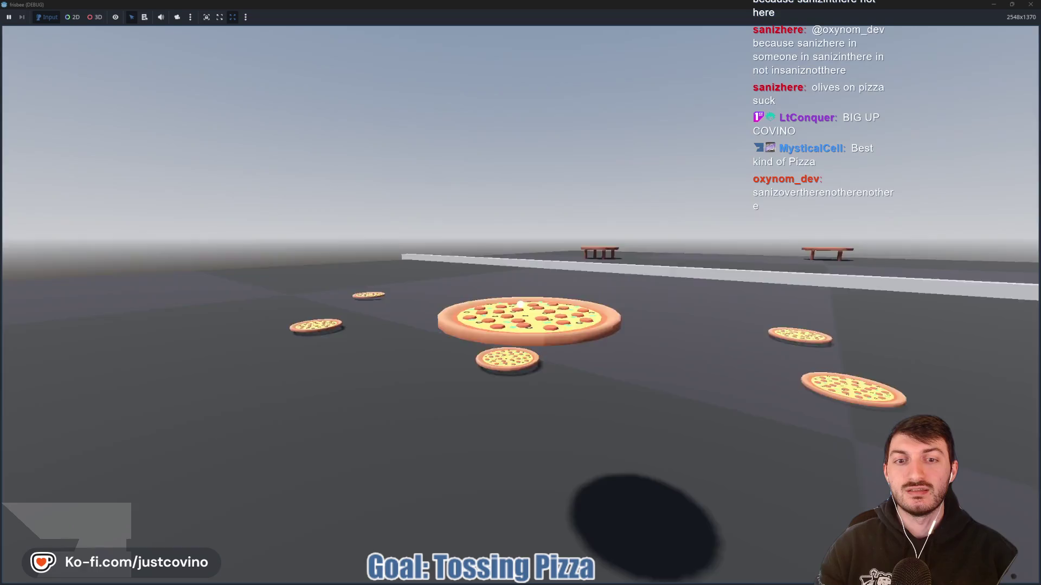
{"action": "left_click", "coordinate": [520, 304]}
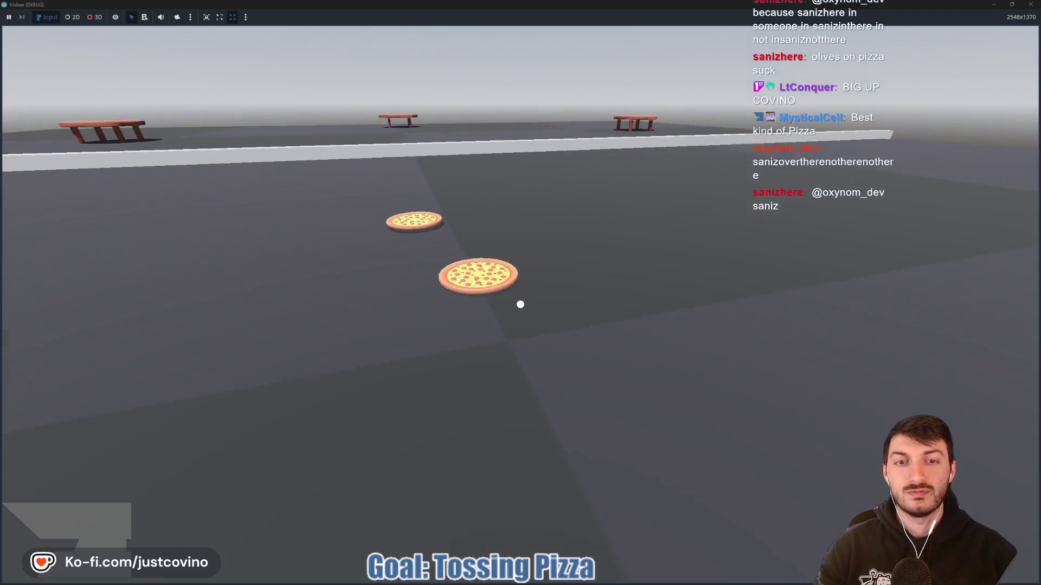
{"action": "left_click", "coordinate": [520, 305]}
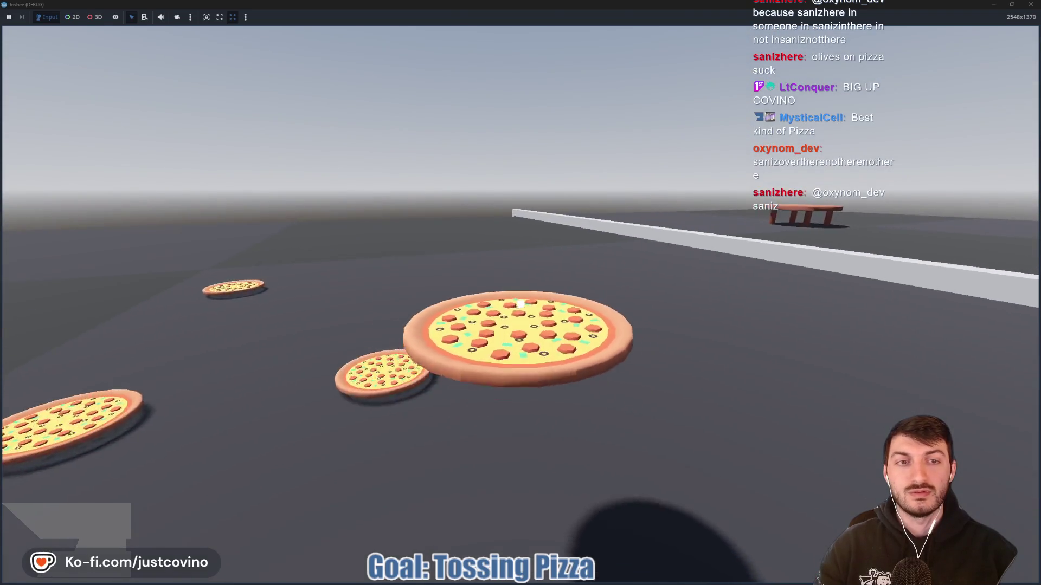
{"action": "left_click", "coordinate": [520, 304]}
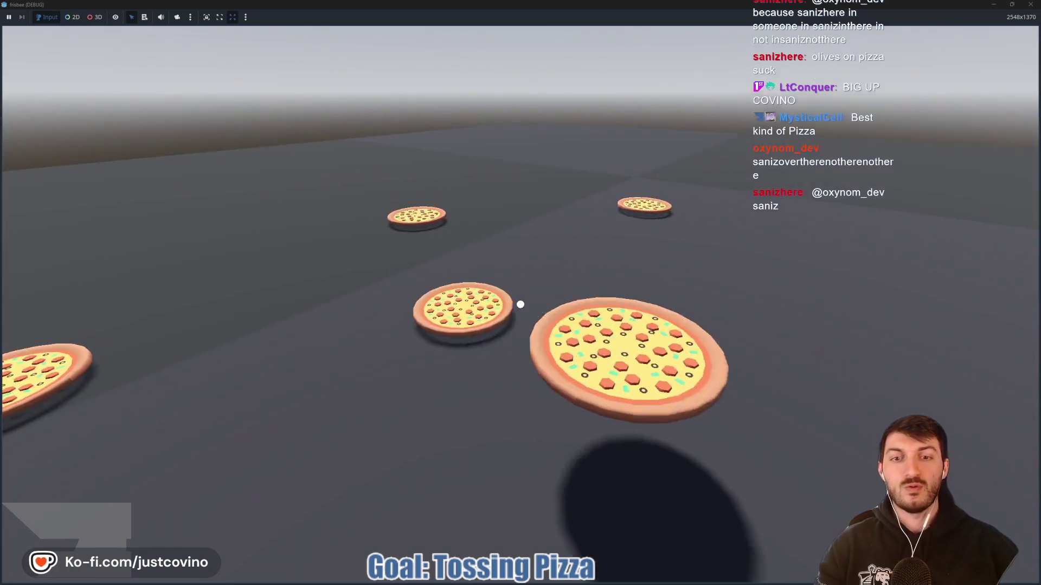
{"action": "left_click", "coordinate": [521, 304]}
{"action": "left_click", "coordinate": [520, 304]}
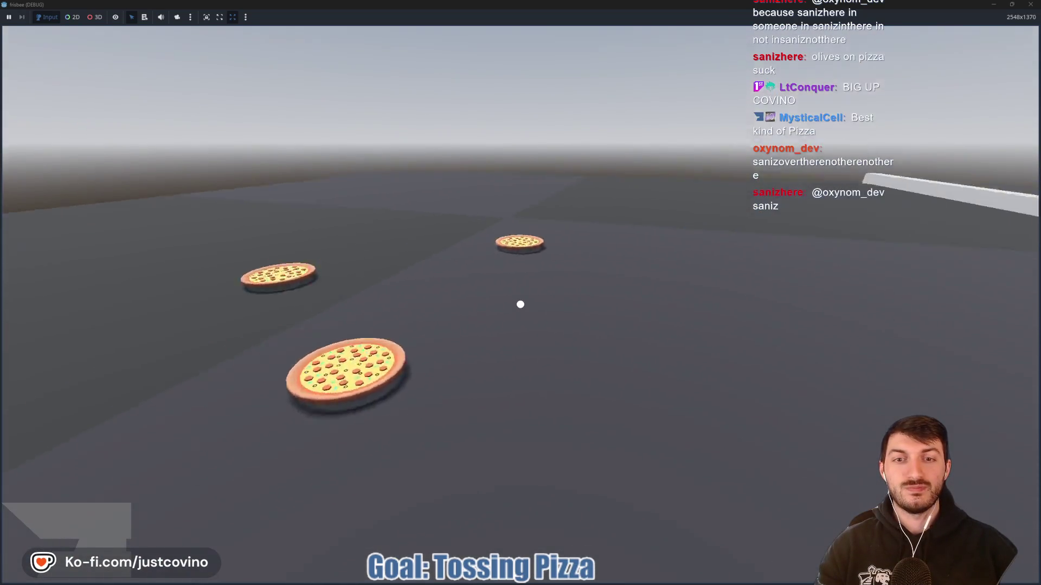
{"action": "left_click", "coordinate": [520, 304]}
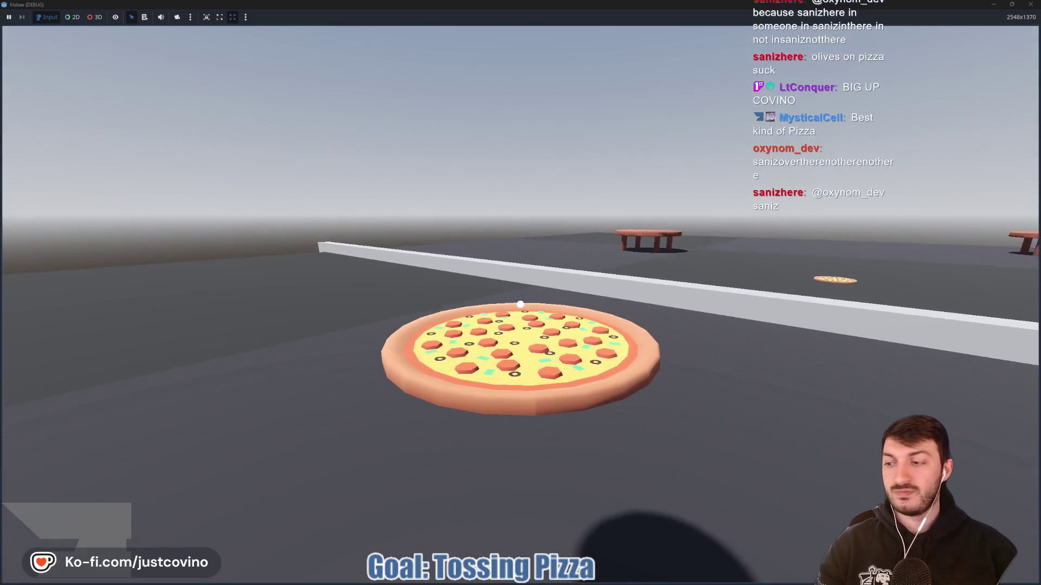
Walk toward the tables and toss pizzas onto them, including the round table
{"action": "key", "text": "w"}
{"action": "left_click", "coordinate": [521, 304]}
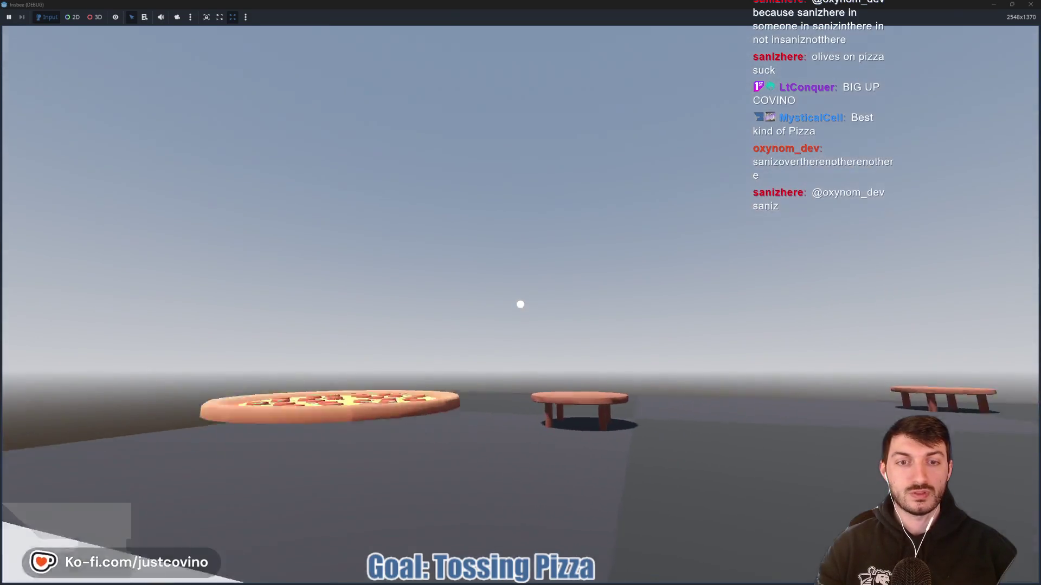
{"action": "key", "text": "w"}
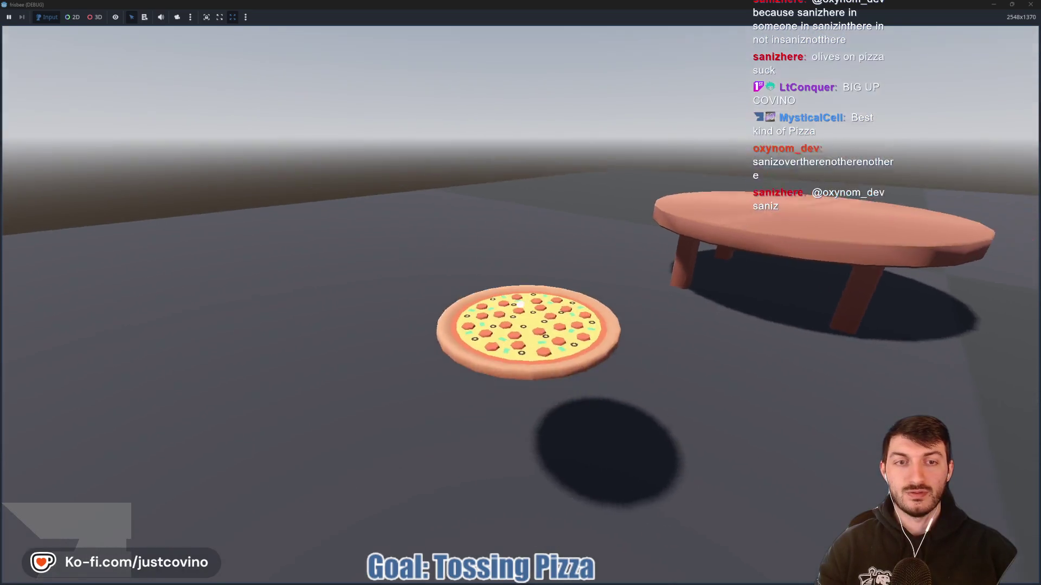
{"action": "left_click", "coordinate": [521, 304]}
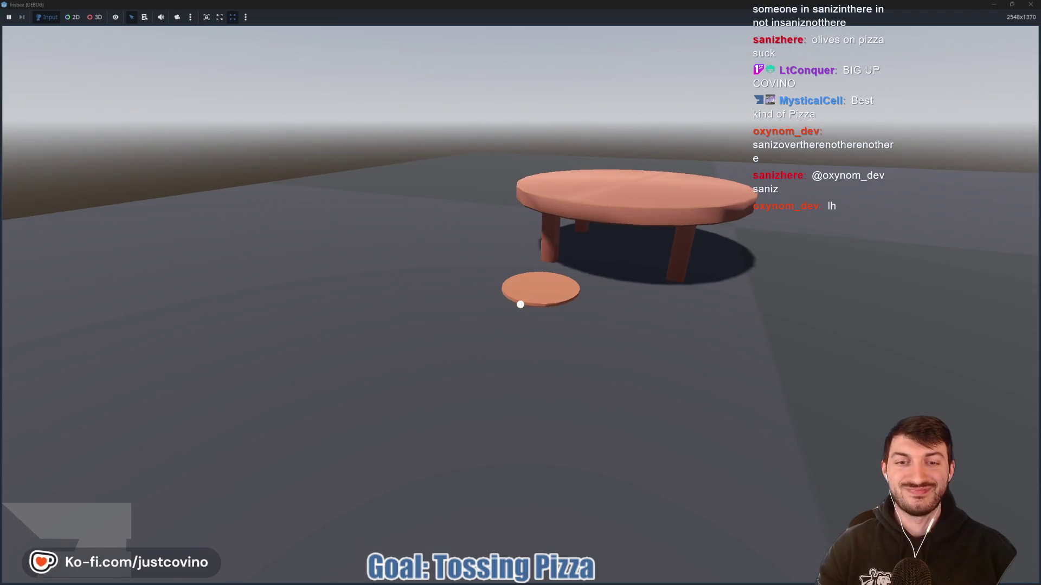
{"action": "key", "text": "w"}
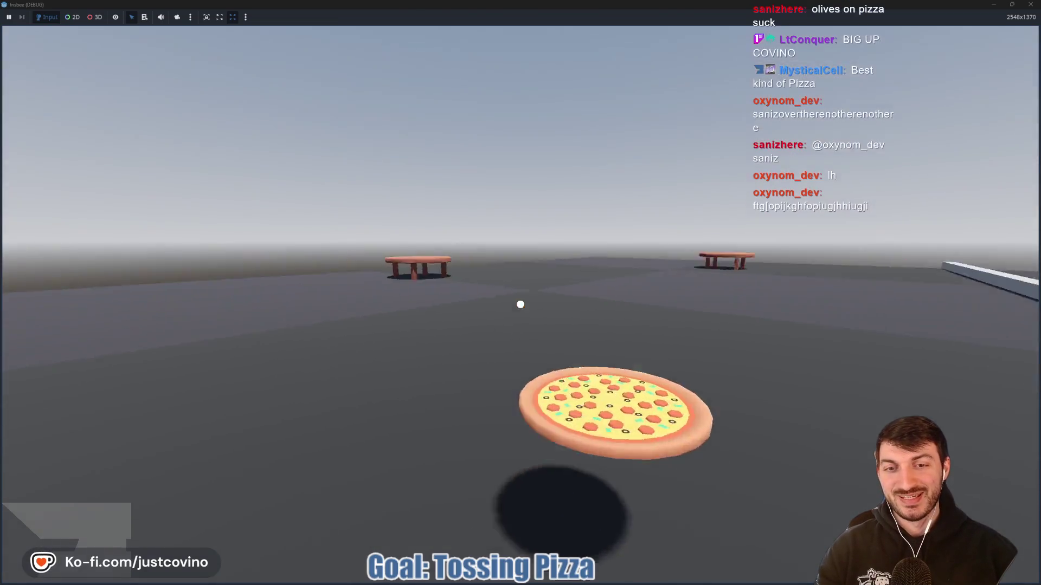
{"action": "left_click", "coordinate": [521, 304]}
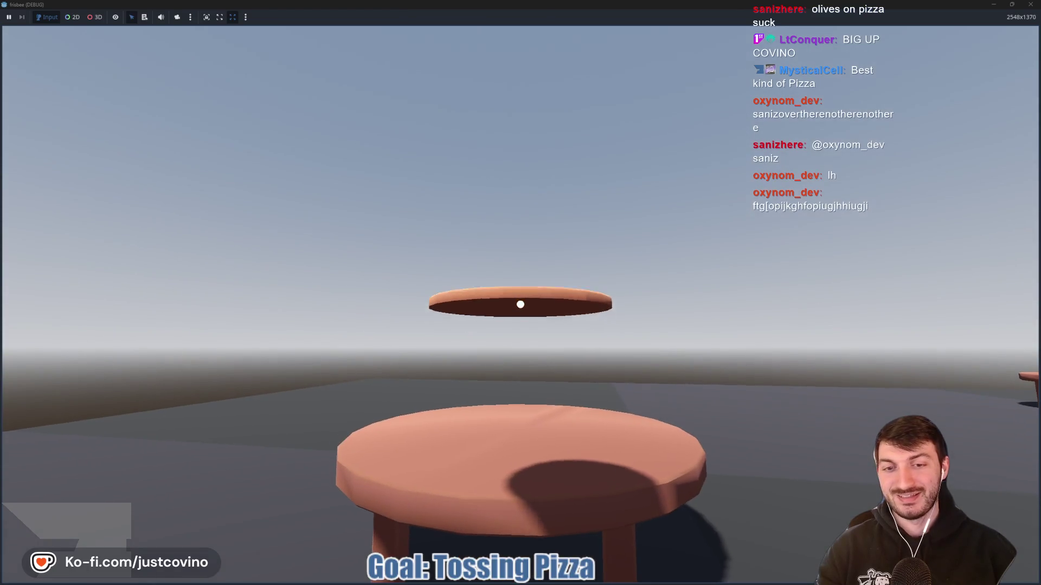
{"action": "key", "text": "w"}
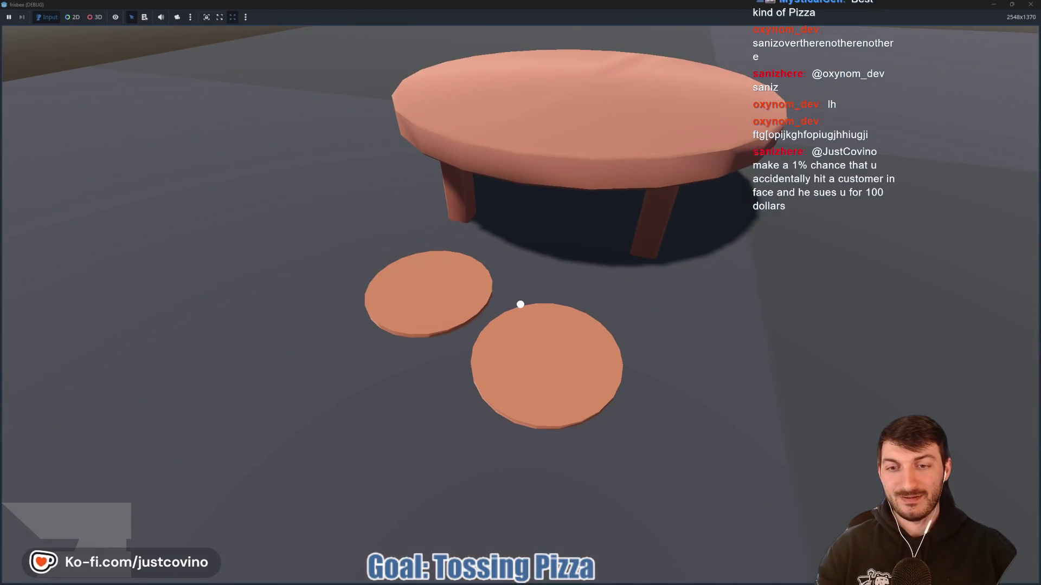
{"action": "mouse_move", "coordinate": [521, 304]}
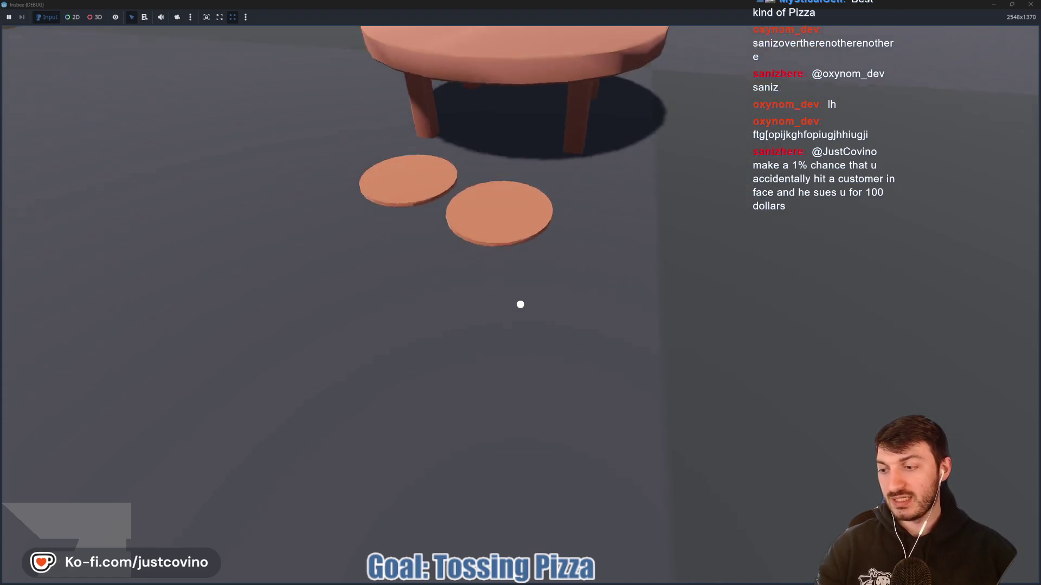
{"action": "key", "text": "w"}
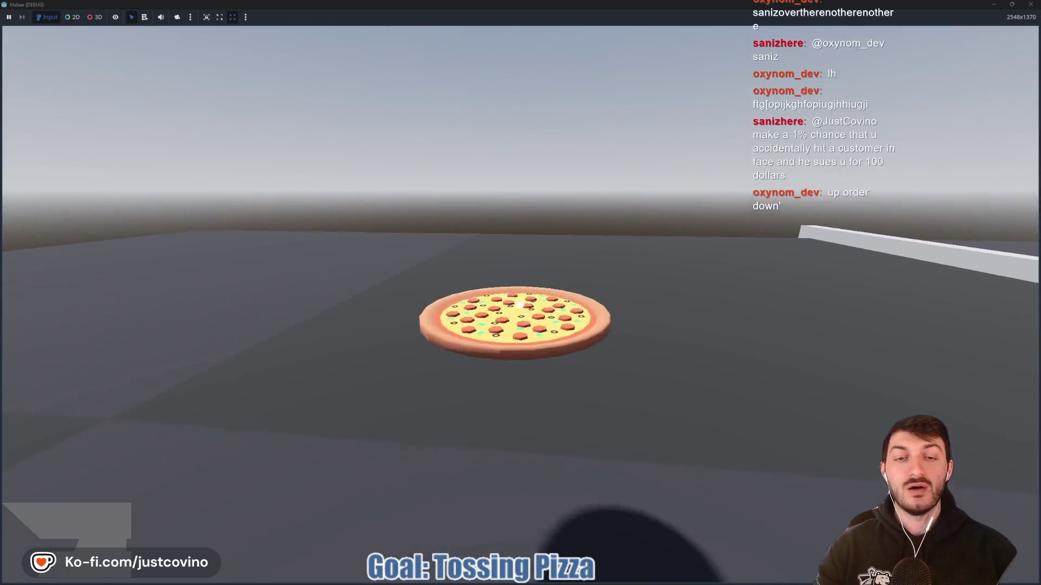
{"action": "key", "text": "w"}
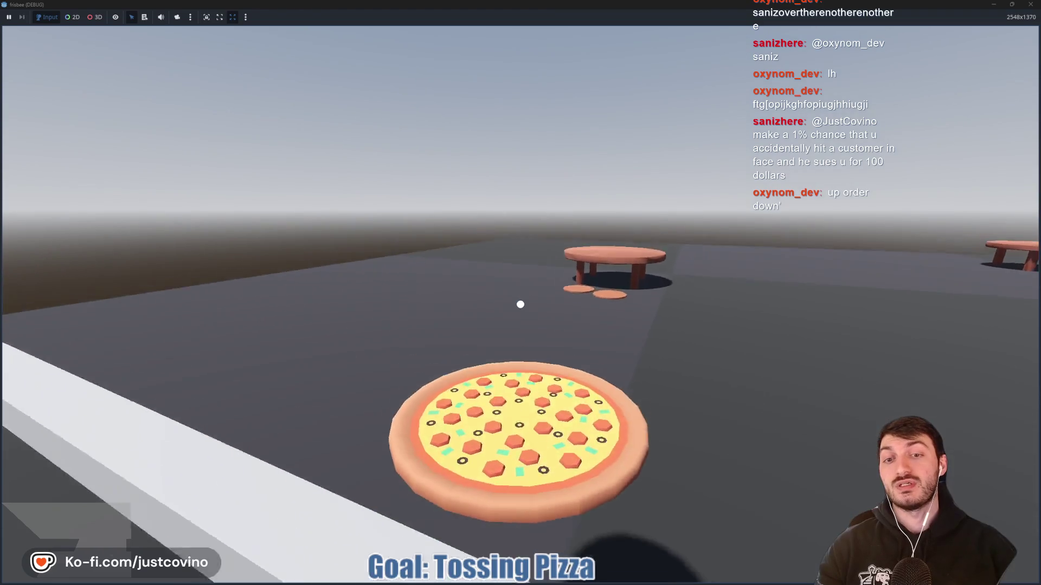
{"action": "key", "text": "w"}
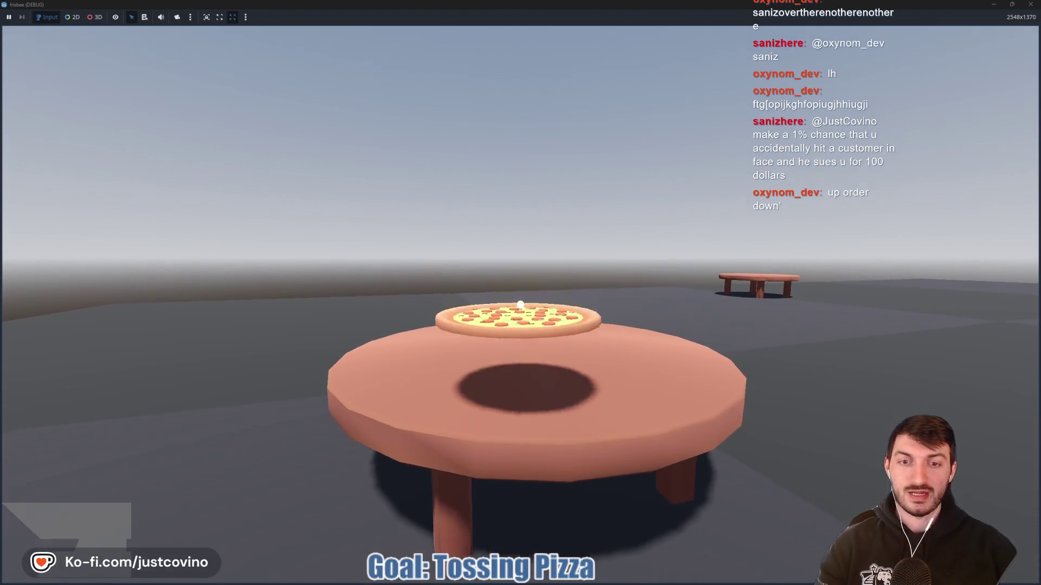
{"action": "left_click", "coordinate": [520, 304]}
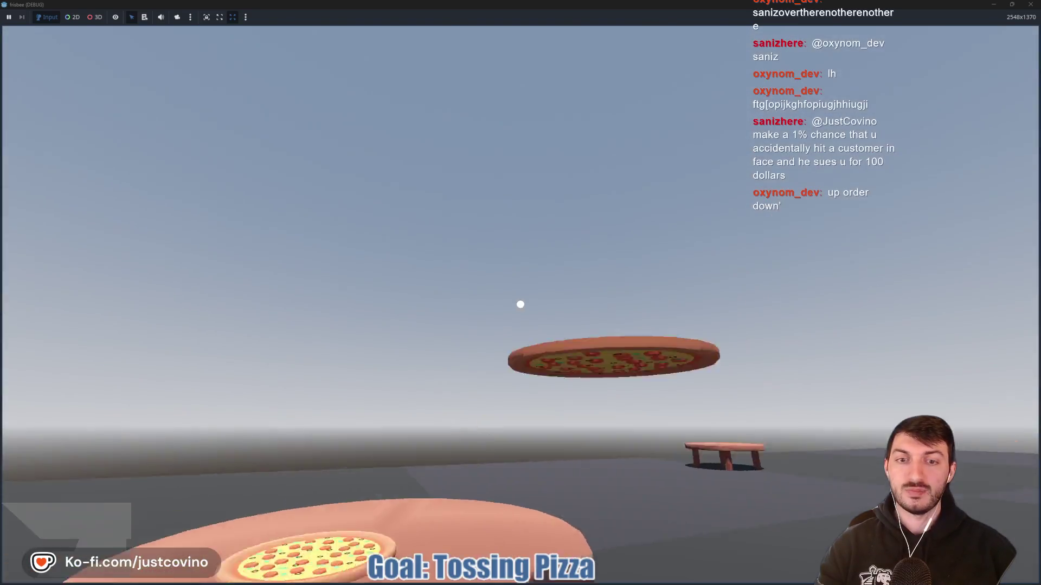
Toss the dough and pizza into the air, then stop the game with F8
{"action": "mouse_move", "coordinate": [520, 305]}
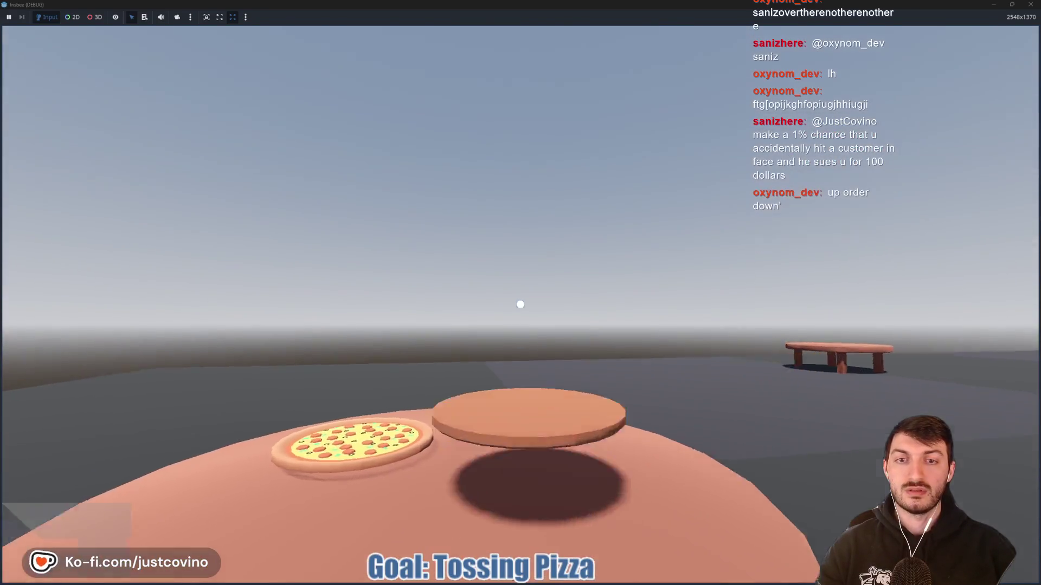
{"action": "left_click", "coordinate": [520, 304]}
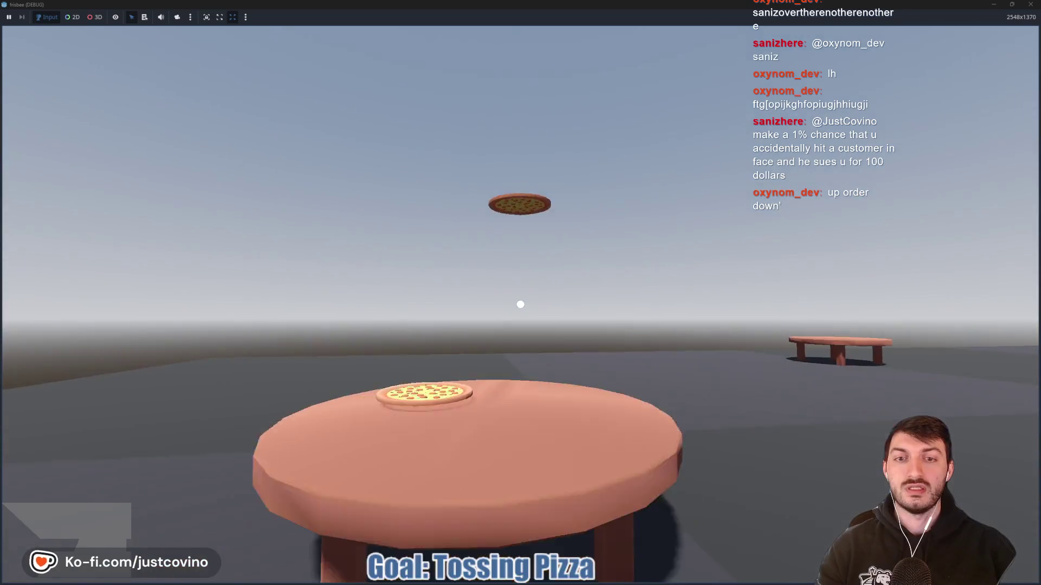
{"action": "left_click", "coordinate": [520, 304]}
{"action": "left_click", "coordinate": [520, 304]}
{"action": "key", "text": "s"}
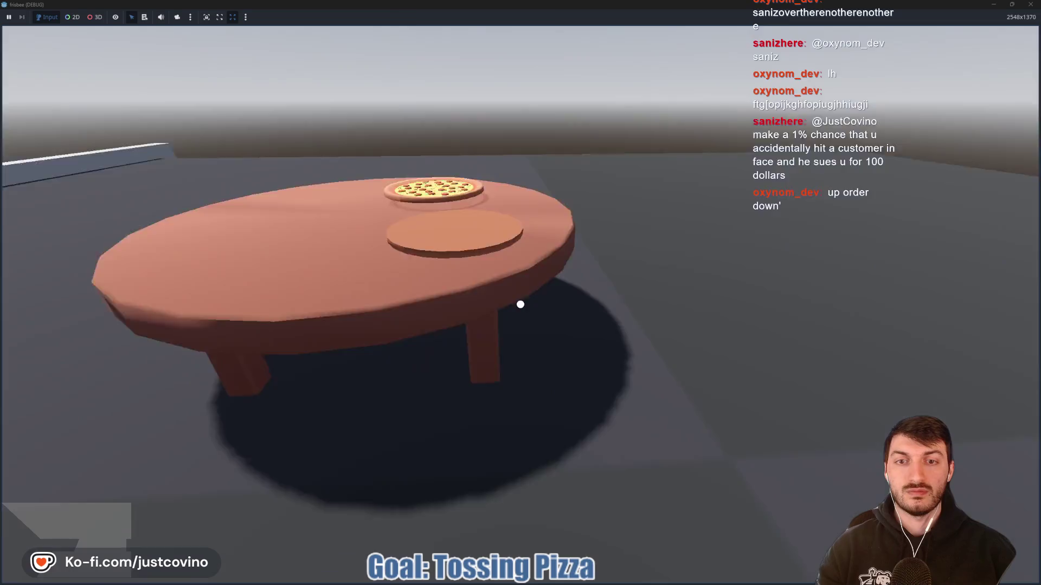
{"action": "left_click", "coordinate": [520, 304]}
{"action": "left_click", "coordinate": [520, 304]}
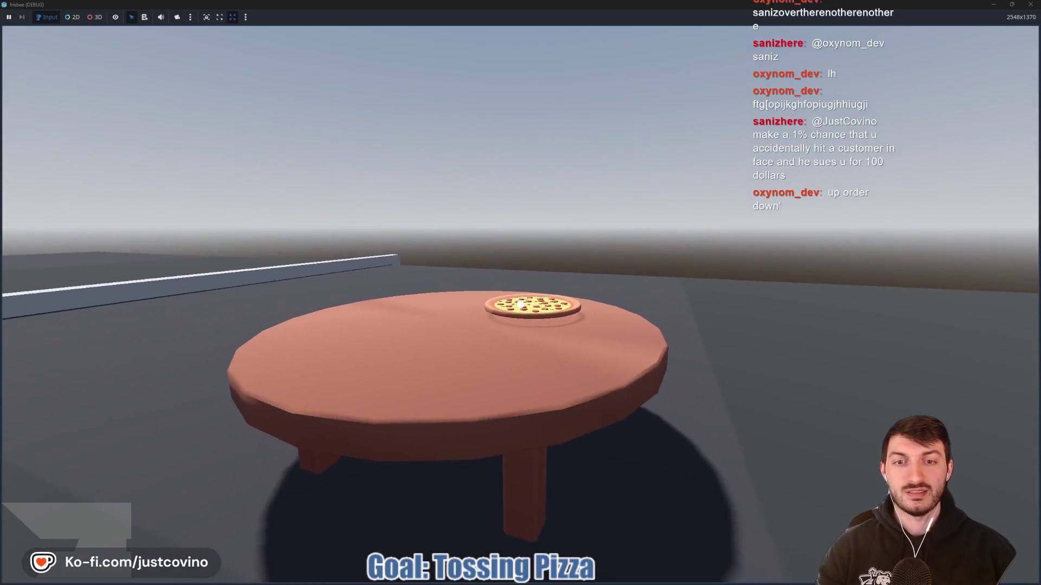
{"action": "left_click", "coordinate": [520, 304]}
{"action": "left_click", "coordinate": [520, 305]}
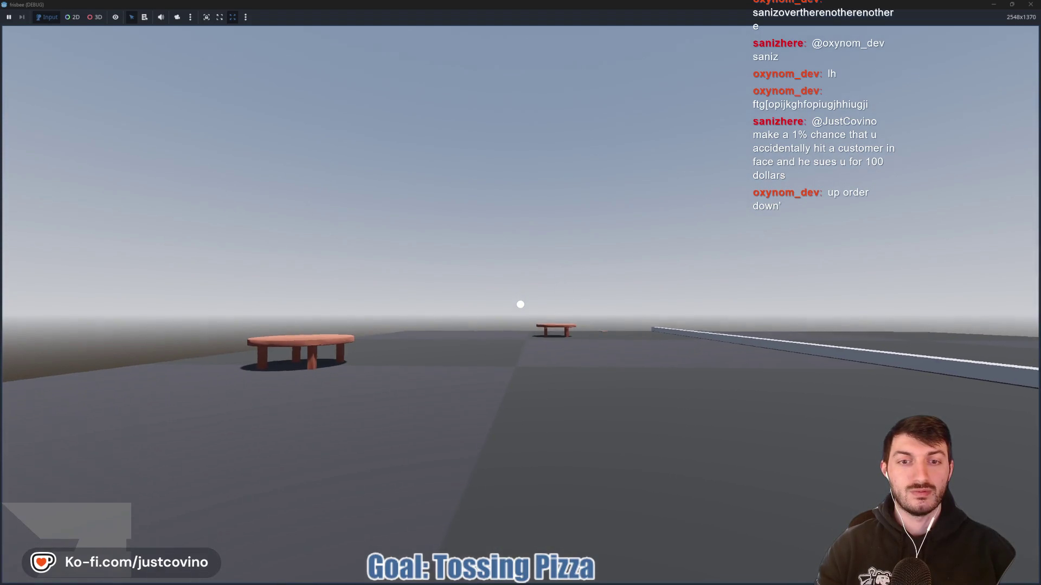
{"action": "key", "text": "w"}
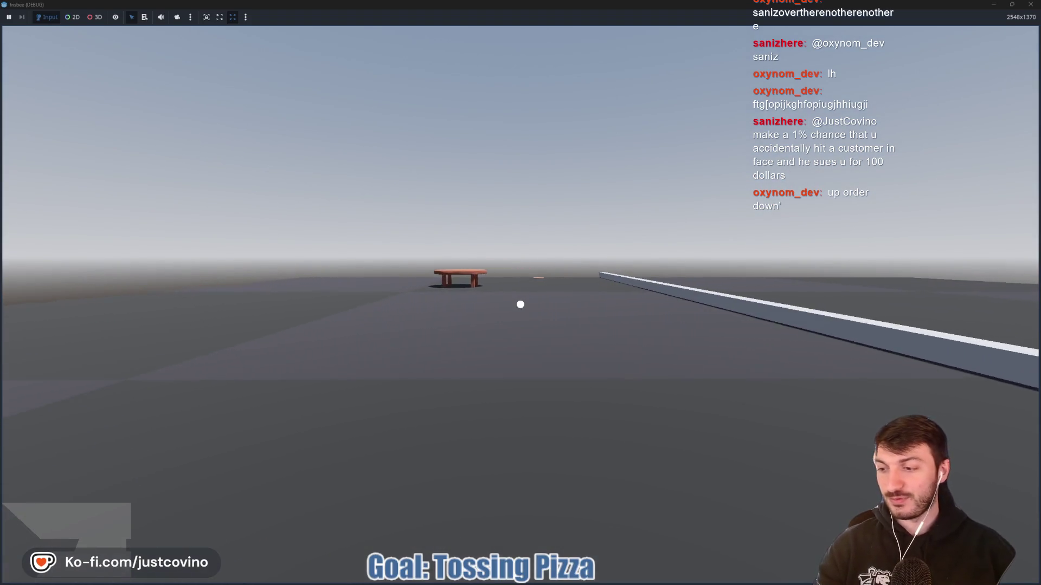
{"action": "key", "text": "F8"}
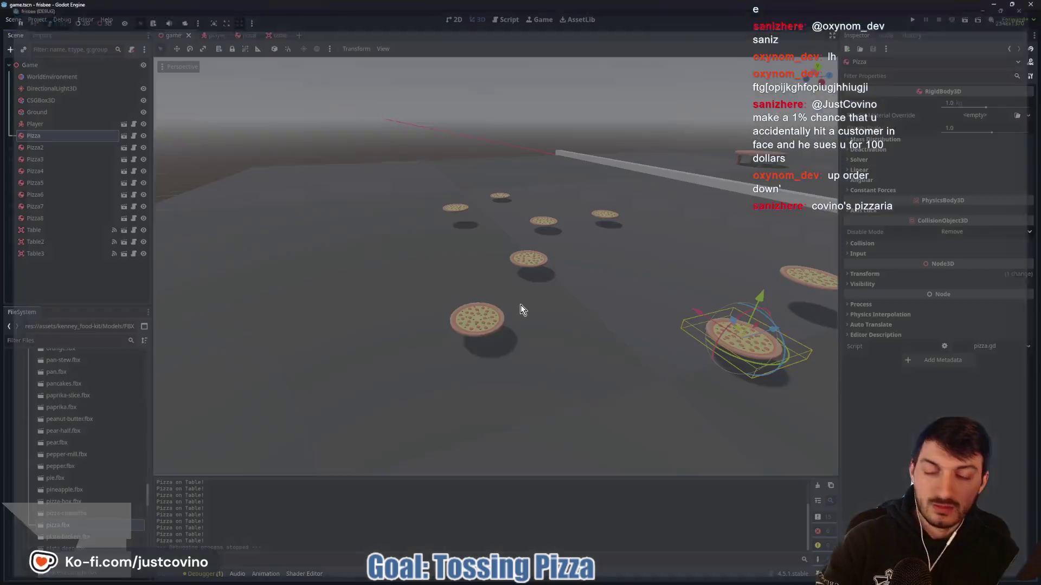
Return to the pizza scene and orbit to a level side view
{"action": "scroll", "coordinate": [504, 302], "scroll_direction": "down", "scroll_amount": 3}
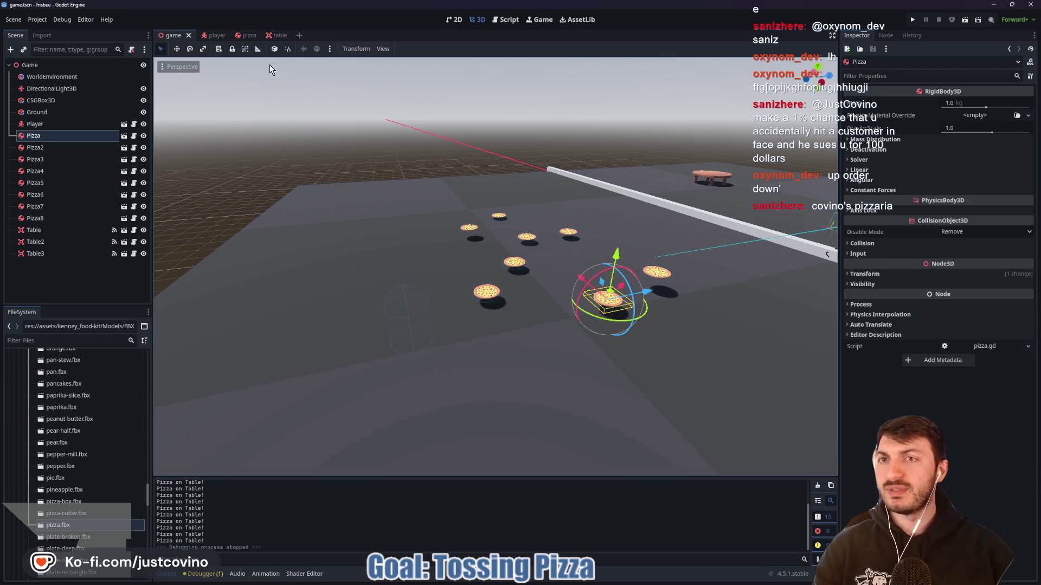
{"action": "left_click", "coordinate": [247, 35]}
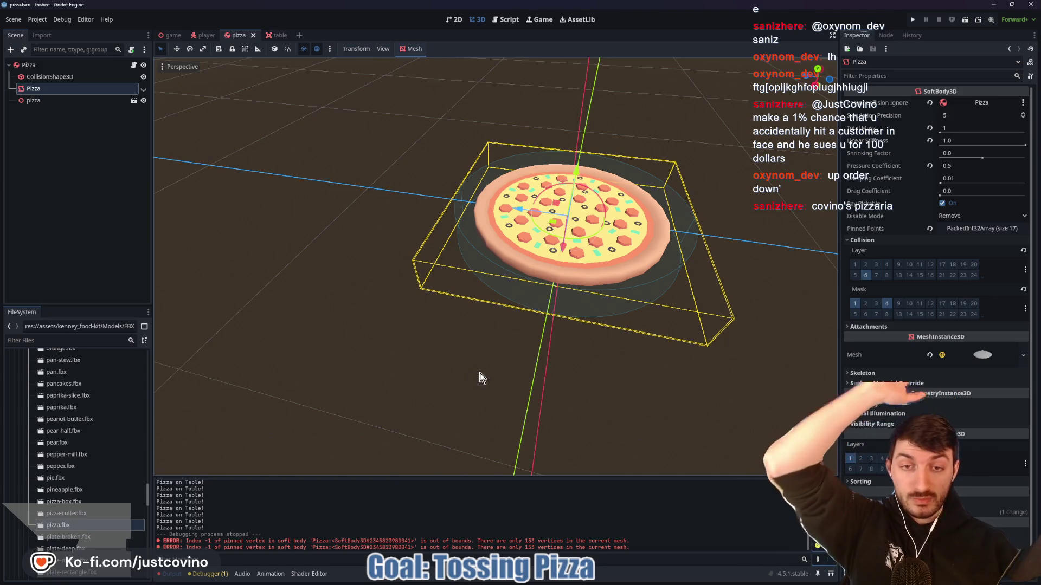
{"action": "left_click_drag", "start_coordinate": [479, 374], "coordinate": [529, 335]}
{"action": "scroll", "coordinate": [76, 430], "scroll_direction": "up", "scroll_amount": 5}
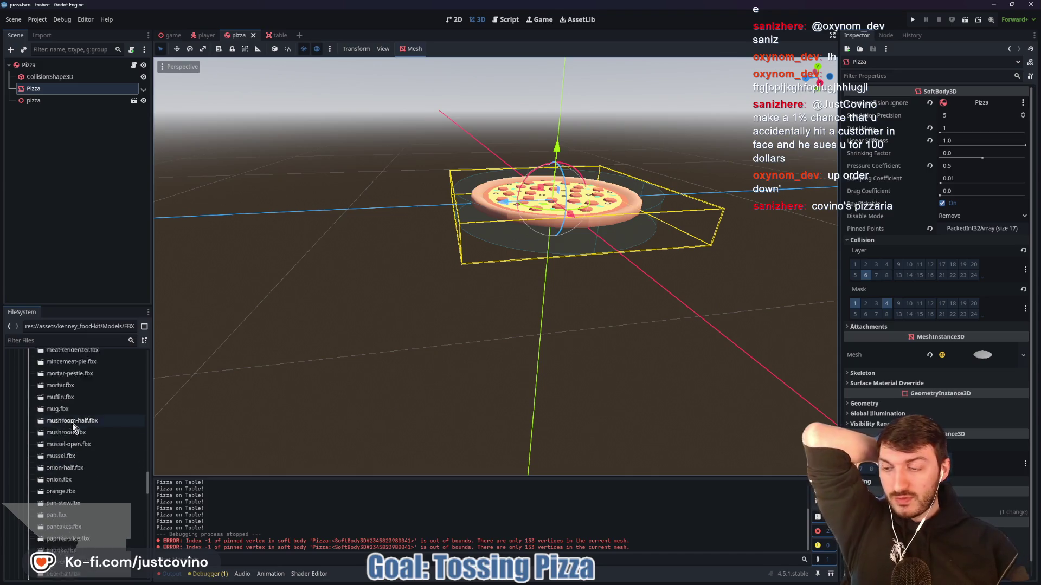
{"action": "scroll", "coordinate": [80, 430], "scroll_direction": "up", "scroll_amount": 4}
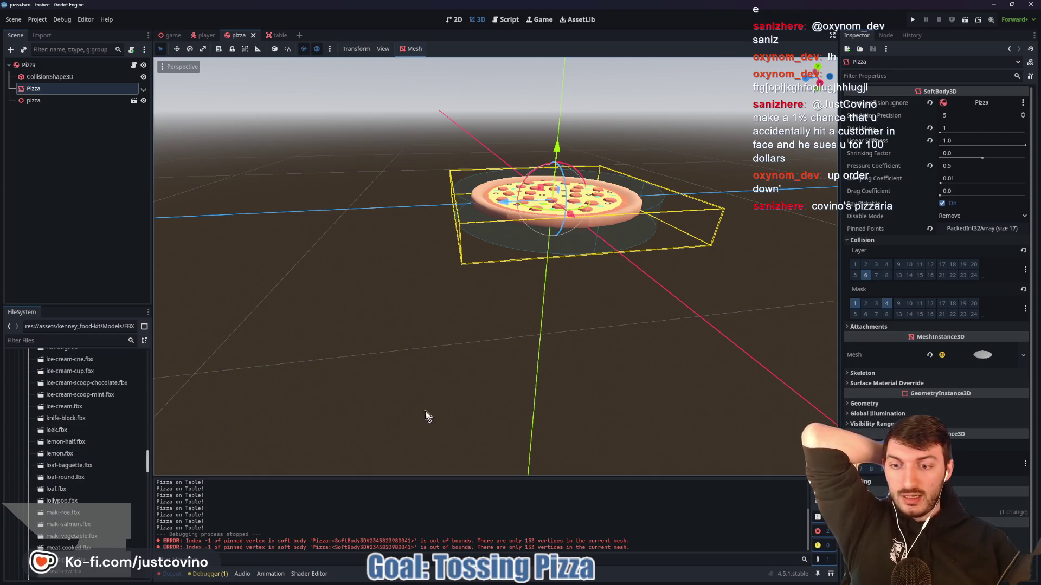
{"action": "mouse_move", "coordinate": [578, 244]}
{"action": "left_mouse_down"}
{"action": "mouse_move", "coordinate": [567, 363]}
{"action": "mouse_move", "coordinate": [543, 379]}
{"action": "mouse_move", "coordinate": [489, 330]}
{"action": "mouse_move", "coordinate": [484, 355]}
{"action": "mouse_move", "coordinate": [370, 360]}
{"action": "mouse_move", "coordinate": [529, 376]}
{"action": "mouse_move", "coordinate": [581, 529]}
{"action": "left_mouse_up"}
Close the Kenney Food Kit browser tab and return to the Godot editor
{"action": "mouse_move", "coordinate": [587, 580]}
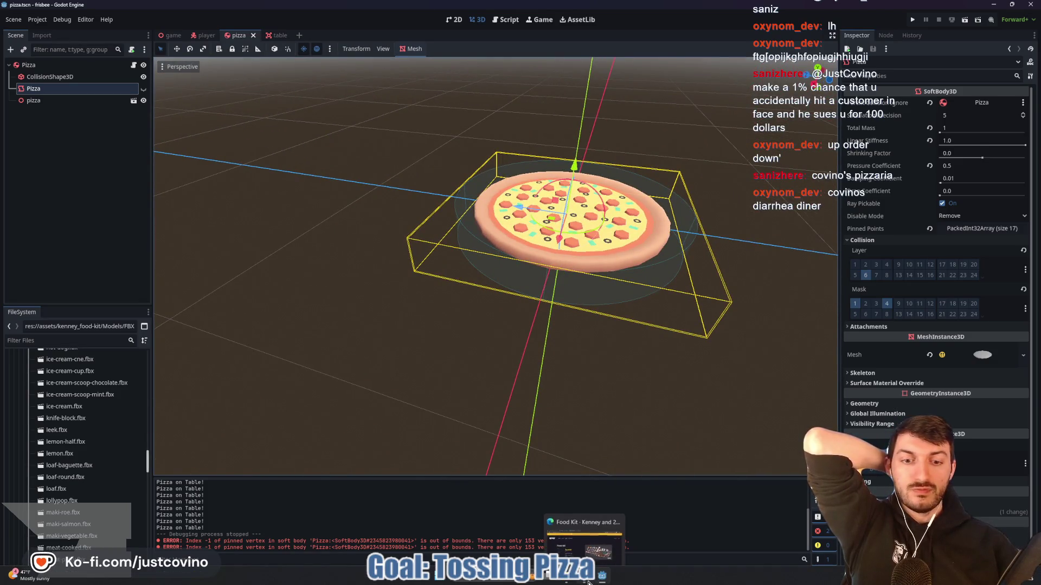
{"action": "left_click", "coordinate": [581, 525]}
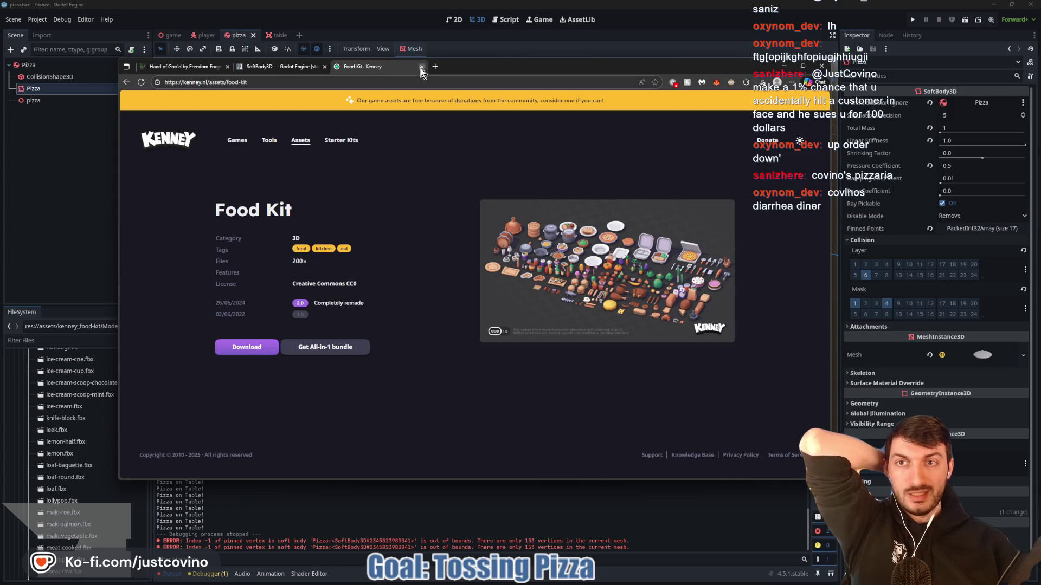
{"action": "left_click", "coordinate": [422, 67]}
{"action": "left_click", "coordinate": [417, 27]}
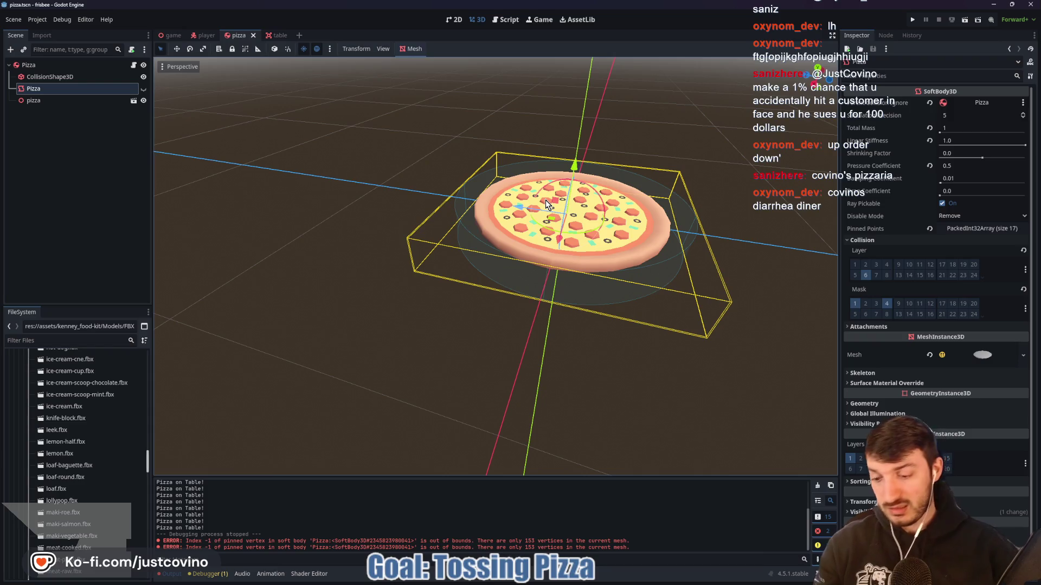
Search the Start menu for 'blender' and launch Blender 4.5
{"action": "key", "text": "super"}
{"action": "type", "text": "blender"}
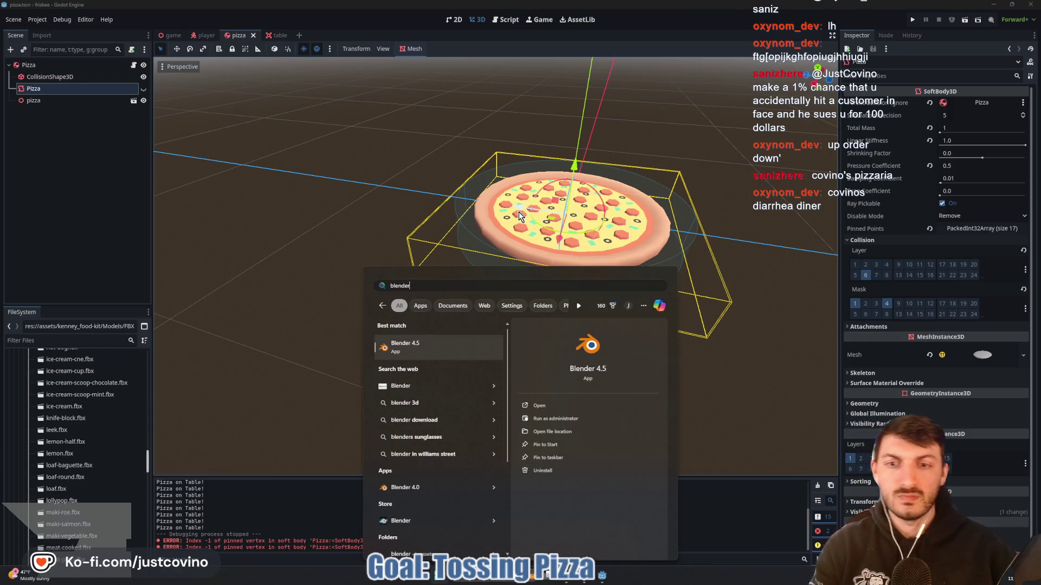
{"action": "left_click", "coordinate": [440, 345]}
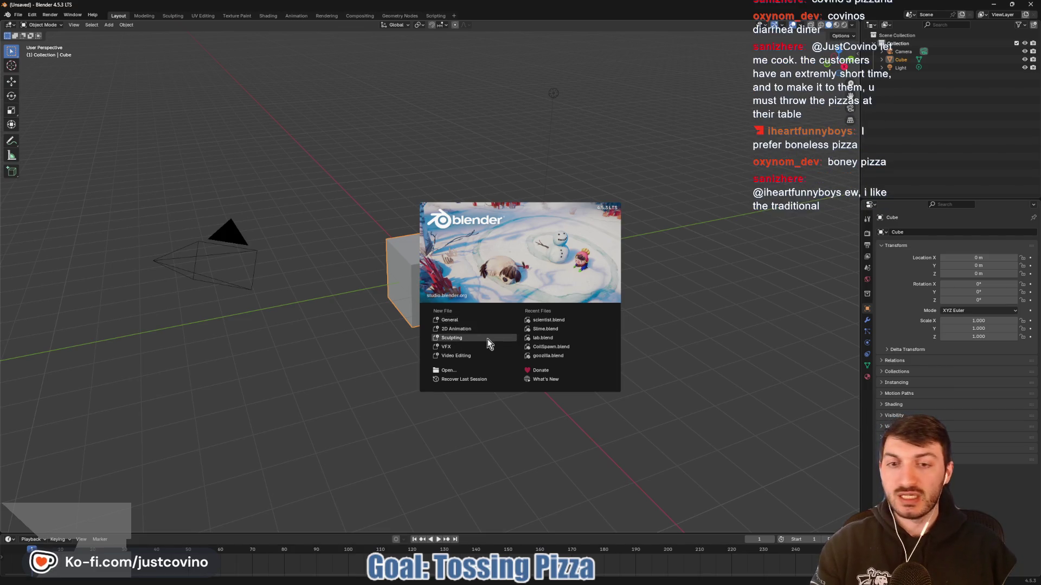
Dismiss the splash and delete the default cube, camera and light
{"action": "left_click", "coordinate": [460, 321]}
{"action": "key", "text": "a"}
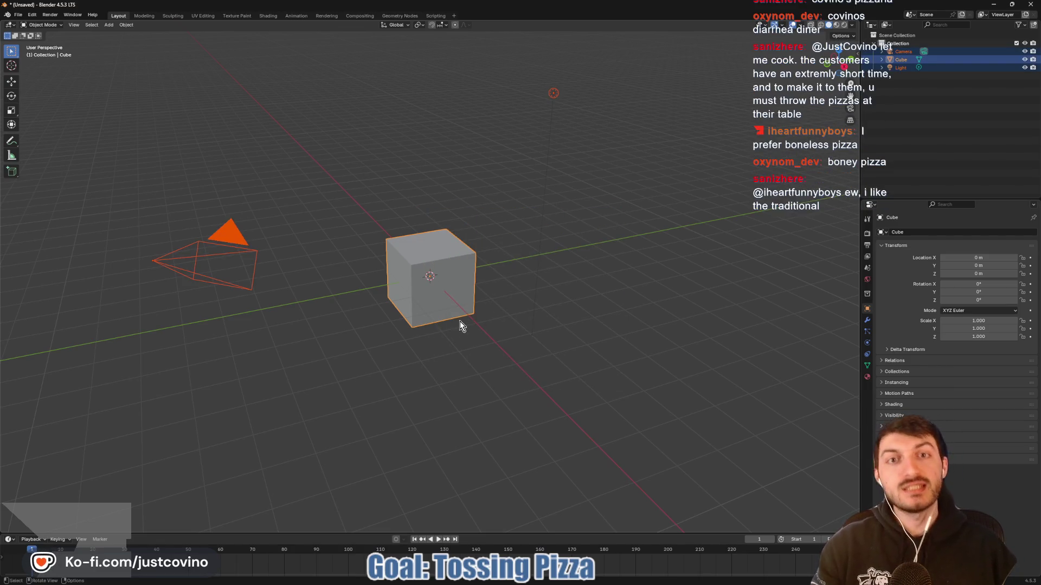
{"action": "key", "text": "Delete"}
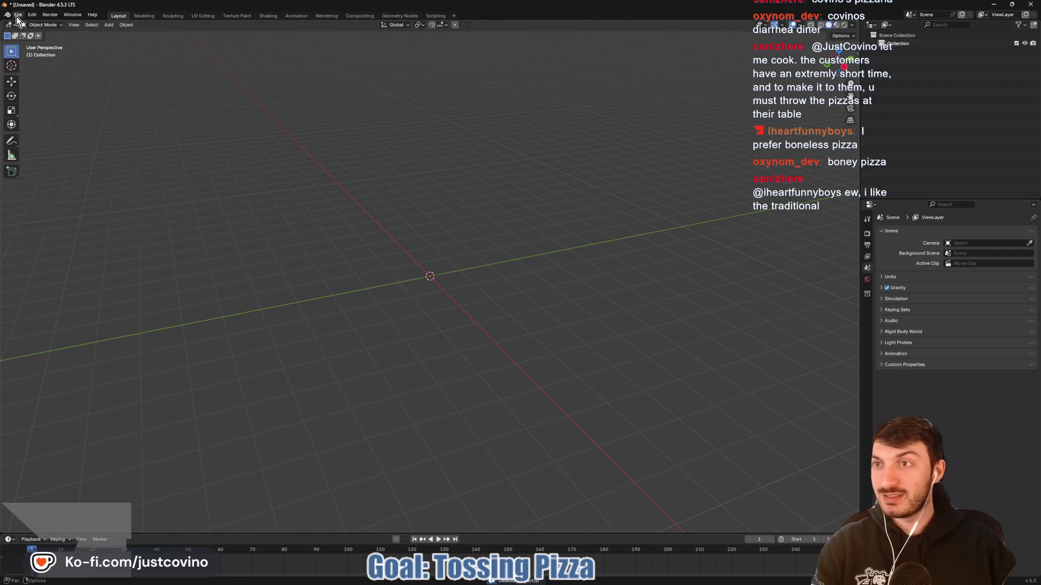
Start an FBX import and browse into the frisbee project's assets/kenney_food_kit folder
{"action": "left_click", "coordinate": [17, 16]}
{"action": "mouse_move", "coordinate": [56, 131]}
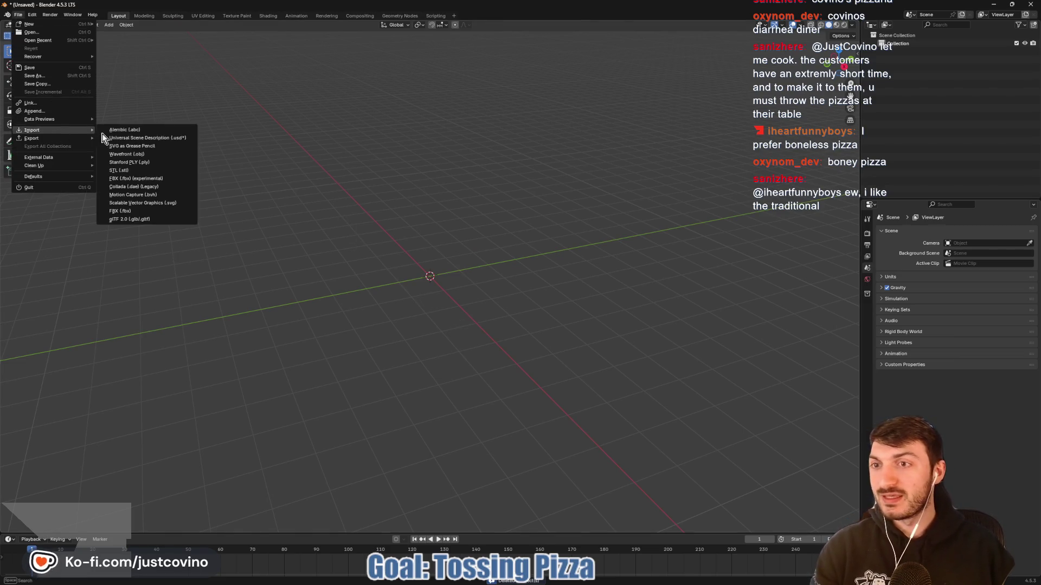
{"action": "left_click", "coordinate": [151, 212]}
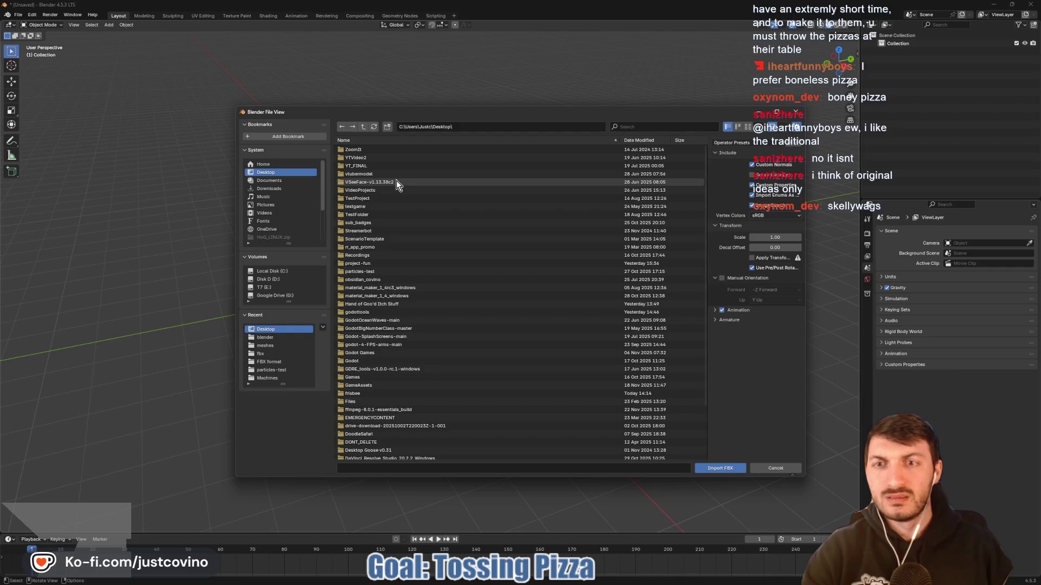
{"action": "scroll", "coordinate": [396, 197], "scroll_direction": "down", "scroll_amount": 4}
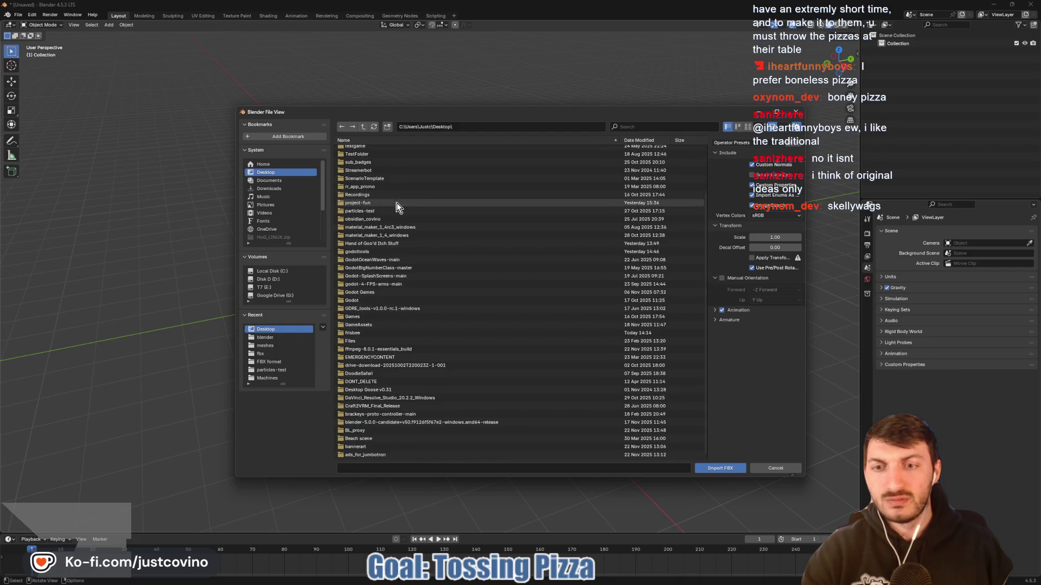
{"action": "double_click", "coordinate": [378, 333]}
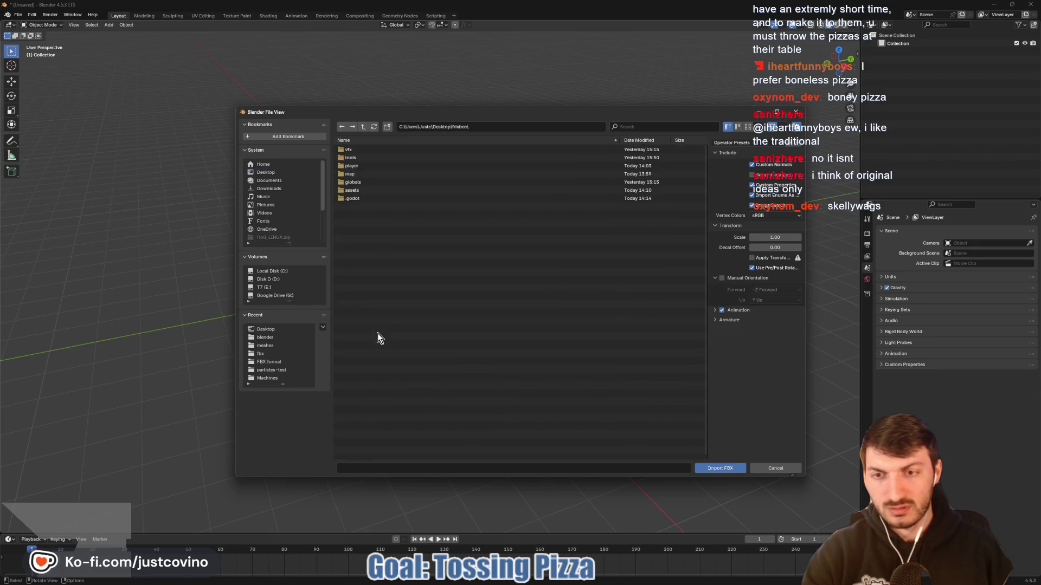
{"action": "double_click", "coordinate": [369, 191]}
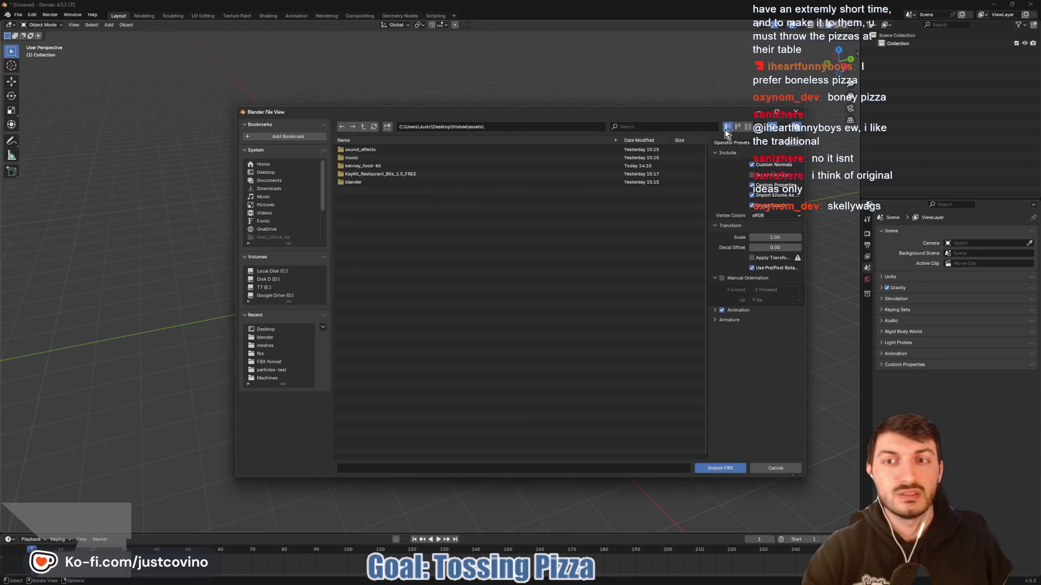
{"action": "double_click", "coordinate": [373, 165]}
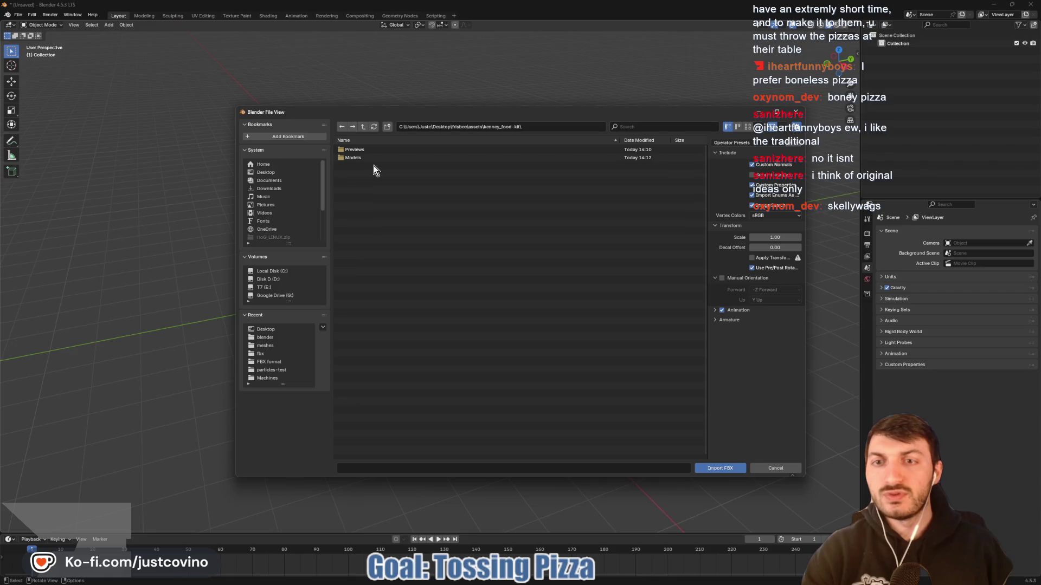
From Models/FBX format, import pizza.fbx into the scene
{"action": "left_click", "coordinate": [368, 158]}
{"action": "double_click", "coordinate": [368, 157]}
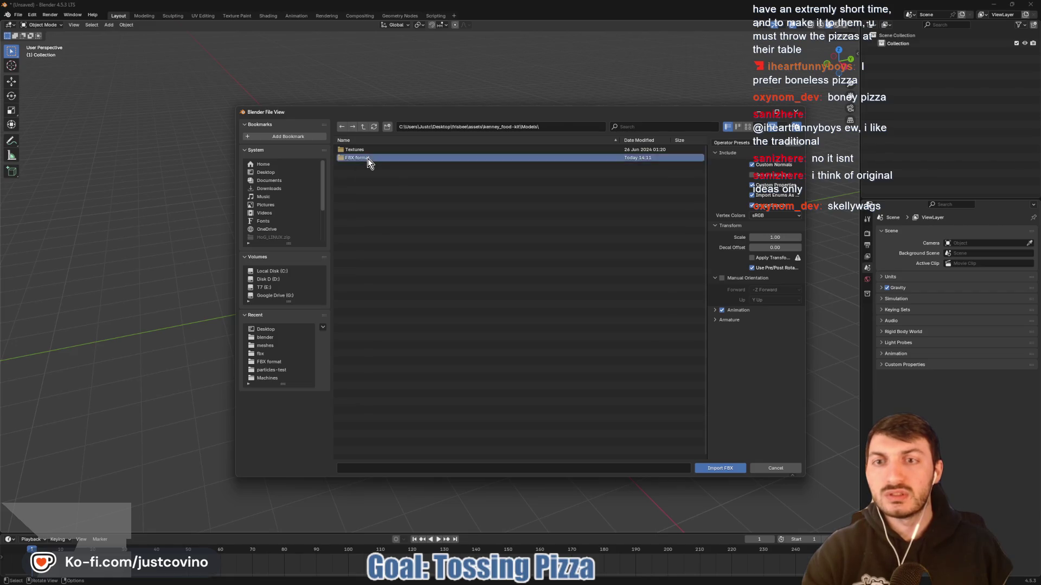
{"action": "double_click", "coordinate": [367, 158]}
{"action": "scroll", "coordinate": [405, 264], "scroll_direction": "down", "scroll_amount": 10}
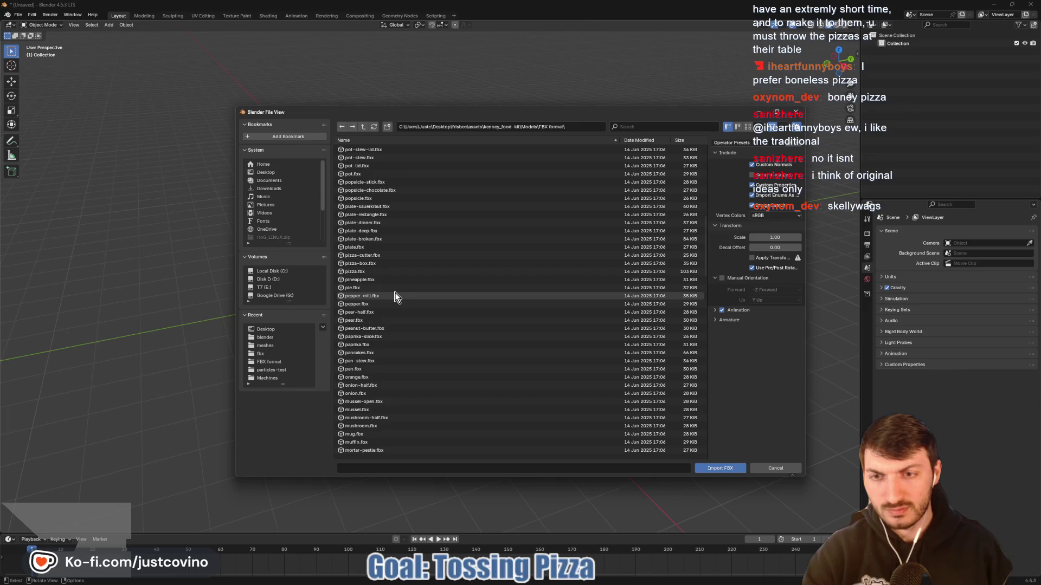
{"action": "left_click", "coordinate": [369, 271]}
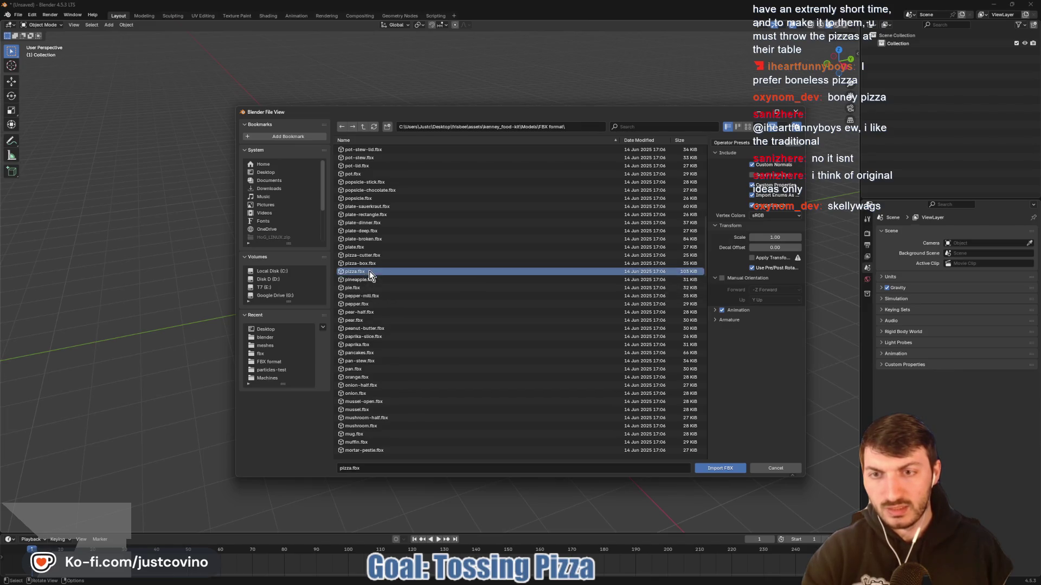
{"action": "left_click", "coordinate": [715, 470]}
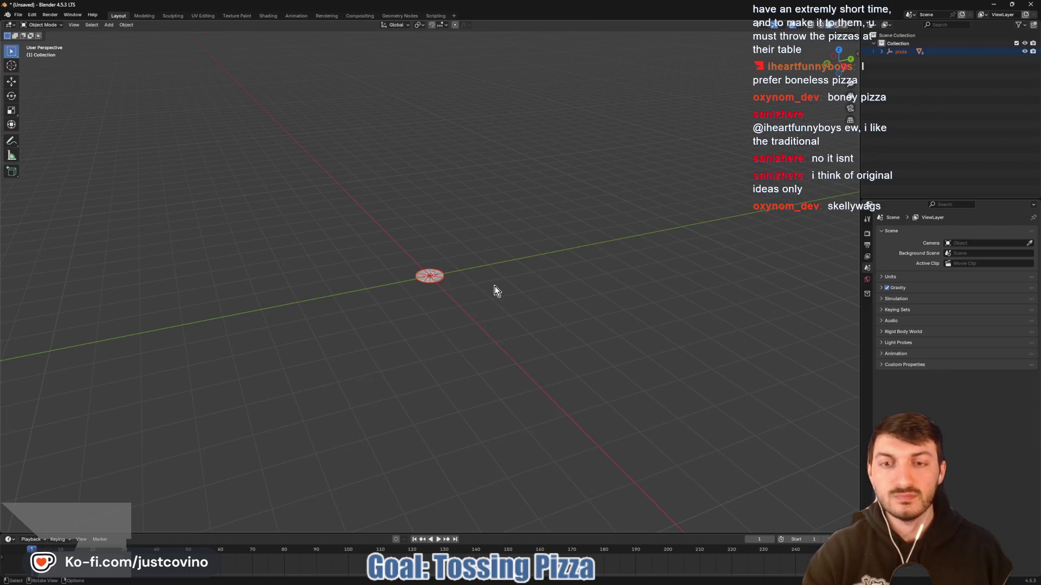
{"action": "key", "text": "KP_Decimal"}
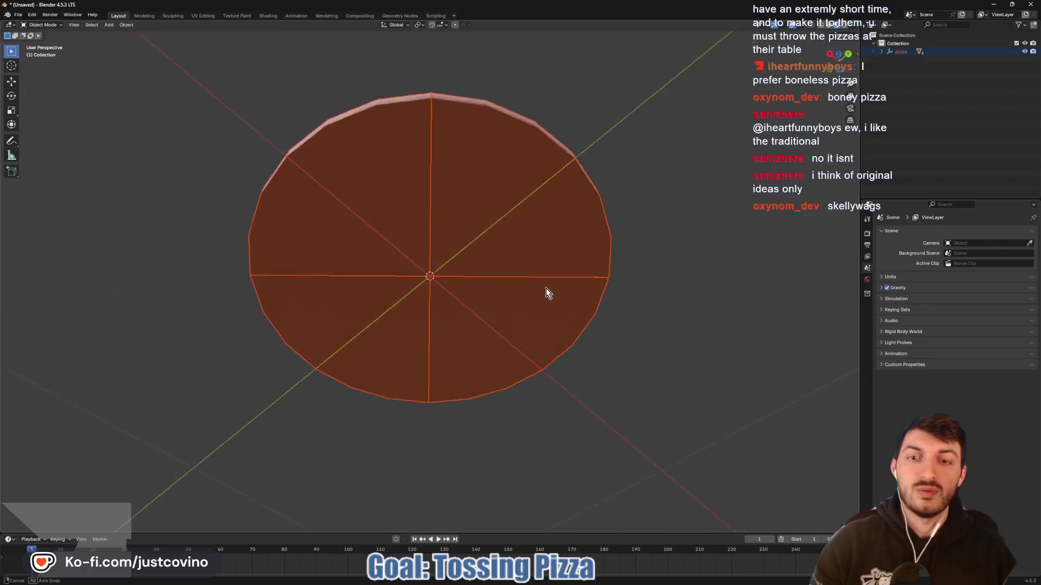
{"action": "scroll", "coordinate": [485, 332], "scroll_direction": "down", "scroll_amount": 5}
{"action": "mouse_move", "coordinate": [469, 362]}
{"action": "left_mouse_down"}
{"action": "mouse_move", "coordinate": [509, 375]}
{"action": "mouse_move", "coordinate": [626, 378]}
{"action": "mouse_move", "coordinate": [611, 385]}
{"action": "left_mouse_up"}
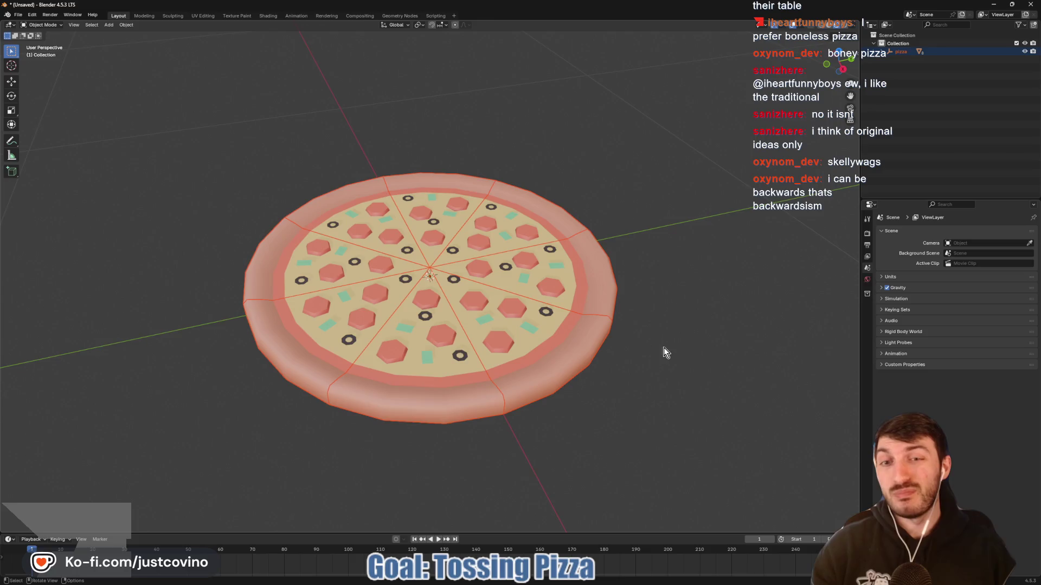
{"action": "mouse_move", "coordinate": [663, 347]}
{"action": "left_mouse_down"}
{"action": "mouse_move", "coordinate": [565, 375]}
{"action": "mouse_move", "coordinate": [505, 378]}
{"action": "mouse_move", "coordinate": [647, 325]}
{"action": "left_mouse_up"}
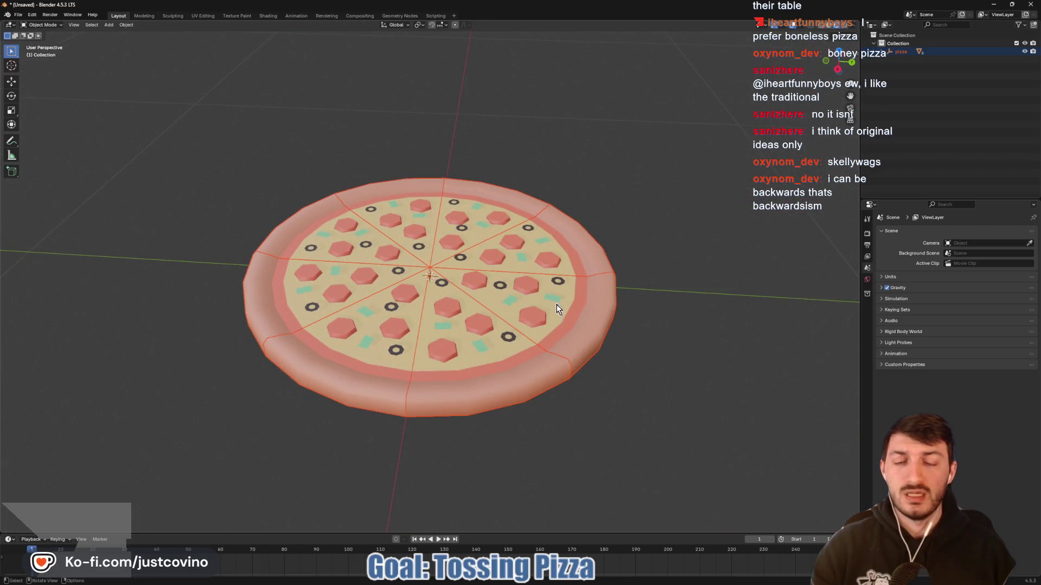
{"action": "left_click_drag", "start_coordinate": [590, 321], "coordinate": [694, 352]}
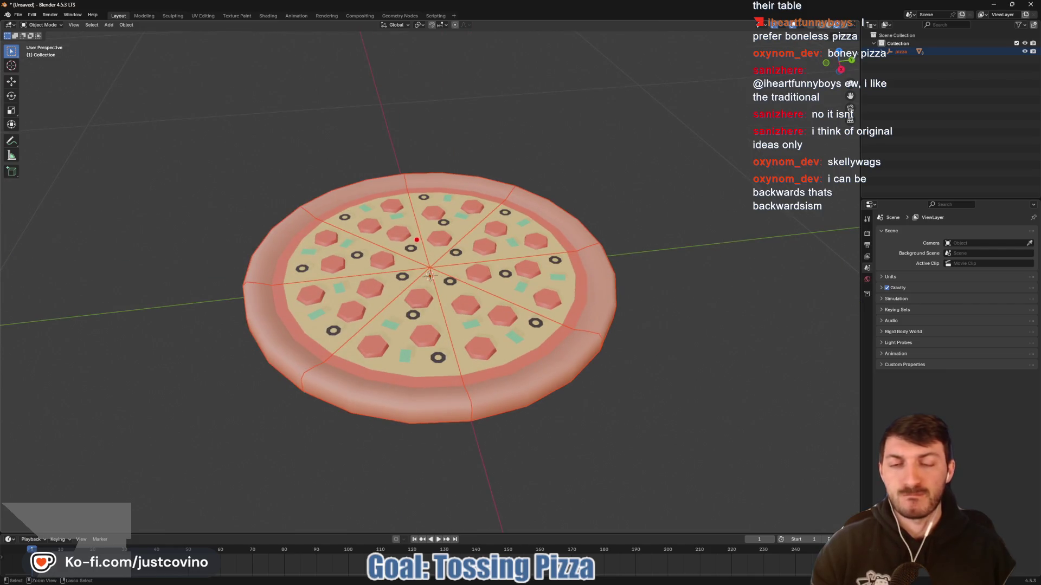
{"action": "left_click_drag", "start_coordinate": [412, 197], "coordinate": [424, 267]}
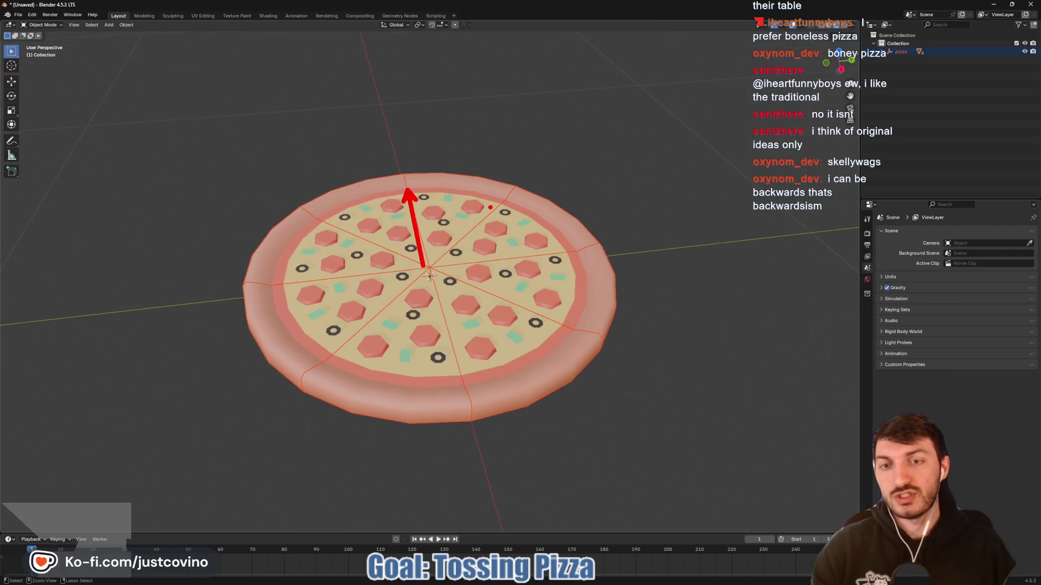
{"action": "mouse_move", "coordinate": [462, 195]}
{"action": "left_mouse_down"}
{"action": "mouse_move", "coordinate": [428, 271]}
{"action": "mouse_move", "coordinate": [523, 206]}
{"action": "left_mouse_up"}
{"action": "mouse_move", "coordinate": [437, 273]}
{"action": "left_mouse_down"}
{"action": "mouse_move", "coordinate": [575, 264]}
{"action": "mouse_move", "coordinate": [538, 327]}
{"action": "mouse_move", "coordinate": [439, 359]}
{"action": "mouse_move", "coordinate": [379, 352]}
{"action": "left_mouse_up"}
{"action": "left_click_drag", "start_coordinate": [372, 283], "coordinate": [331, 288]}
{"action": "mouse_move", "coordinate": [424, 274]}
{"action": "left_mouse_down"}
{"action": "mouse_move", "coordinate": [332, 239]}
{"action": "mouse_move", "coordinate": [383, 216]}
{"action": "left_mouse_up"}
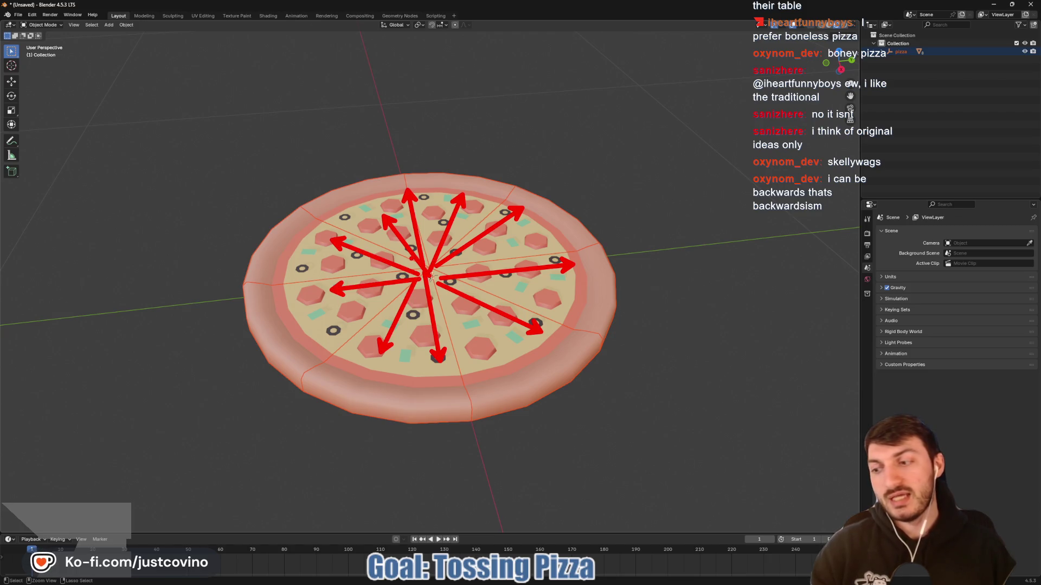
{"action": "left_click_drag", "start_coordinate": [477, 266], "coordinate": [476, 271]}
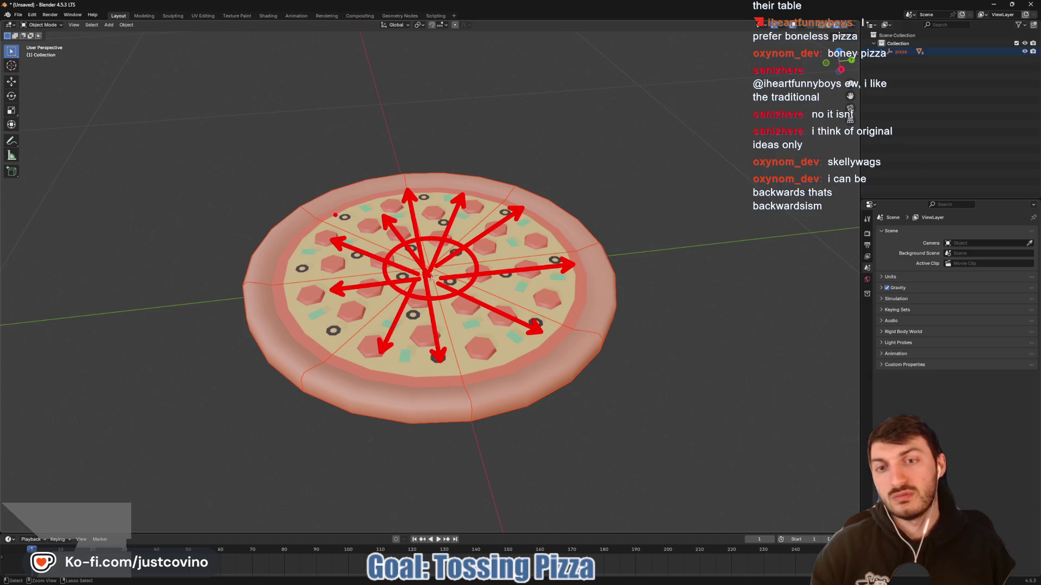
{"action": "mouse_move", "coordinate": [401, 219]}
{"action": "left_mouse_down"}
{"action": "mouse_move", "coordinate": [490, 317]}
{"action": "mouse_move", "coordinate": [352, 233]}
{"action": "mouse_move", "coordinate": [341, 244]}
{"action": "left_mouse_up"}
{"action": "key", "text": "Escape"}
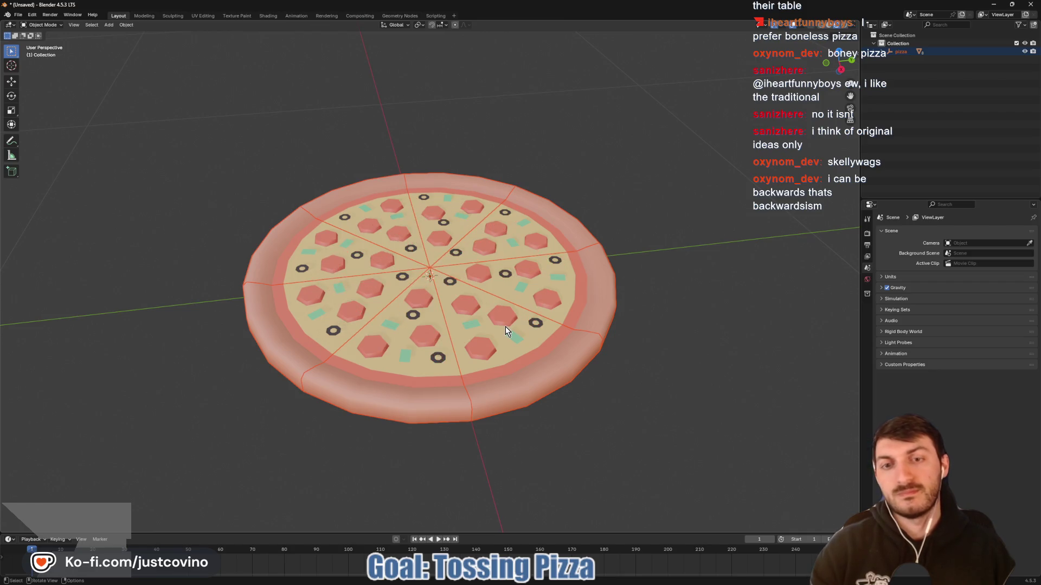
{"action": "mouse_move", "coordinate": [662, 289]}
{"action": "left_mouse_down"}
{"action": "mouse_move", "coordinate": [589, 248]}
{"action": "mouse_move", "coordinate": [611, 195]}
{"action": "mouse_move", "coordinate": [666, 249]}
{"action": "mouse_move", "coordinate": [629, 293]}
{"action": "left_mouse_up"}
{"action": "left_click_drag", "start_coordinate": [585, 258], "coordinate": [635, 276]}
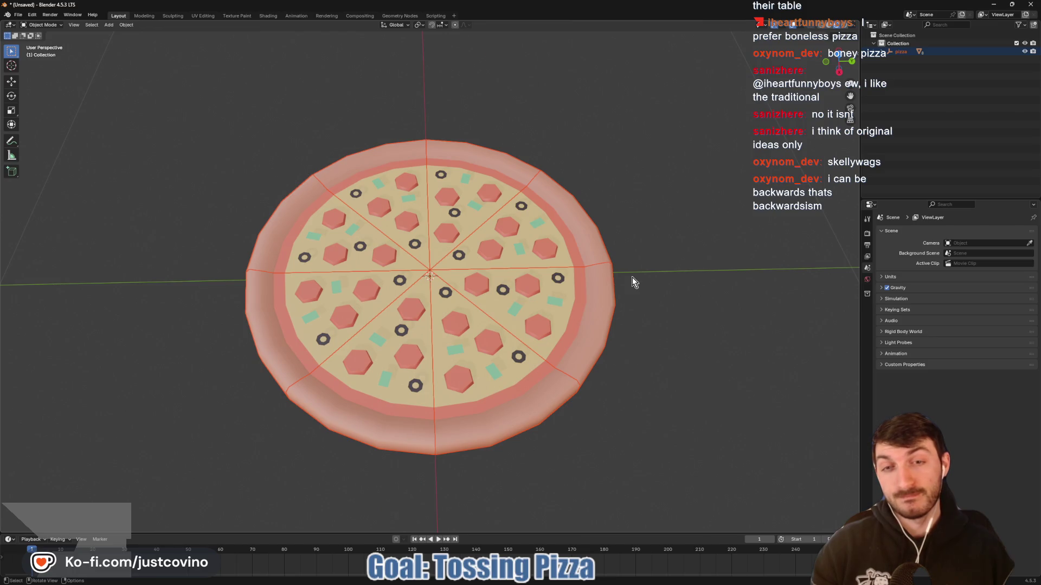
{"action": "key", "text": "ctrl"}
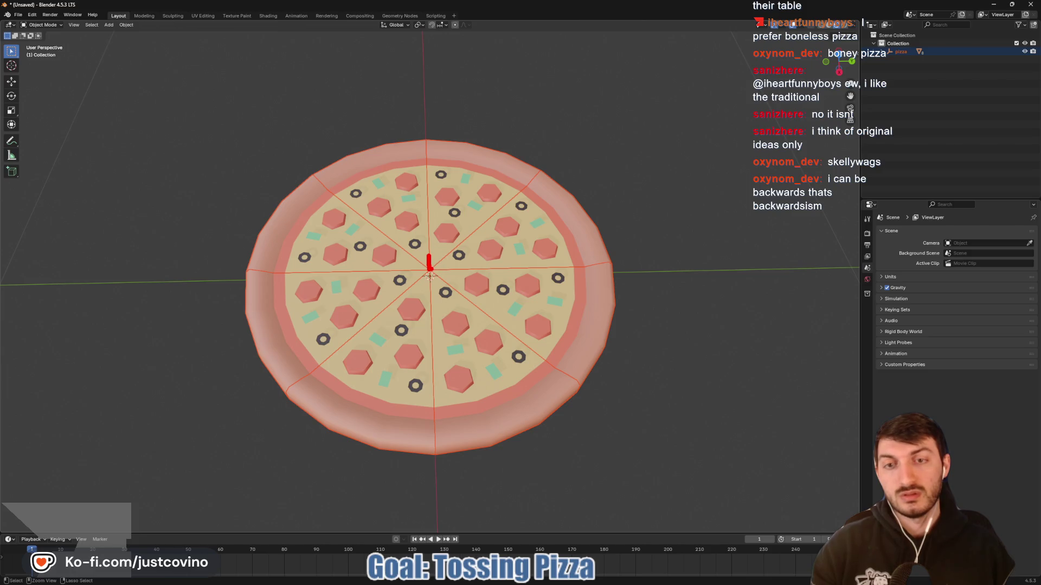
{"action": "left_click_drag", "start_coordinate": [429, 269], "coordinate": [573, 305]}
{"action": "left_click_drag", "start_coordinate": [429, 271], "coordinate": [491, 405]}
{"action": "left_click_drag", "start_coordinate": [428, 275], "coordinate": [374, 404]}
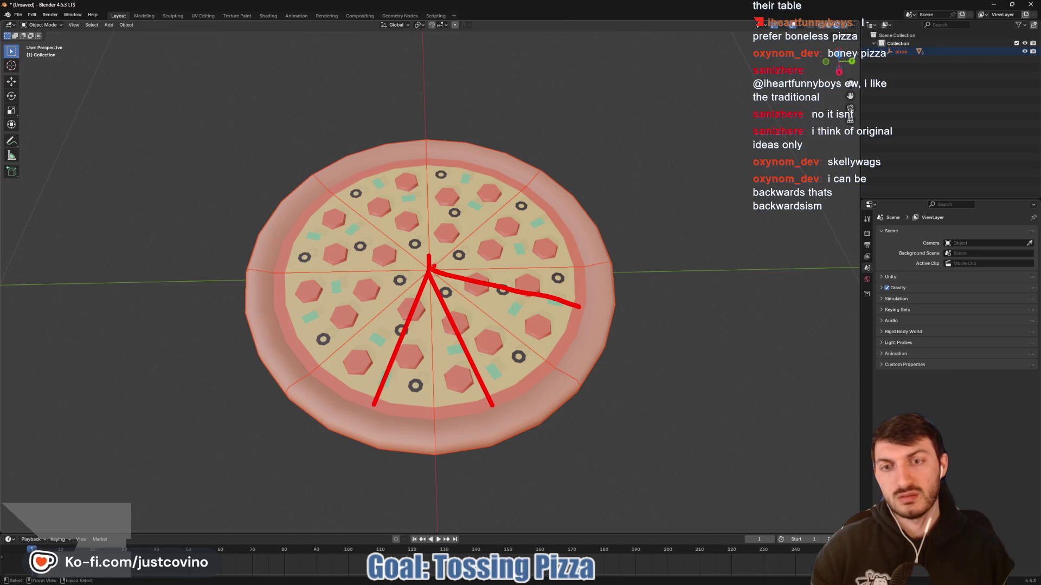
{"action": "left_click_drag", "start_coordinate": [429, 272], "coordinate": [286, 314]}
{"action": "left_click_drag", "start_coordinate": [428, 270], "coordinate": [312, 223]}
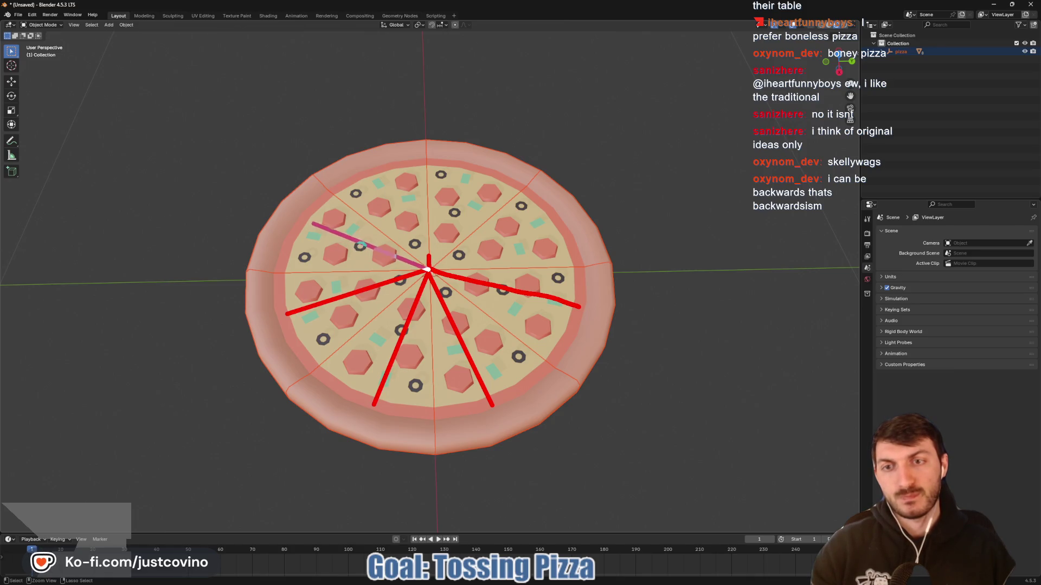
{"action": "mouse_move", "coordinate": [429, 264]}
{"action": "left_mouse_down"}
{"action": "mouse_move", "coordinate": [560, 218]}
{"action": "mouse_move", "coordinate": [531, 229]}
{"action": "left_mouse_up"}
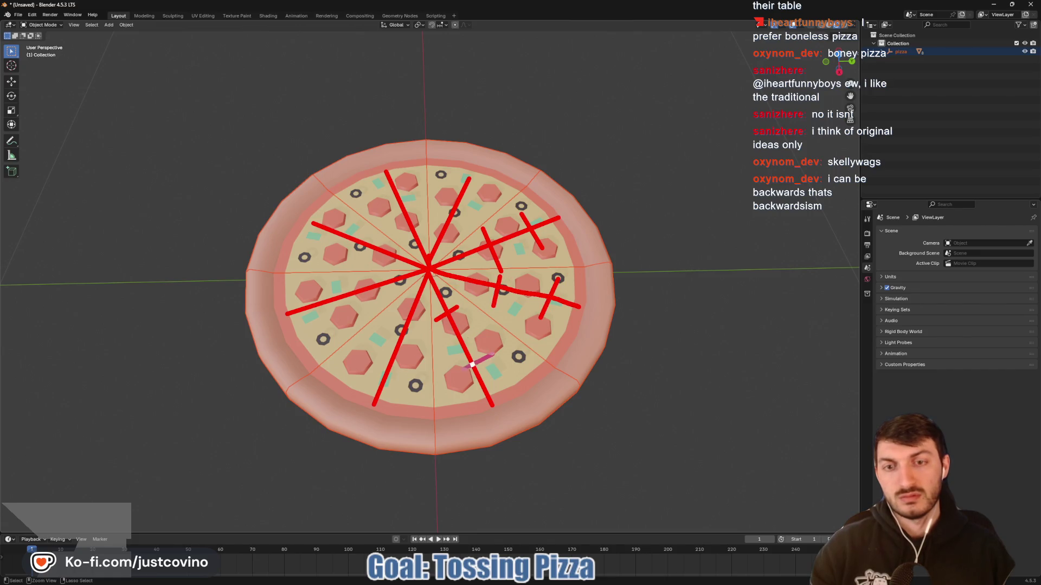
{"action": "left_click_drag", "start_coordinate": [471, 365], "coordinate": [462, 370]}
{"action": "mouse_move", "coordinate": [389, 308]}
{"action": "left_mouse_down"}
{"action": "mouse_move", "coordinate": [425, 330]}
{"action": "mouse_move", "coordinate": [412, 374]}
{"action": "left_mouse_up"}
{"action": "mouse_move", "coordinate": [330, 329]}
{"action": "left_mouse_down"}
{"action": "mouse_move", "coordinate": [315, 293]}
{"action": "mouse_move", "coordinate": [369, 309]}
{"action": "left_mouse_up"}
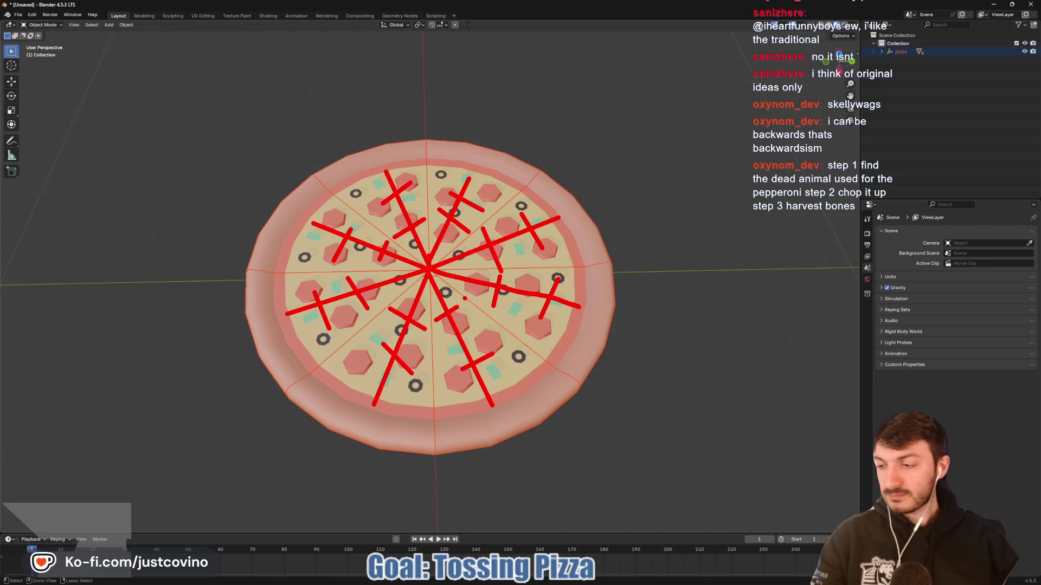
{"action": "key", "text": "Escape"}
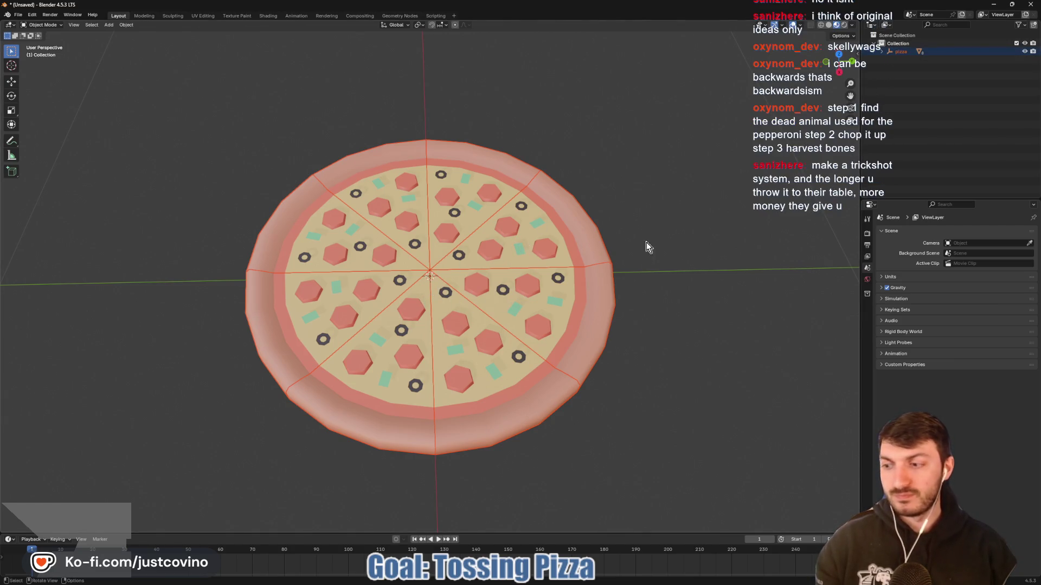
{"action": "left_click", "coordinate": [649, 228]}
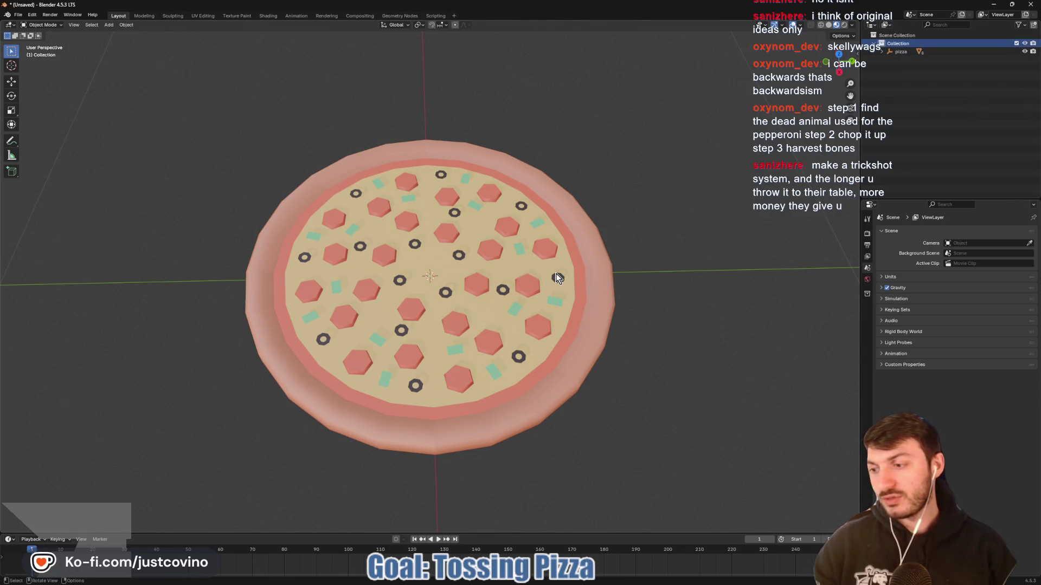
Add an armature at the pizza's centre with Shift+A
{"action": "scroll", "coordinate": [558, 278], "scroll_direction": "down", "scroll_amount": 1}
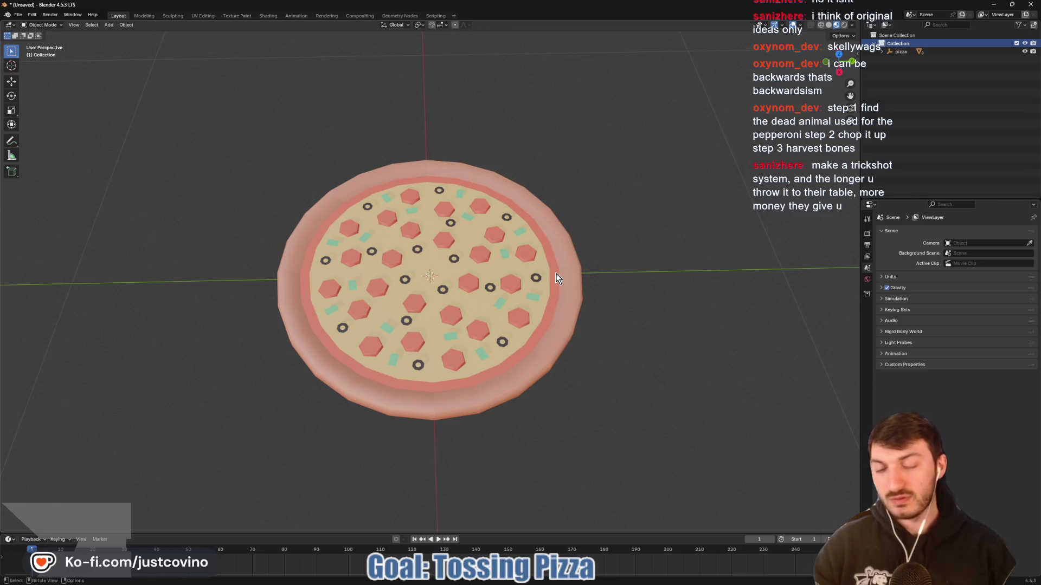
{"action": "right_click", "coordinate": [553, 265]}
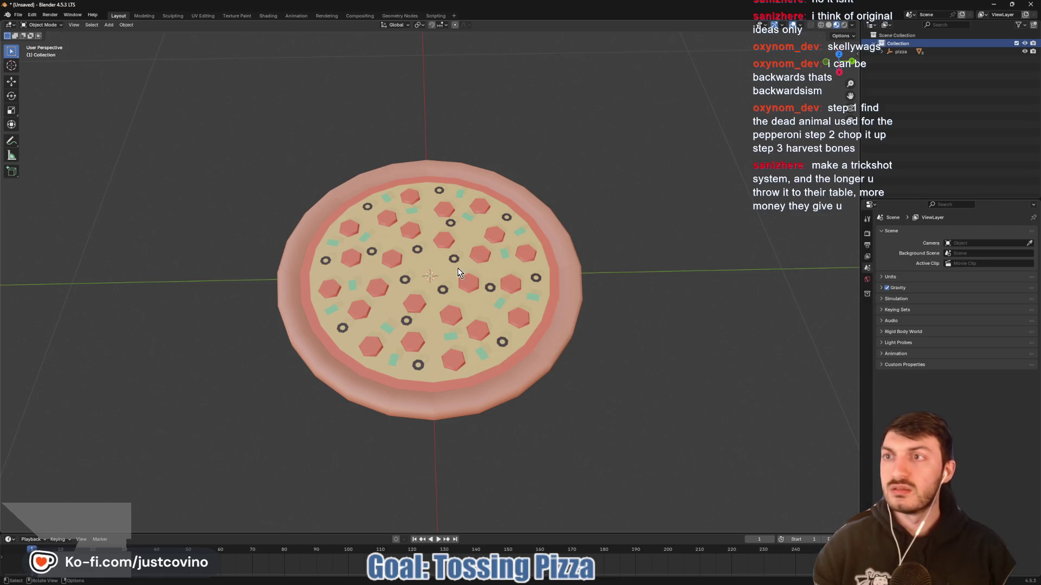
{"action": "key", "text": "shift+a"}
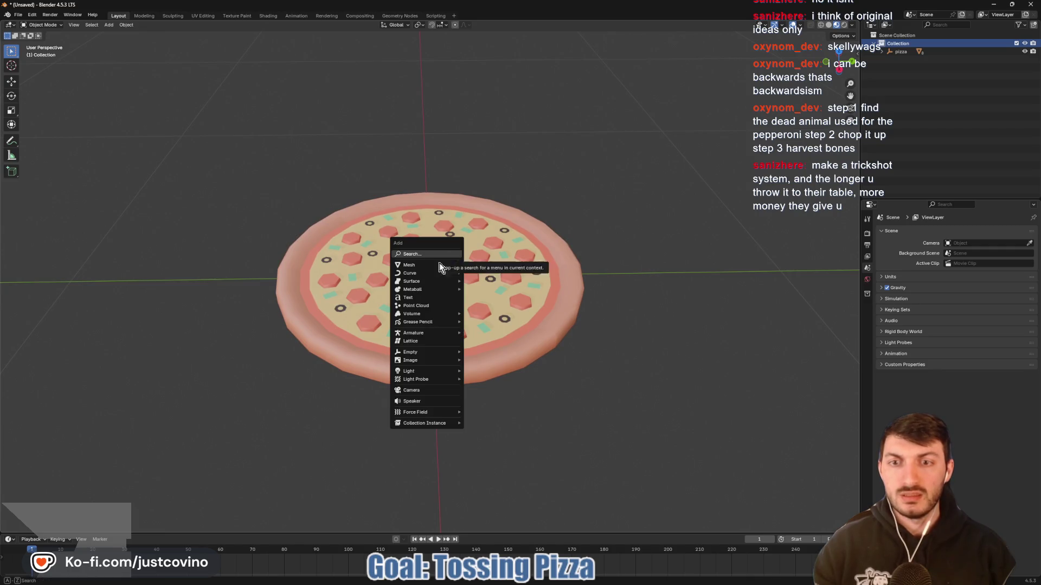
{"action": "mouse_move", "coordinate": [430, 333]}
{"action": "left_click", "coordinate": [477, 332]}
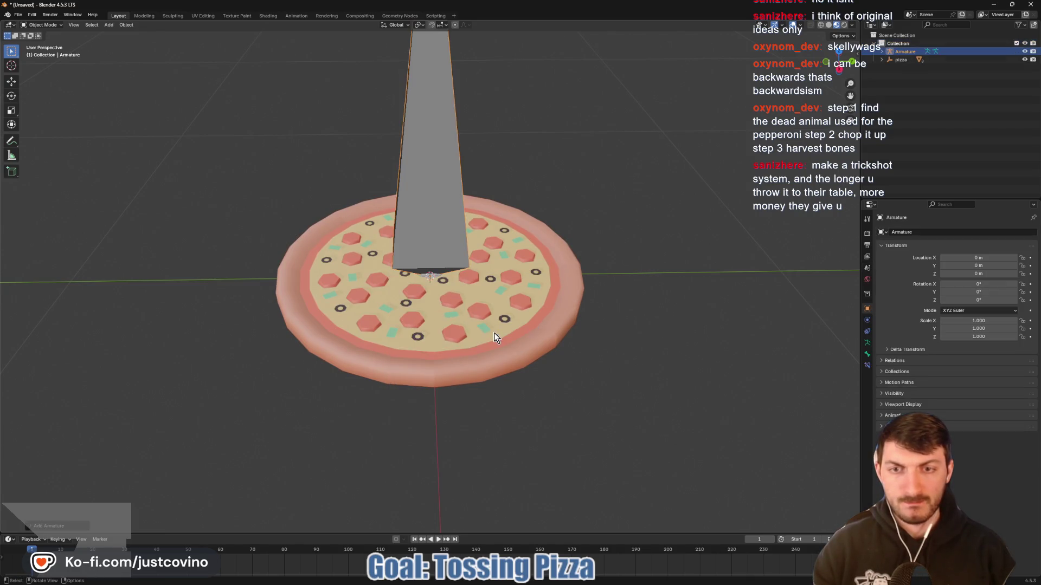
Scale the armature down to 0.151 and orbit to a near top-down view
{"action": "scroll", "coordinate": [546, 242], "scroll_direction": "down", "scroll_amount": 4}
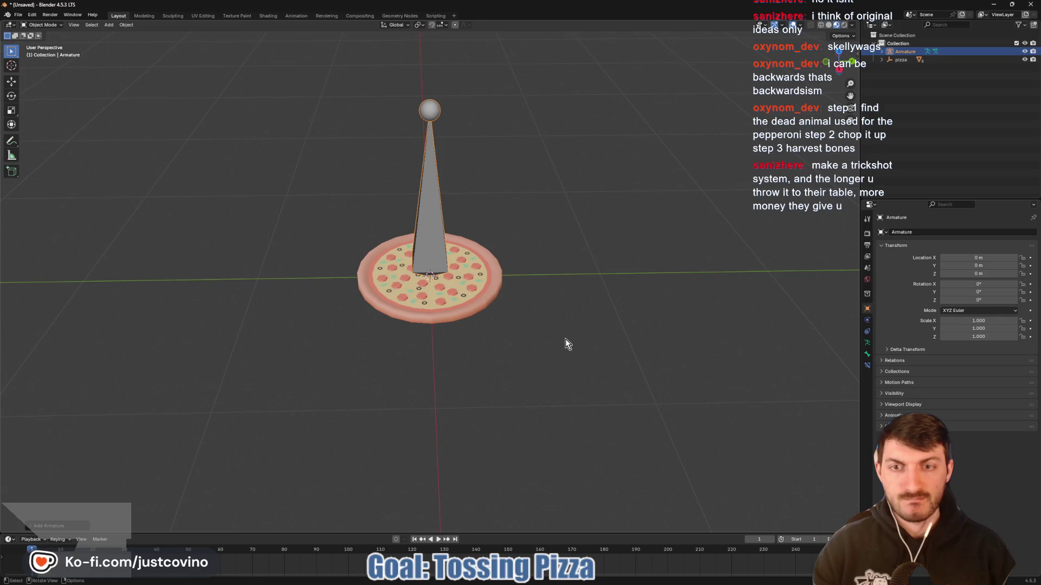
{"action": "key", "text": "s"}
{"action": "left_click", "coordinate": [449, 286]}
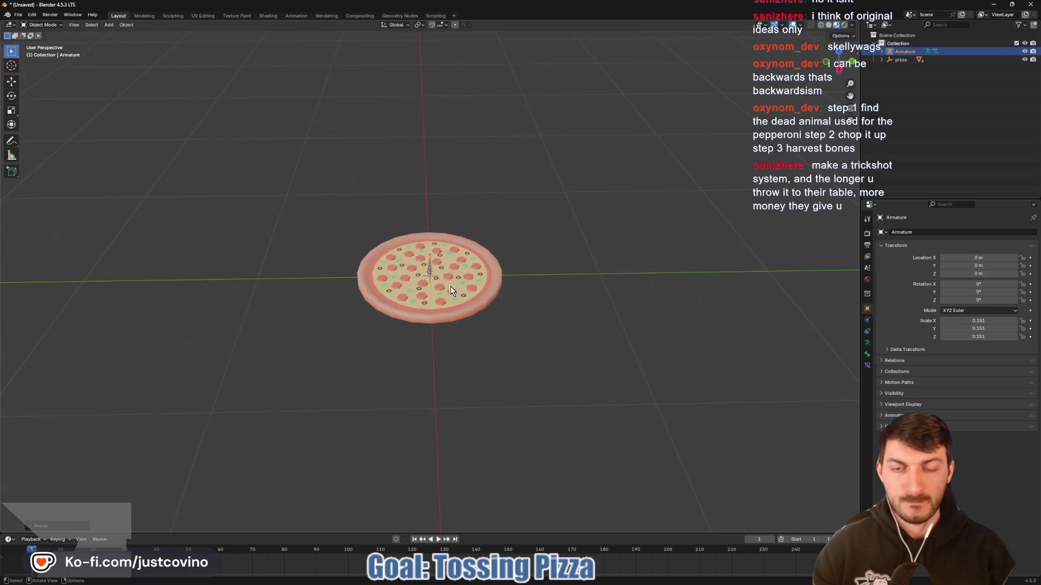
{"action": "mouse_move", "coordinate": [449, 286]}
{"action": "left_mouse_down"}
{"action": "mouse_move", "coordinate": [550, 288]}
{"action": "mouse_move", "coordinate": [553, 268]}
{"action": "mouse_move", "coordinate": [629, 227]}
{"action": "left_mouse_up"}
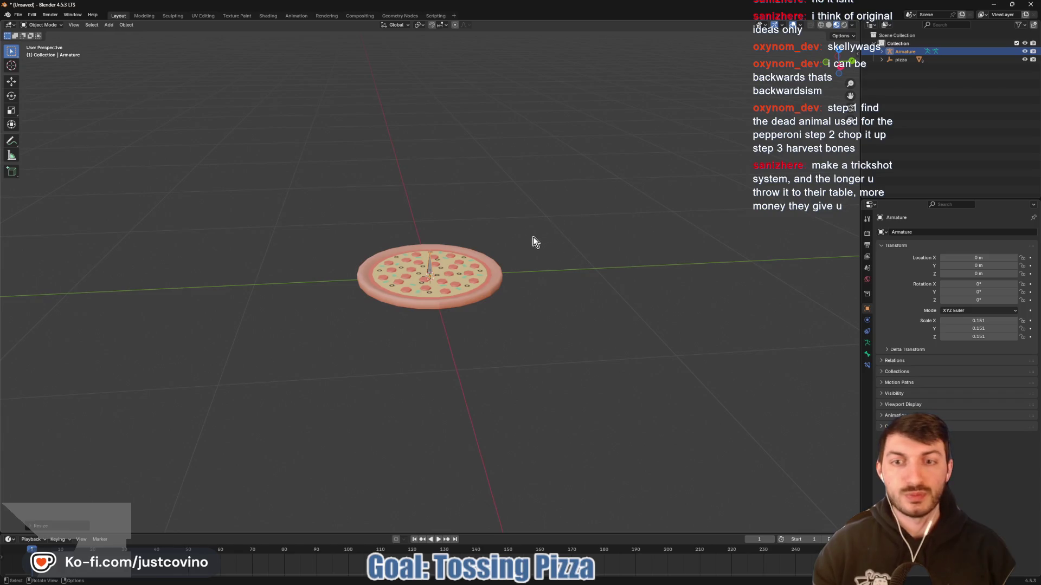
{"action": "scroll", "coordinate": [528, 245], "scroll_direction": "up", "scroll_amount": 4}
{"action": "mouse_move", "coordinate": [571, 279]}
{"action": "left_mouse_down"}
{"action": "mouse_move", "coordinate": [562, 322]}
{"action": "mouse_move", "coordinate": [565, 308]}
{"action": "left_mouse_up"}
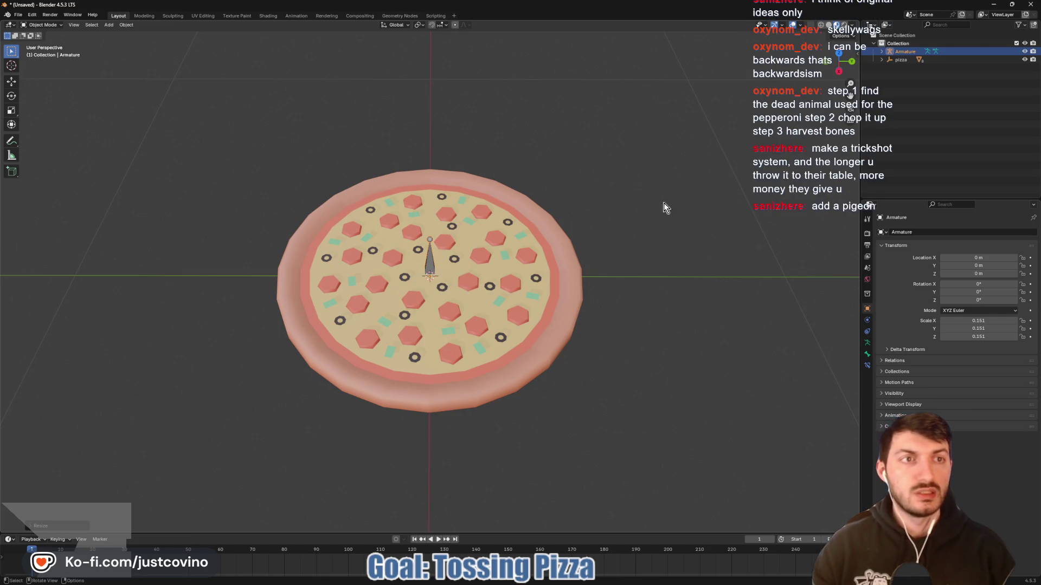
{"action": "scroll", "coordinate": [499, 274], "scroll_direction": "up", "scroll_amount": 4}
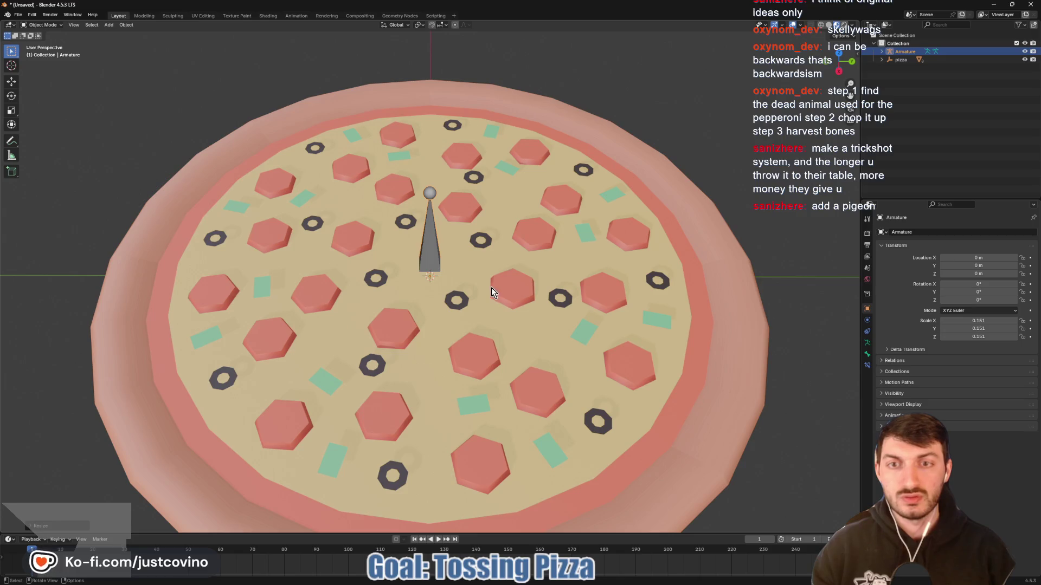
Enter armature edit mode in top view, toggling wireframe and back to solid shading
{"action": "key", "text": "Tab"}
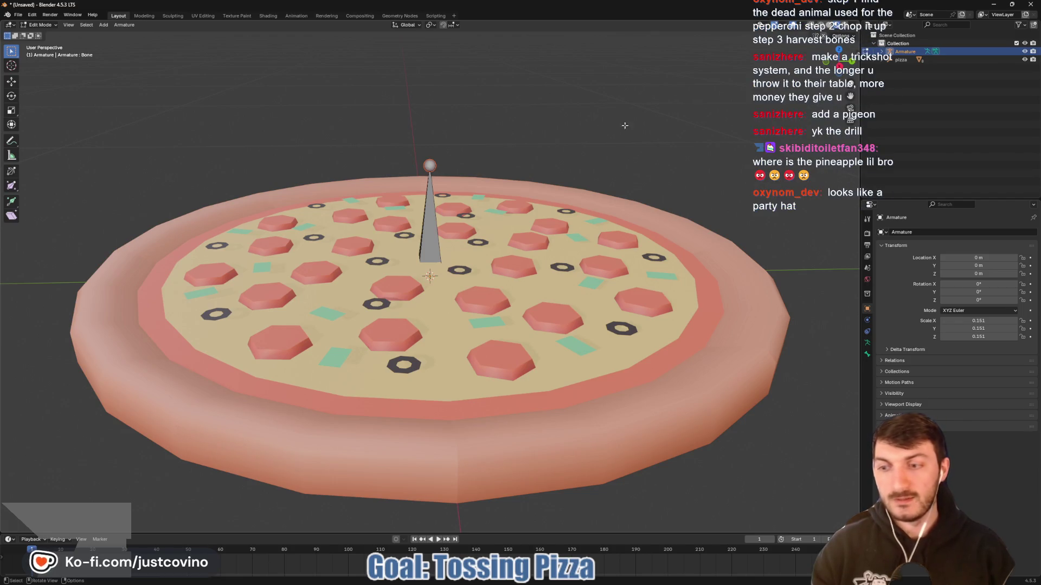
{"action": "left_click", "coordinate": [839, 50]}
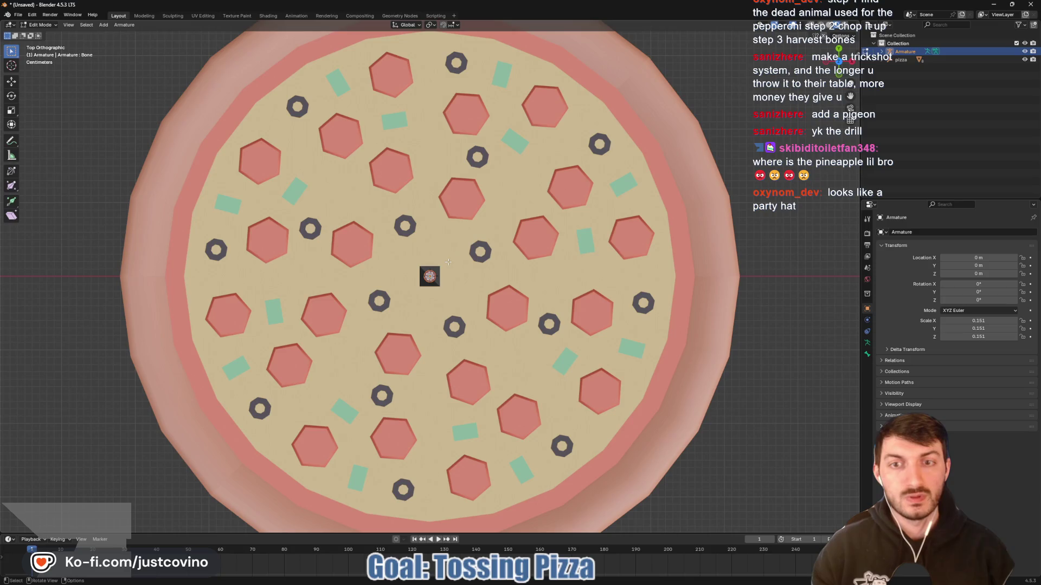
{"action": "scroll", "coordinate": [438, 262], "scroll_direction": "down", "scroll_amount": 2}
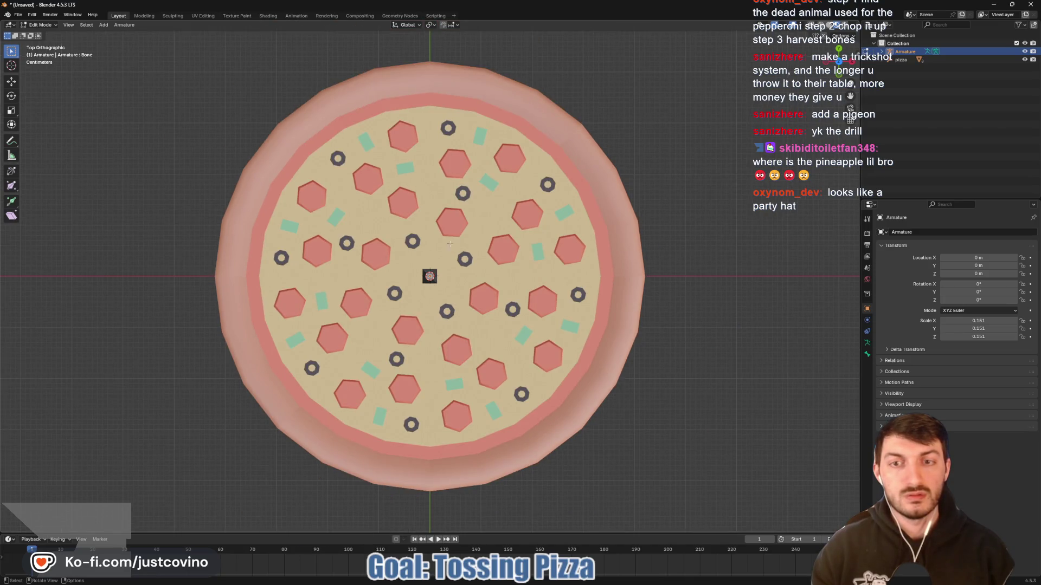
{"action": "left_click", "coordinate": [898, 59]}
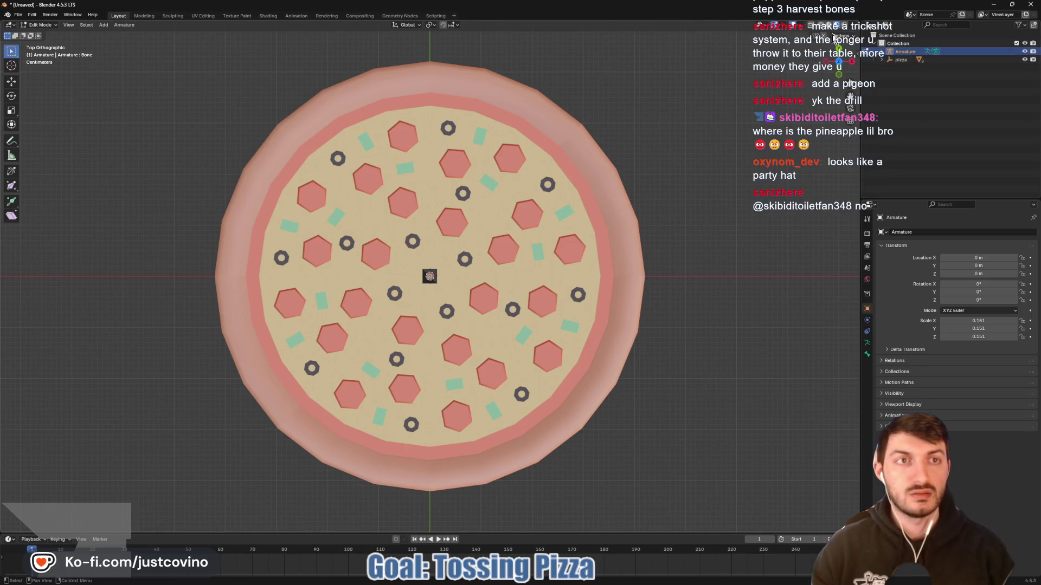
{"action": "left_click", "coordinate": [822, 27]}
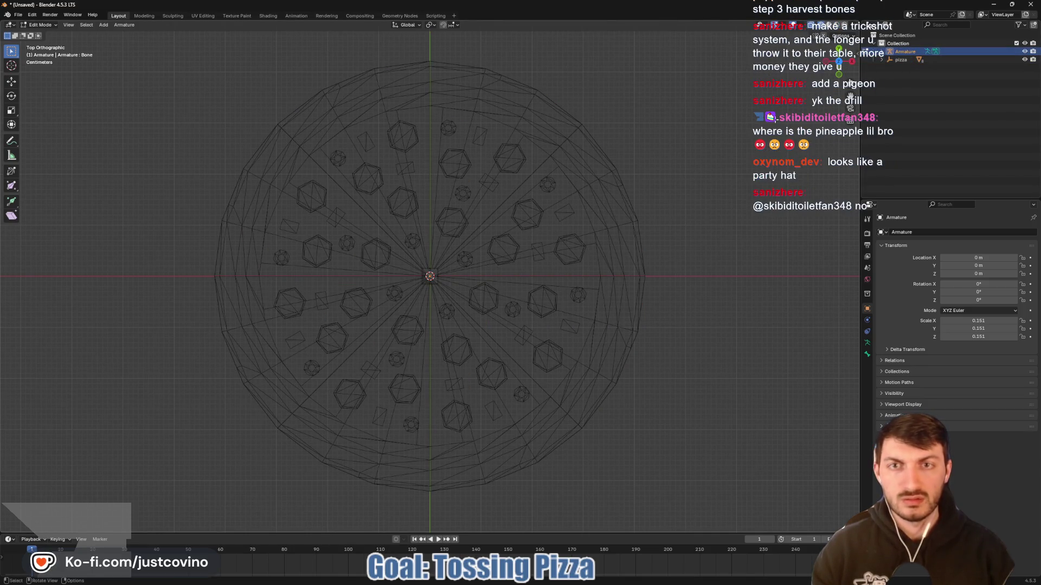
{"action": "left_click", "coordinate": [834, 26]}
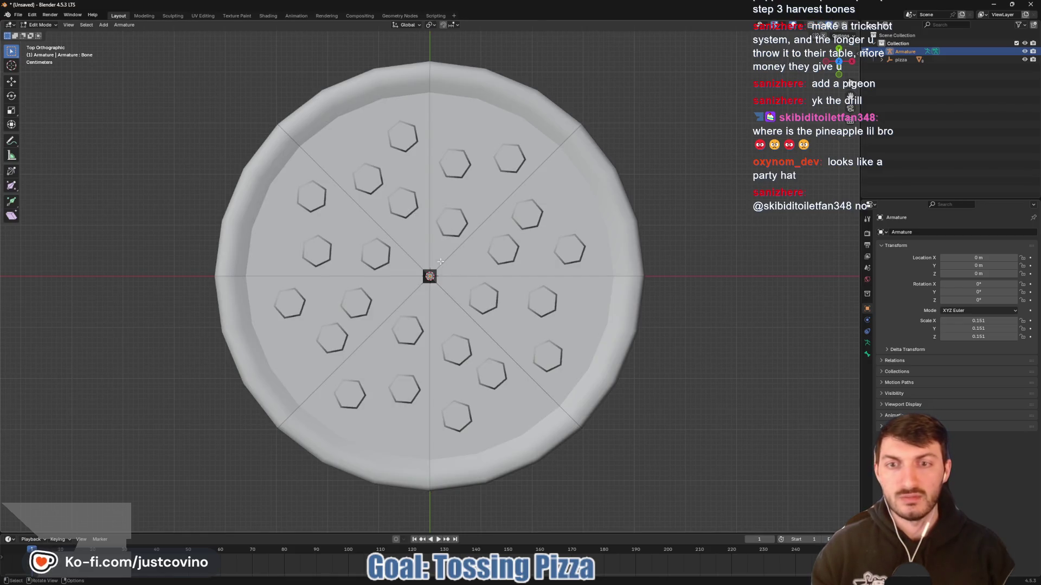
{"action": "mouse_move", "coordinate": [432, 278]}
{"action": "left_mouse_down"}
{"action": "mouse_move", "coordinate": [435, 244]}
{"action": "mouse_move", "coordinate": [439, 271]}
{"action": "mouse_move", "coordinate": [457, 264]}
{"action": "mouse_move", "coordinate": [436, 264]}
{"action": "left_mouse_up"}
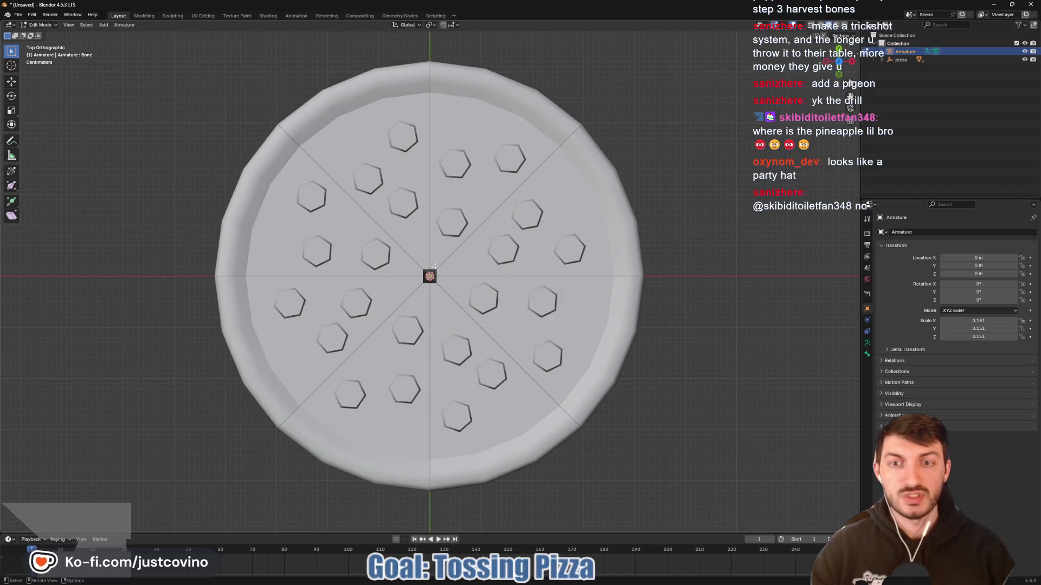
Extrude bones from the centre joint to the upper, top-left and left rim
{"action": "key", "text": "e"}
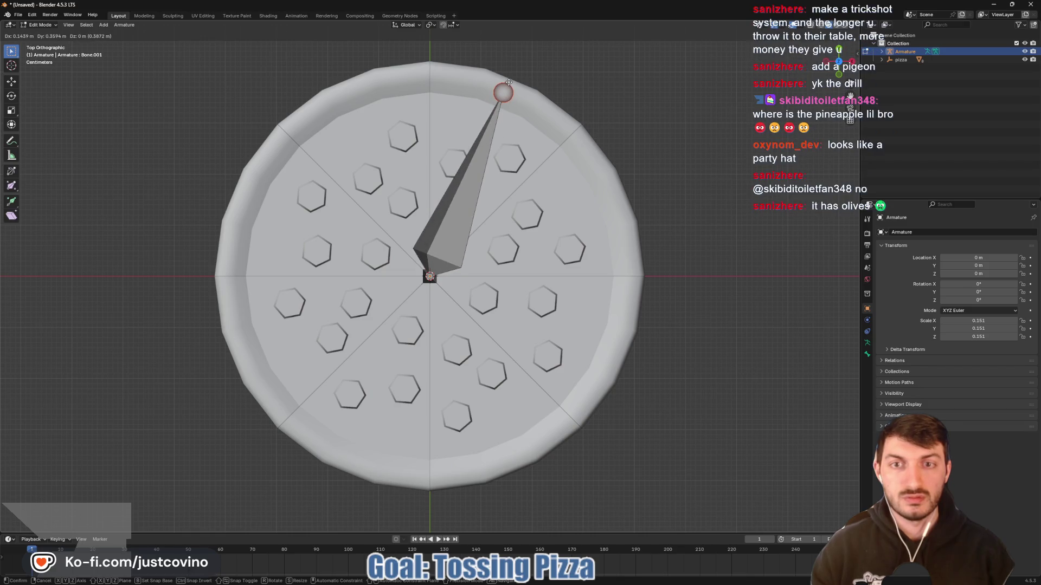
{"action": "left_click", "coordinate": [509, 83]}
{"action": "left_click", "coordinate": [429, 254]}
{"action": "key", "text": "e"}
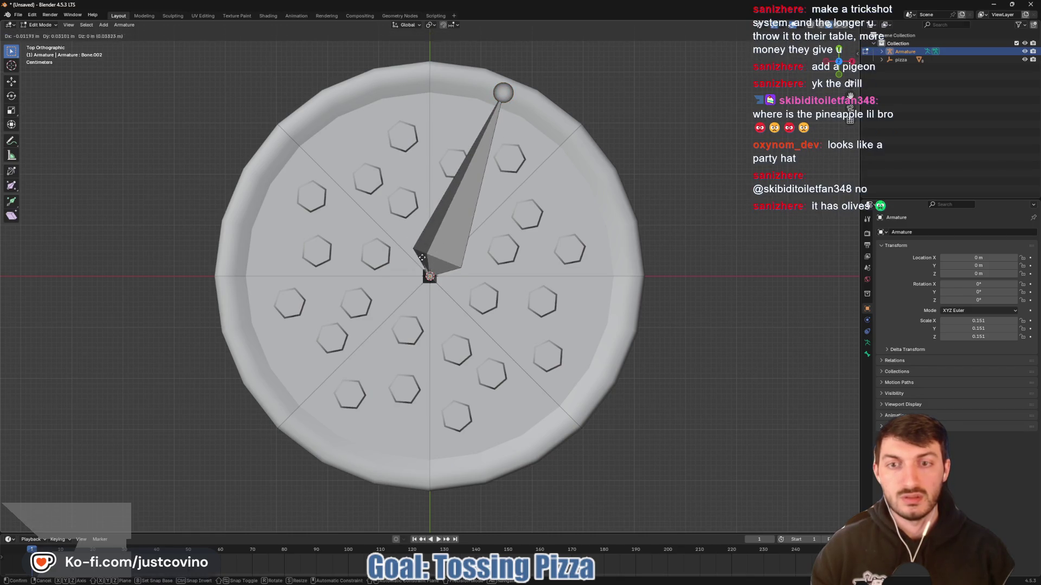
{"action": "left_click", "coordinate": [357, 84]}
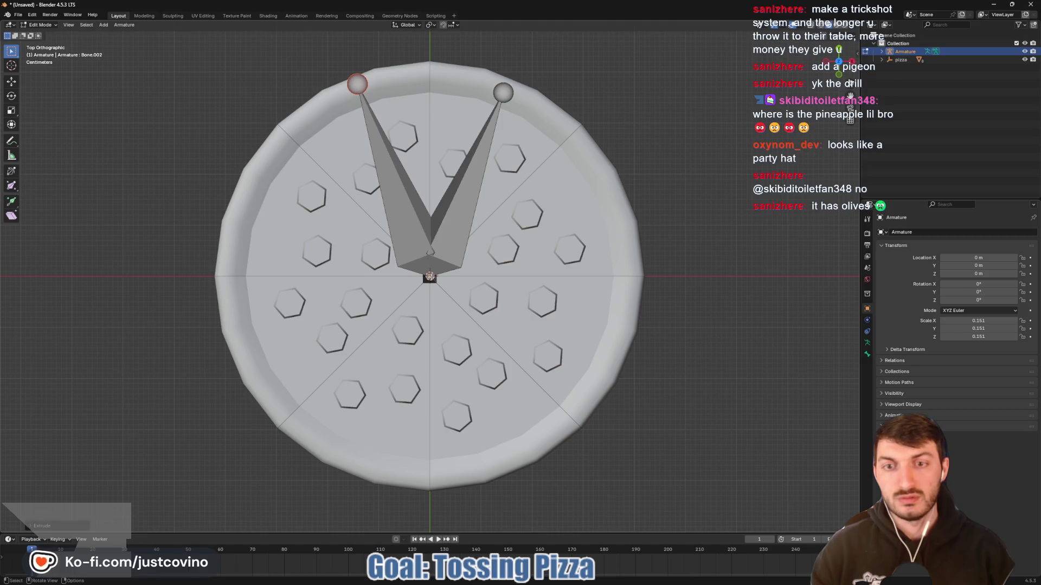
{"action": "left_click", "coordinate": [430, 254]}
{"action": "key", "text": "e"}
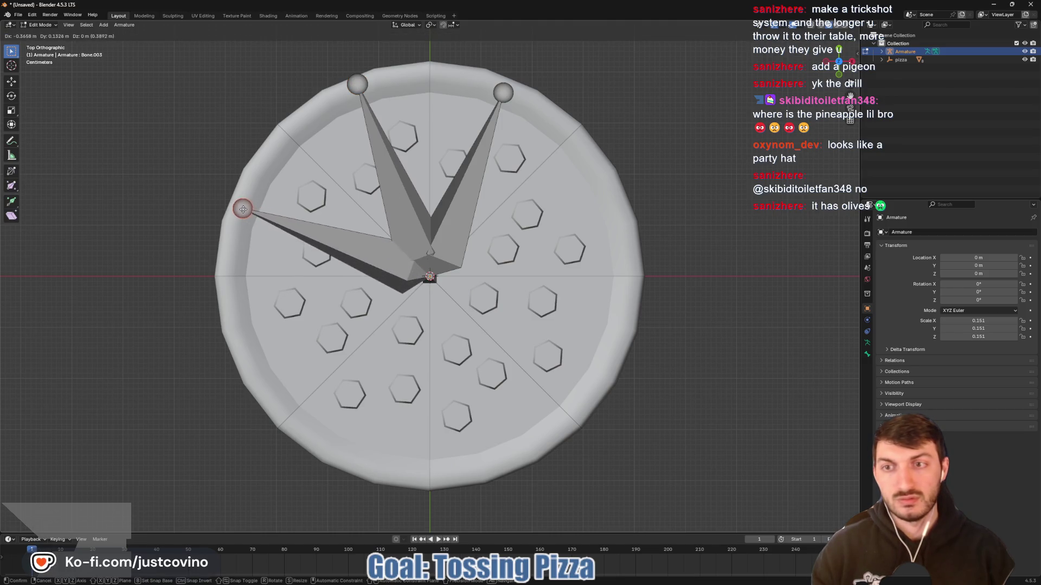
{"action": "left_click", "coordinate": [239, 207]}
Extrude bones to the lower-left and bottom rim, undoing a misplaced extra bone
{"action": "left_click", "coordinate": [428, 275]}
{"action": "key", "text": "e"}
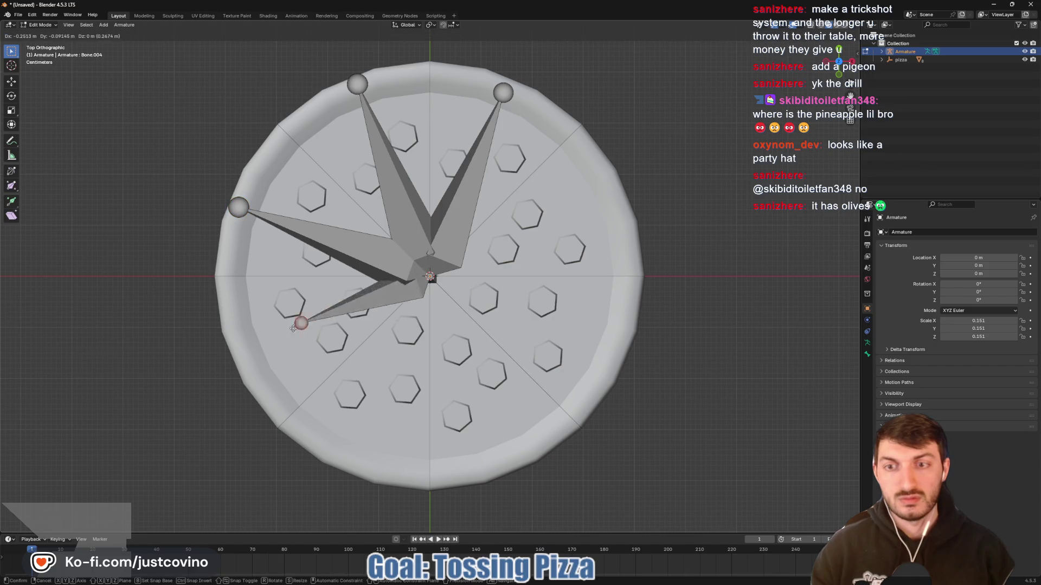
{"action": "left_click", "coordinate": [245, 356]}
{"action": "left_click", "coordinate": [429, 277]}
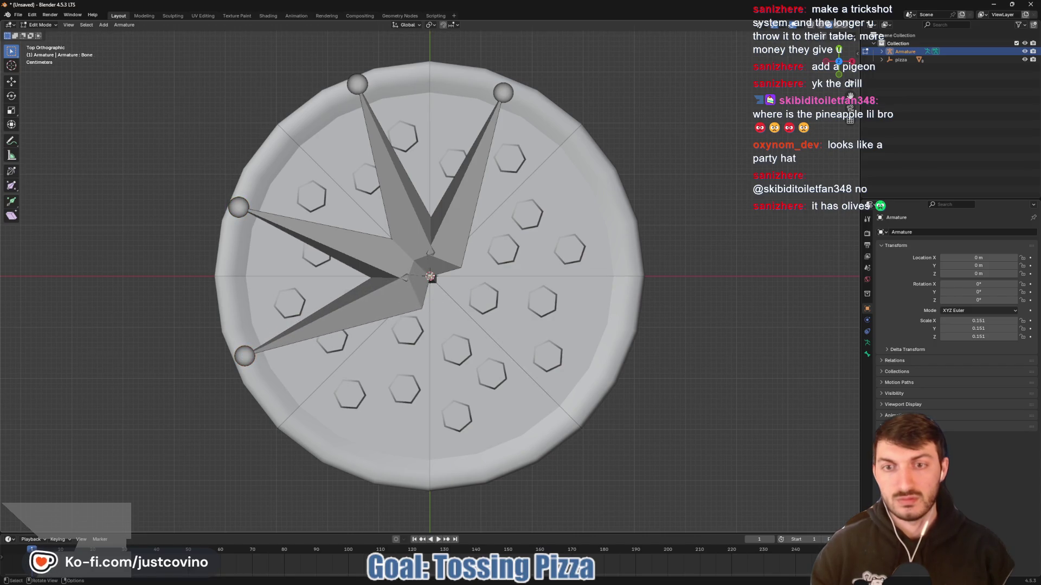
{"action": "key", "text": "e"}
{"action": "left_click", "coordinate": [357, 465]}
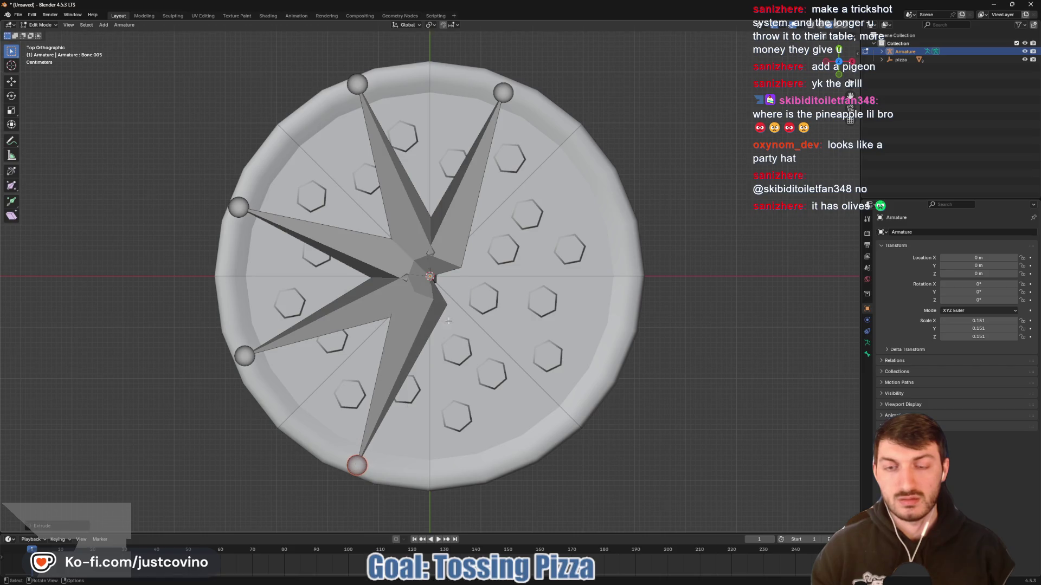
{"action": "left_click", "coordinate": [430, 276]}
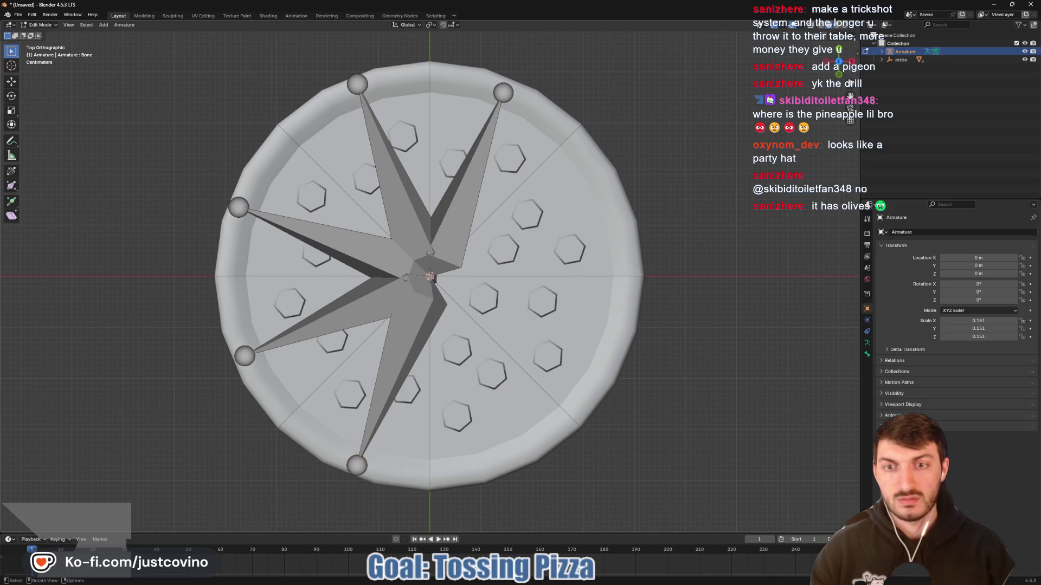
{"action": "key", "text": "e"}
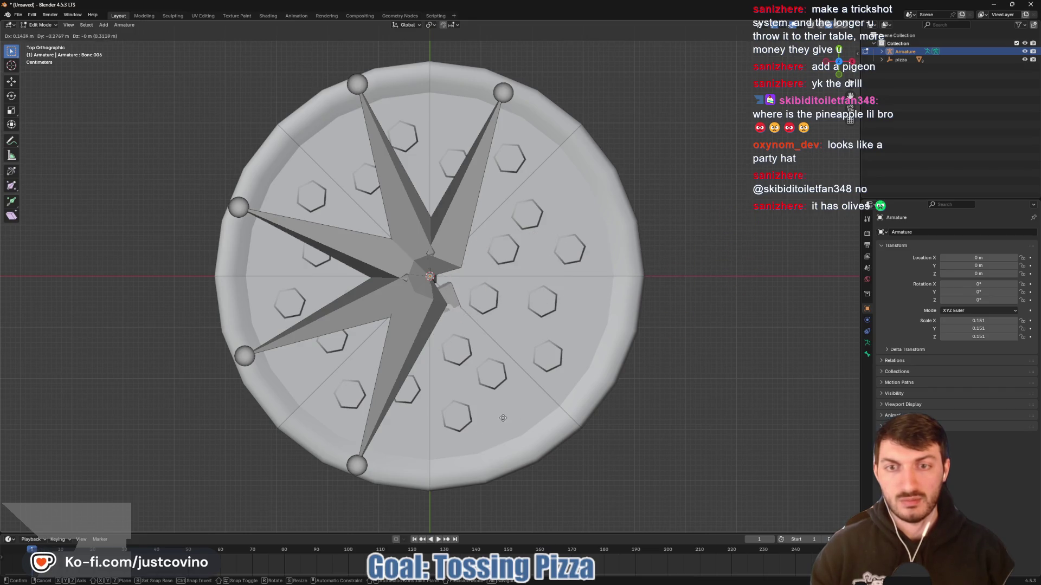
{"action": "left_click", "coordinate": [719, 393]}
{"action": "key", "text": "ctrl+z"}
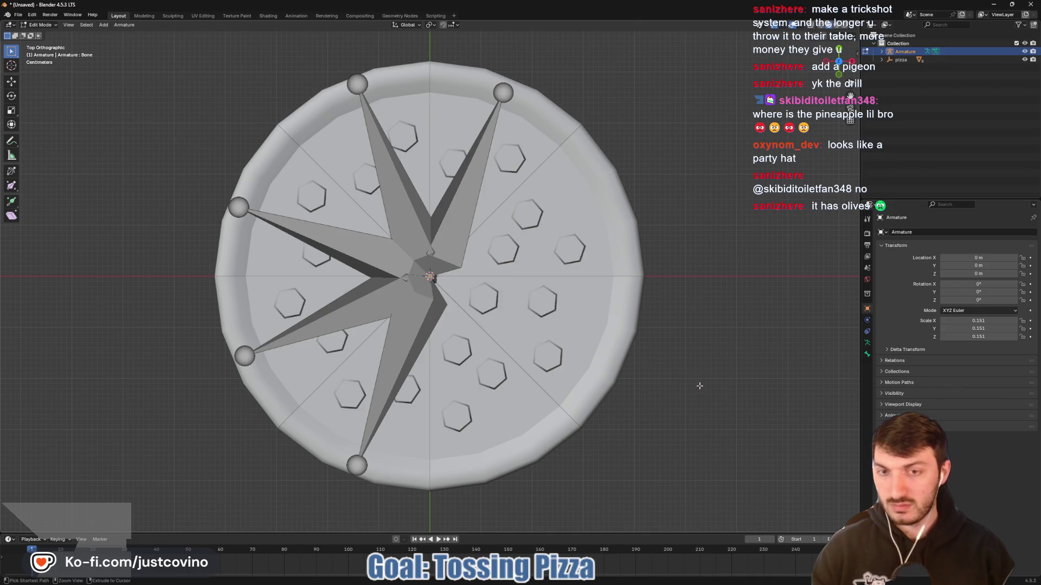
{"action": "mouse_move", "coordinate": [703, 388]}
{"action": "left_mouse_down"}
{"action": "mouse_move", "coordinate": [628, 287]}
{"action": "mouse_move", "coordinate": [431, 197]}
{"action": "left_mouse_up"}
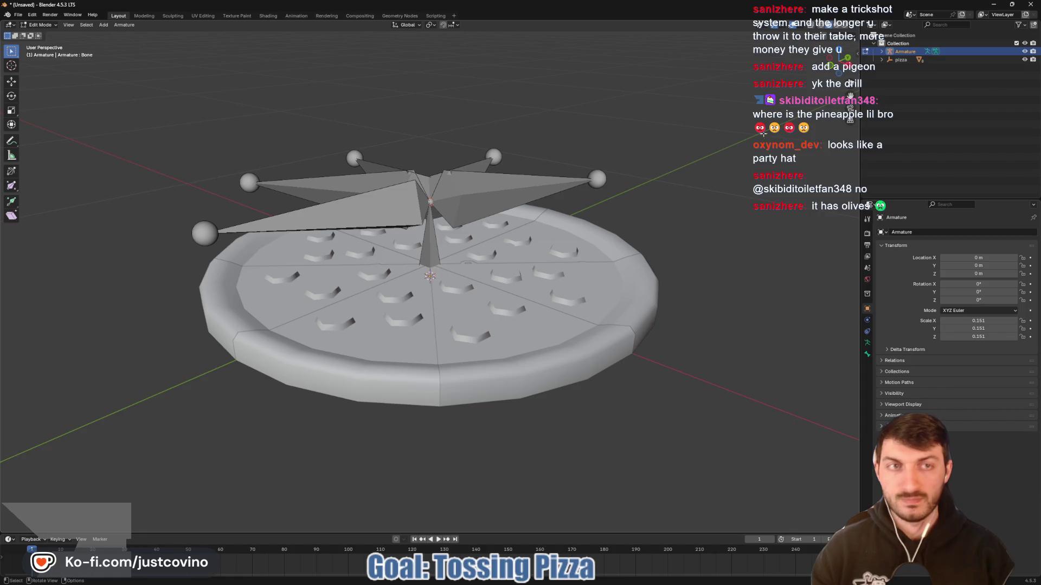
In top view, extrude centre bones to the lower-right and right rim
{"action": "key", "text": "KP_7"}
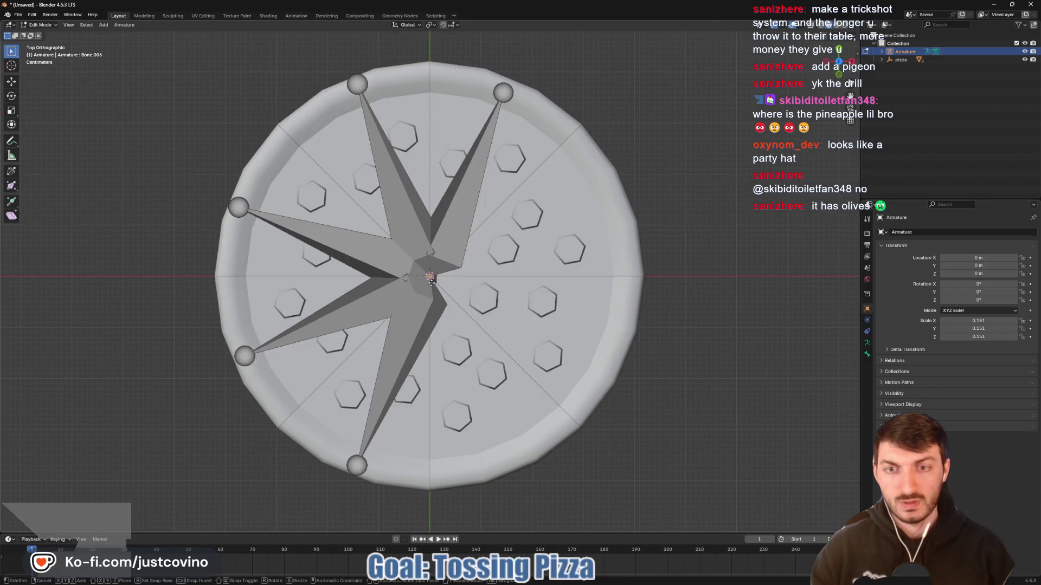
{"action": "key", "text": "e"}
{"action": "left_click", "coordinate": [507, 470]}
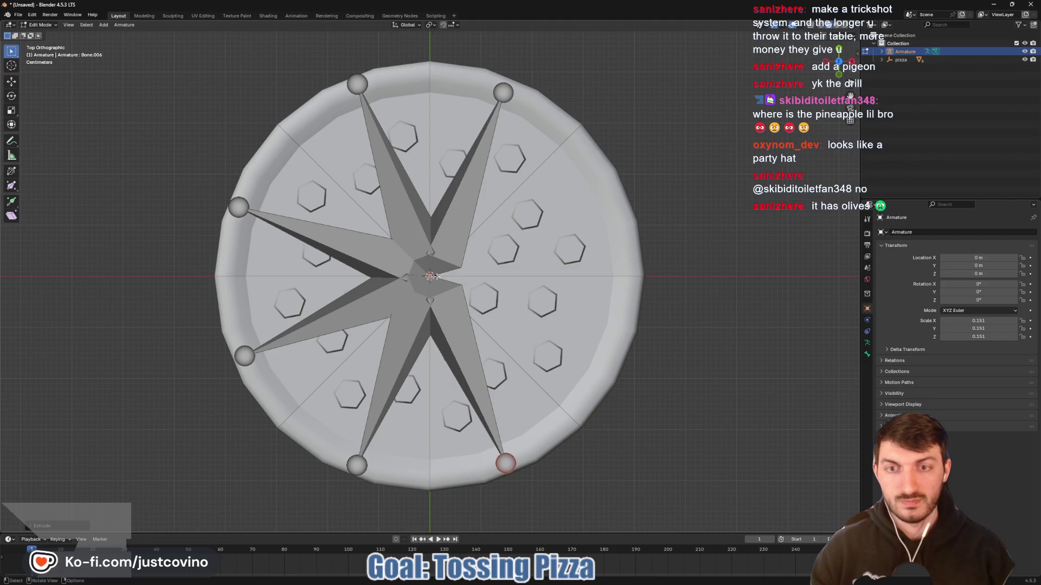
{"action": "left_click", "coordinate": [429, 277]}
{"action": "key", "text": "e"}
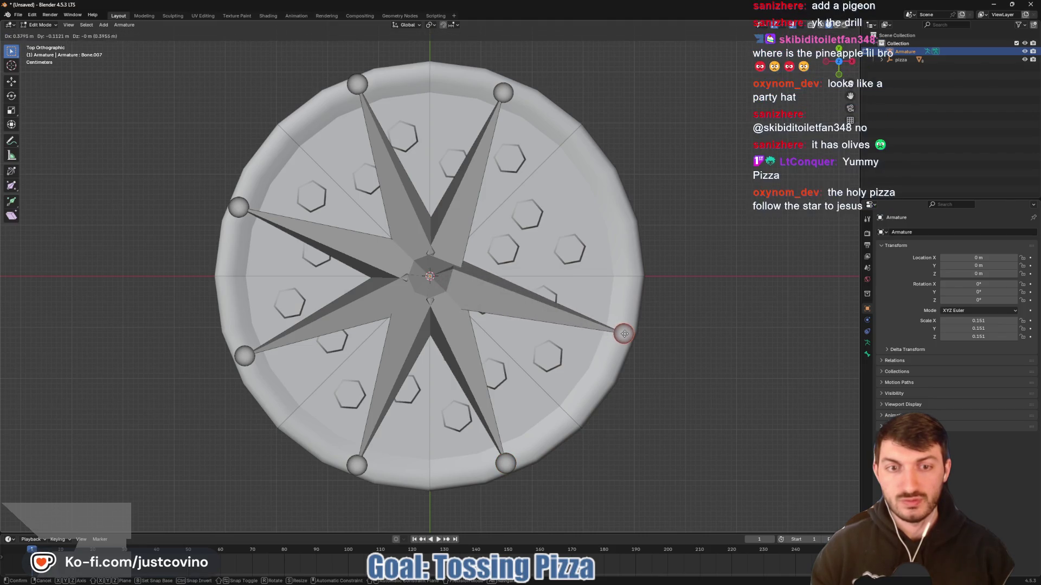
{"action": "left_click", "coordinate": [623, 334]}
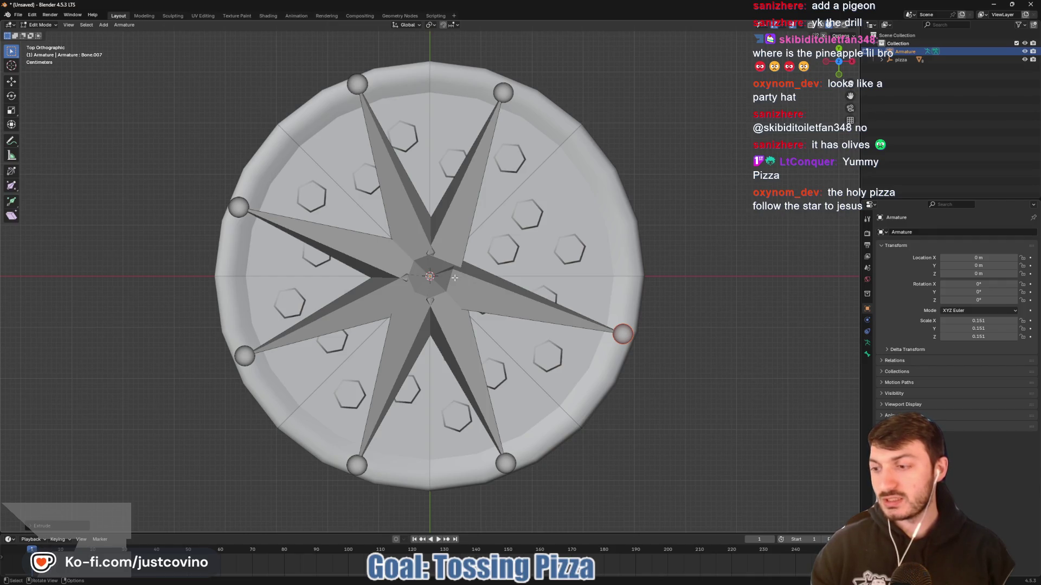
Undo a stray bone, extrude the upper-right bone, and select the first slice bone
{"action": "key", "text": "e"}
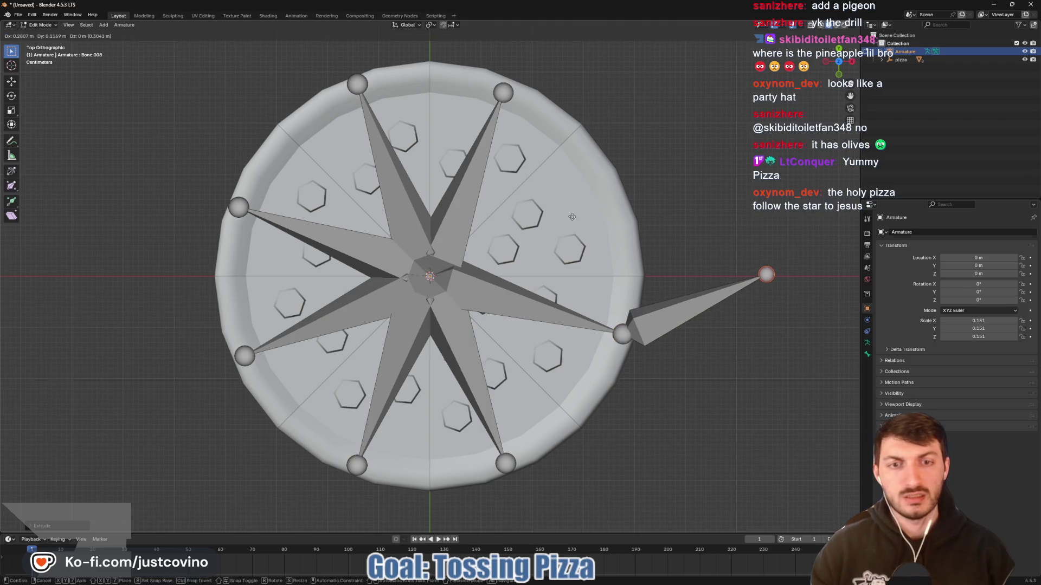
{"action": "left_click", "coordinate": [580, 217]}
{"action": "key", "text": "ctrl+z"}
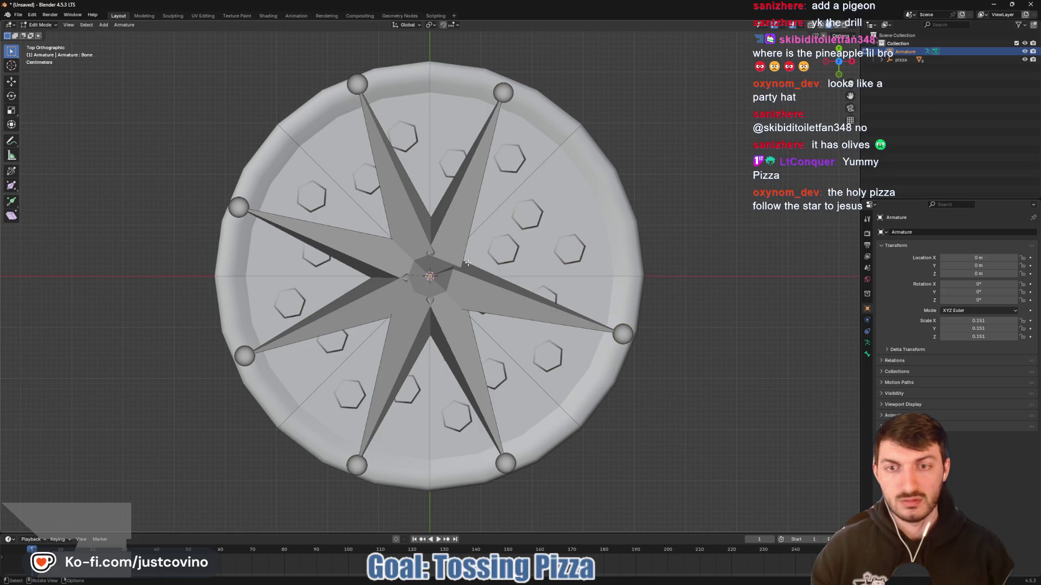
{"action": "key", "text": "e"}
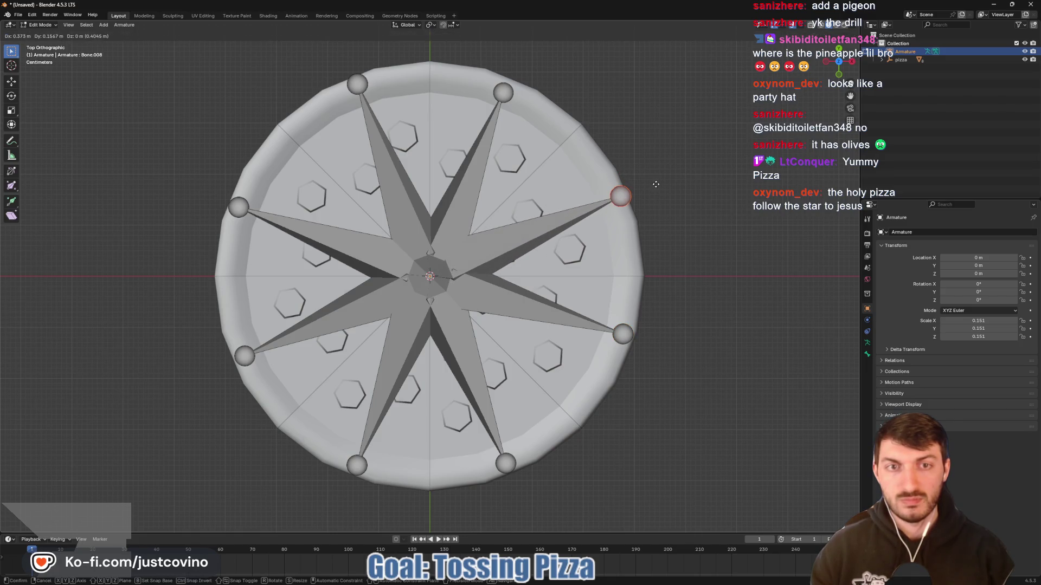
{"action": "left_click", "coordinate": [655, 184]}
{"action": "mouse_move", "coordinate": [654, 176]}
{"action": "left_mouse_down"}
{"action": "mouse_move", "coordinate": [626, 125]}
{"action": "mouse_move", "coordinate": [661, 155]}
{"action": "left_mouse_up"}
{"action": "mouse_move", "coordinate": [466, 254]}
{"action": "left_mouse_down"}
{"action": "mouse_move", "coordinate": [408, 303]}
{"action": "mouse_move", "coordinate": [447, 234]}
{"action": "left_mouse_up"}
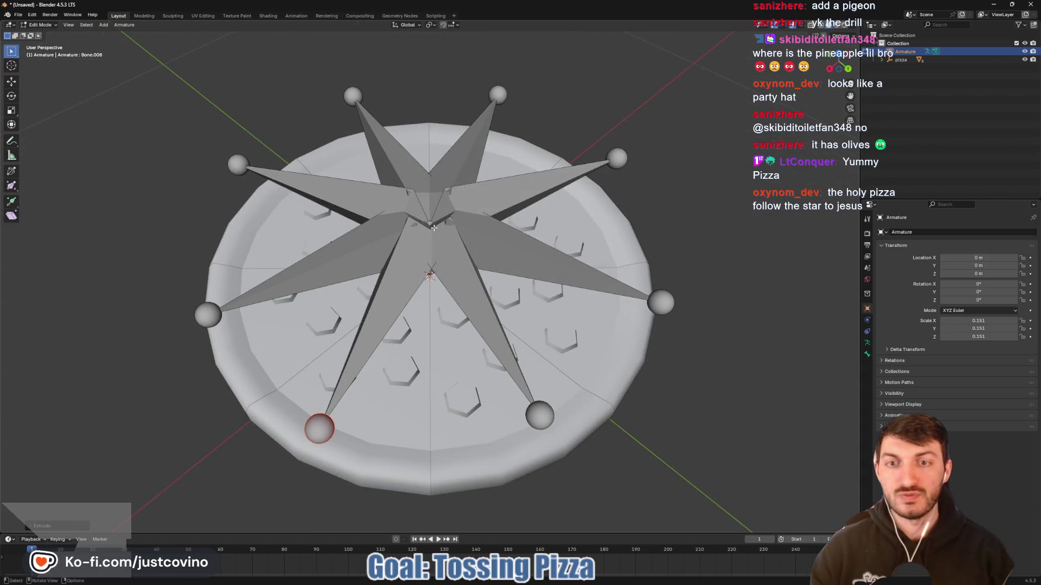
{"action": "left_click", "coordinate": [472, 237]}
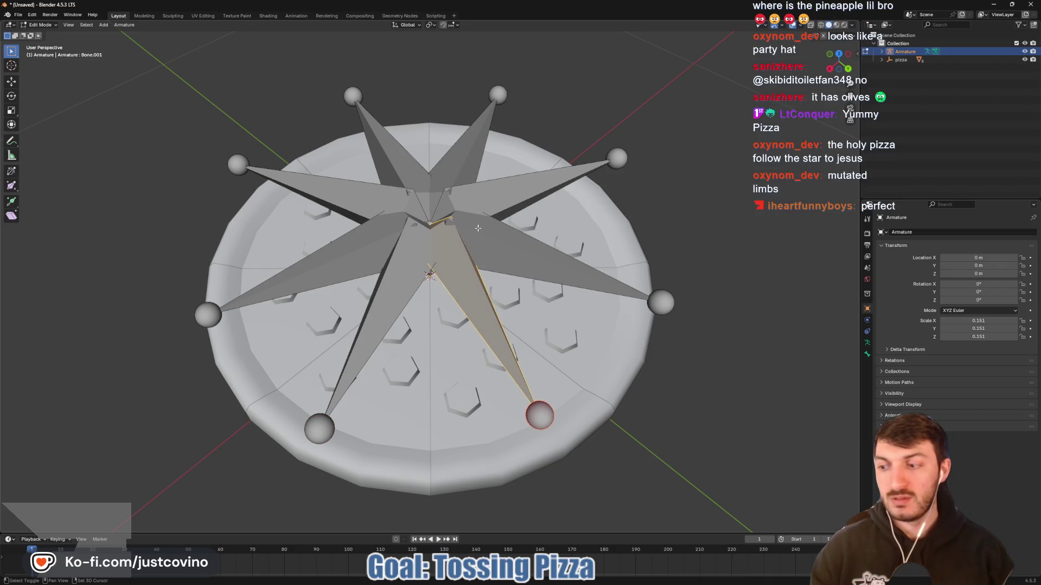
Select all eight slice bones and apply Parent > Clear > Disconnect Bone
{"action": "left_click", "coordinate": [569, 277], "text": "shift"}
{"action": "left_click", "coordinate": [542, 184], "text": "shift"}
{"action": "left_click", "coordinate": [466, 152], "text": "shift"}
{"action": "left_click", "coordinate": [382, 192], "text": "shift"}
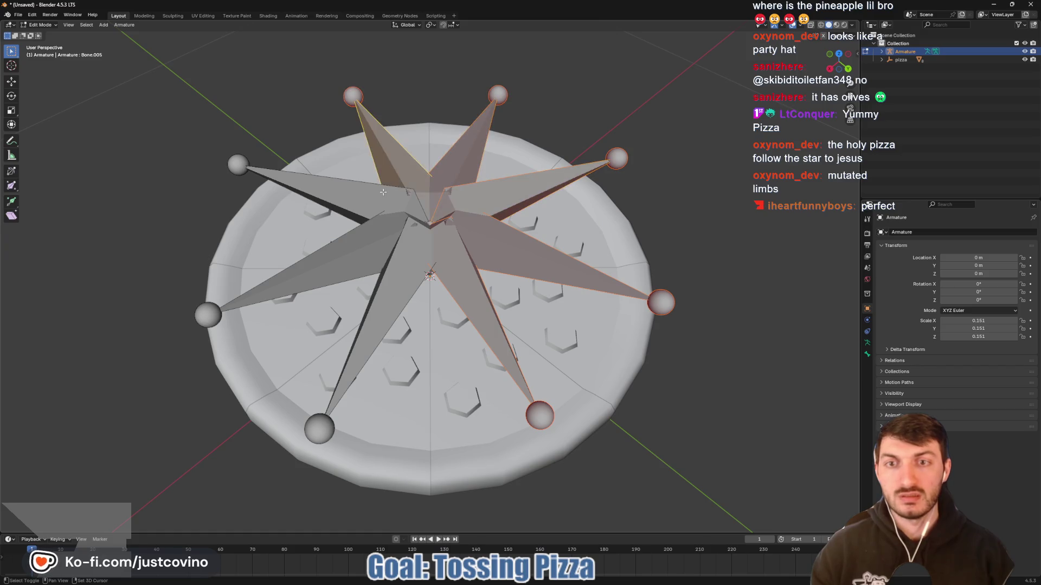
{"action": "left_click", "coordinate": [383, 192], "text": "shift"}
{"action": "left_click", "coordinate": [325, 260], "text": "shift"}
{"action": "left_click", "coordinate": [438, 241], "text": "shift"}
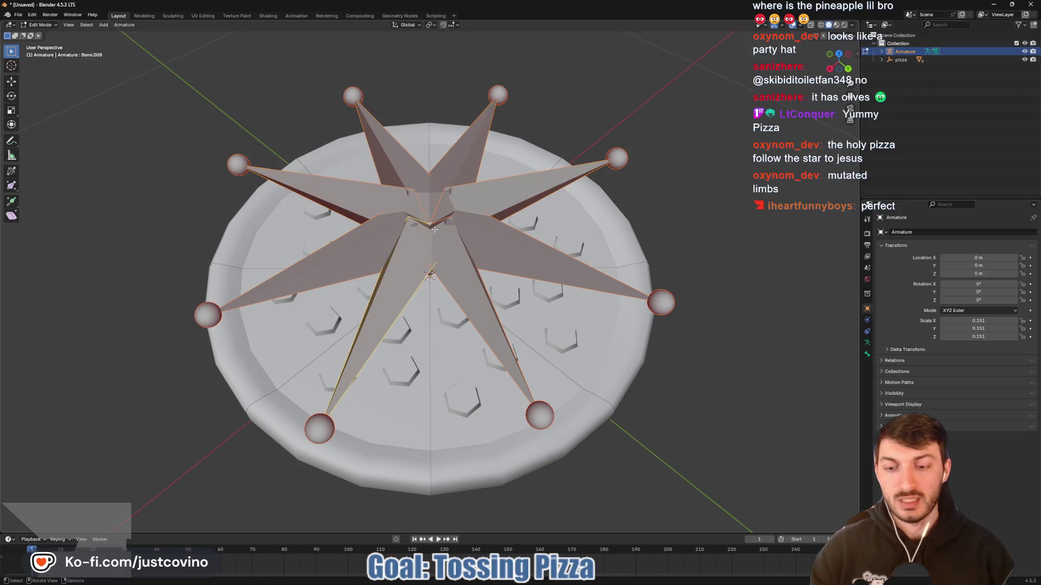
{"action": "right_click", "coordinate": [434, 229]}
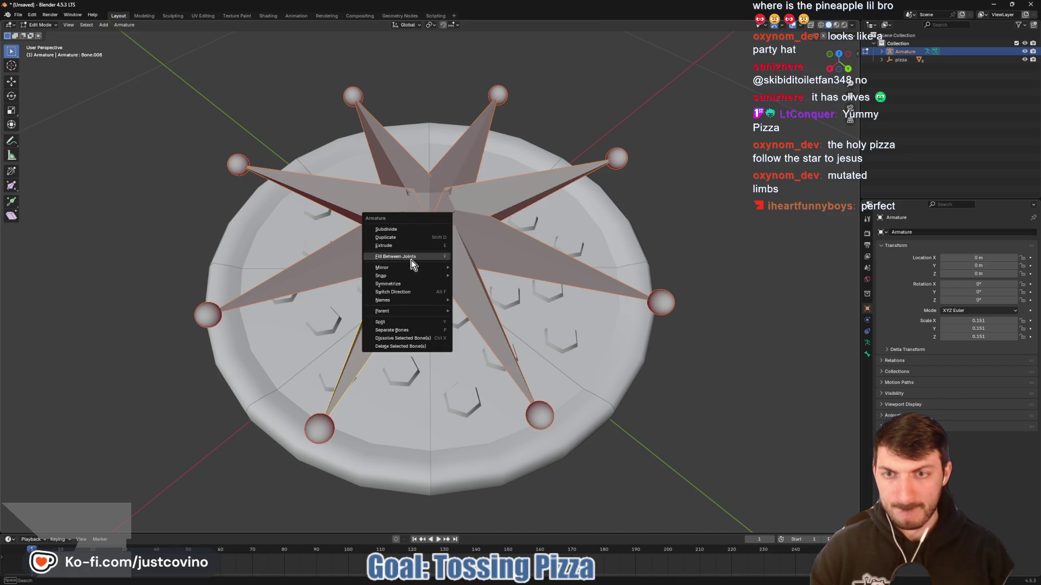
{"action": "mouse_move", "coordinate": [408, 312]}
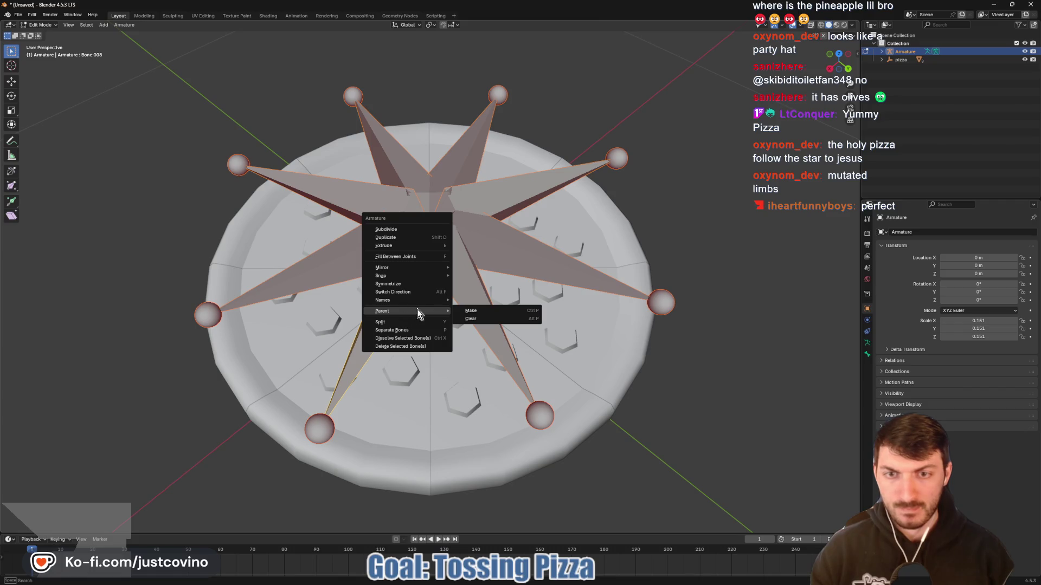
{"action": "left_click", "coordinate": [473, 321]}
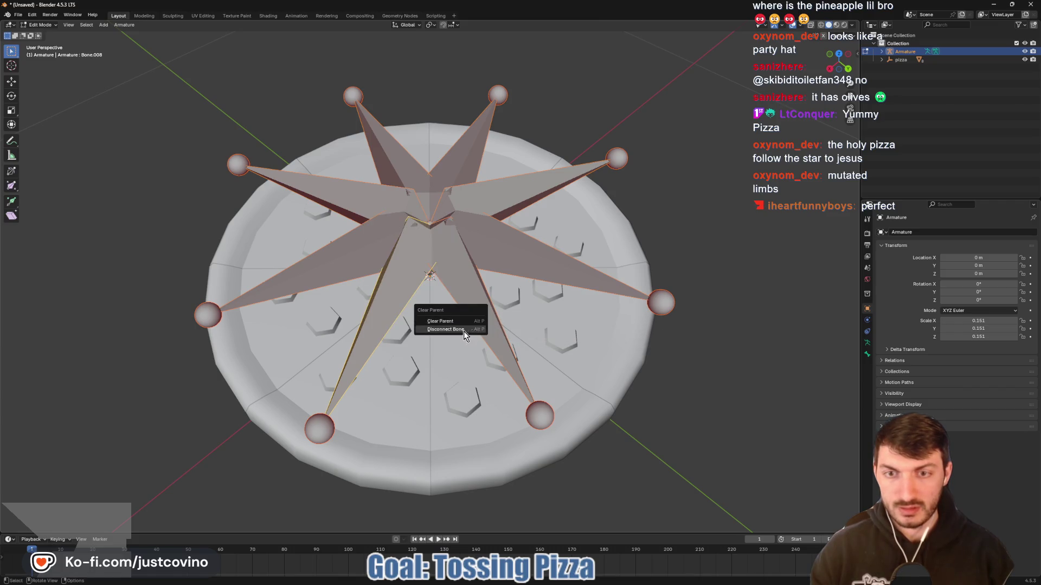
{"action": "left_click", "coordinate": [455, 333]}
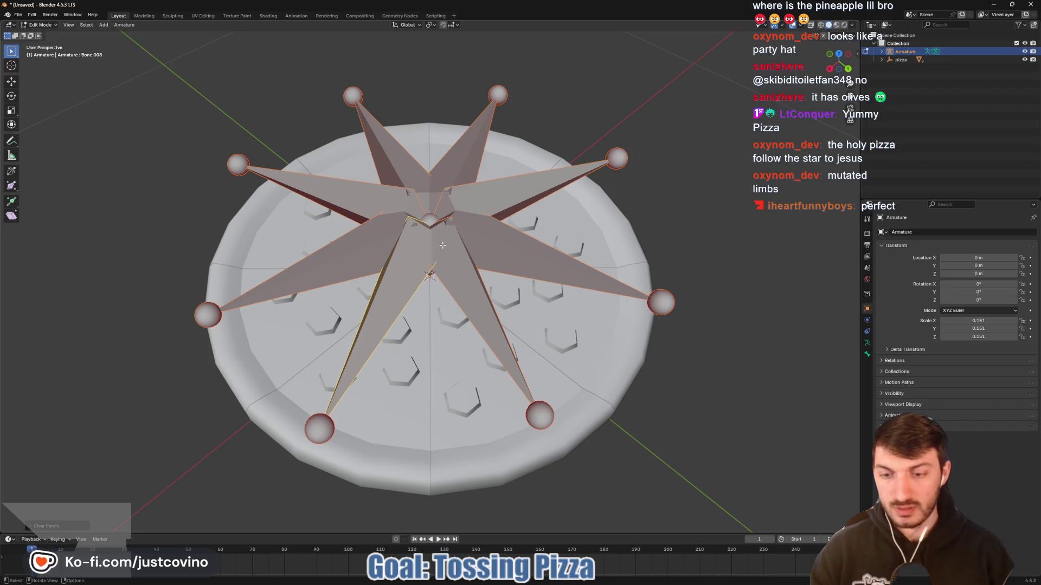
Lower the selected bones along Z into the pizza
{"action": "key", "text": "g"}
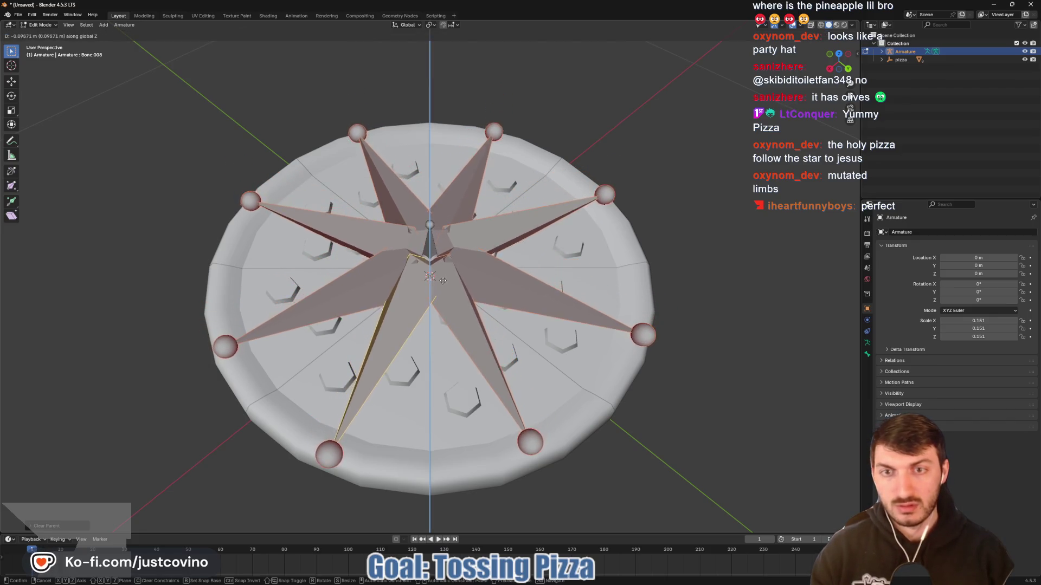
{"action": "key", "text": "z"}
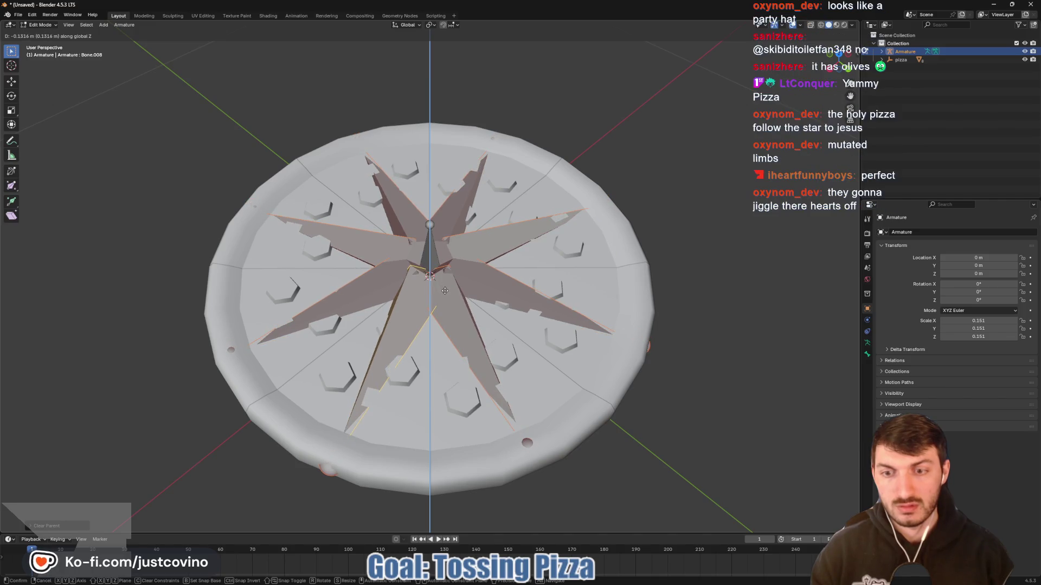
{"action": "left_click", "coordinate": [444, 292]}
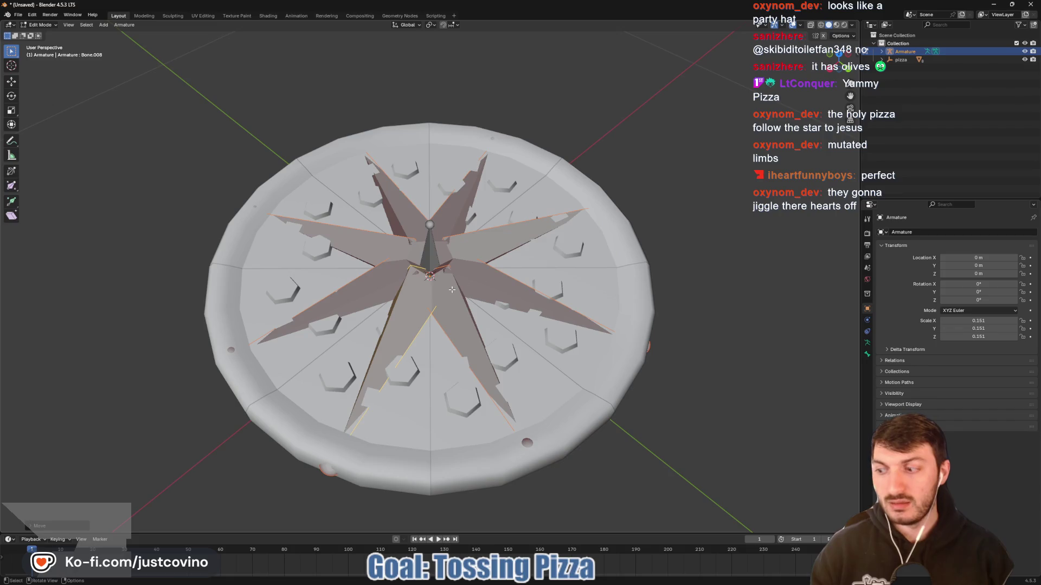
{"action": "scroll", "coordinate": [449, 287], "scroll_direction": "up", "scroll_amount": 8}
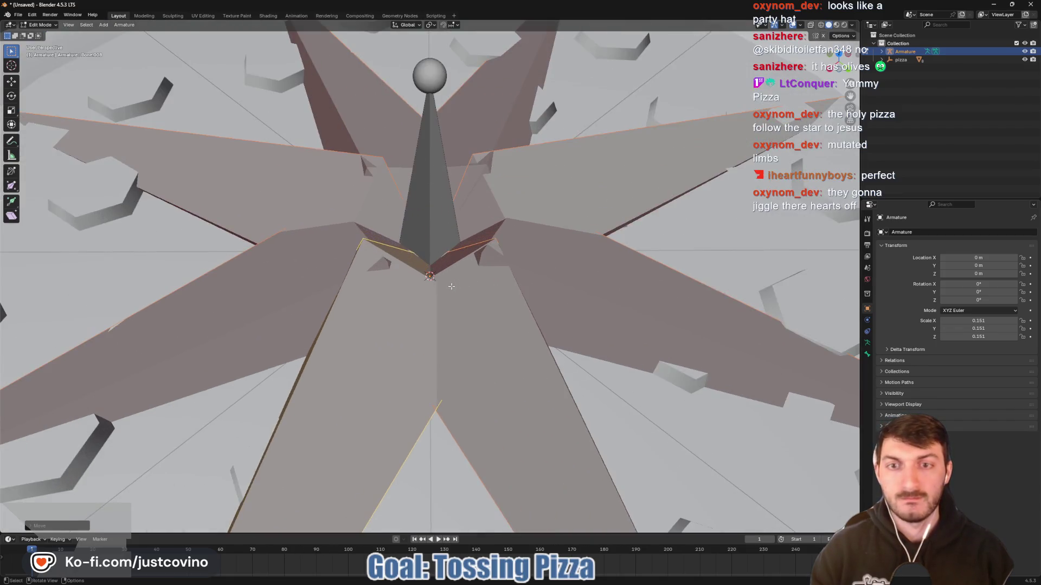
{"action": "scroll", "coordinate": [511, 260], "scroll_direction": "down", "scroll_amount": 3}
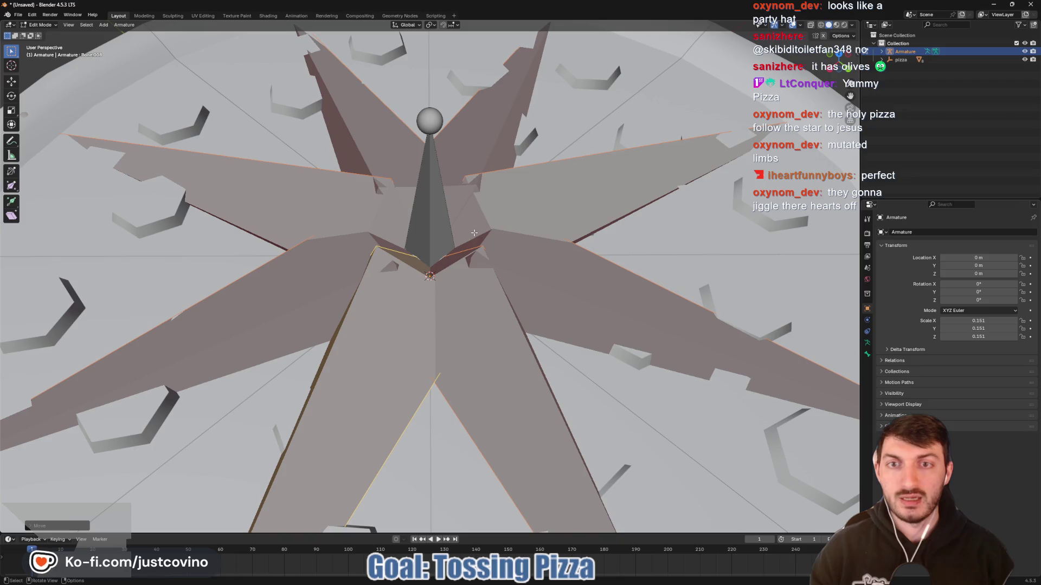
Hide the right, lower and upper bones, then the remaining lower slice bone
{"action": "left_click", "coordinate": [536, 271]}
{"action": "left_click", "coordinate": [472, 304], "text": "shift"}
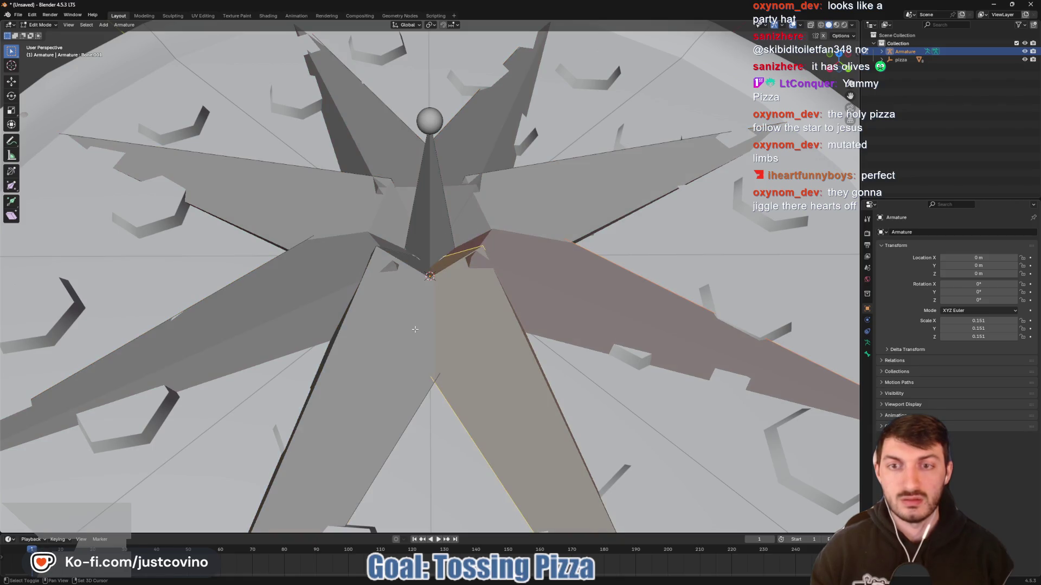
{"action": "left_click", "coordinate": [329, 296], "text": "shift"}
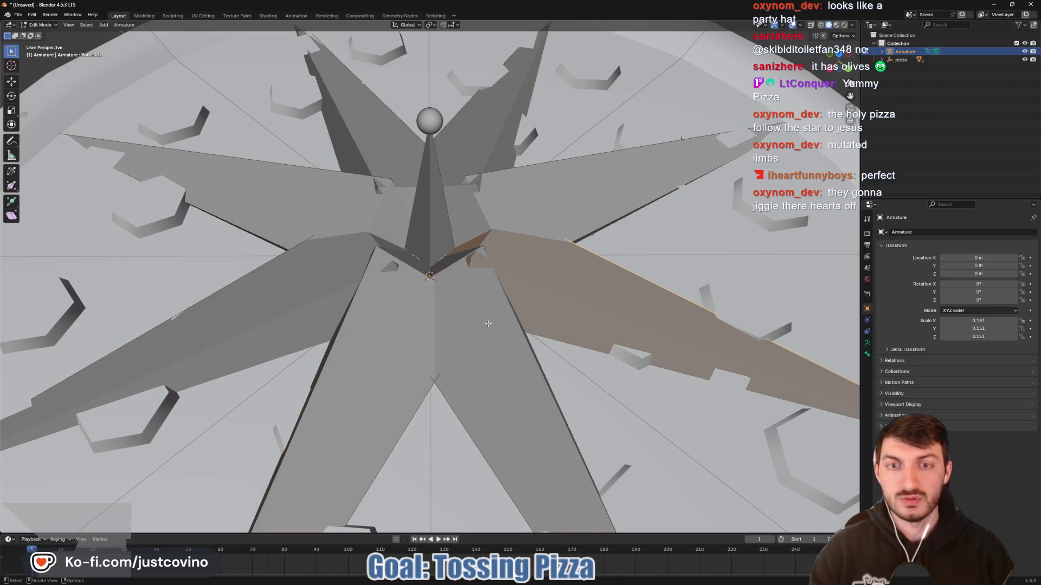
{"action": "left_click", "coordinate": [485, 125], "text": "shift"}
{"action": "left_click", "coordinate": [486, 126], "text": "shift"}
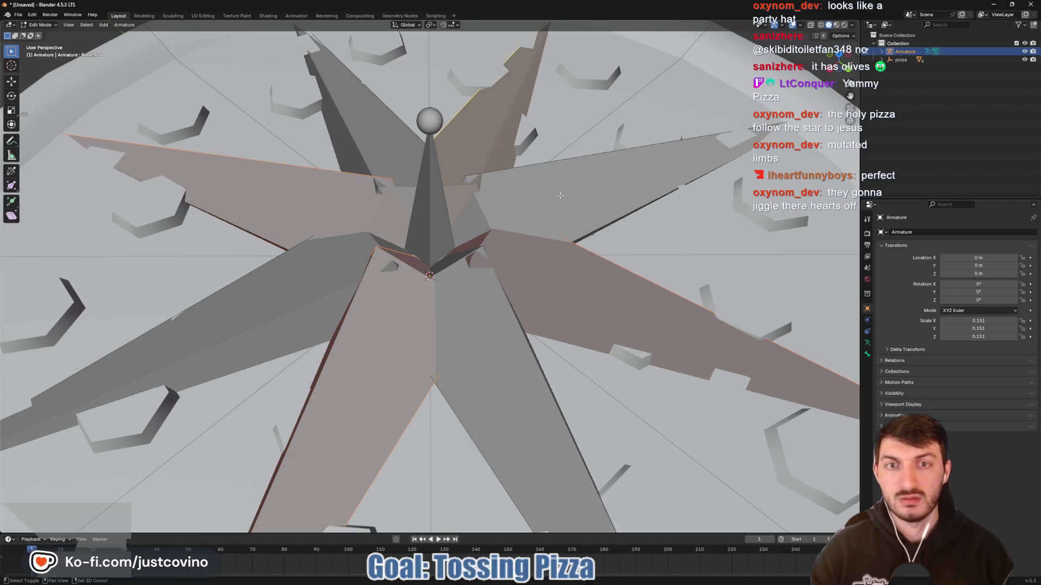
{"action": "key", "text": "h"}
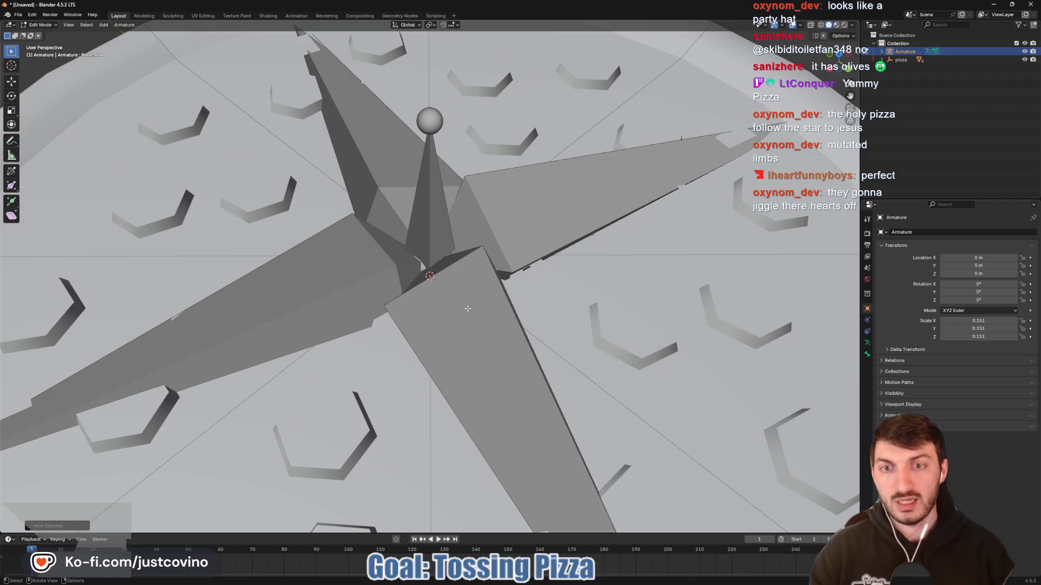
{"action": "left_click", "coordinate": [467, 309]}
{"action": "key", "text": "h"}
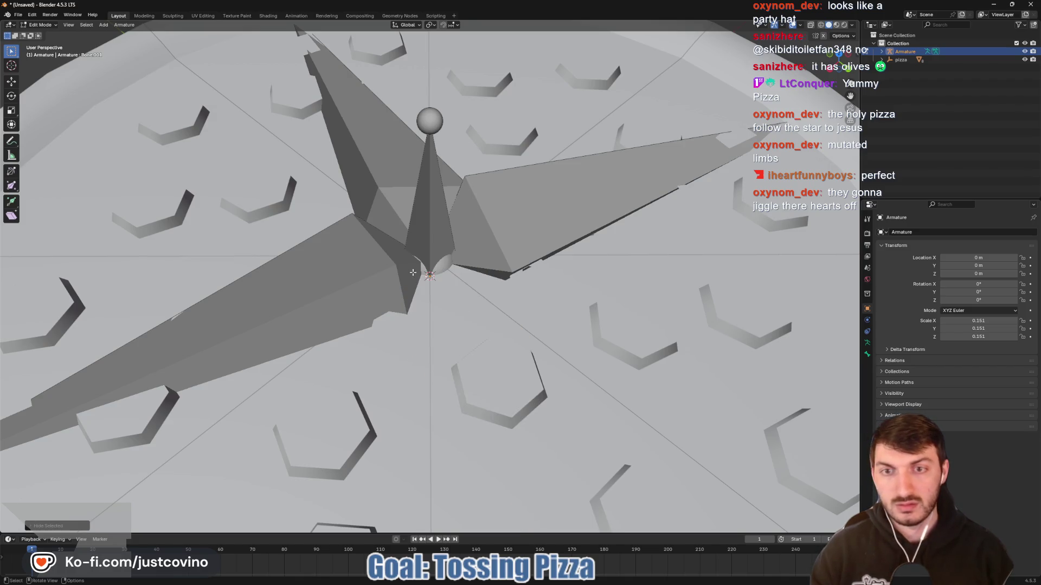
{"action": "left_click", "coordinate": [419, 269]}
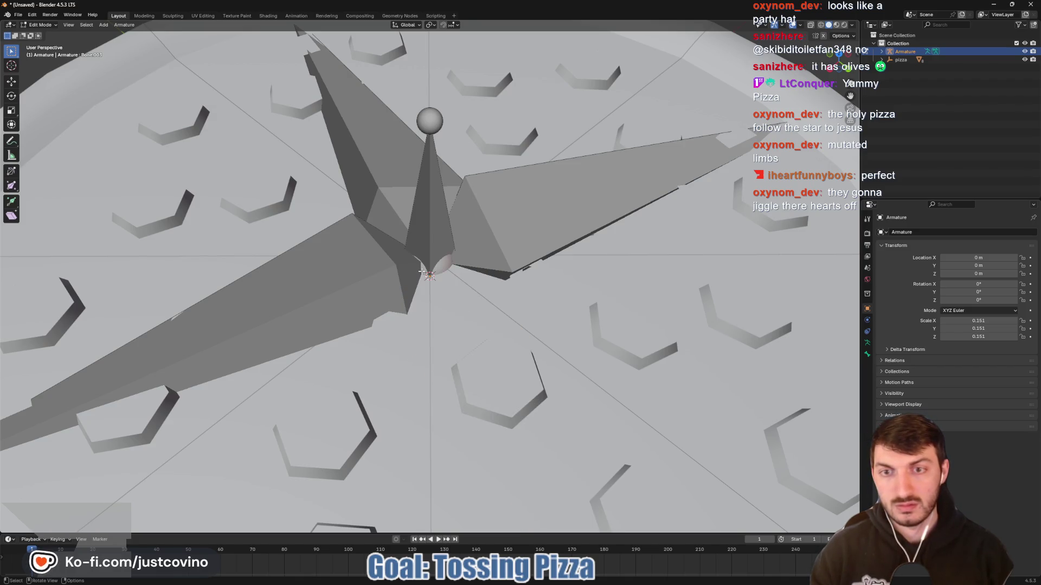
{"action": "scroll", "coordinate": [408, 274], "scroll_direction": "down", "scroll_amount": 5}
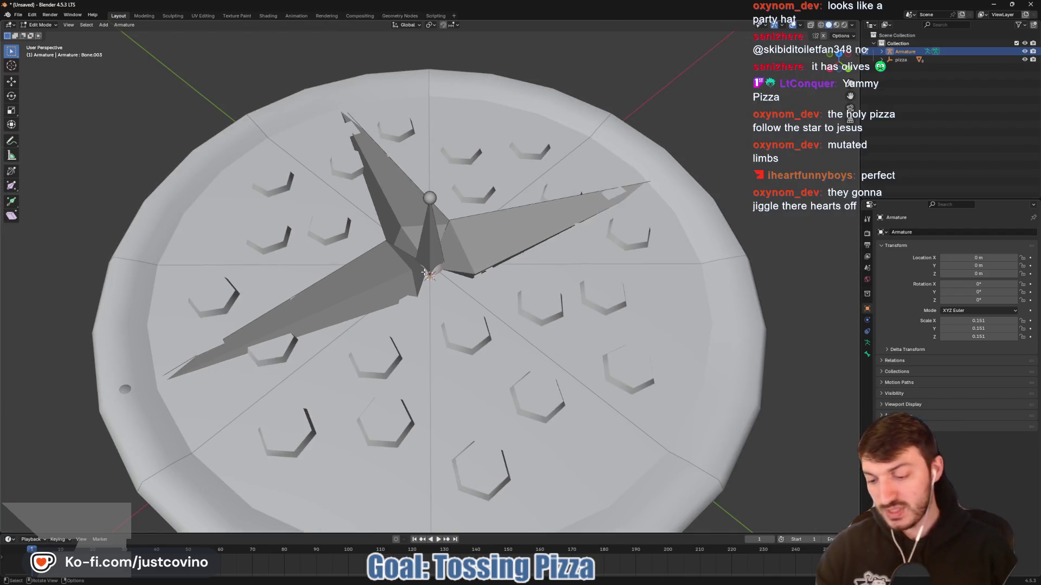
In top view, move three bones' inner joints left, down and right off centre
{"action": "key", "text": "KP_7"}
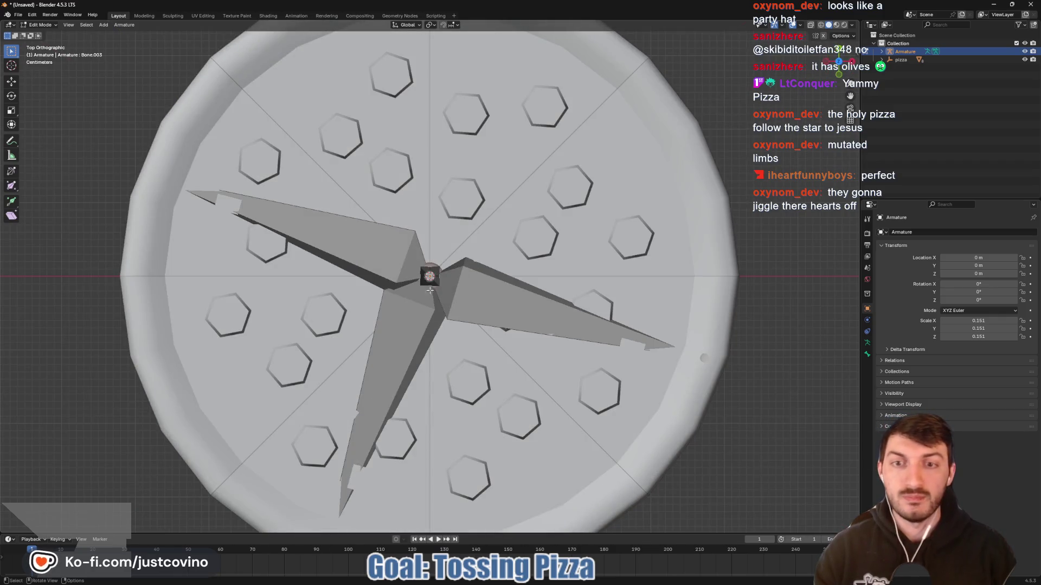
{"action": "key", "text": "g"}
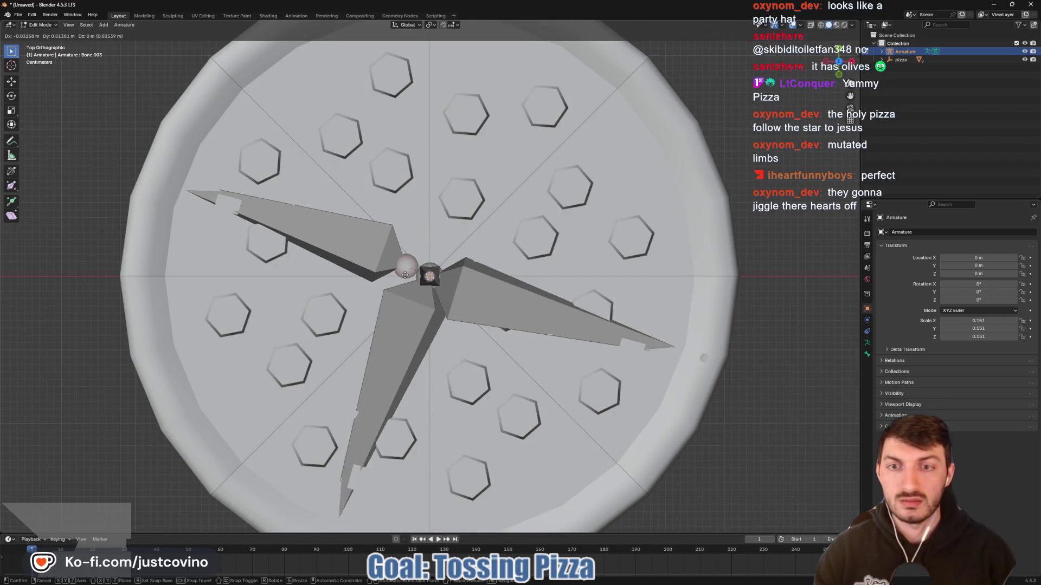
{"action": "left_click", "coordinate": [402, 274]}
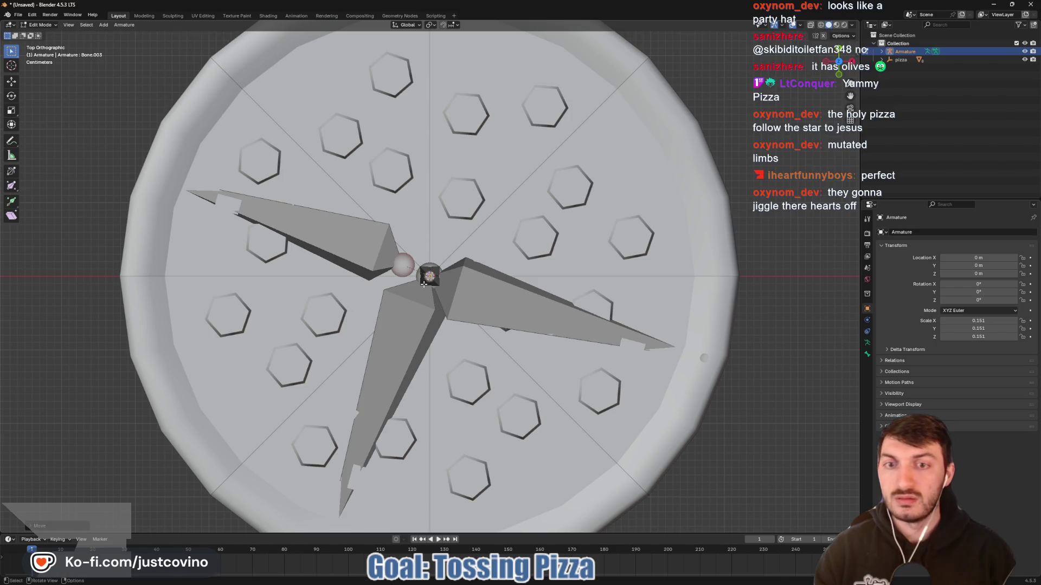
{"action": "left_click", "coordinate": [444, 283]}
{"action": "key", "text": "g"}
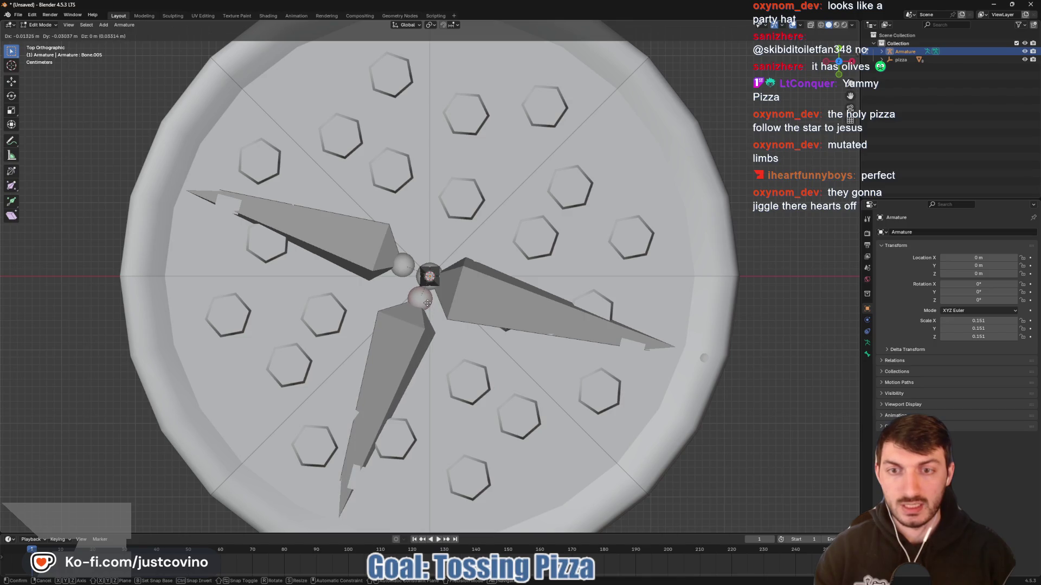
{"action": "left_click", "coordinate": [428, 300]}
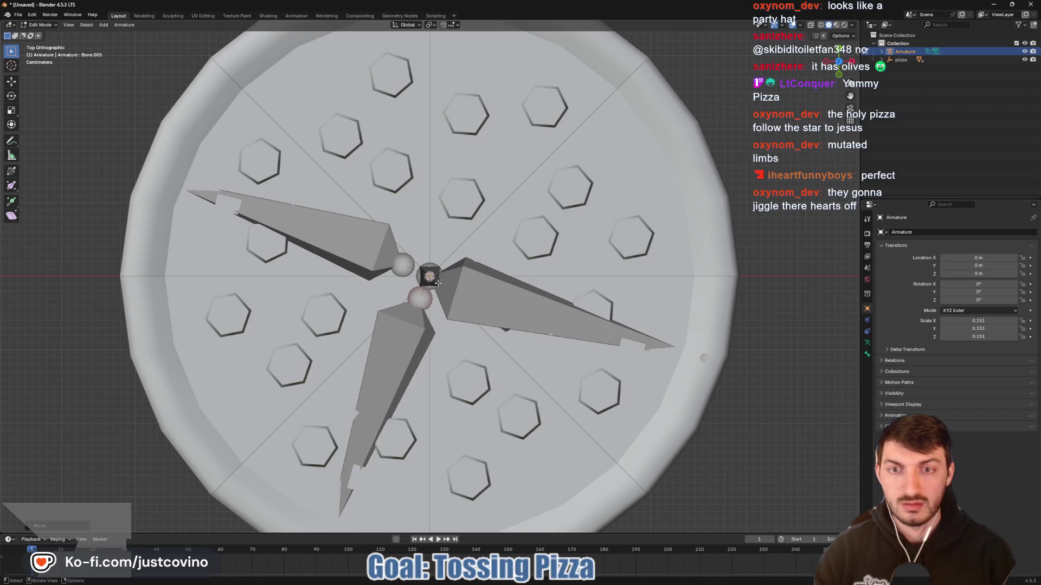
{"action": "left_click", "coordinate": [432, 287]}
{"action": "key", "text": "g"}
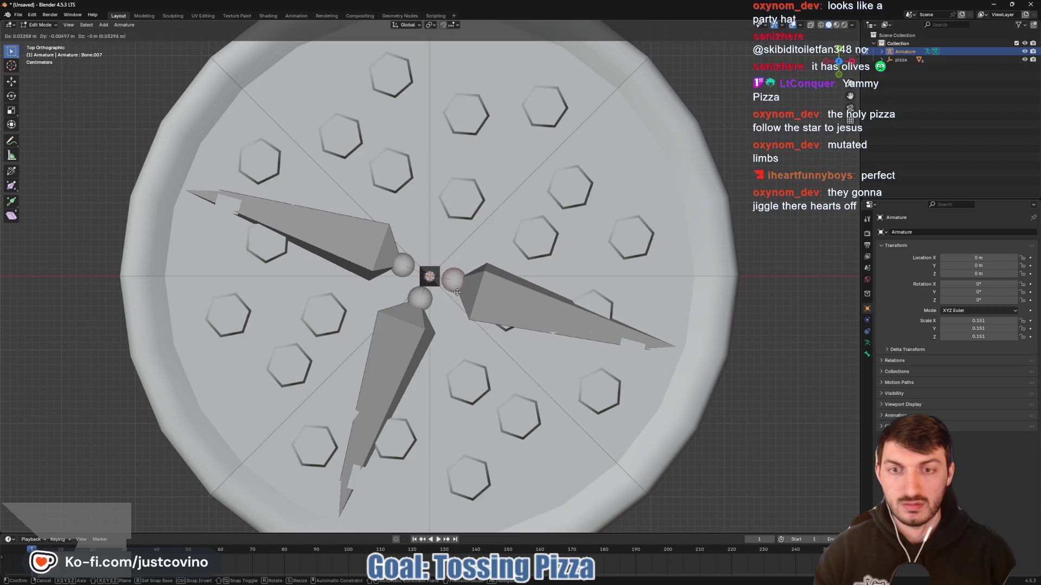
{"action": "left_click", "coordinate": [455, 296]}
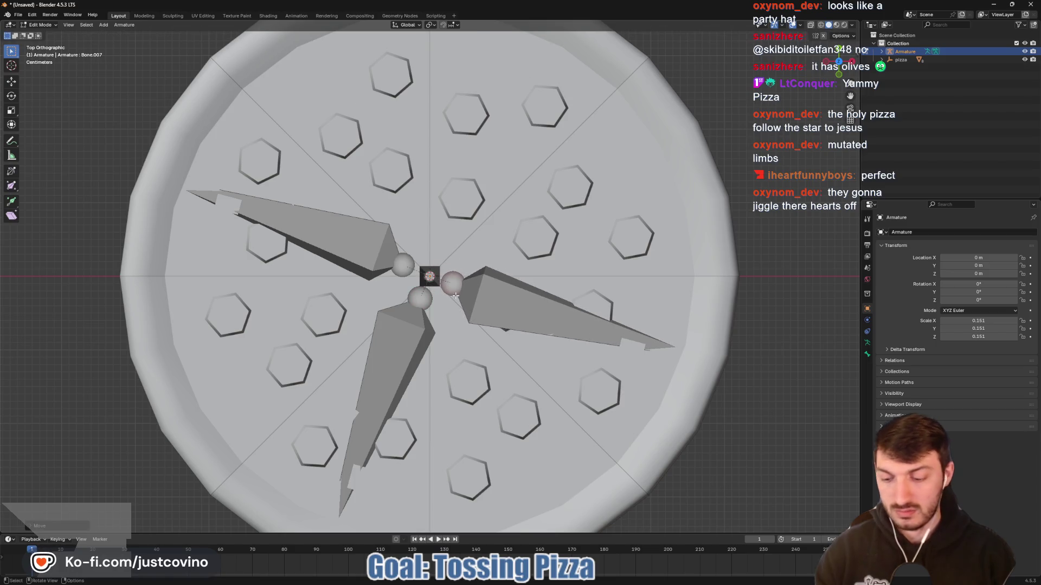
Reveal all bones, then hide the right, lower-left and upper-left star arms
{"action": "key", "text": "alt+h"}
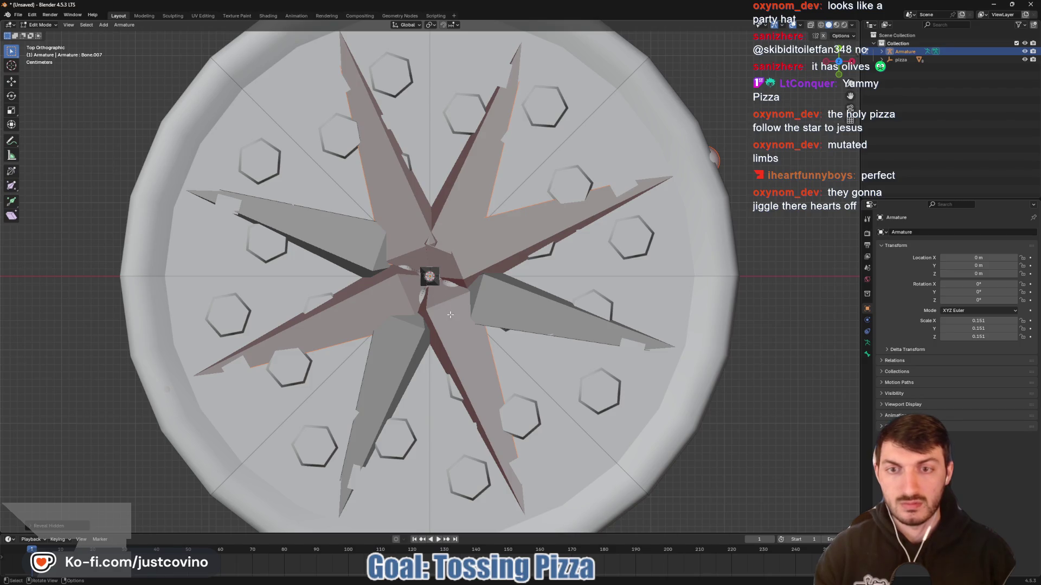
{"action": "left_click", "coordinate": [449, 315]}
{"action": "left_click", "coordinate": [511, 307]}
{"action": "left_click", "coordinate": [388, 363], "text": "shift"}
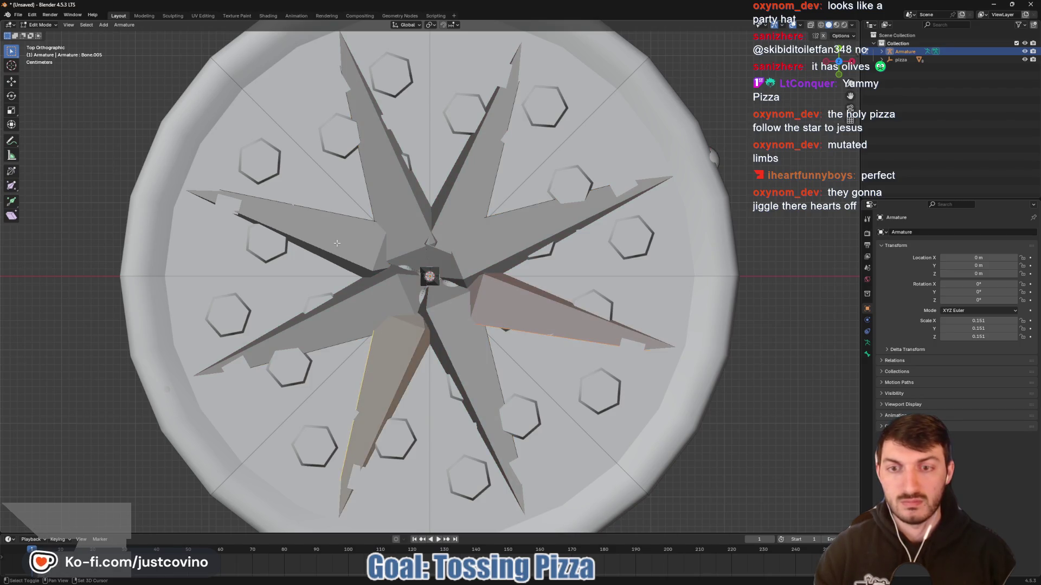
{"action": "left_click", "coordinate": [359, 253], "text": "shift"}
{"action": "key", "text": "h"}
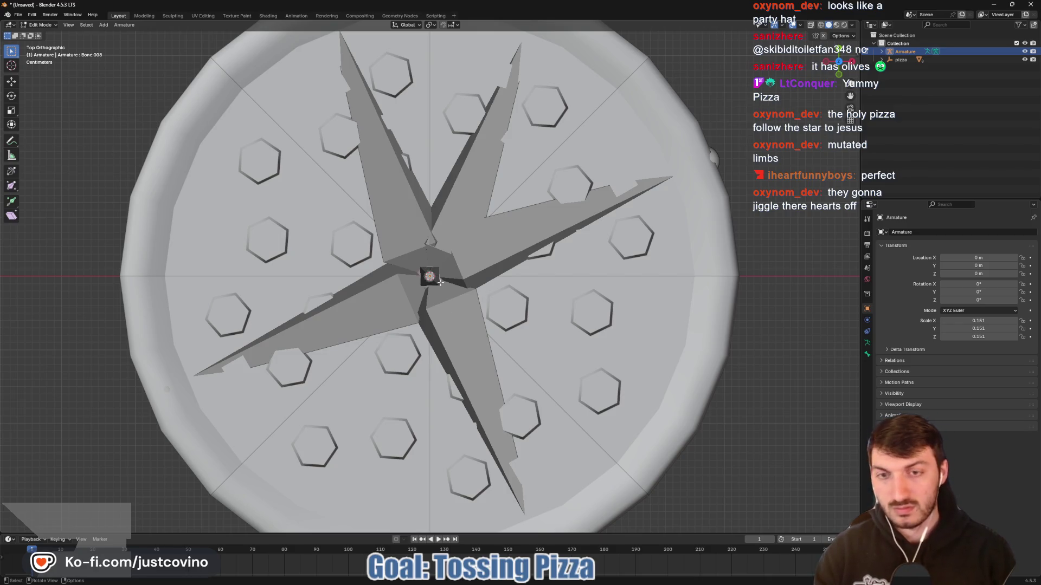
Move the right, upper-left and lower-right arms' inner joints off centre
{"action": "key", "text": "g"}
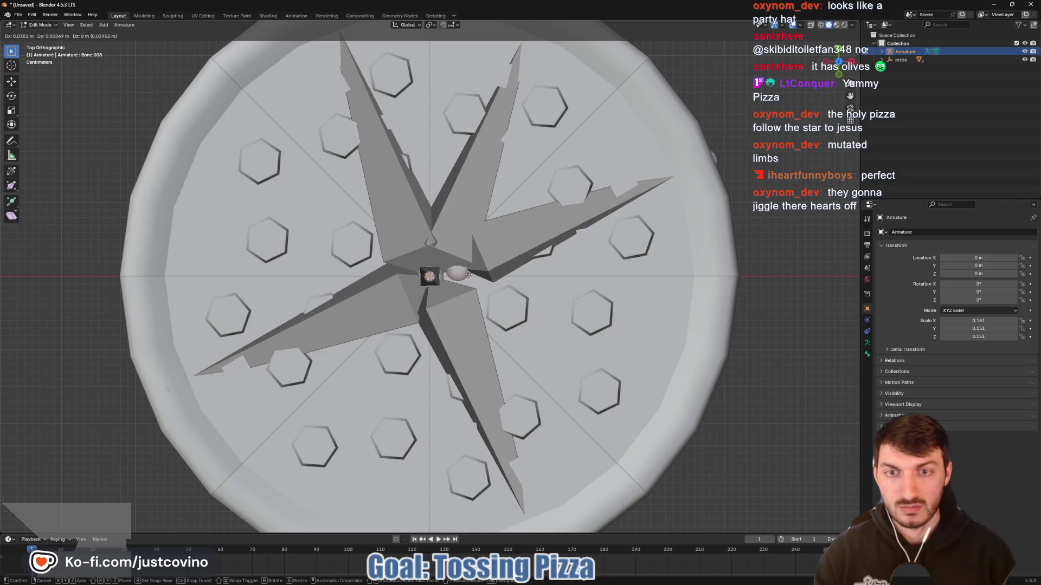
{"action": "left_click", "coordinate": [472, 271]}
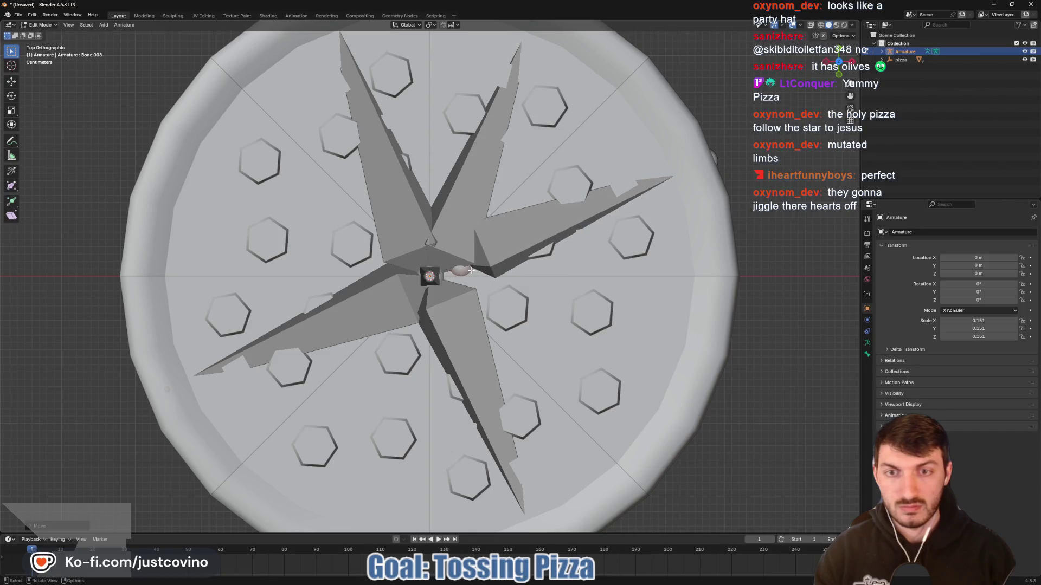
{"action": "left_click", "coordinate": [442, 278]}
{"action": "key", "text": "g"}
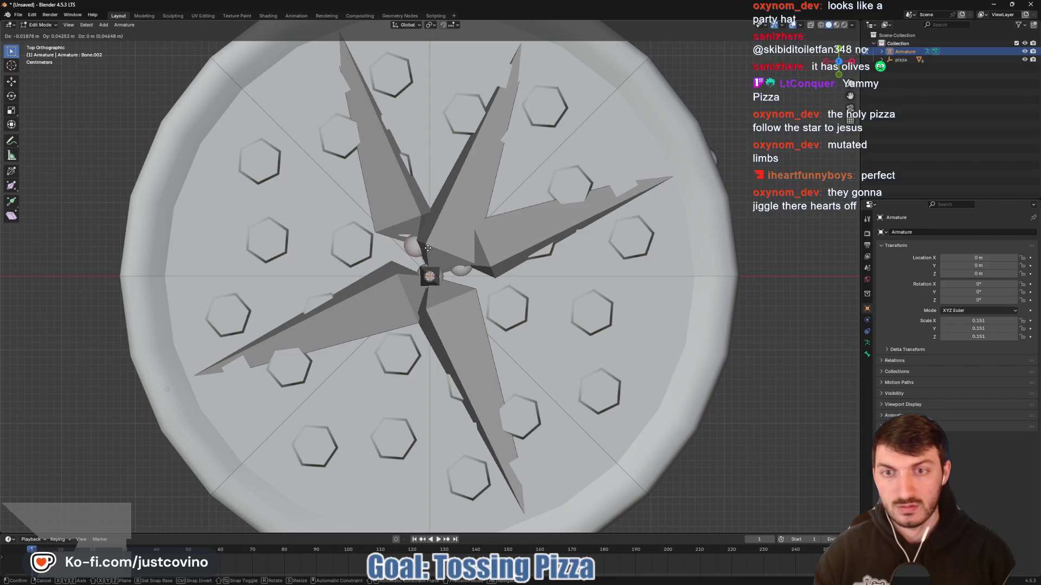
{"action": "left_click", "coordinate": [443, 269]}
{"action": "left_click", "coordinate": [444, 284]}
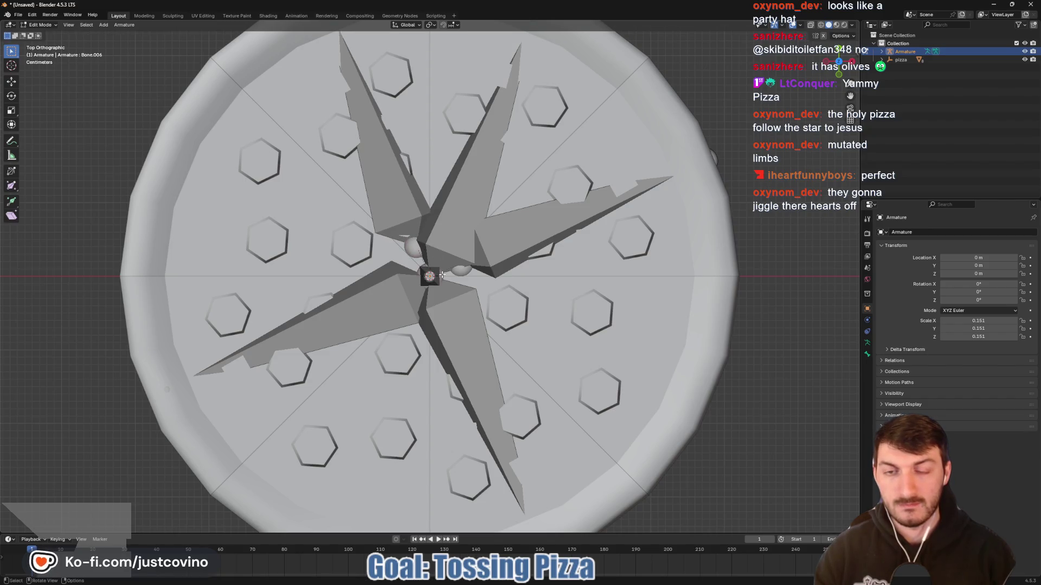
{"action": "key", "text": "g"}
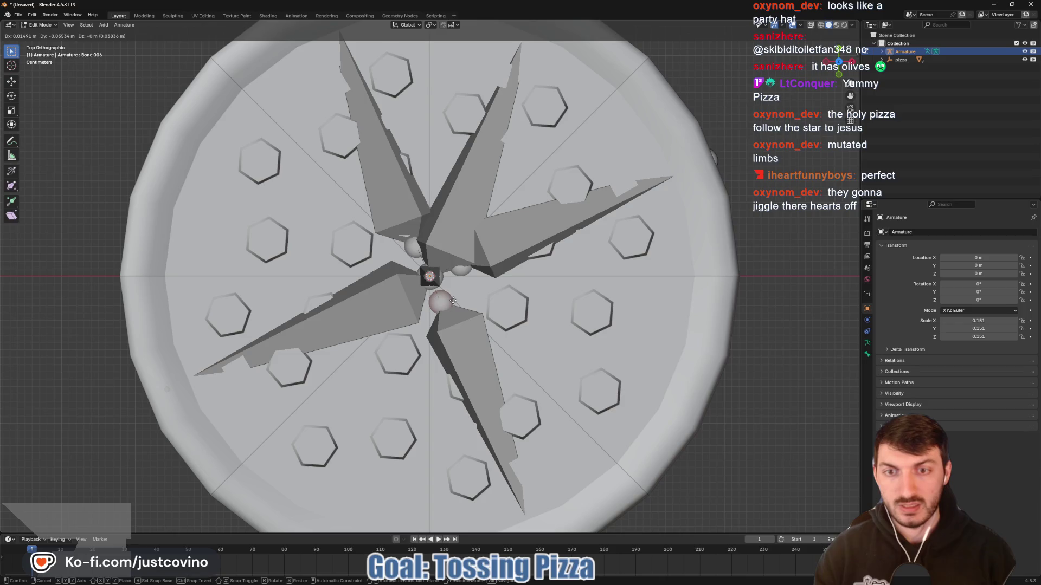
{"action": "left_click", "coordinate": [450, 299]}
Move the left and upper-right arms' inner joints off centre
{"action": "left_click", "coordinate": [415, 290]}
{"action": "key", "text": "g"}
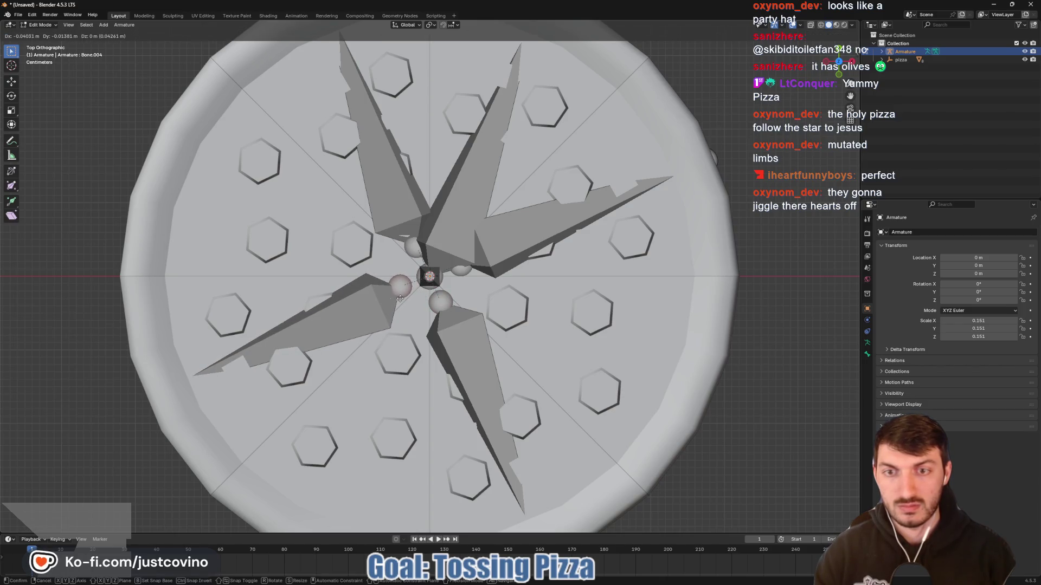
{"action": "left_click", "coordinate": [401, 300]}
{"action": "left_click", "coordinate": [439, 272]}
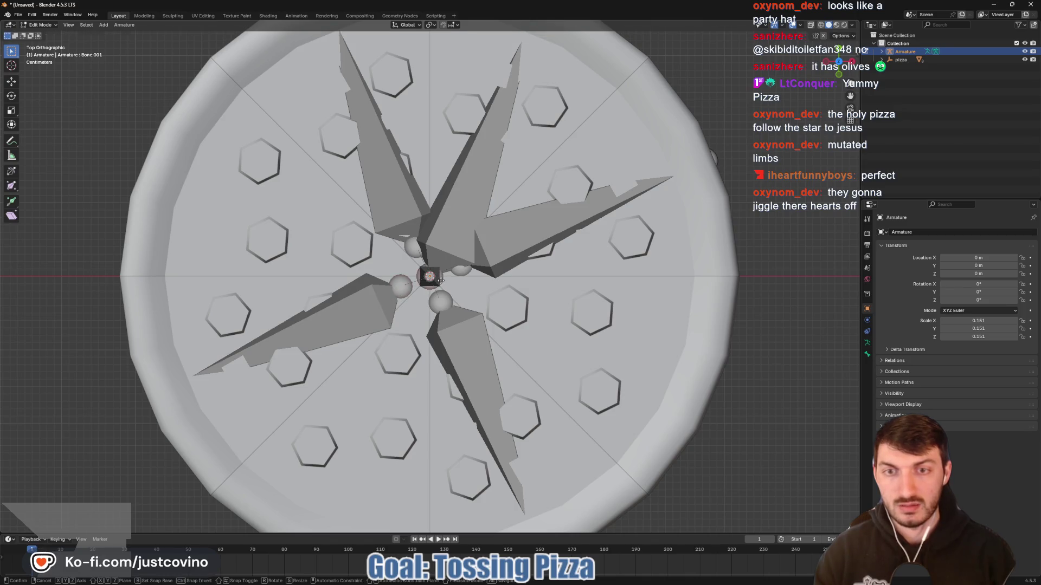
{"action": "key", "text": "g"}
{"action": "left_click", "coordinate": [450, 258]}
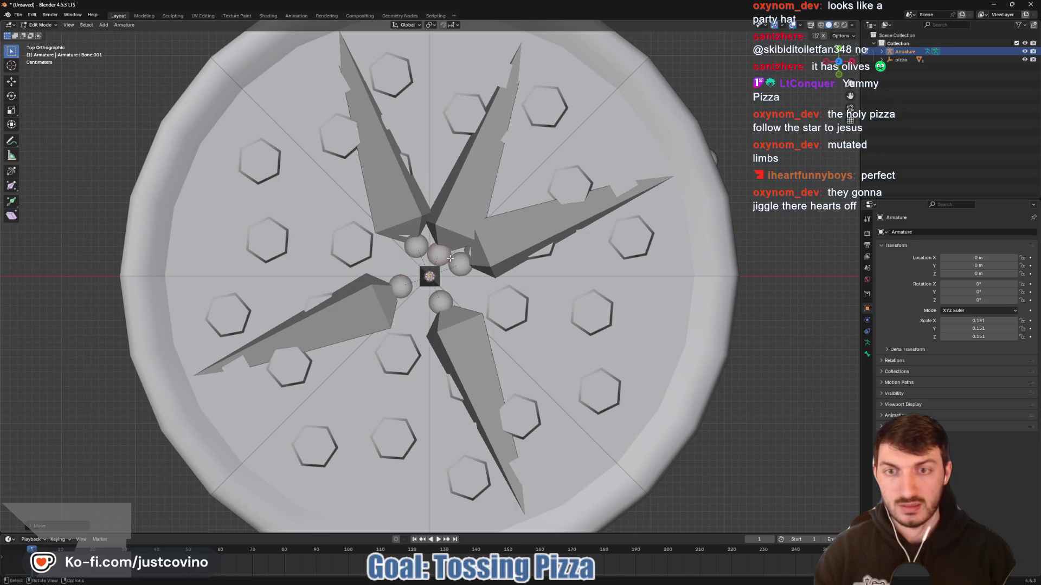
Reveal all bones and nudge the top and upper-right ring joints into place
{"action": "key", "text": "alt+h"}
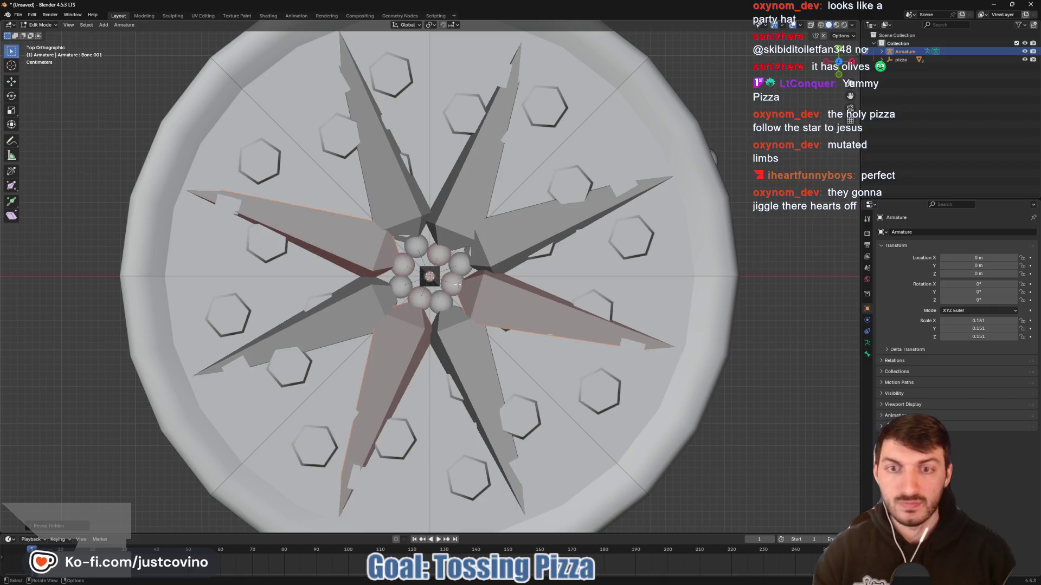
{"action": "left_click", "coordinate": [439, 259]}
{"action": "key", "text": "g"}
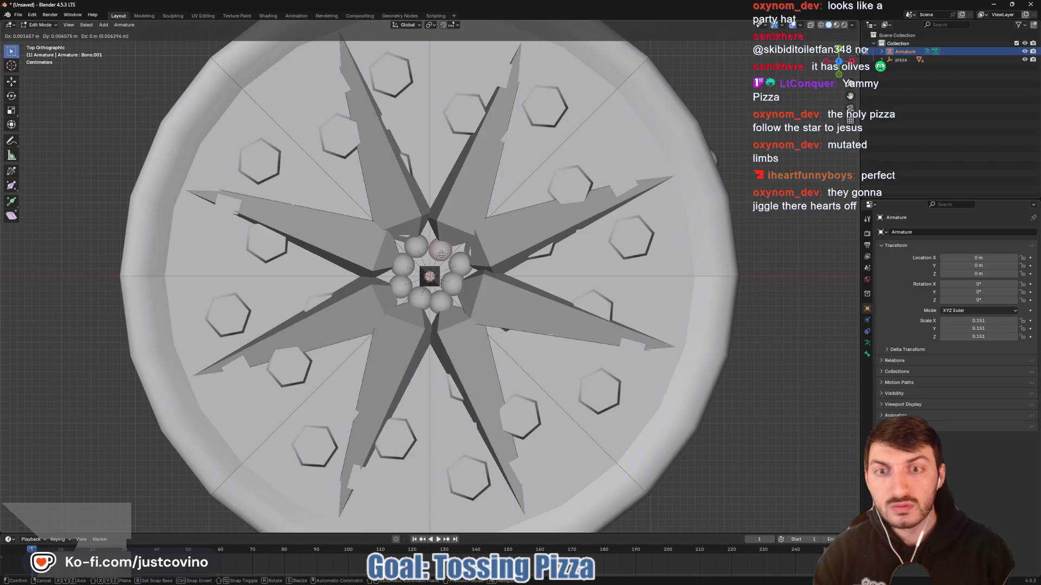
{"action": "left_click", "coordinate": [441, 254]}
{"action": "left_click", "coordinate": [458, 264]}
{"action": "key", "text": "g"}
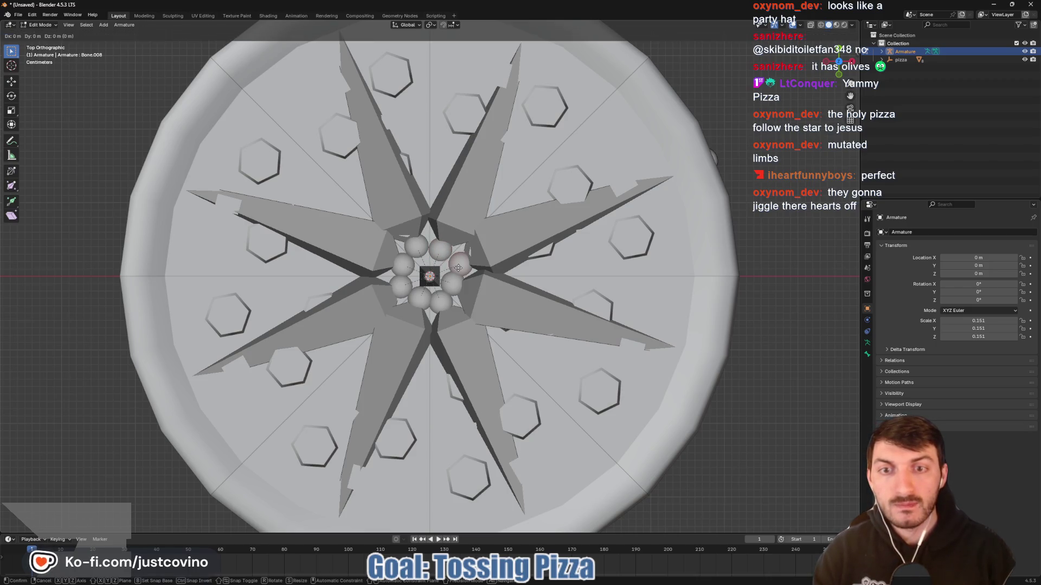
{"action": "left_click", "coordinate": [457, 266]}
Nudge the right and lower ring joints to even out the ring, then orbit
{"action": "left_click", "coordinate": [454, 286]}
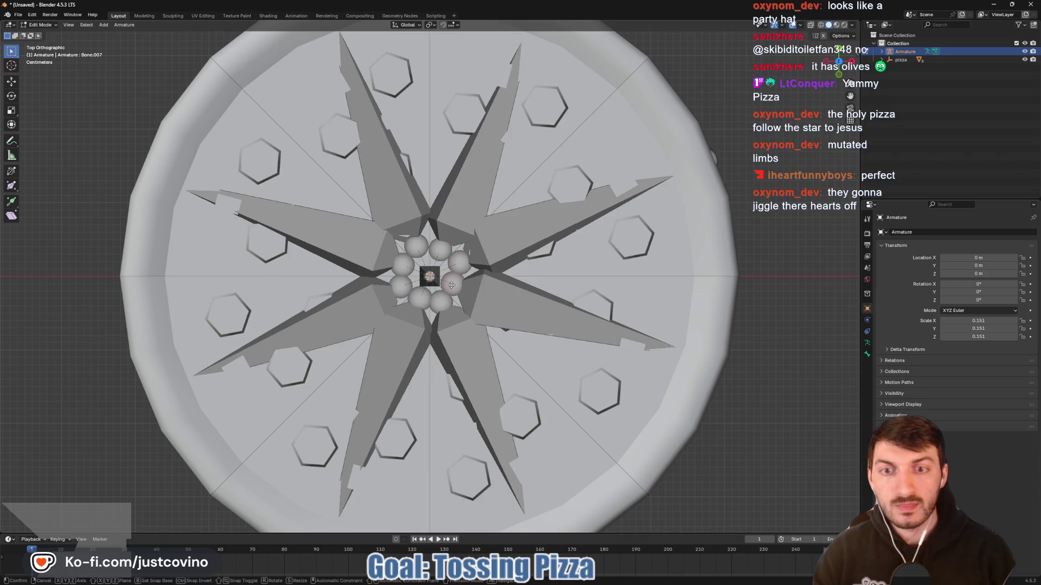
{"action": "key", "text": "g"}
{"action": "left_click", "coordinate": [456, 286]}
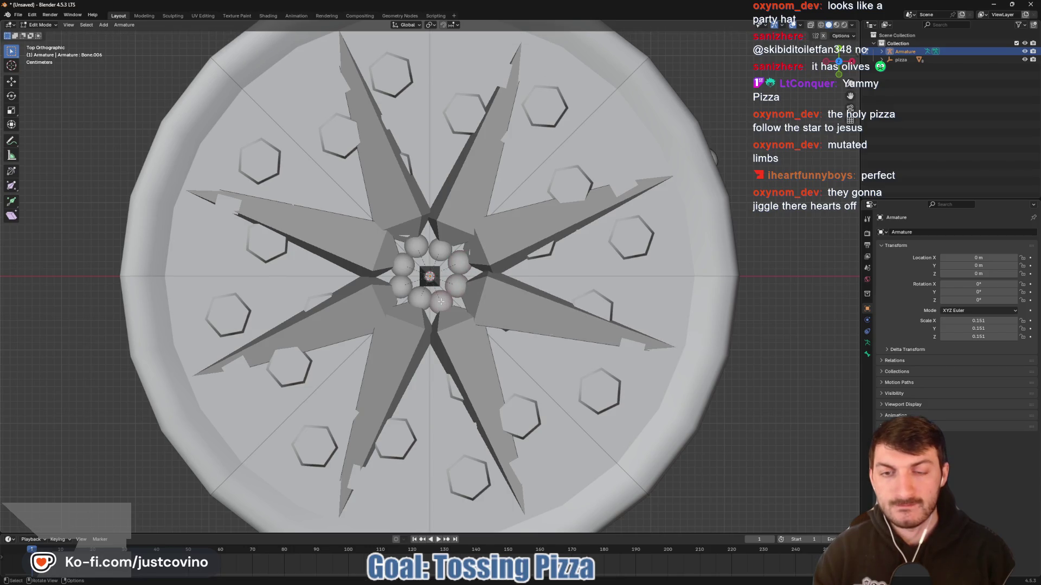
{"action": "left_click", "coordinate": [422, 299]}
{"action": "key", "text": "g"}
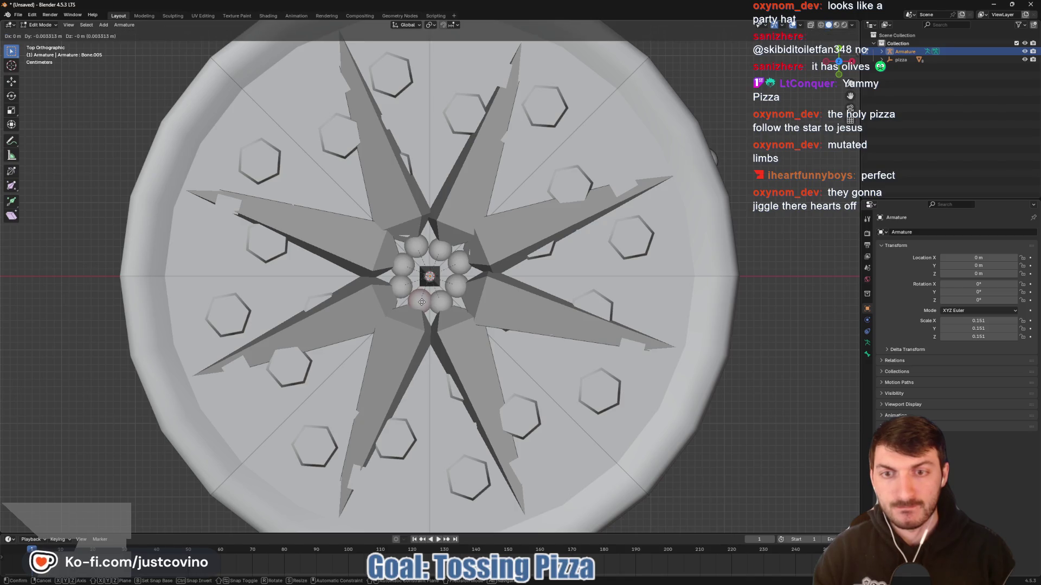
{"action": "left_click", "coordinate": [420, 302]}
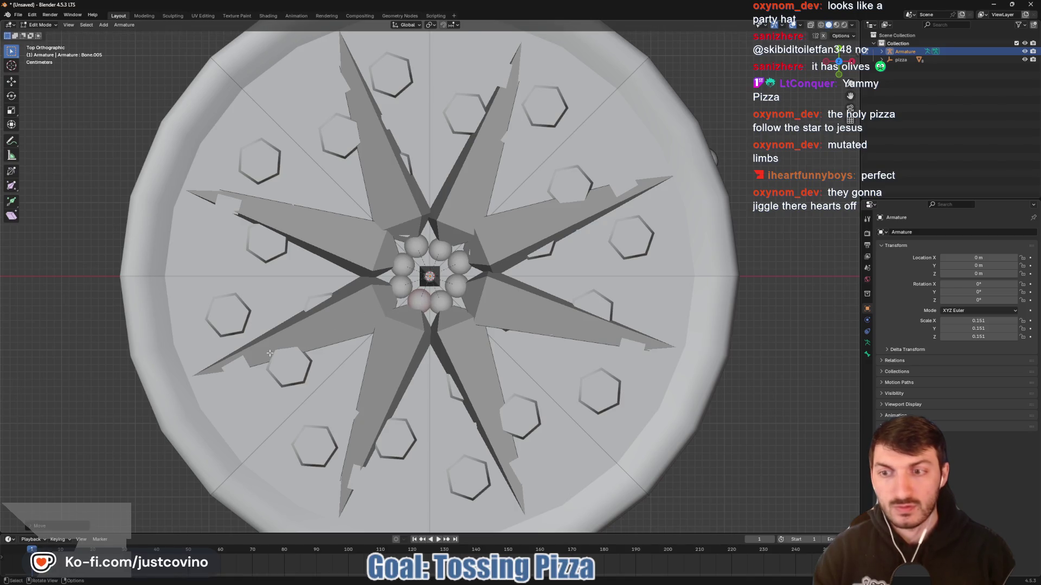
{"action": "mouse_move", "coordinate": [270, 353]}
{"action": "left_mouse_down"}
{"action": "mouse_move", "coordinate": [440, 258]}
{"action": "mouse_move", "coordinate": [464, 295]}
{"action": "left_mouse_up"}
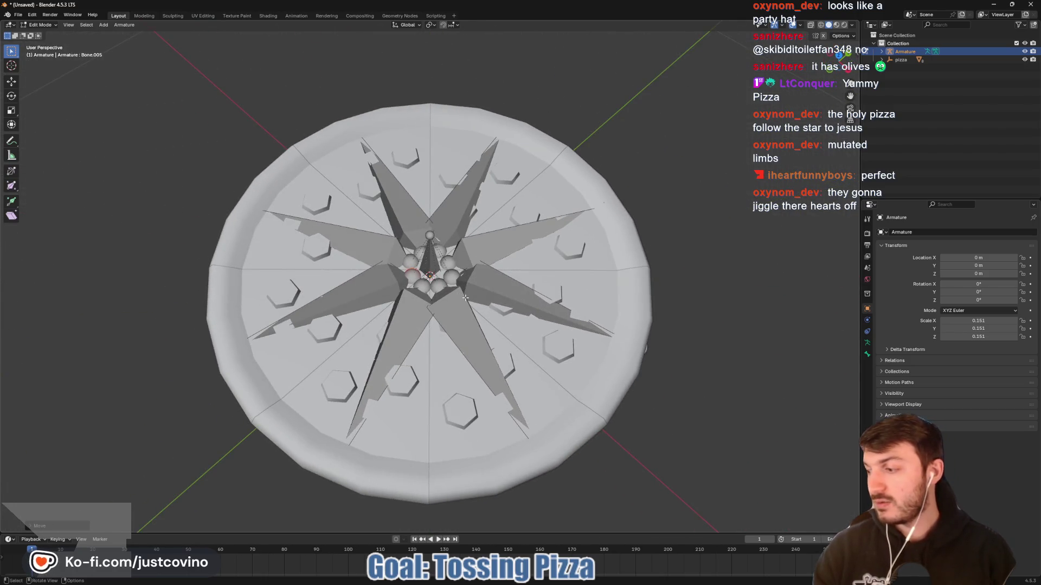
Select all eight radial slice bones of the star-shaped armature
{"action": "left_click", "coordinate": [500, 291]}
{"action": "left_click", "coordinate": [520, 236], "text": "shift"}
{"action": "left_click", "coordinate": [473, 188], "text": "shift"}
{"action": "left_click", "coordinate": [394, 187], "text": "shift"}
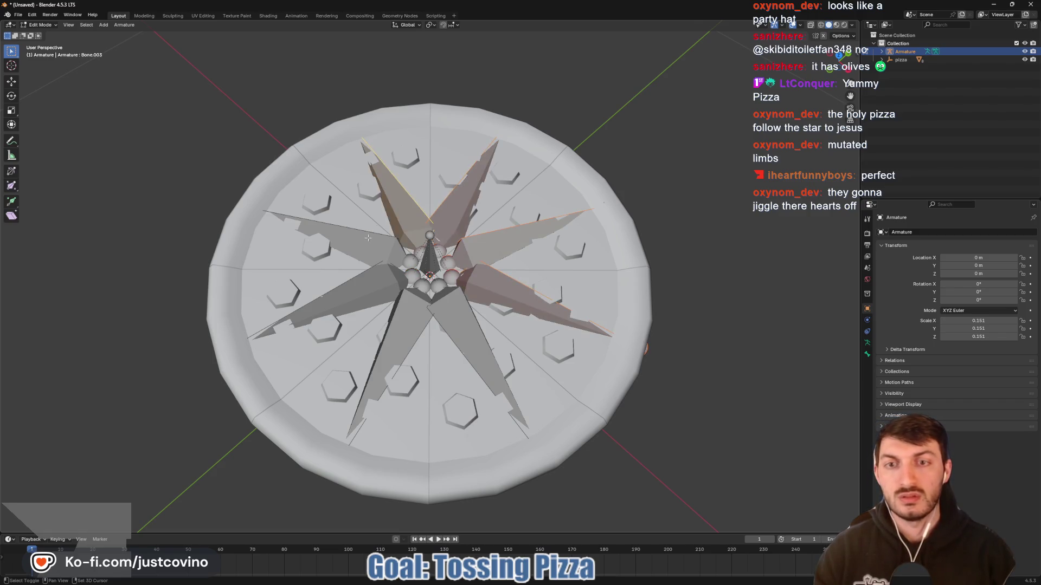
{"action": "left_click", "coordinate": [368, 237], "text": "shift"}
{"action": "left_click", "coordinate": [325, 311], "text": "shift"}
{"action": "left_click", "coordinate": [383, 352], "text": "shift"}
{"action": "left_click", "coordinate": [491, 374], "text": "shift"}
Subdivide the selected bones with 2 cuts each, then return to Object Mode
{"action": "right_click", "coordinate": [434, 320]}
{"action": "mouse_move", "coordinate": [450, 314]}
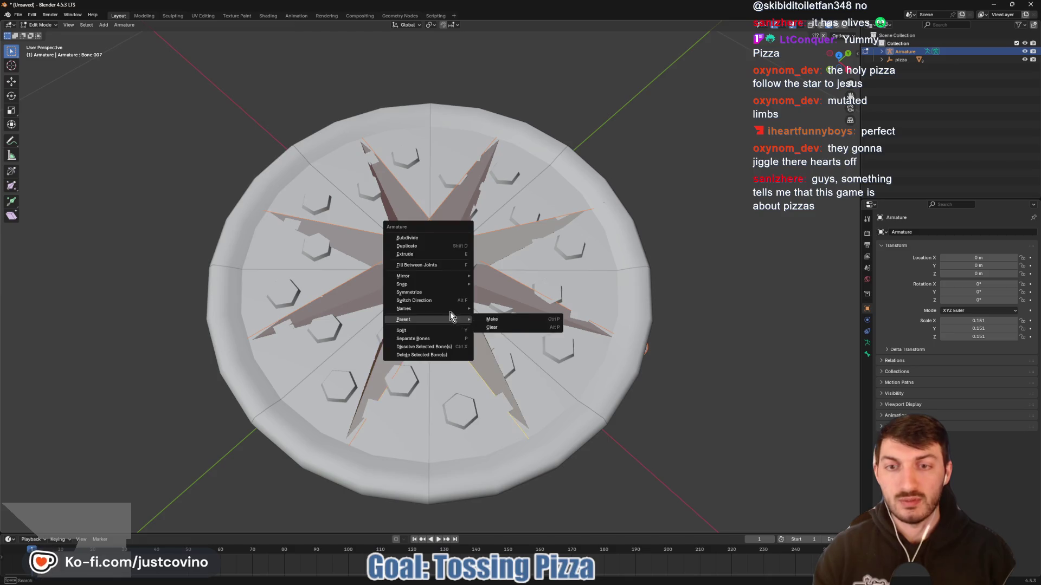
{"action": "left_click", "coordinate": [407, 237]}
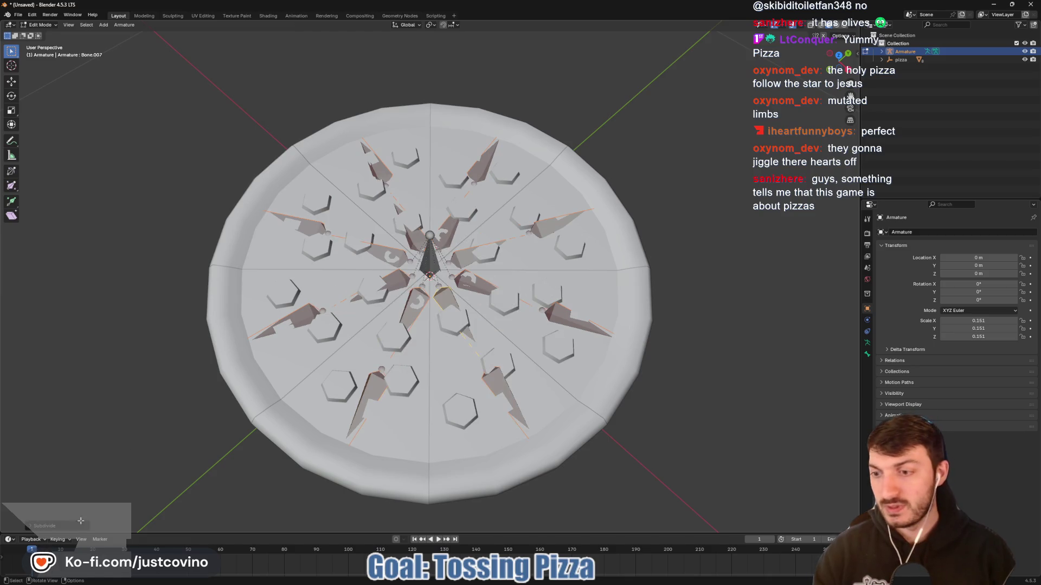
{"action": "left_click", "coordinate": [31, 527]}
{"action": "left_click", "coordinate": [132, 524]}
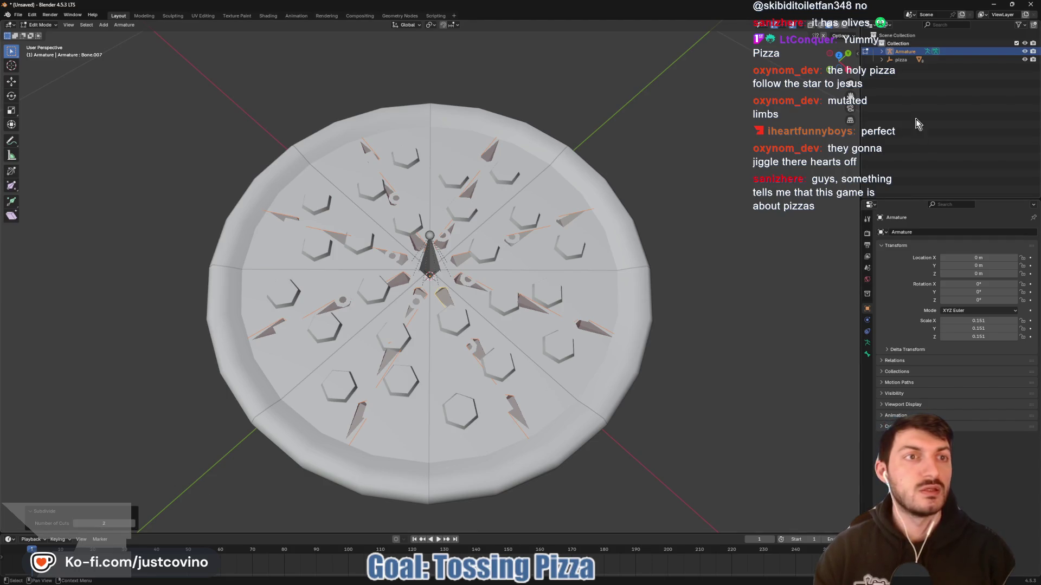
{"action": "key", "text": "Tab"}
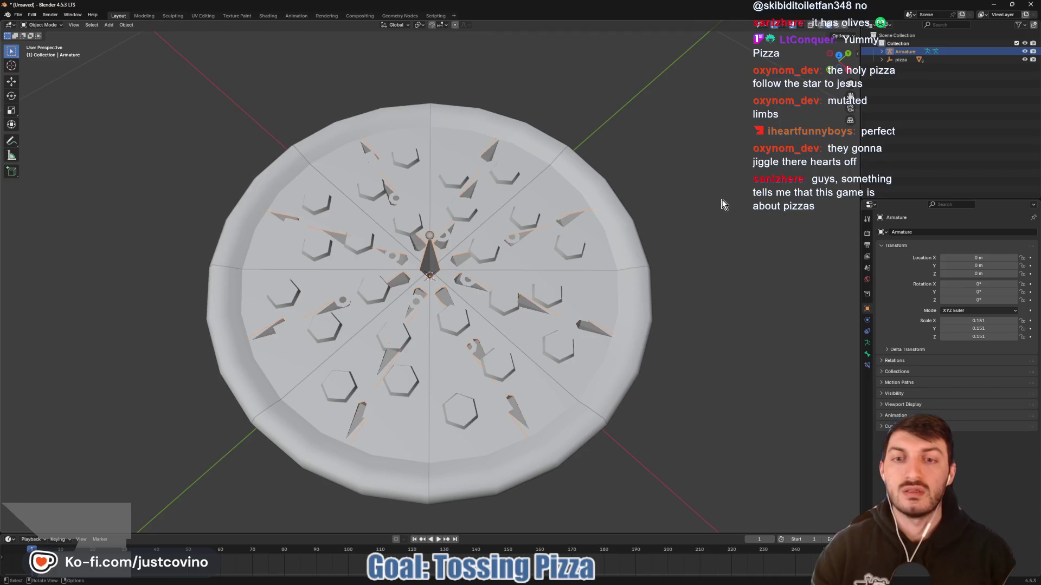
Parent the pizza to the Armature with Ctrl+P, keeping its transform
{"action": "left_click", "coordinate": [611, 258]}
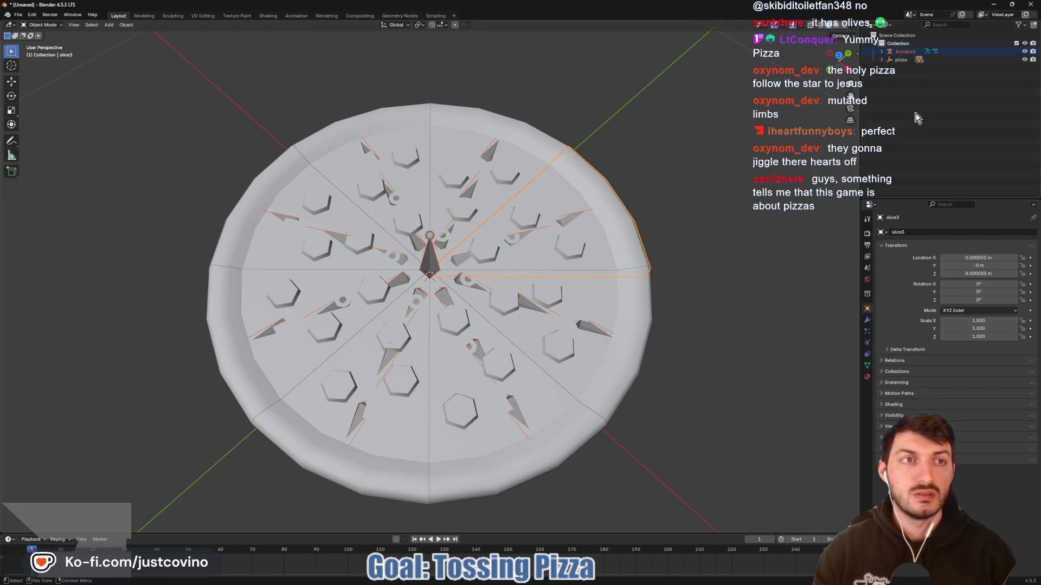
{"action": "left_click", "coordinate": [899, 61]}
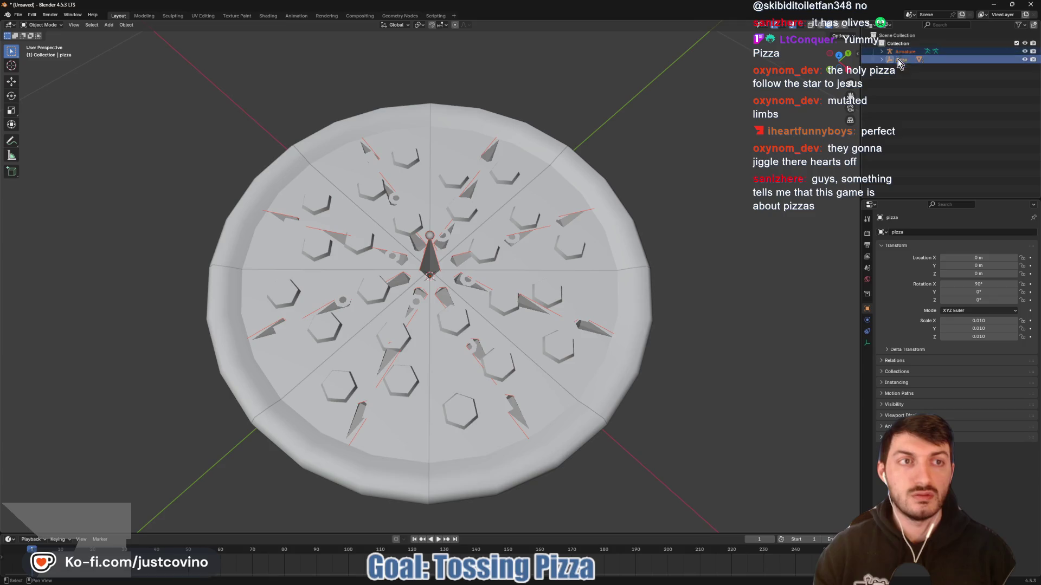
{"action": "key", "text": "ctrl+p"}
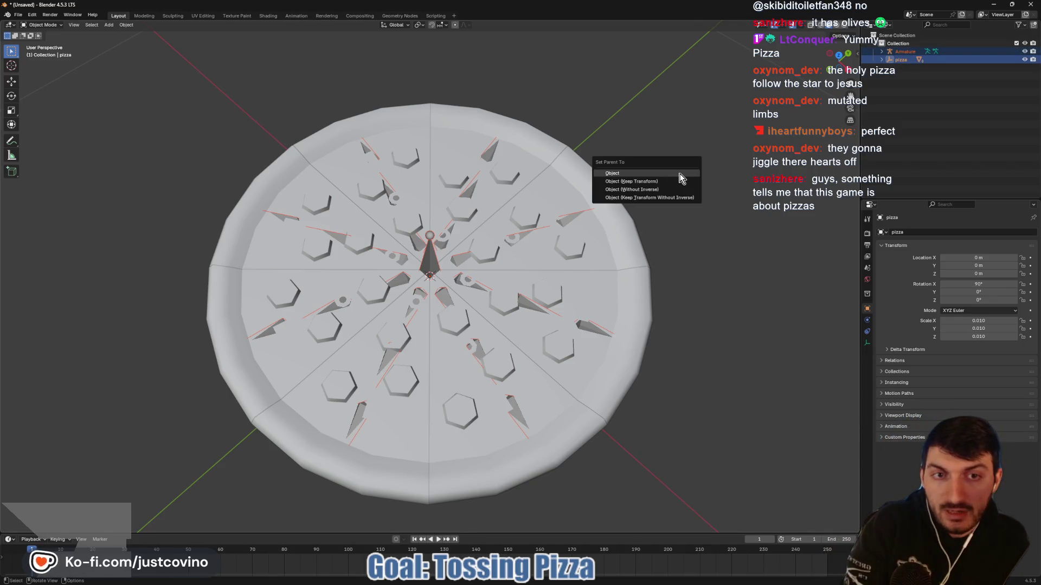
{"action": "left_click", "coordinate": [904, 51], "text": "ctrl"}
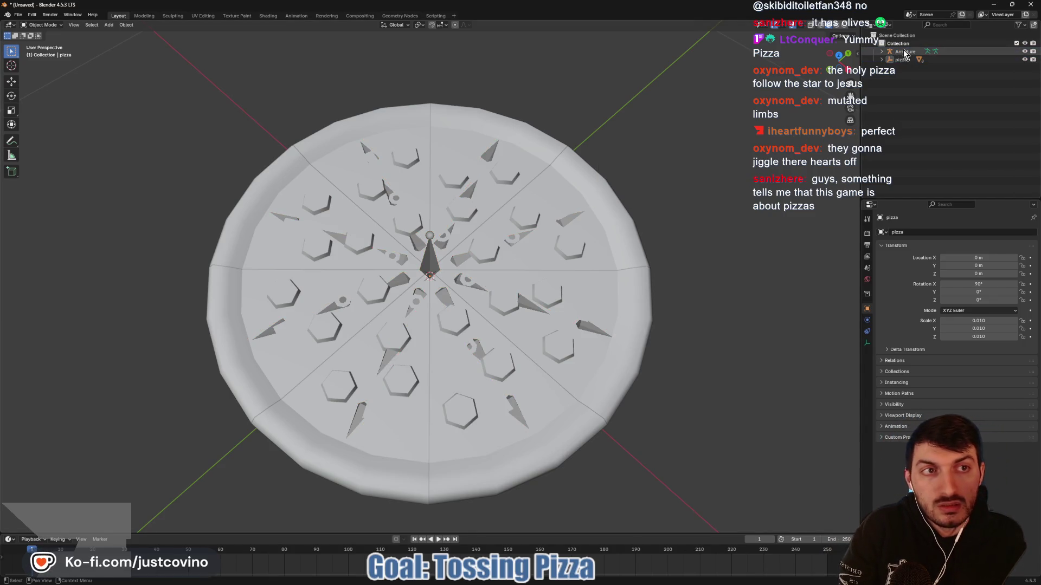
{"action": "key", "text": "ctrl+p"}
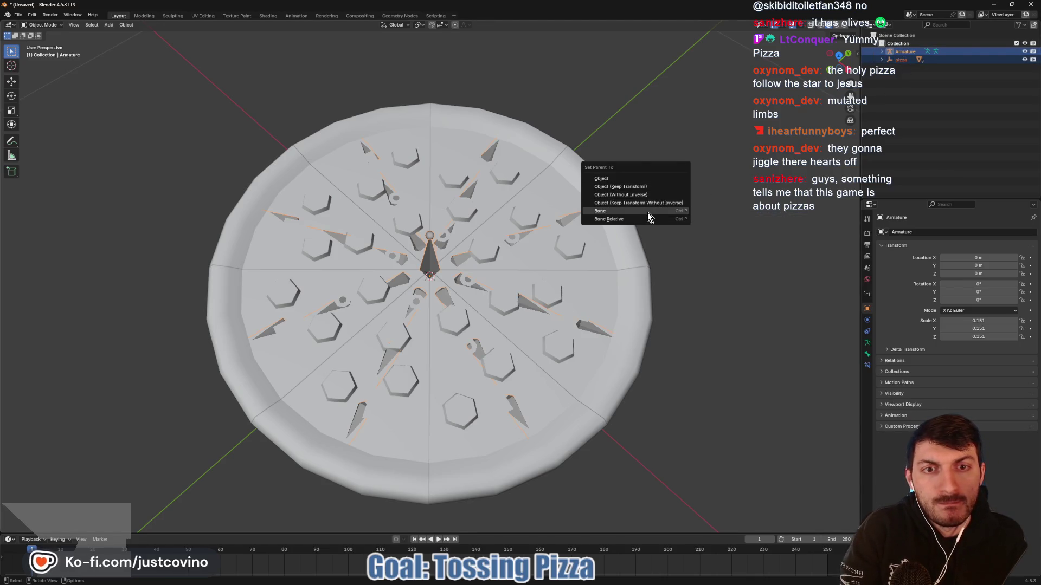
{"action": "left_click", "coordinate": [639, 178]}
Expand the pizza in the outliner to check meshes slice1–slice8, then clear the selection
{"action": "left_click", "coordinate": [919, 90]}
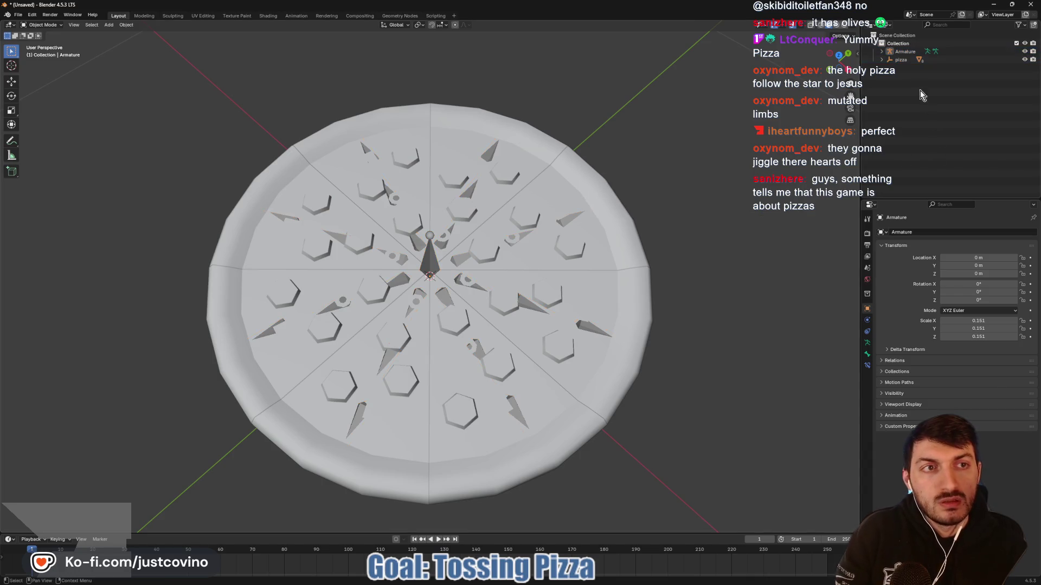
{"action": "left_click", "coordinate": [903, 60]}
{"action": "left_click", "coordinate": [904, 53], "text": "shift"}
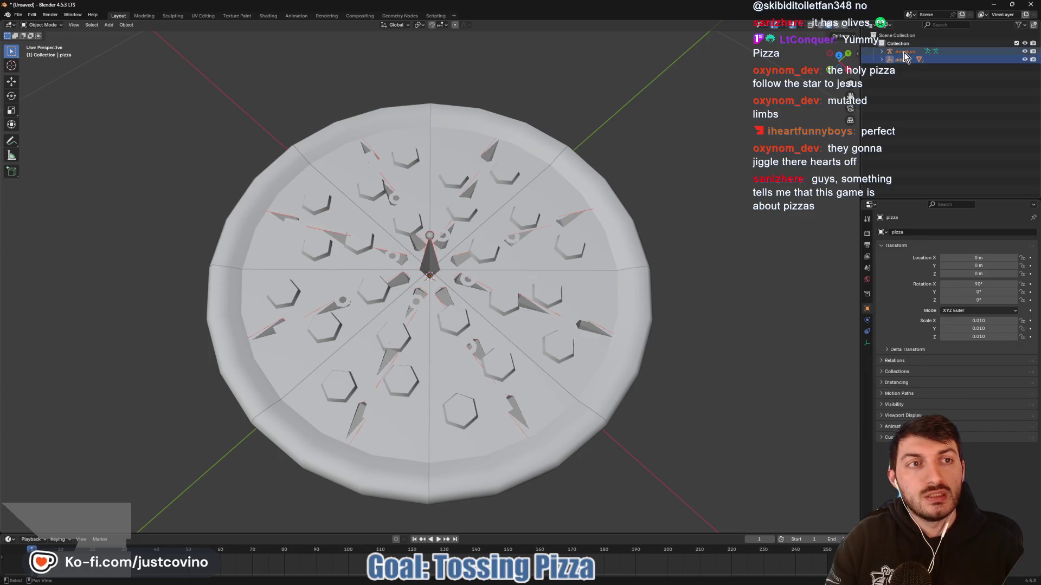
{"action": "left_click", "coordinate": [880, 59]}
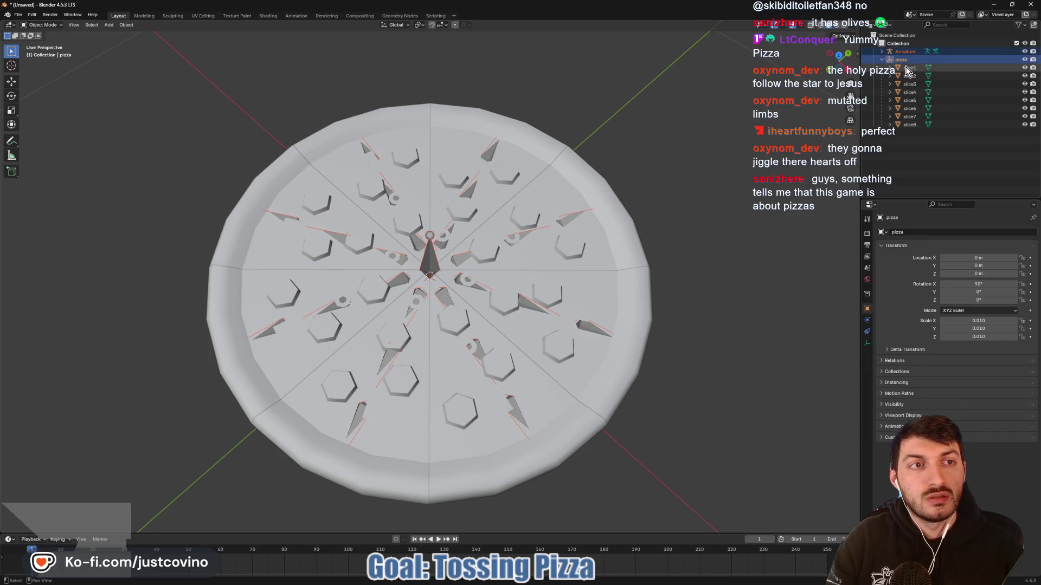
{"action": "left_click", "coordinate": [911, 124], "text": "shift"}
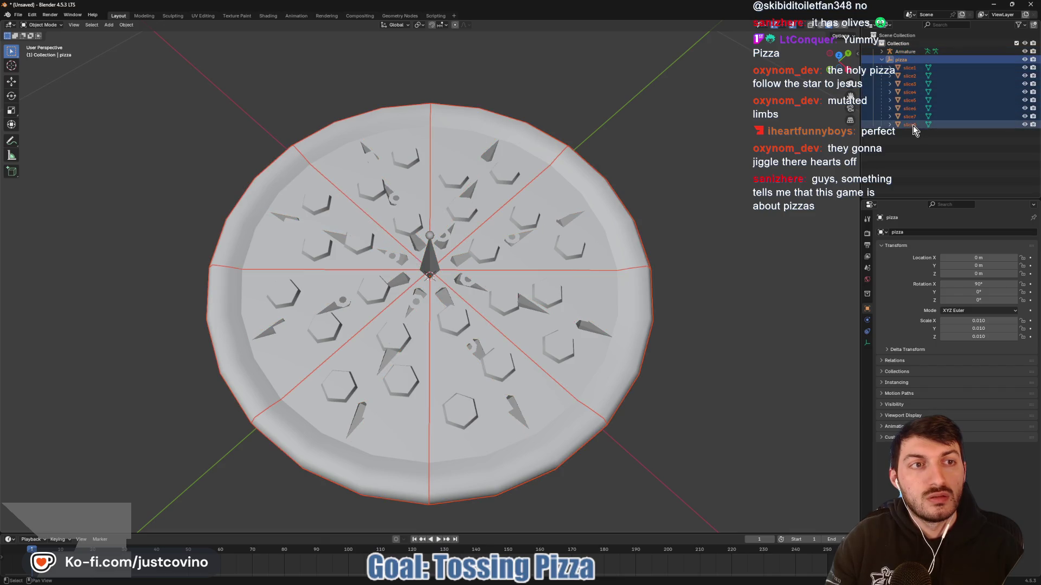
{"action": "left_click", "coordinate": [904, 52]}
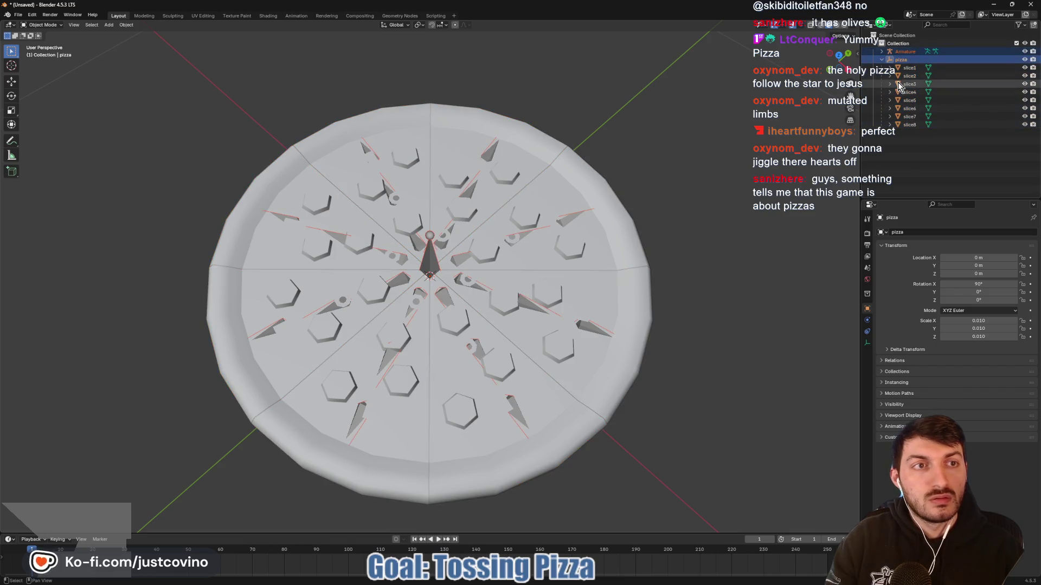
{"action": "left_click", "coordinate": [901, 60], "text": "ctrl"}
{"action": "right_click", "coordinate": [740, 140]}
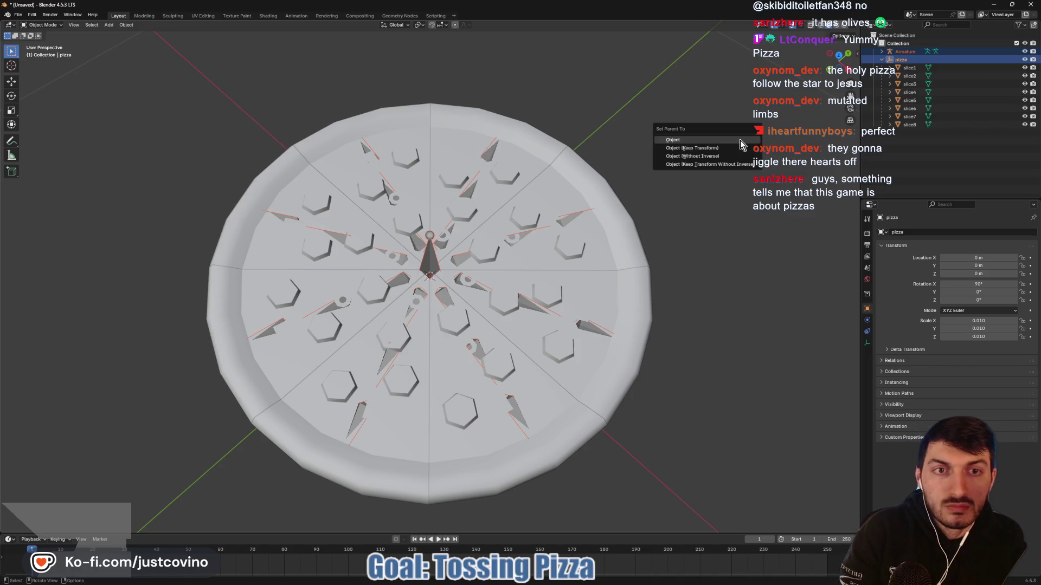
{"action": "left_click", "coordinate": [913, 166]}
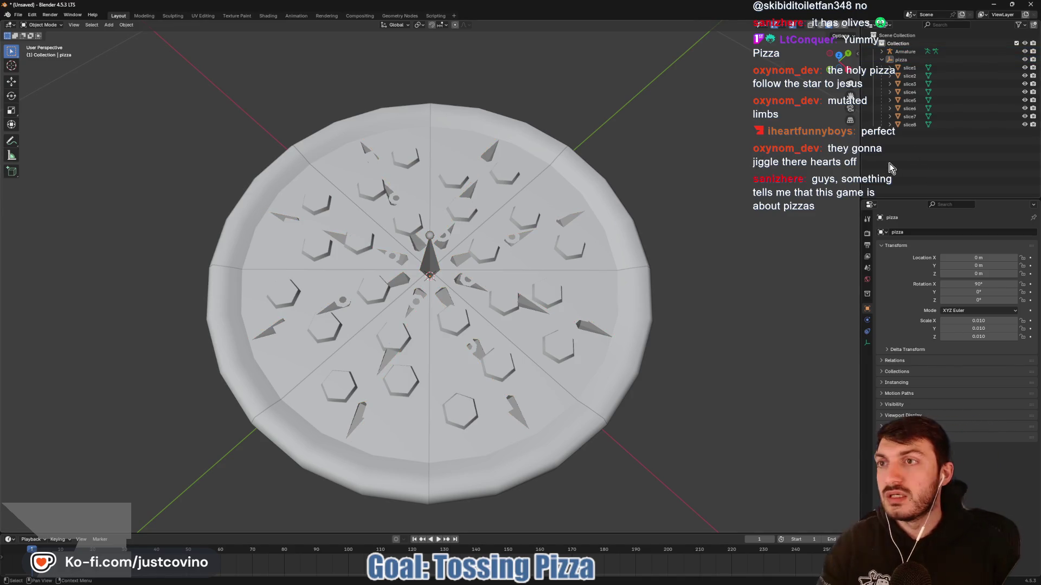
{"action": "left_click", "coordinate": [882, 60]}
{"action": "left_click", "coordinate": [903, 61]}
{"action": "left_click", "coordinate": [907, 53], "text": "ctrl"}
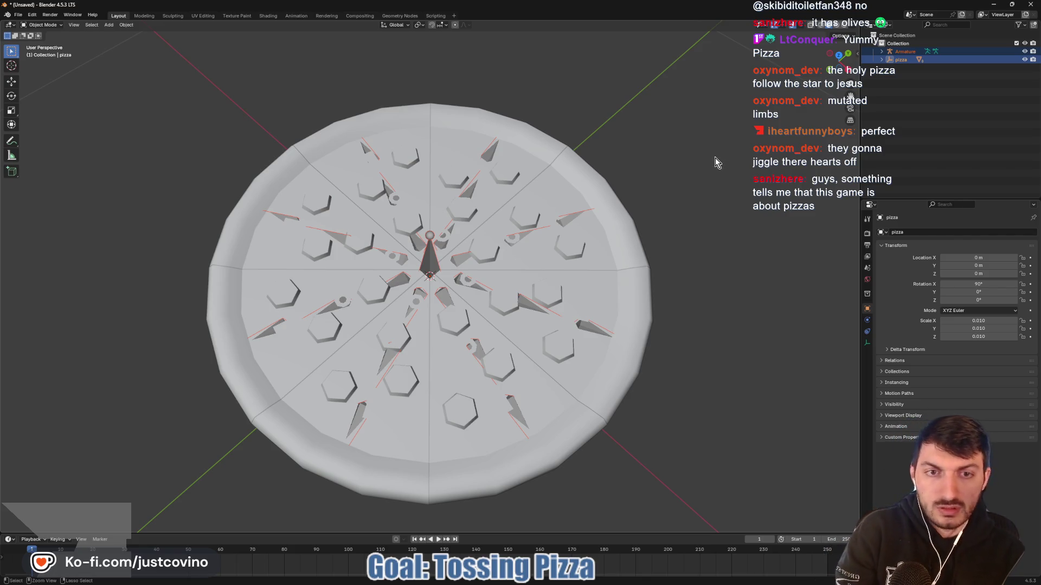
{"action": "left_click", "coordinate": [912, 79]}
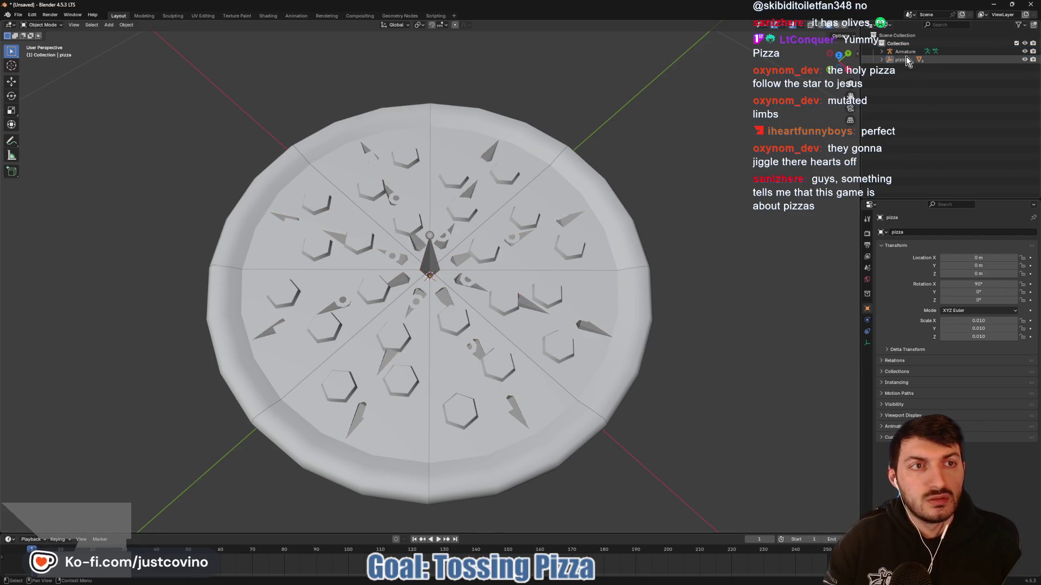
{"action": "left_click", "coordinate": [903, 60]}
{"action": "left_click", "coordinate": [906, 52], "text": "ctrl"}
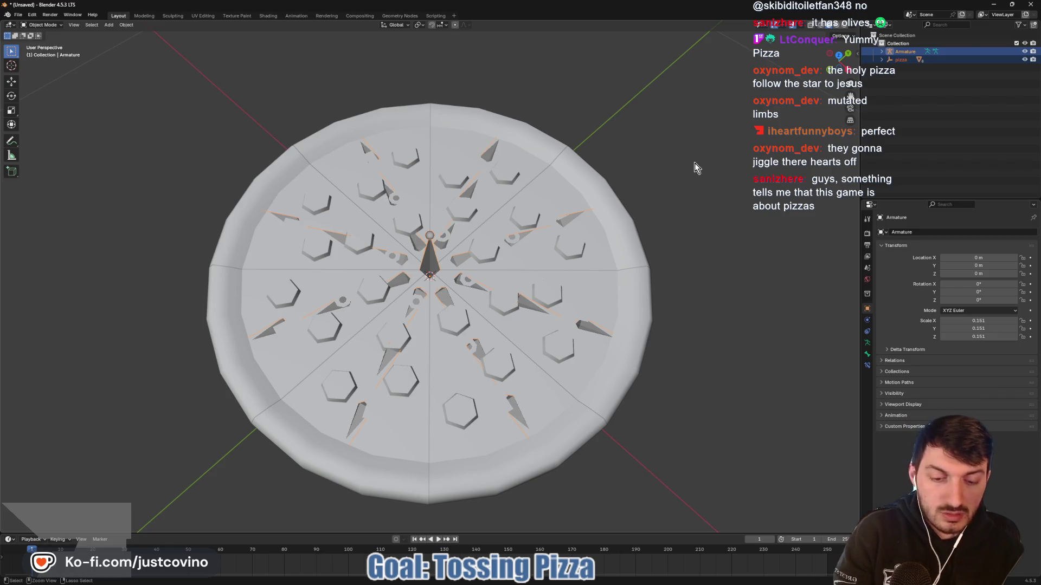
{"action": "key", "text": "ctrl+p"}
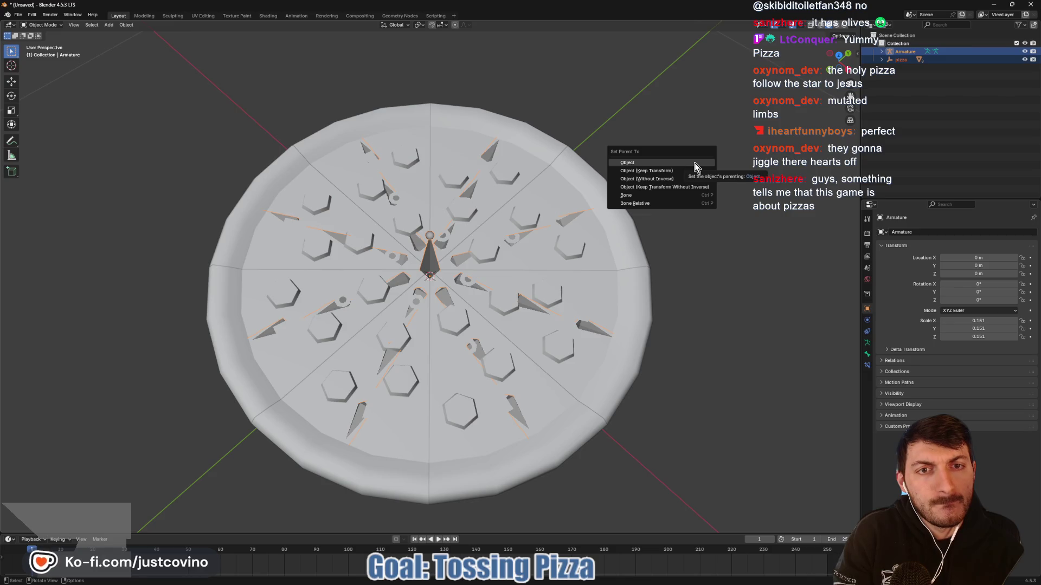
{"action": "left_click", "coordinate": [975, 114]}
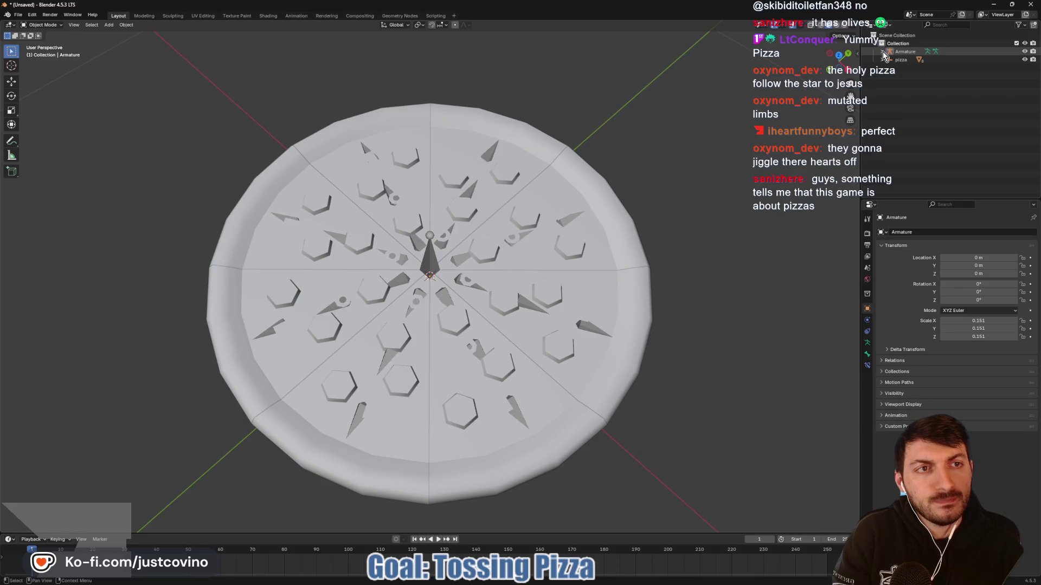
{"action": "left_click", "coordinate": [882, 60]}
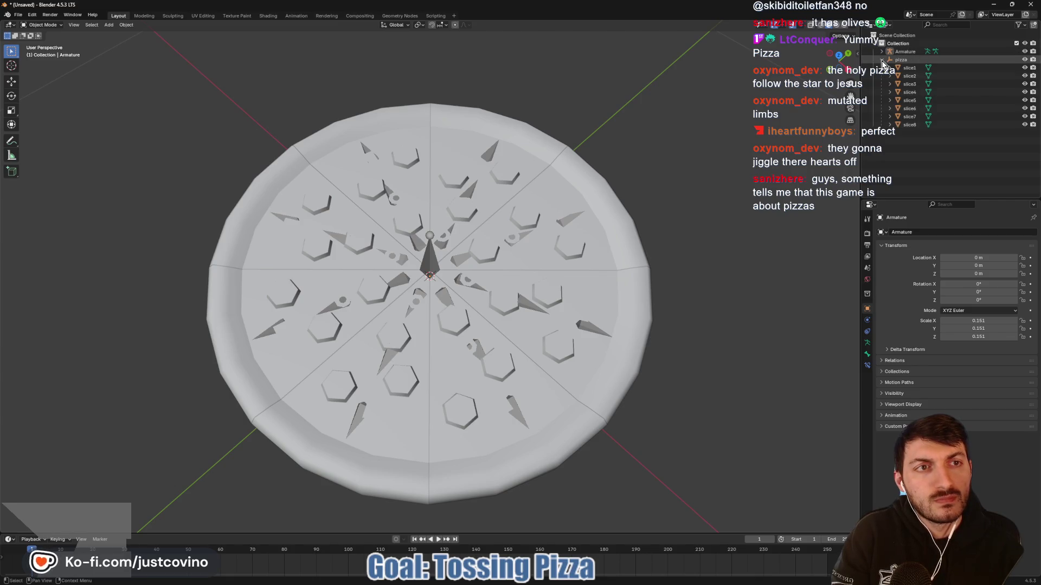
{"action": "left_click", "coordinate": [881, 60]}
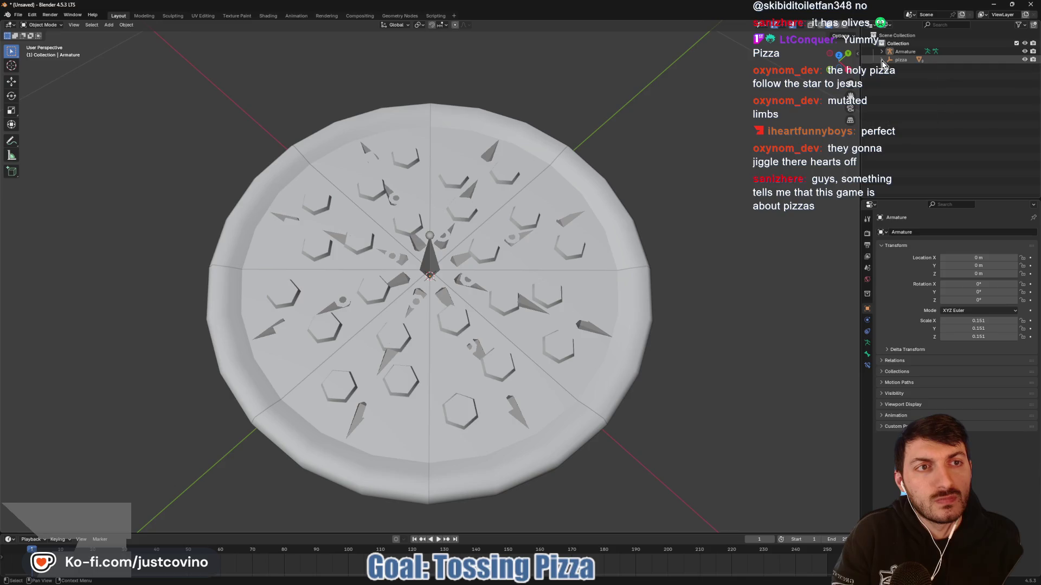
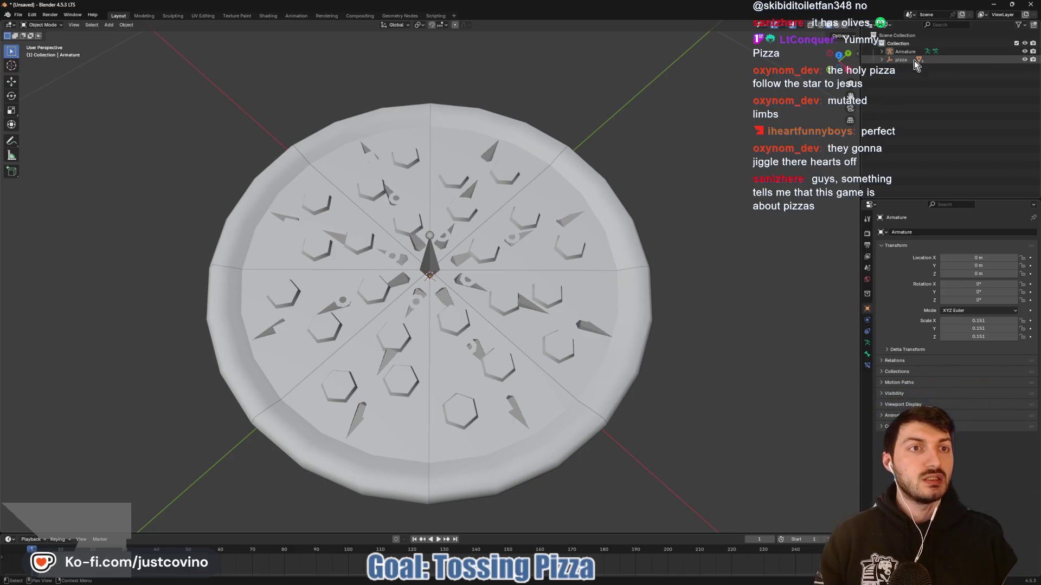
Select the Armature together with all eight pizza slices in the outliner
{"action": "key", "text": "a"}
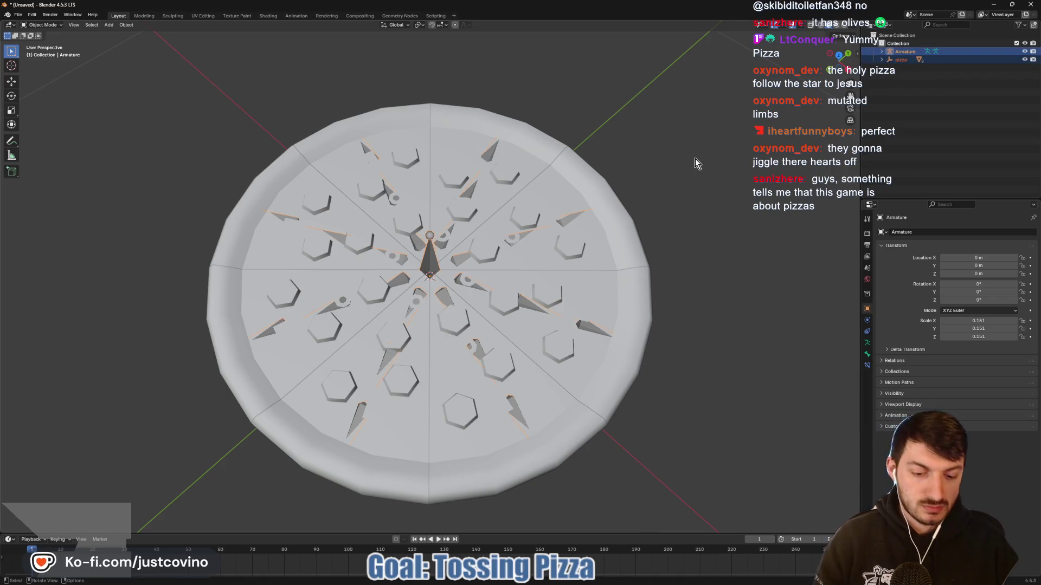
{"action": "key", "text": "ctrl+p"}
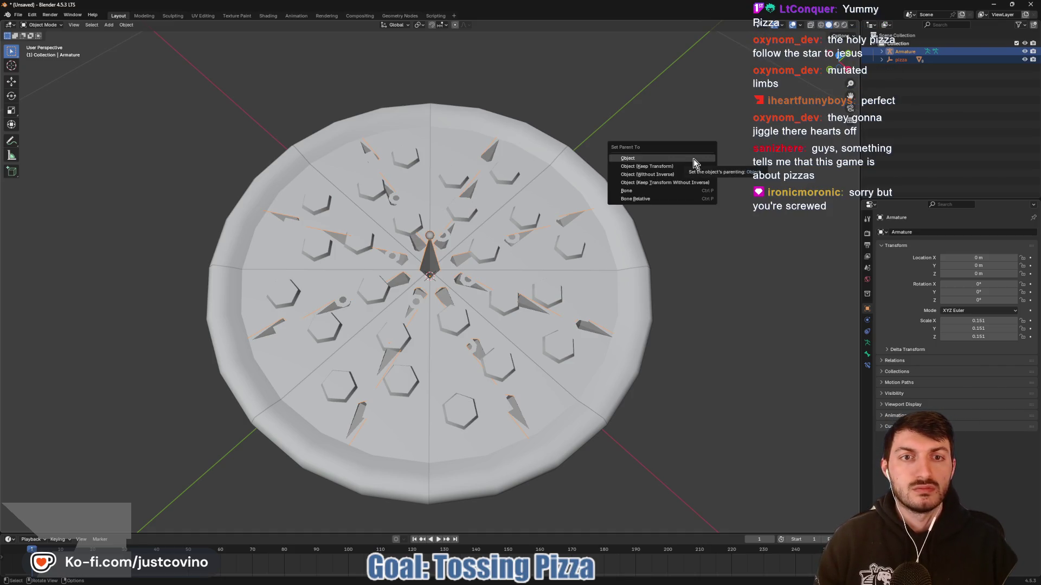
{"action": "left_click", "coordinate": [912, 93]}
{"action": "left_click", "coordinate": [903, 51]}
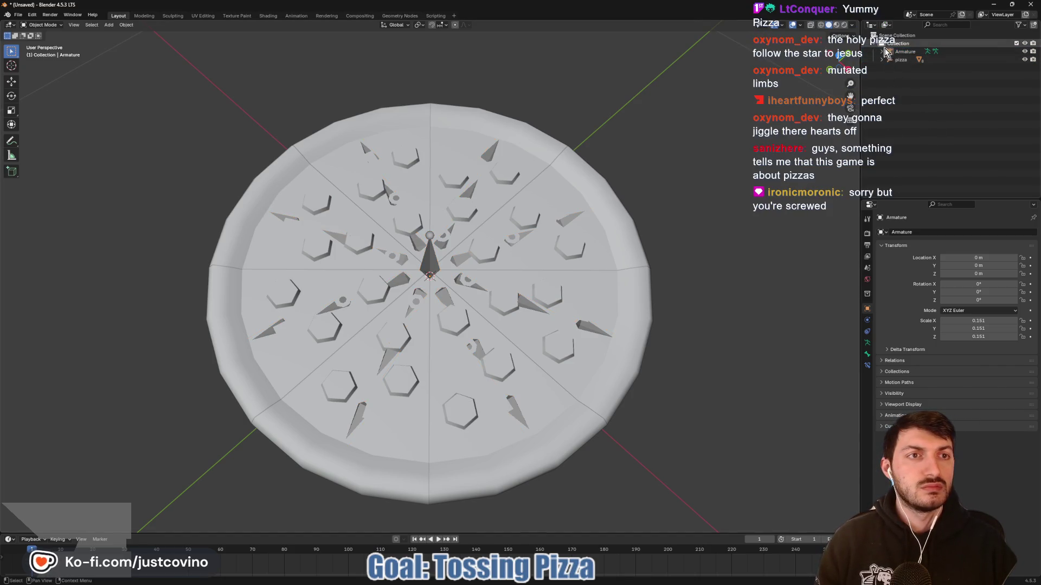
{"action": "left_click", "coordinate": [881, 60]}
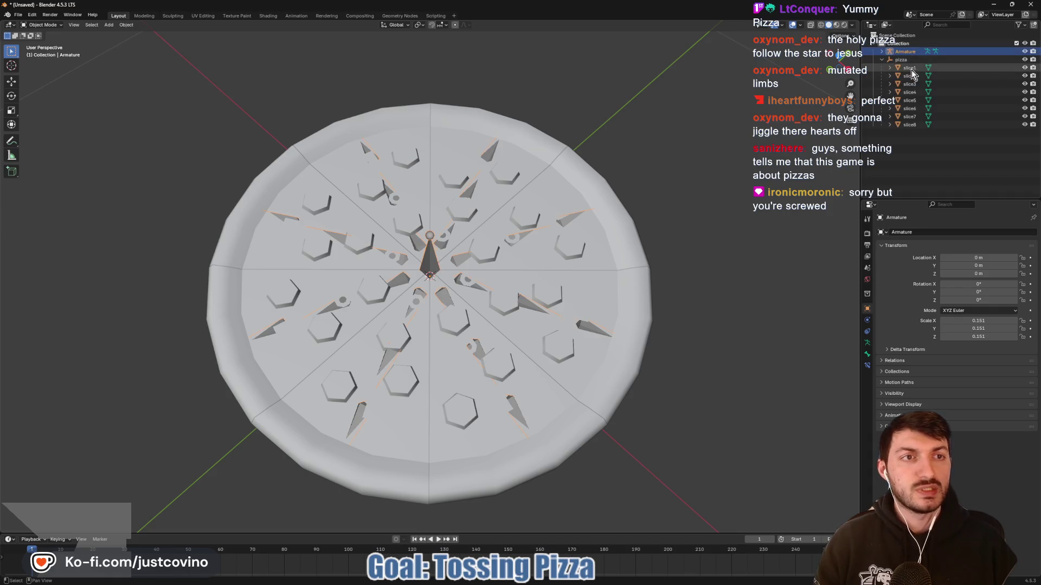
{"action": "left_click", "coordinate": [912, 125], "text": "shift"}
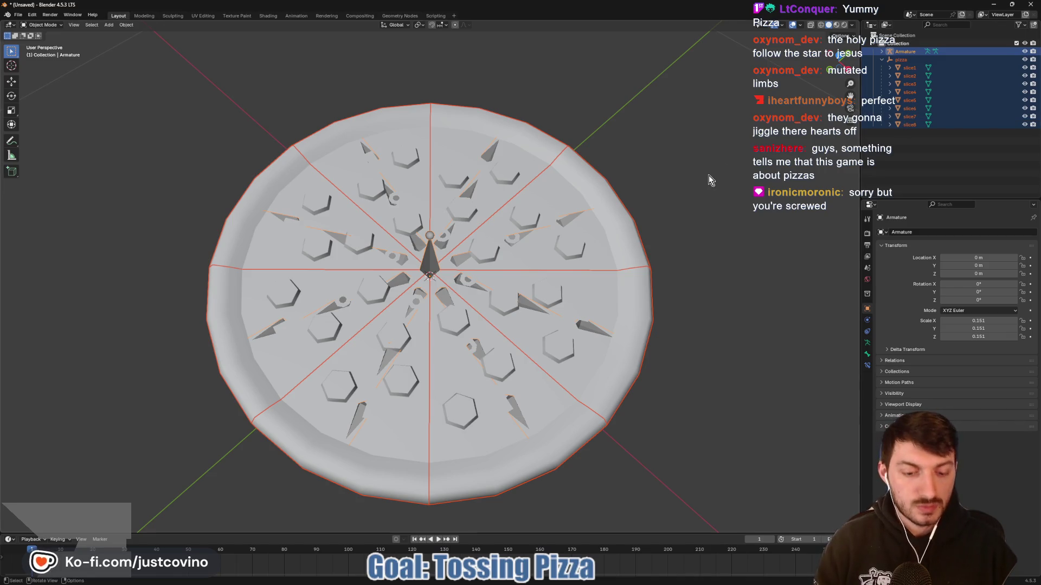
Parent the slices to the Armature with automatic weights and orbit to check the pizza mesh
{"action": "key", "text": "ctrl+p"}
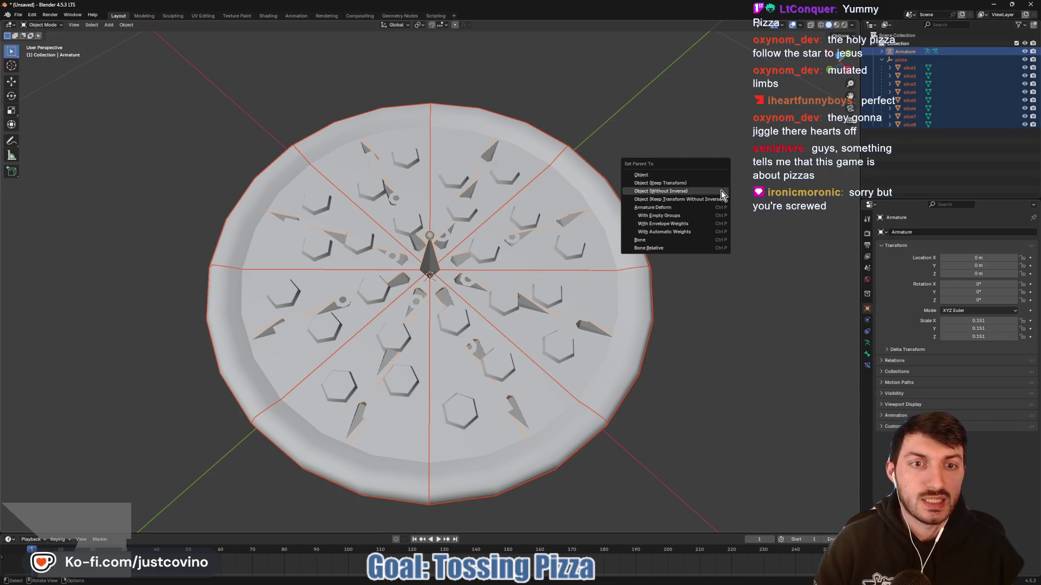
{"action": "left_click", "coordinate": [685, 231]}
{"action": "scroll", "coordinate": [630, 227], "scroll_direction": "down", "scroll_amount": 10}
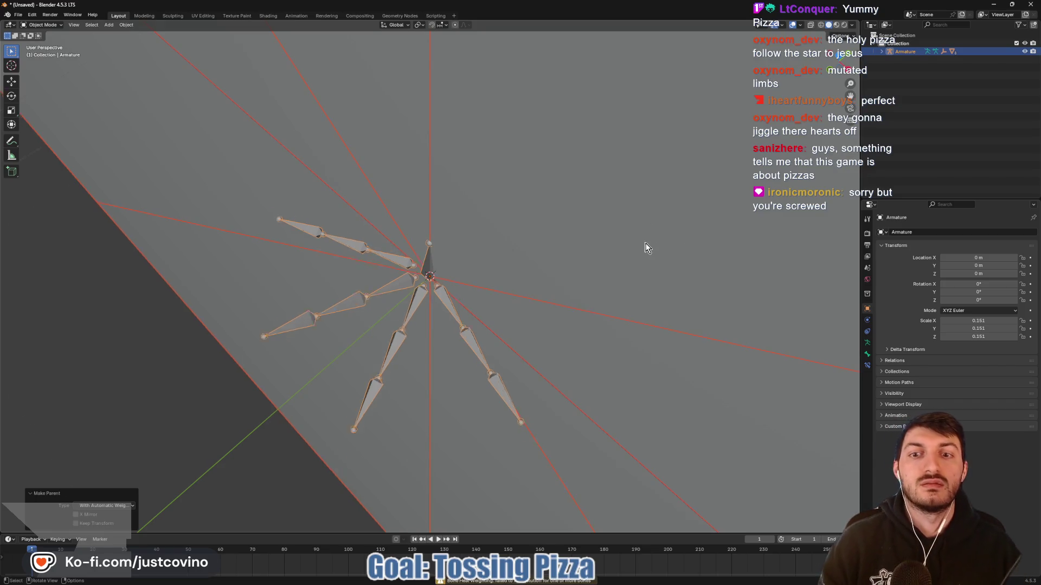
{"action": "mouse_move", "coordinate": [594, 262]}
{"action": "left_mouse_down"}
{"action": "mouse_move", "coordinate": [652, 227]}
{"action": "mouse_move", "coordinate": [632, 169]}
{"action": "mouse_move", "coordinate": [701, 154]}
{"action": "mouse_move", "coordinate": [731, 196]}
{"action": "mouse_move", "coordinate": [598, 251]}
{"action": "mouse_move", "coordinate": [612, 215]}
{"action": "mouse_move", "coordinate": [678, 262]}
{"action": "mouse_move", "coordinate": [681, 344]}
{"action": "mouse_move", "coordinate": [652, 242]}
{"action": "mouse_move", "coordinate": [612, 214]}
{"action": "mouse_move", "coordinate": [565, 210]}
{"action": "mouse_move", "coordinate": [586, 204]}
{"action": "left_mouse_up"}
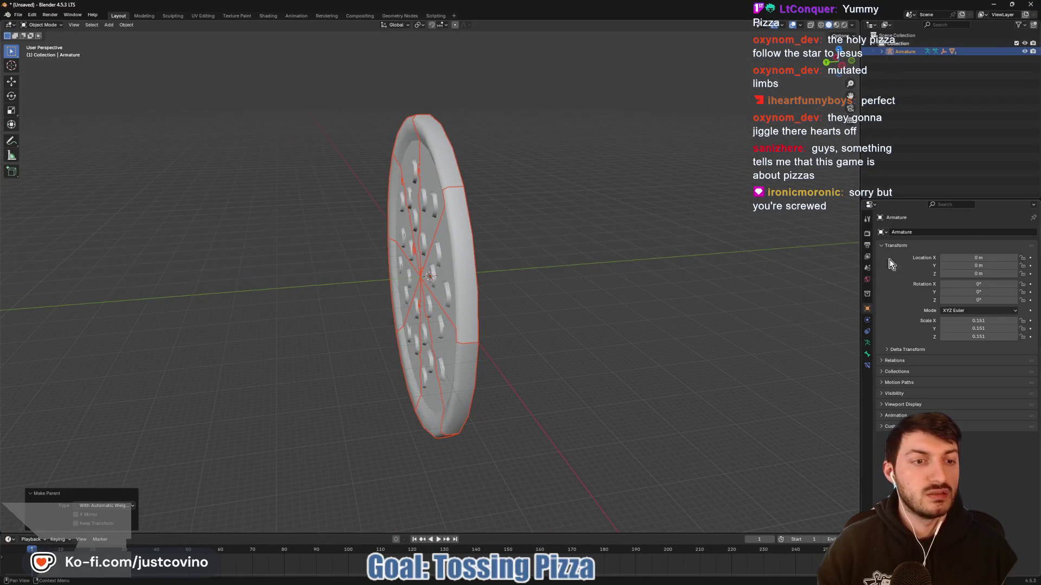
{"action": "left_click", "coordinate": [881, 404]}
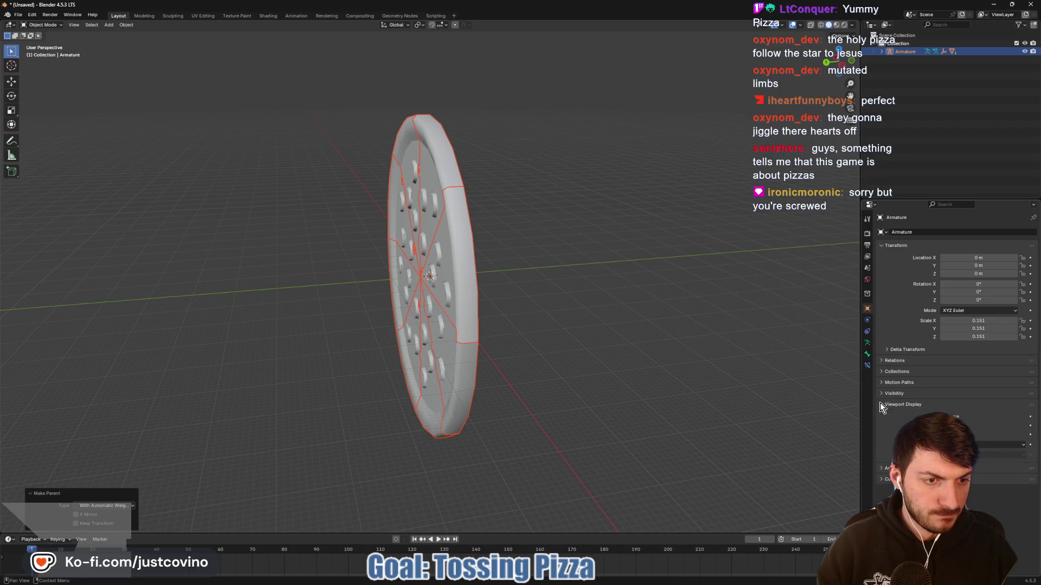
Switch to Material Preview shading and orbit to a front view of the armature in Edit Mode
{"action": "left_click", "coordinate": [836, 25]}
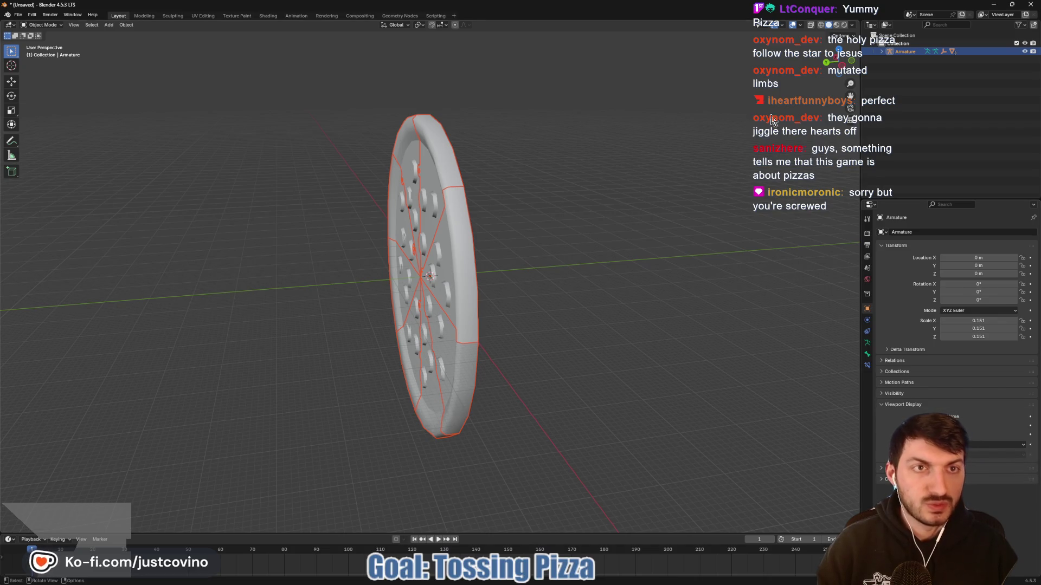
{"action": "key", "text": "Tab"}
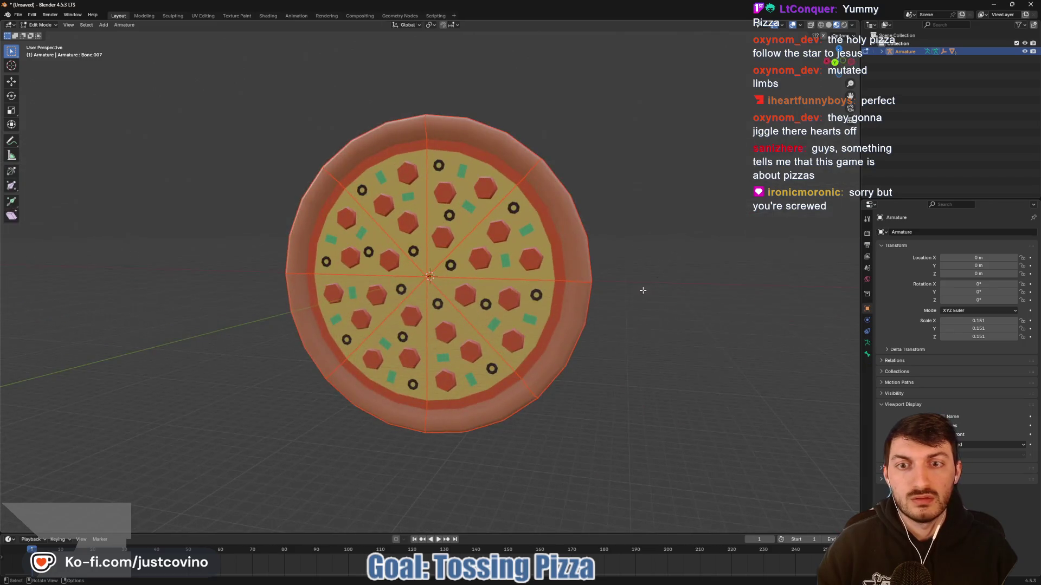
{"action": "left_click", "coordinate": [881, 52]}
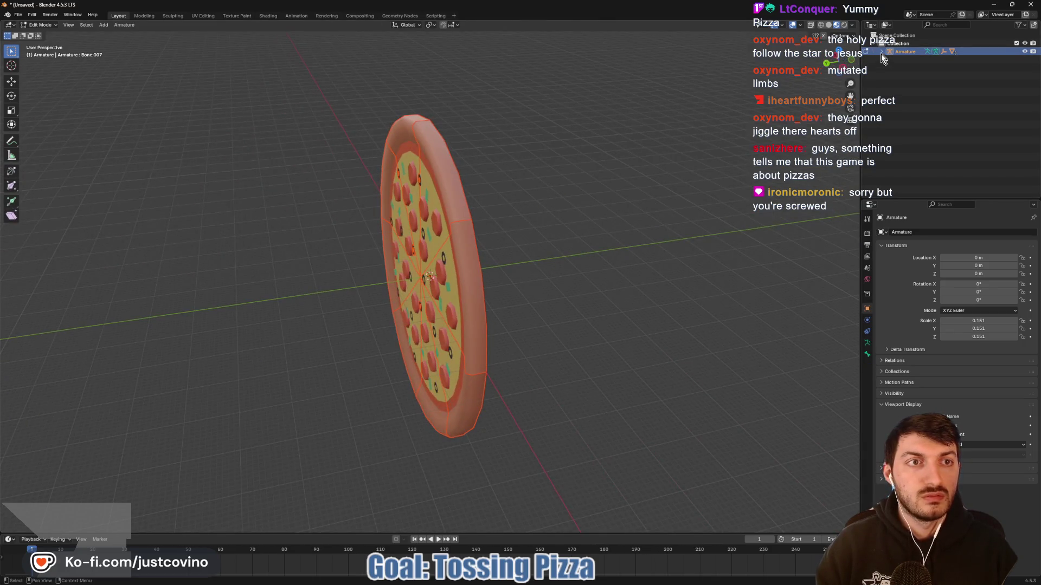
{"action": "left_click", "coordinate": [881, 54]}
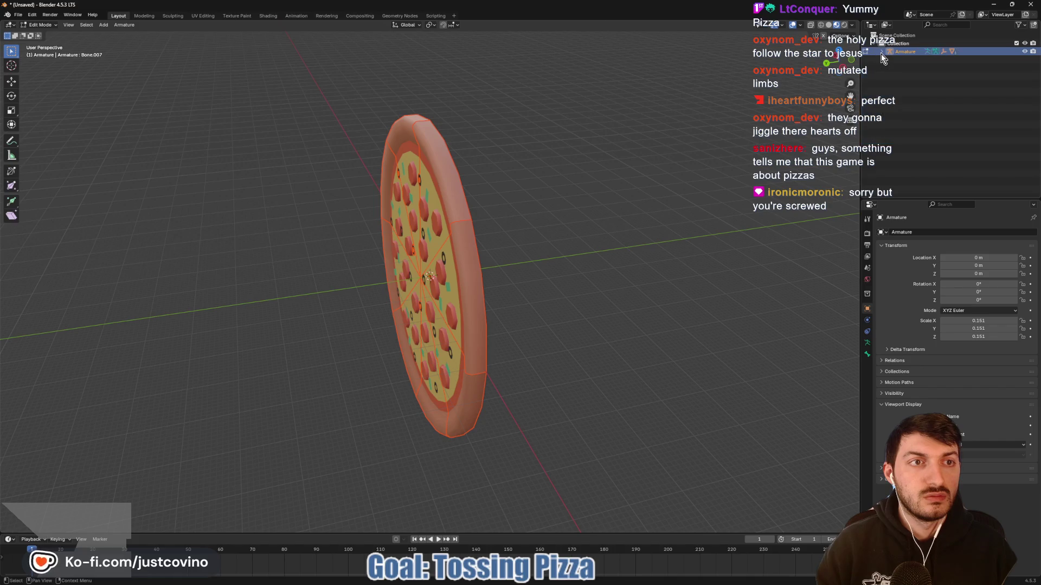
{"action": "mouse_move", "coordinate": [624, 261]}
{"action": "left_mouse_down"}
{"action": "mouse_move", "coordinate": [663, 263]}
{"action": "mouse_move", "coordinate": [593, 272]}
{"action": "mouse_move", "coordinate": [593, 283]}
{"action": "left_mouse_up"}
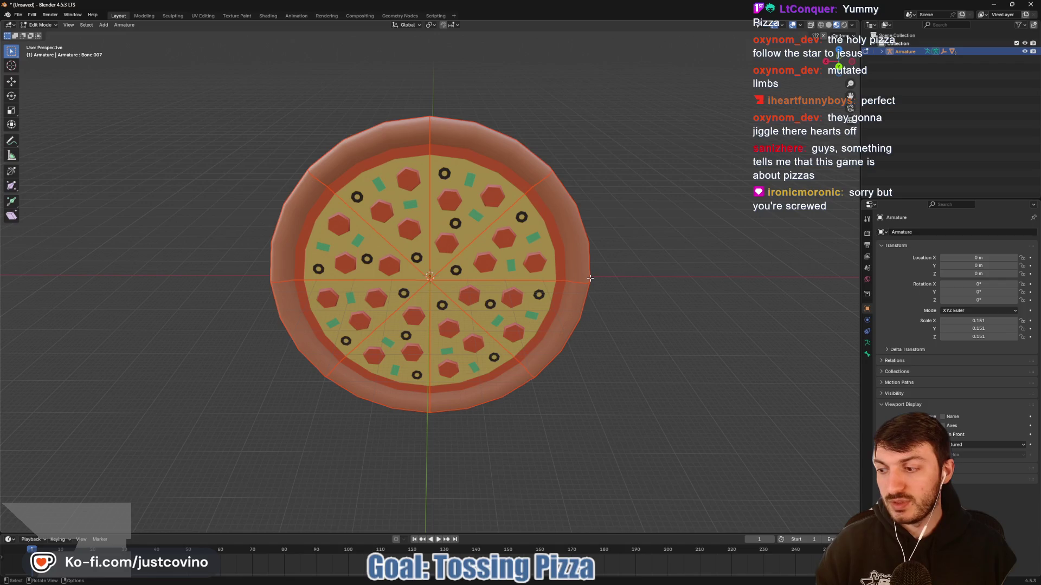
{"action": "mouse_move", "coordinate": [590, 279]}
{"action": "left_mouse_down"}
{"action": "mouse_move", "coordinate": [579, 320]}
{"action": "mouse_move", "coordinate": [428, 316]}
{"action": "mouse_move", "coordinate": [499, 325]}
{"action": "left_mouse_up"}
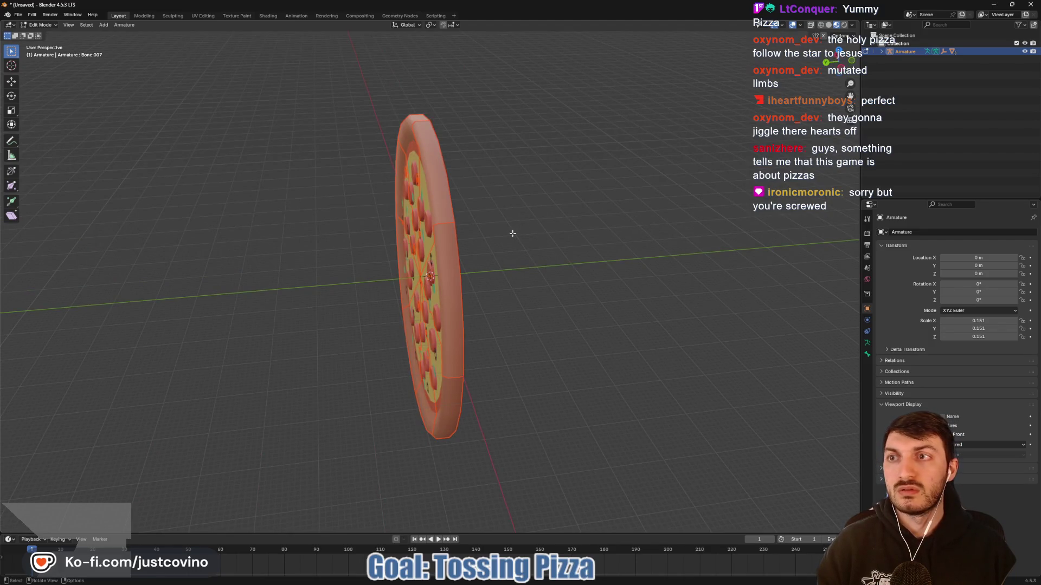
Rotate the armature's bones 90° about X (rx90), ending back in Object Mode
{"action": "key", "text": "Tab"}
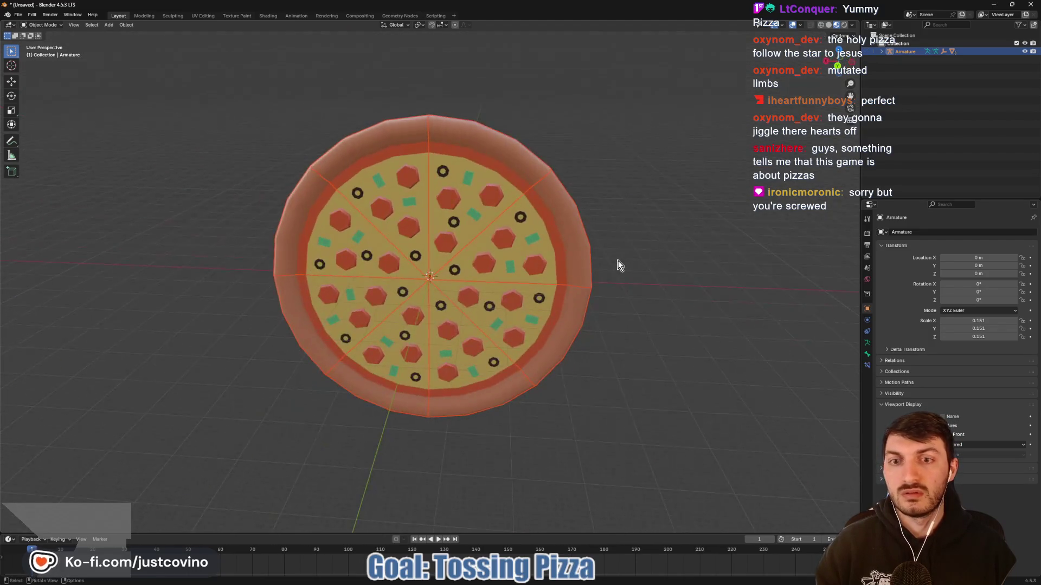
{"action": "key", "text": "Tab"}
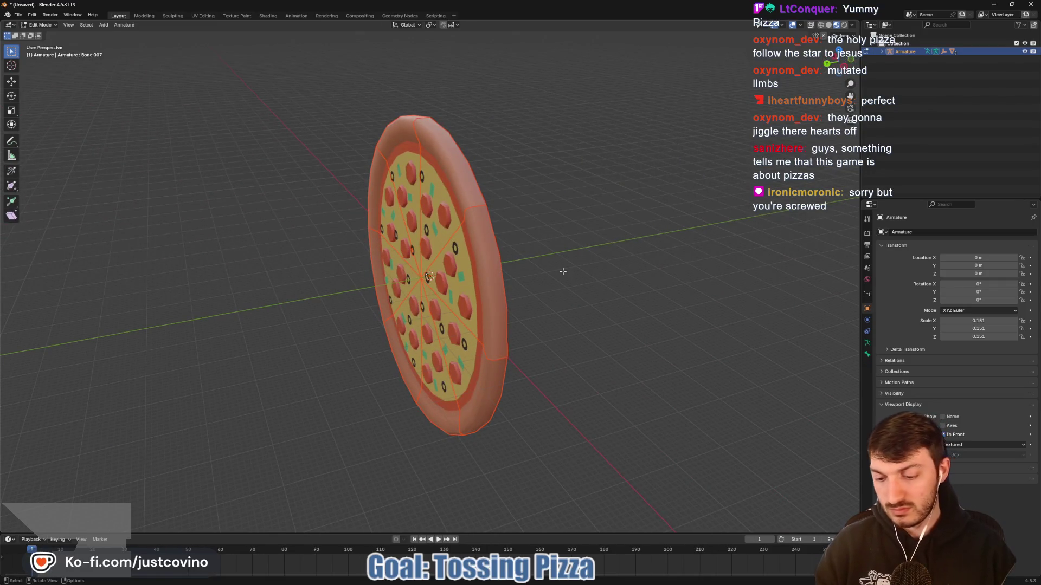
{"action": "type", "text": "rx90"}
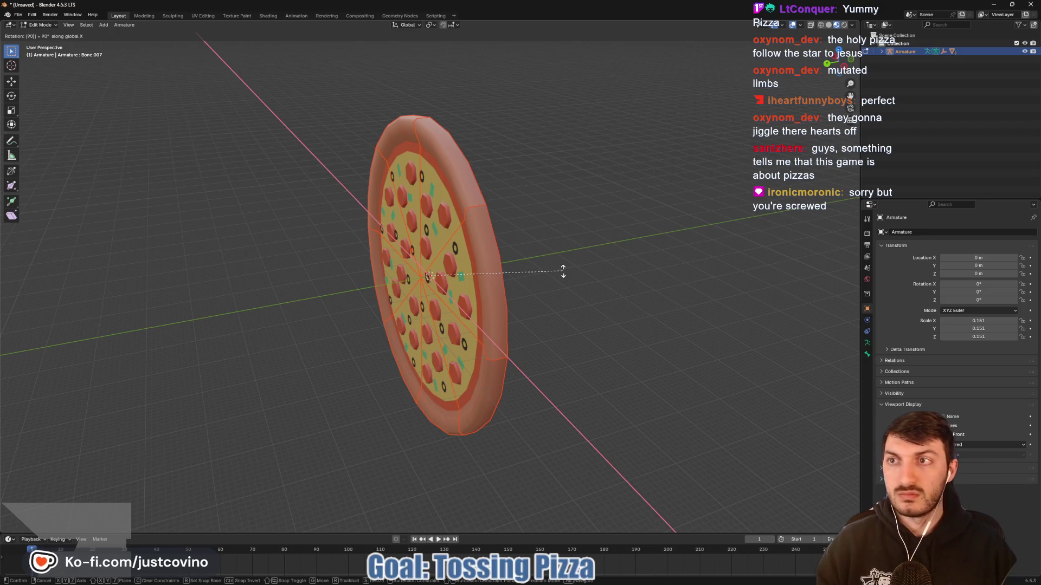
{"action": "key", "text": "Return"}
{"action": "key", "text": "ctrl+z"}
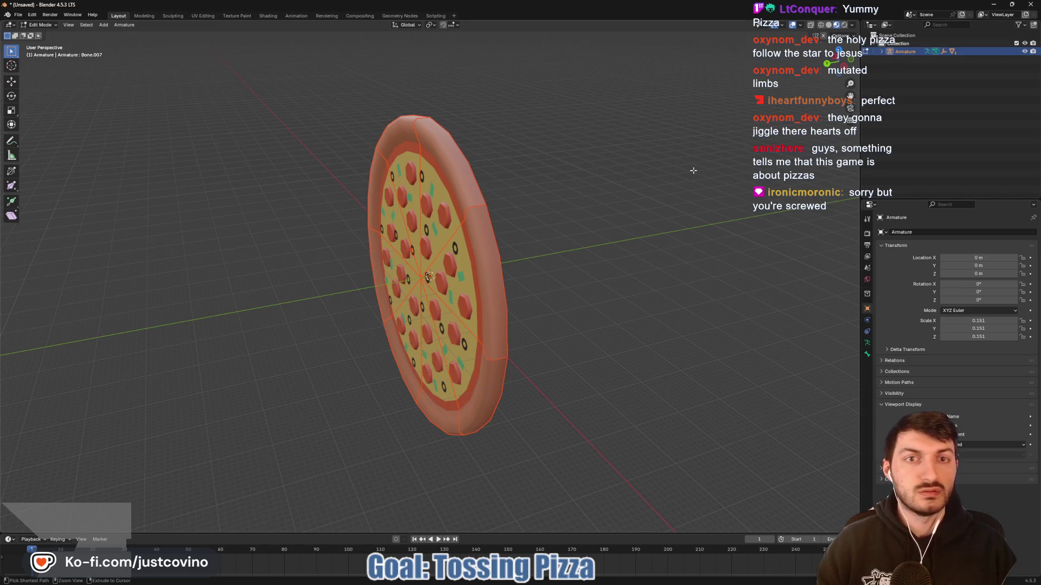
{"action": "key", "text": "ctrl+z"}
{"action": "key", "text": "ctrl+z"}
{"action": "key", "text": "ctrl+z"}
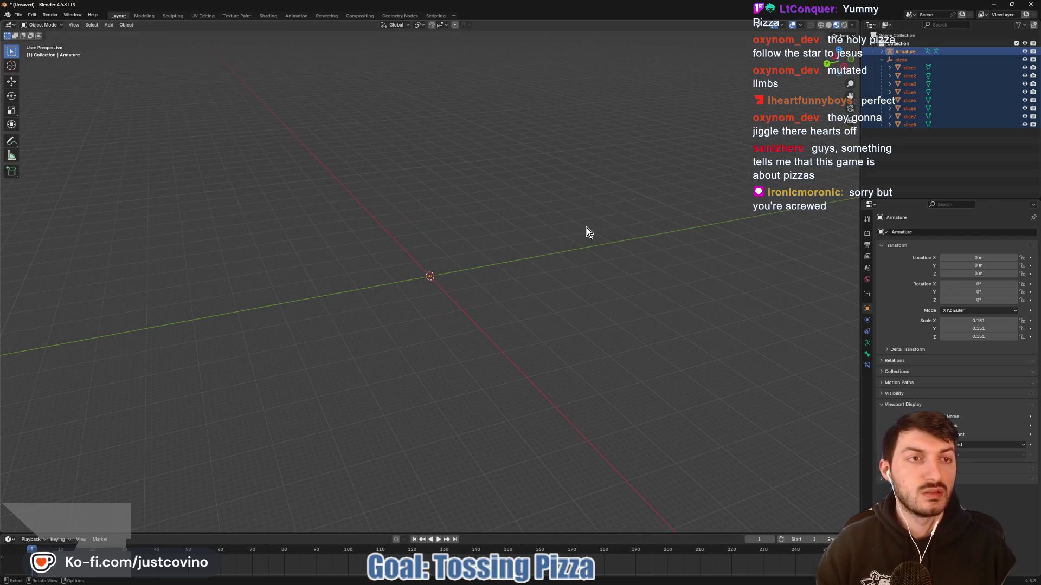
{"action": "key", "text": "ctrl+shift+z"}
{"action": "key", "text": "ctrl+shift+z"}
{"action": "key", "text": "ctrl+shift+z"}
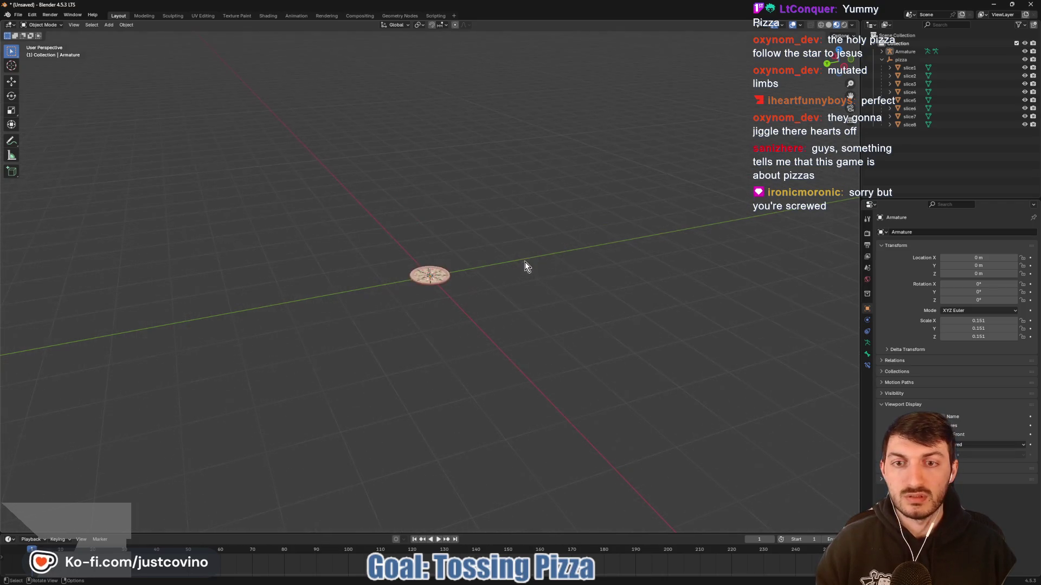
Select the Armature in Object Mode and apply All Transforms to it
{"action": "key", "text": "Tab"}
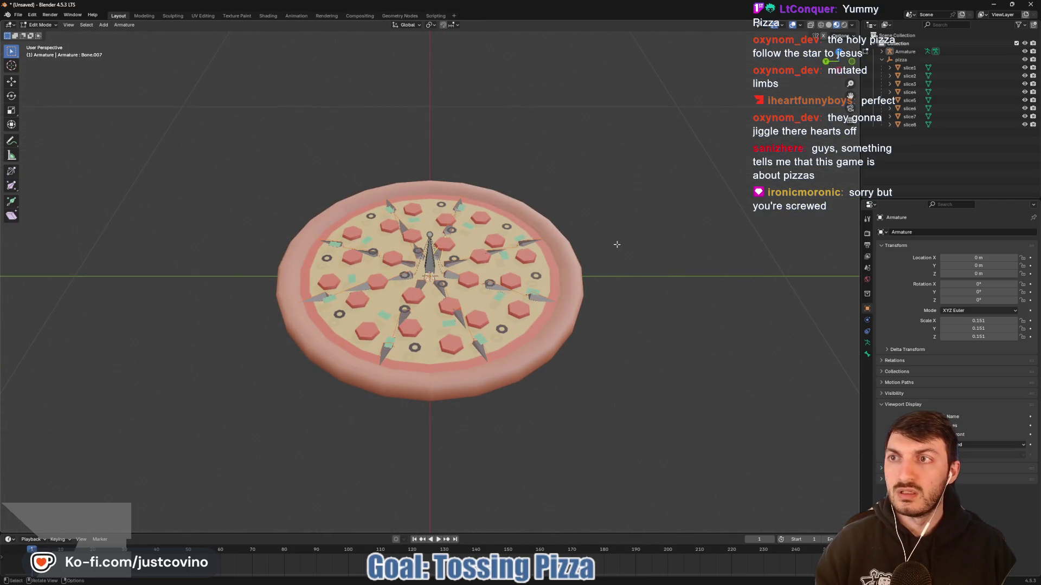
{"action": "key", "text": "ctrl+z"}
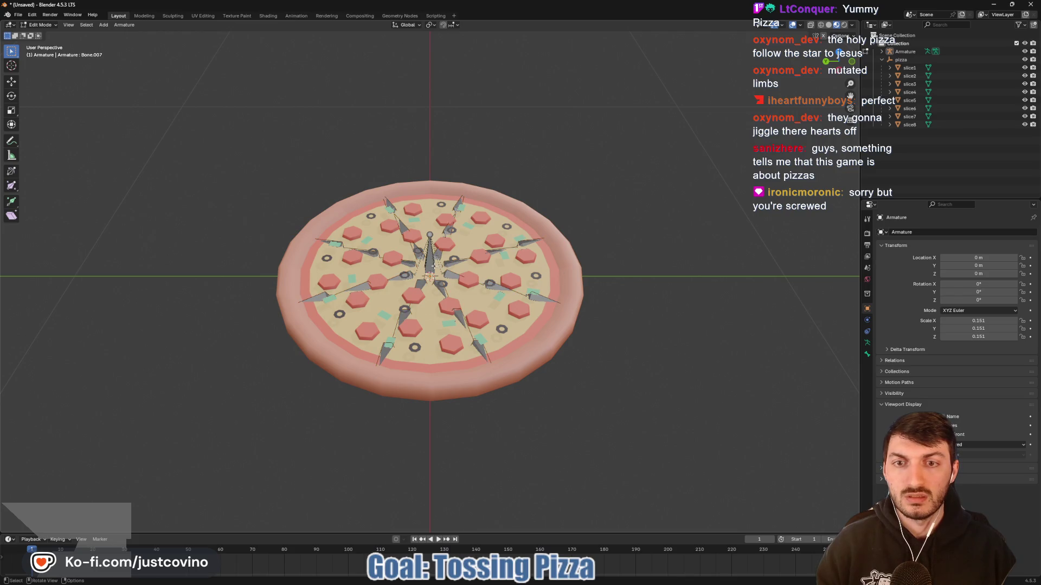
{"action": "left_click", "coordinate": [432, 264]}
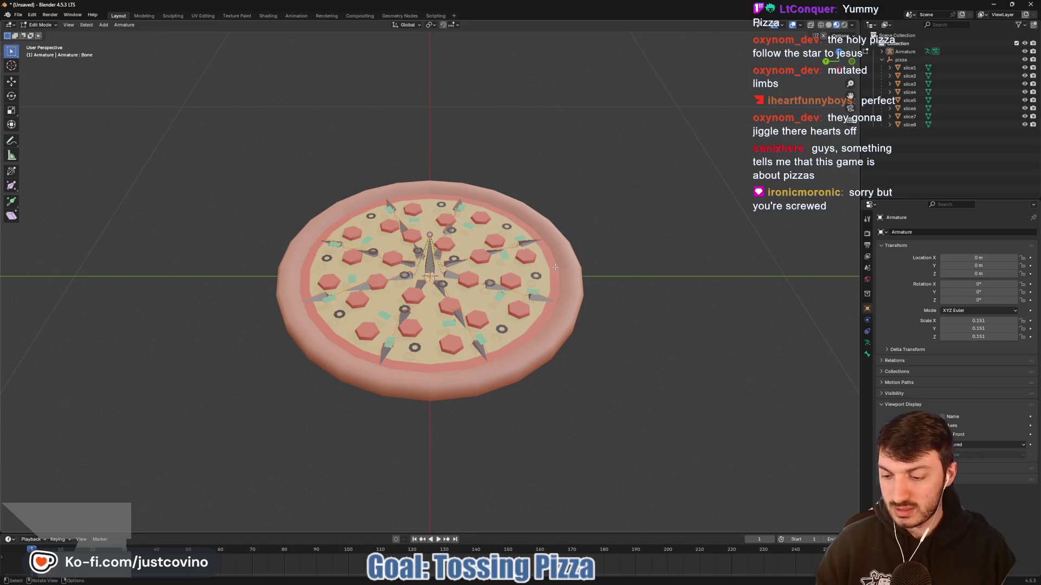
{"action": "key", "text": "Tab"}
{"action": "left_click", "coordinate": [428, 255]}
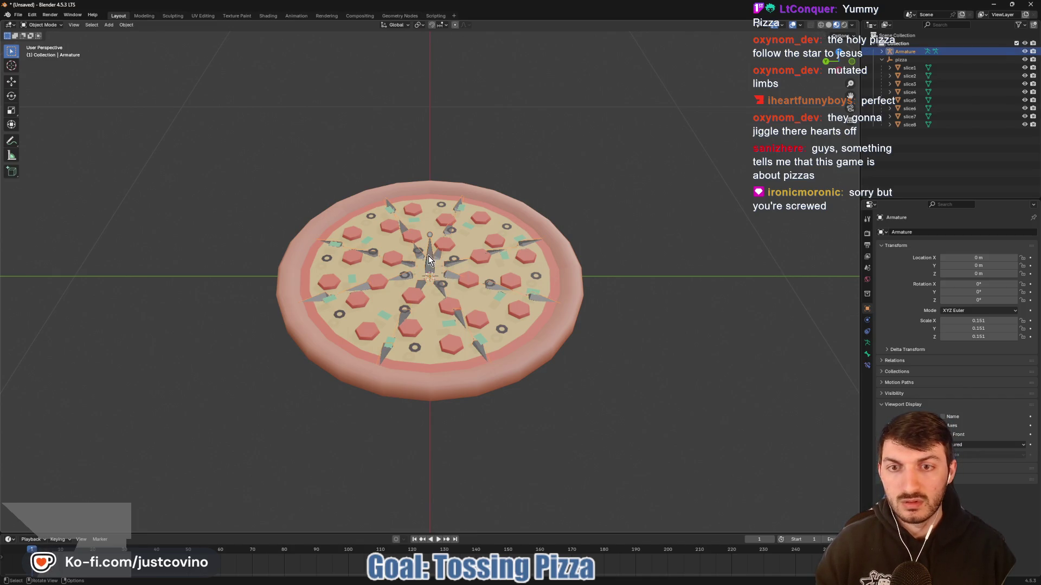
{"action": "key", "text": "ctrl+a"}
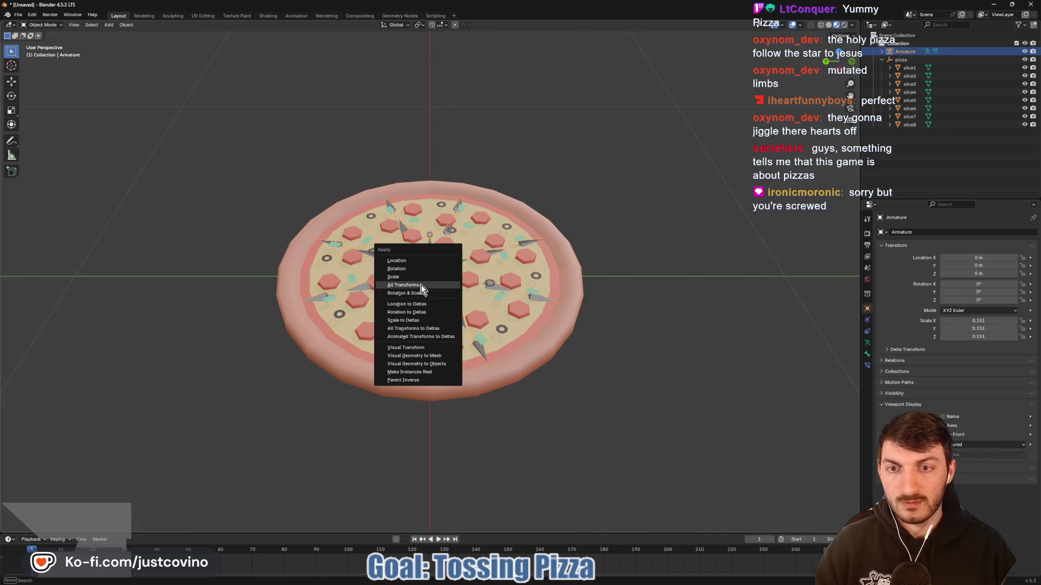
{"action": "left_click", "coordinate": [420, 284]}
{"action": "left_click", "coordinate": [553, 273]}
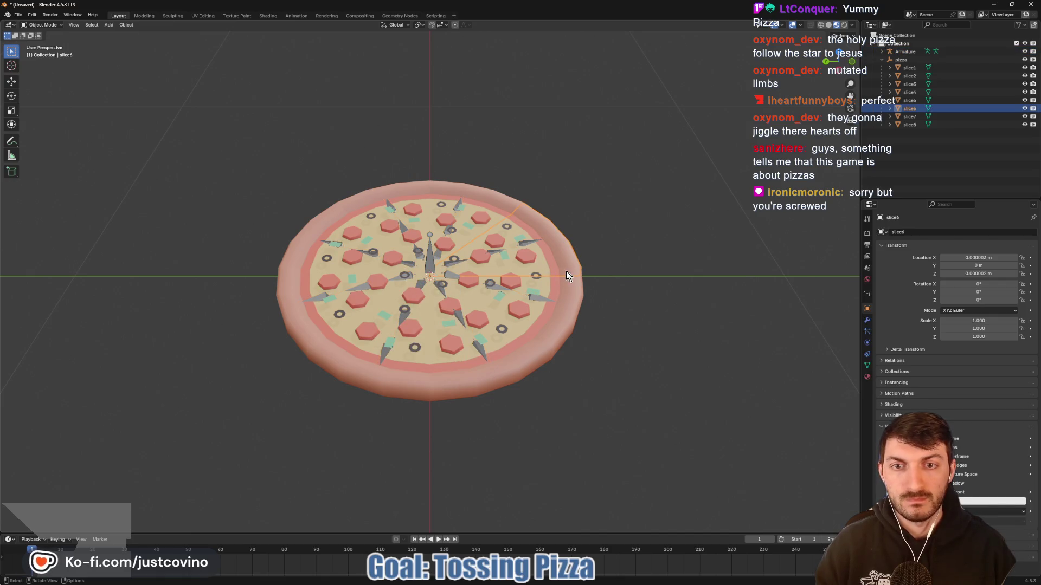
Select every object and apply All Transforms, then deselect everything
{"action": "key", "text": "a"}
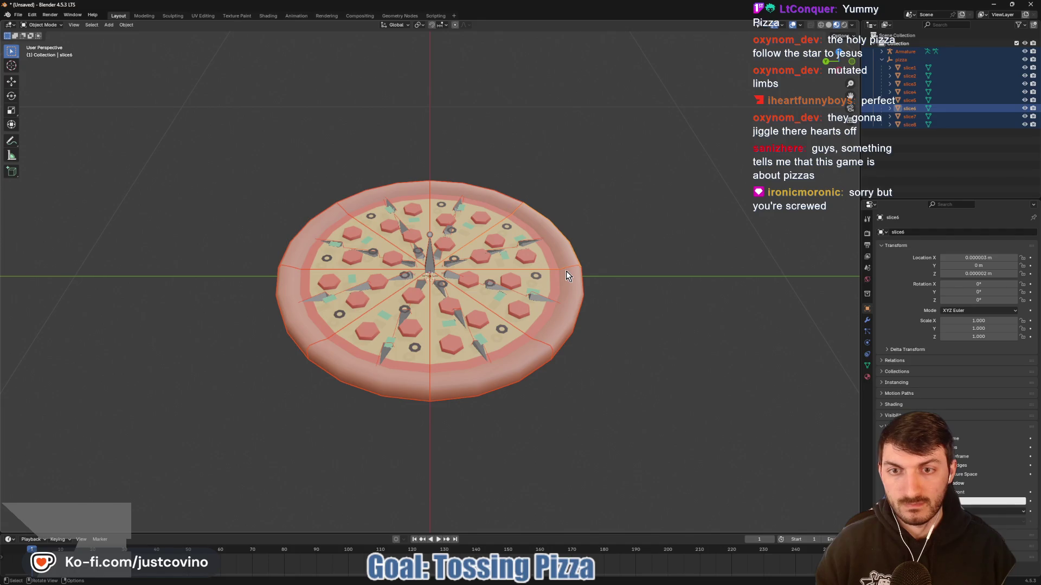
{"action": "key", "text": "ctrl+a"}
{"action": "left_click", "coordinate": [539, 274]}
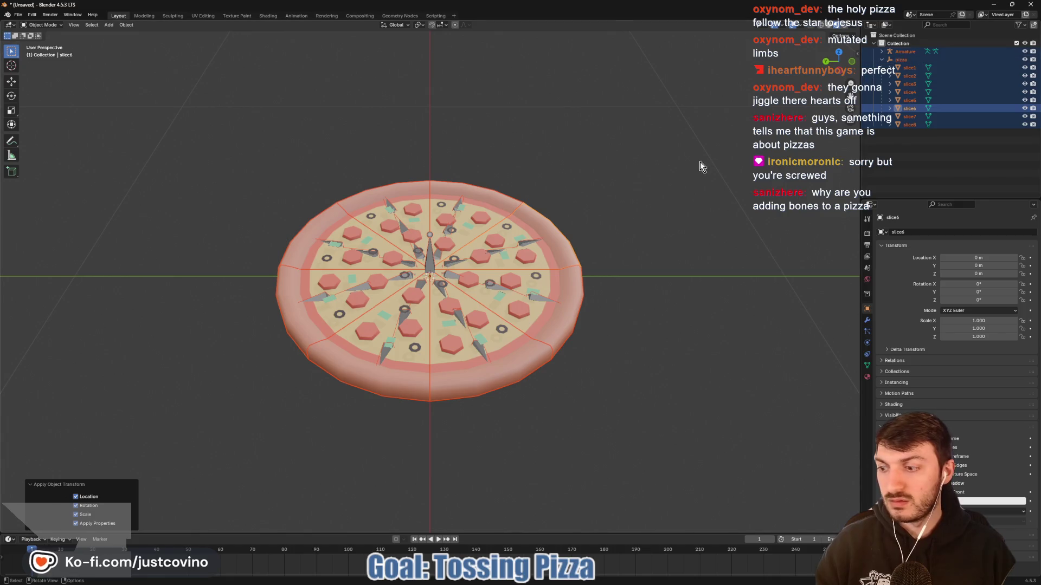
{"action": "key", "text": "ctrl+p"}
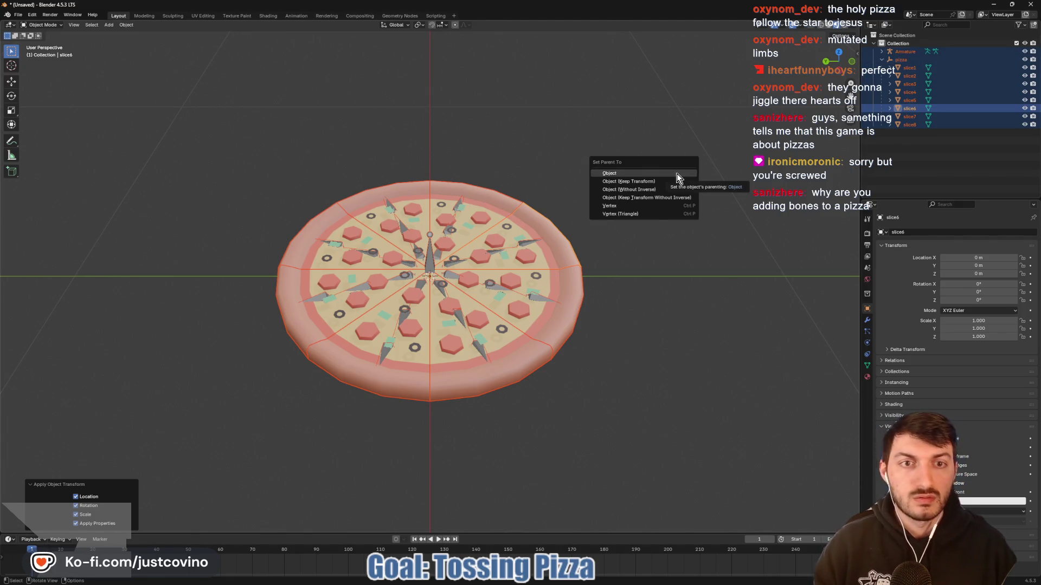
{"action": "left_click", "coordinate": [939, 165]}
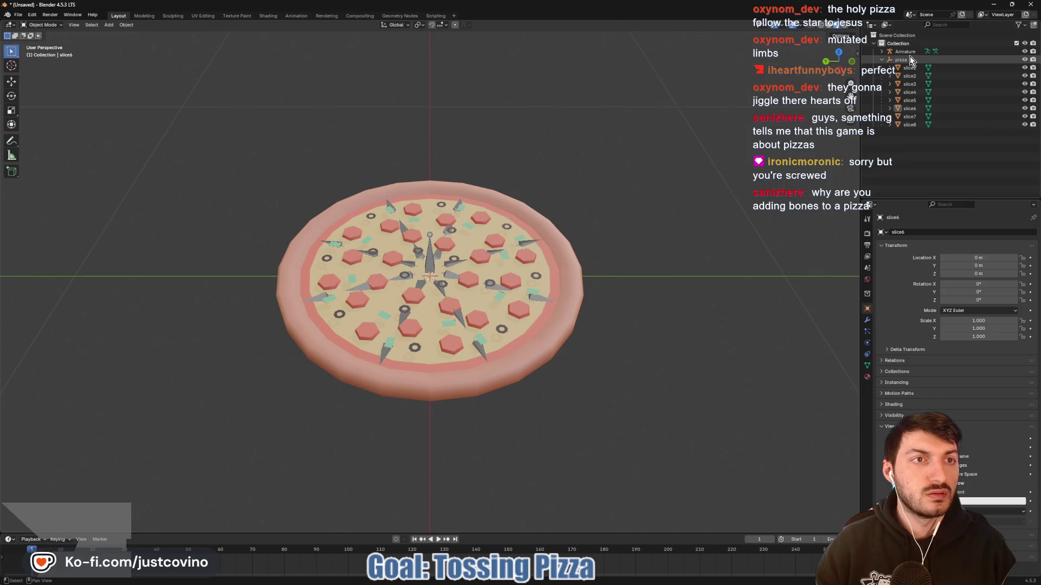
Select the eight slices and the Armature, then parent them With Automatic Weights
{"action": "left_click", "coordinate": [906, 59]}
{"action": "left_click", "coordinate": [912, 52], "text": "ctrl"}
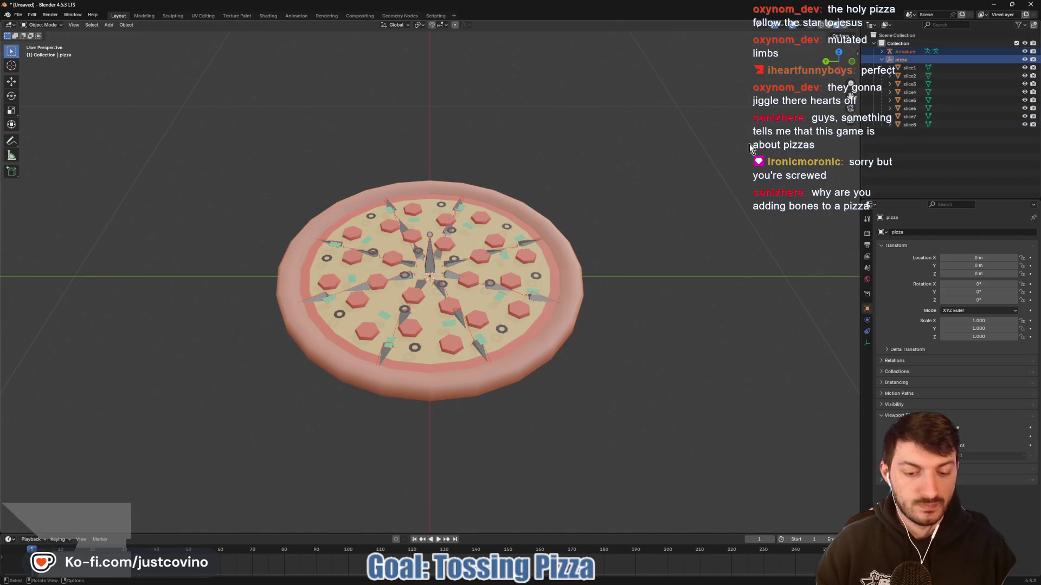
{"action": "key", "text": "ctrl+p"}
{"action": "left_click", "coordinate": [908, 51]}
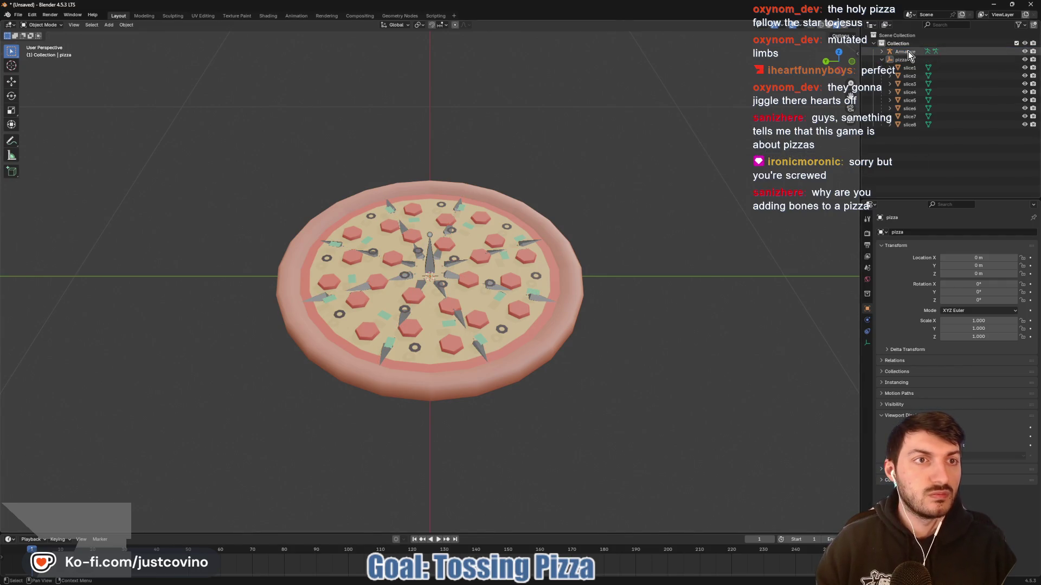
{"action": "left_click", "coordinate": [910, 125], "text": "shift"}
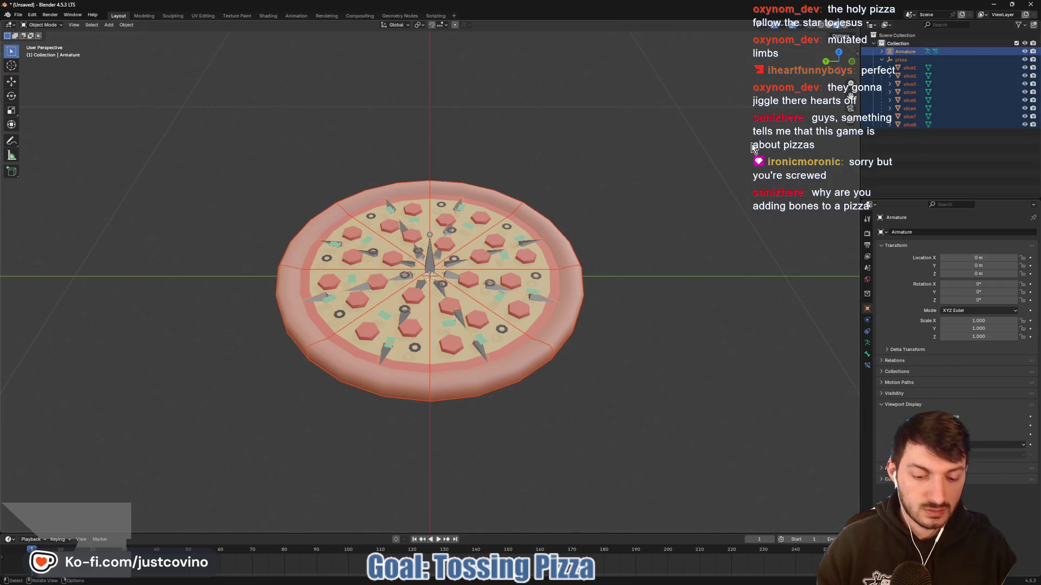
{"action": "key", "text": "ctrl+p"}
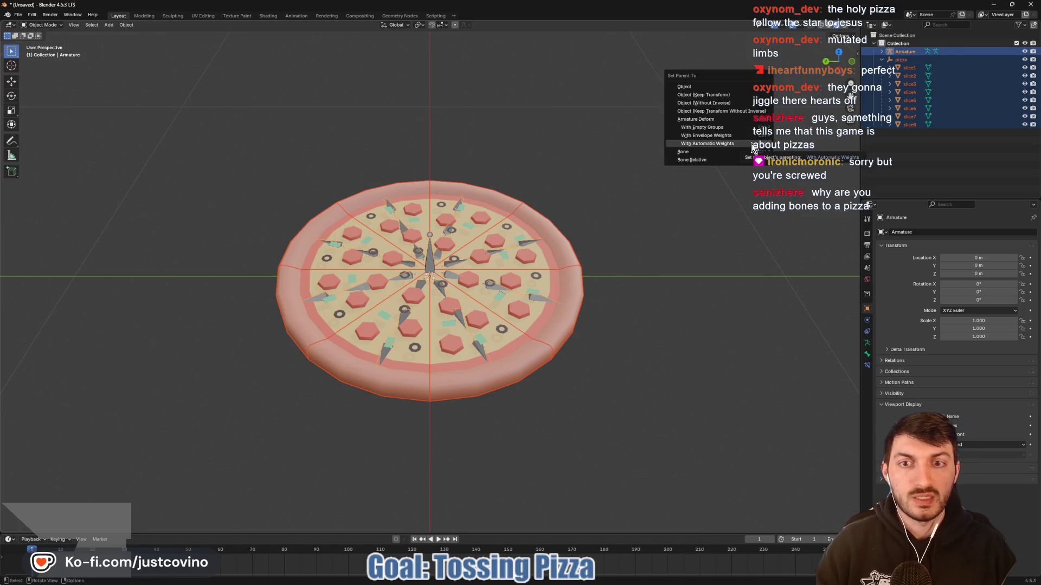
{"action": "left_click", "coordinate": [752, 145]}
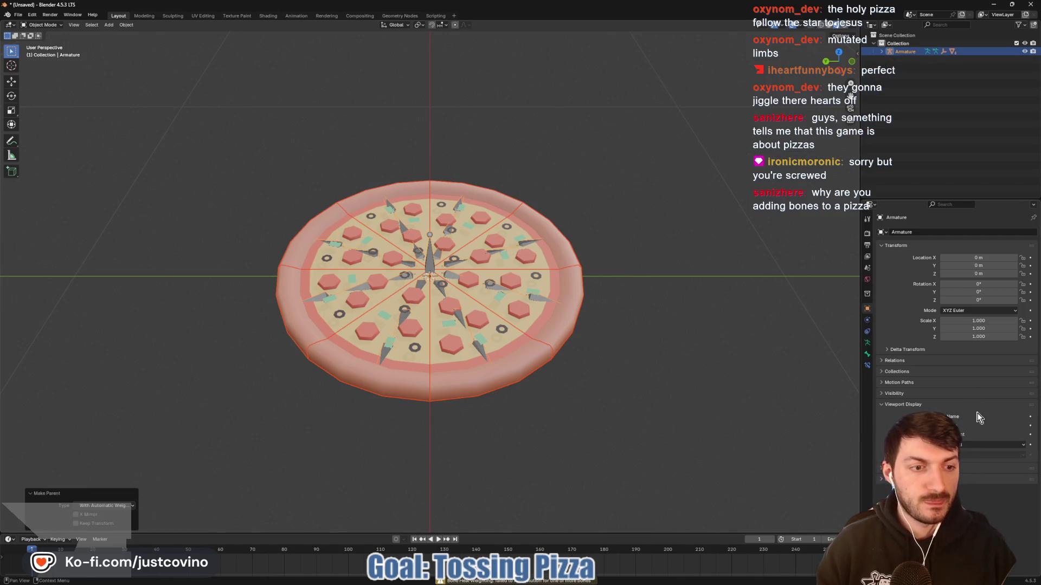
Enable In Front for the armature's bones, then select slice8 and then slice7
{"action": "left_click", "coordinate": [944, 434]}
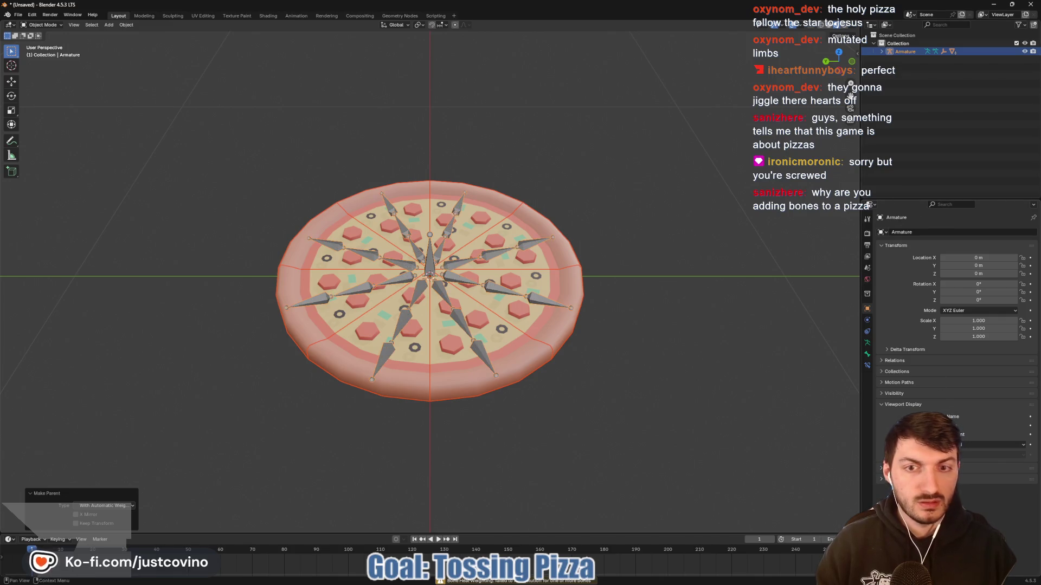
{"action": "mouse_move", "coordinate": [661, 376]}
{"action": "left_mouse_down"}
{"action": "mouse_move", "coordinate": [668, 337]}
{"action": "mouse_move", "coordinate": [689, 366]}
{"action": "mouse_move", "coordinate": [685, 382]}
{"action": "left_mouse_up"}
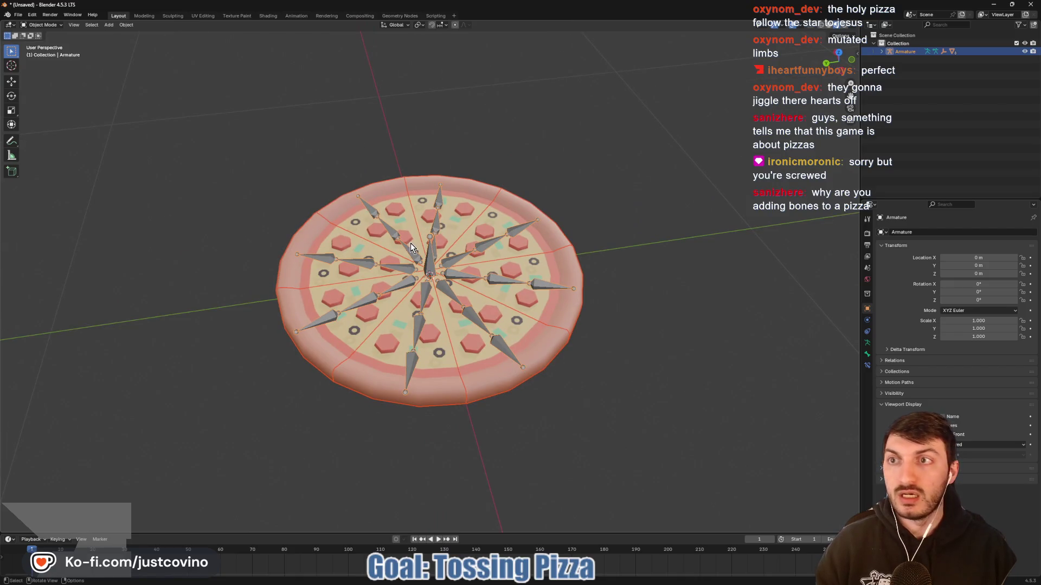
{"action": "left_click", "coordinate": [478, 304]}
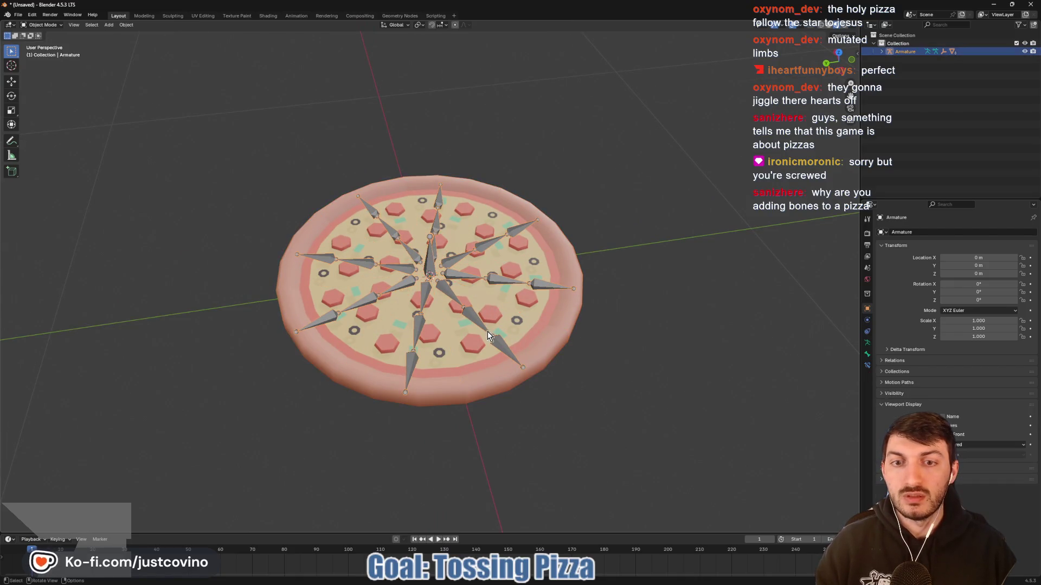
{"action": "left_click", "coordinate": [511, 328]}
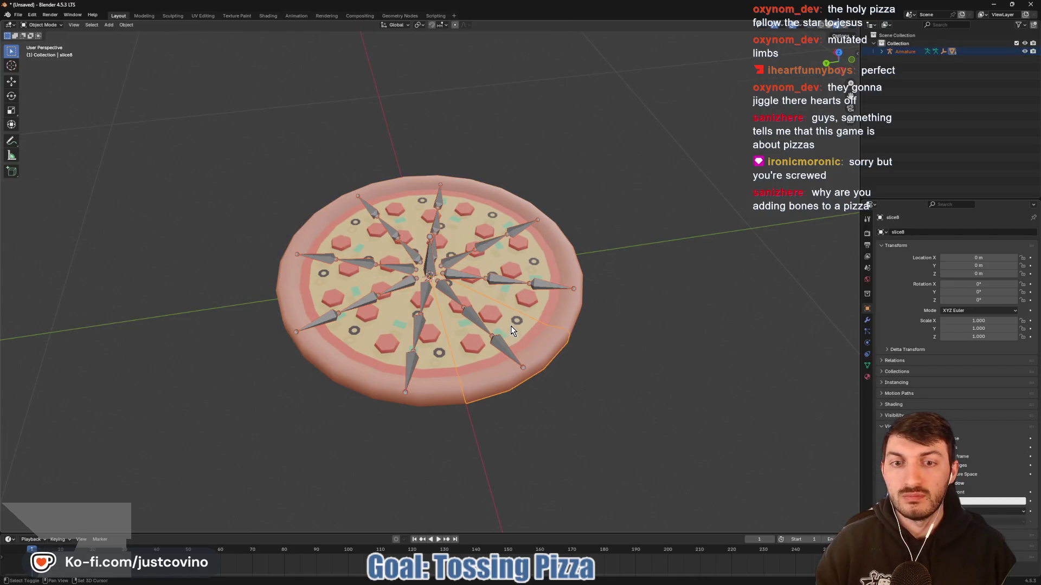
{"action": "left_click", "coordinate": [43, 24]}
{"action": "left_click", "coordinate": [540, 248]}
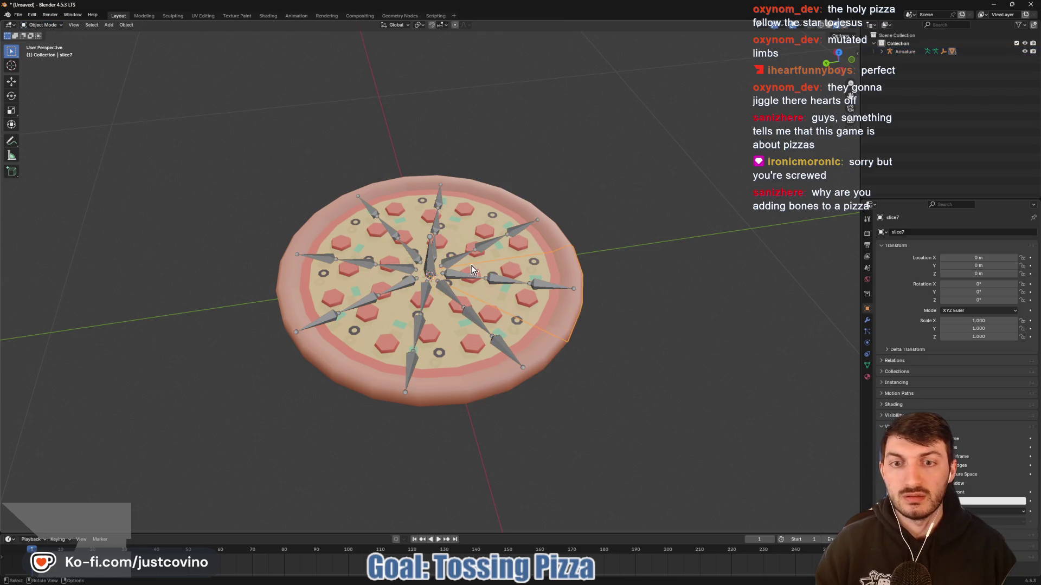
{"action": "left_click", "coordinate": [42, 24]}
{"action": "left_click", "coordinate": [581, 161]}
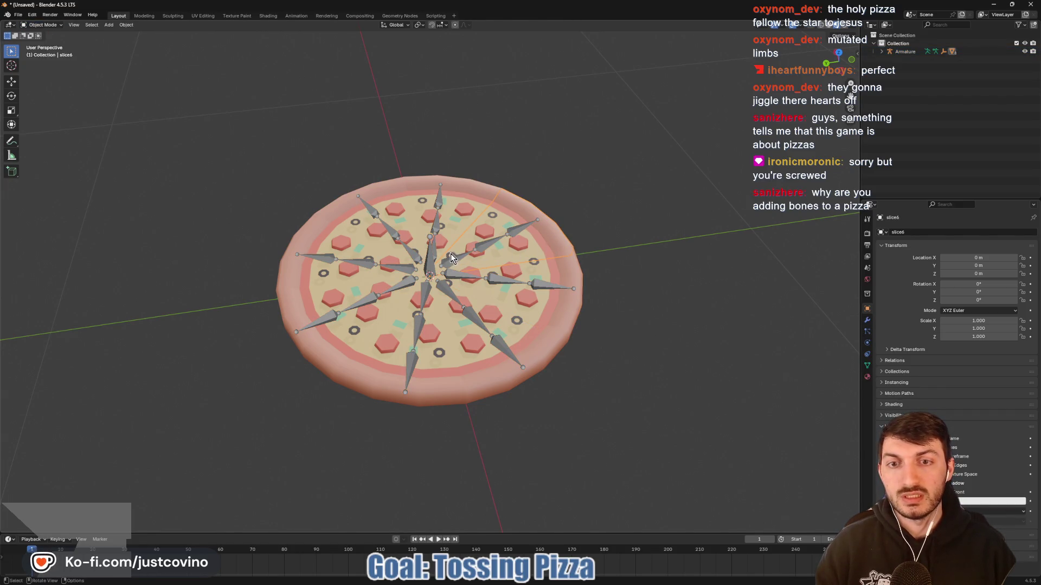
{"action": "left_click", "coordinate": [431, 266]}
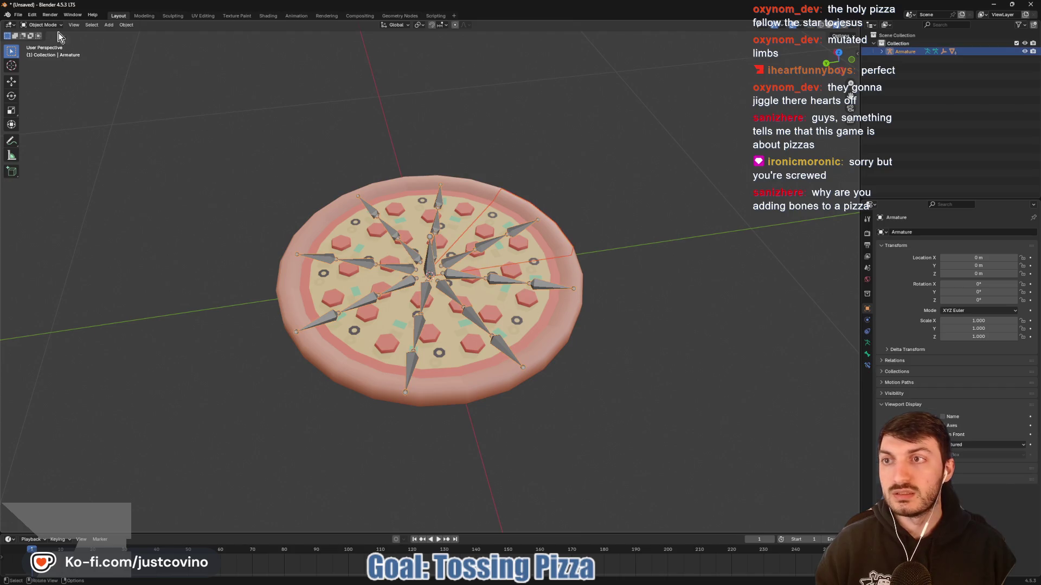
{"action": "left_click", "coordinate": [43, 25]}
{"action": "left_click", "coordinate": [41, 58]}
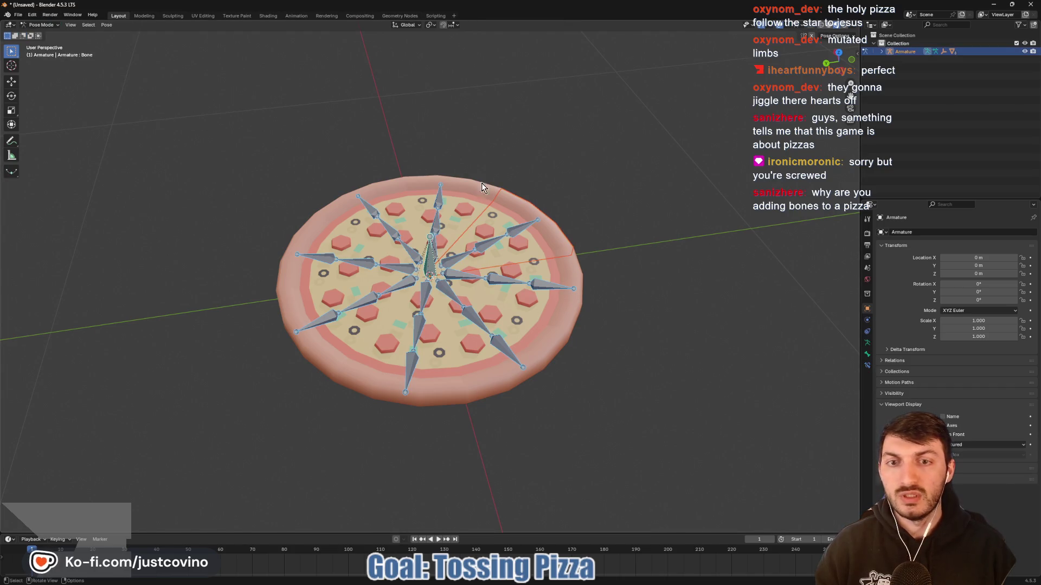
{"action": "left_click", "coordinate": [525, 226]}
{"action": "key", "text": "r"}
{"action": "key", "text": "x"}
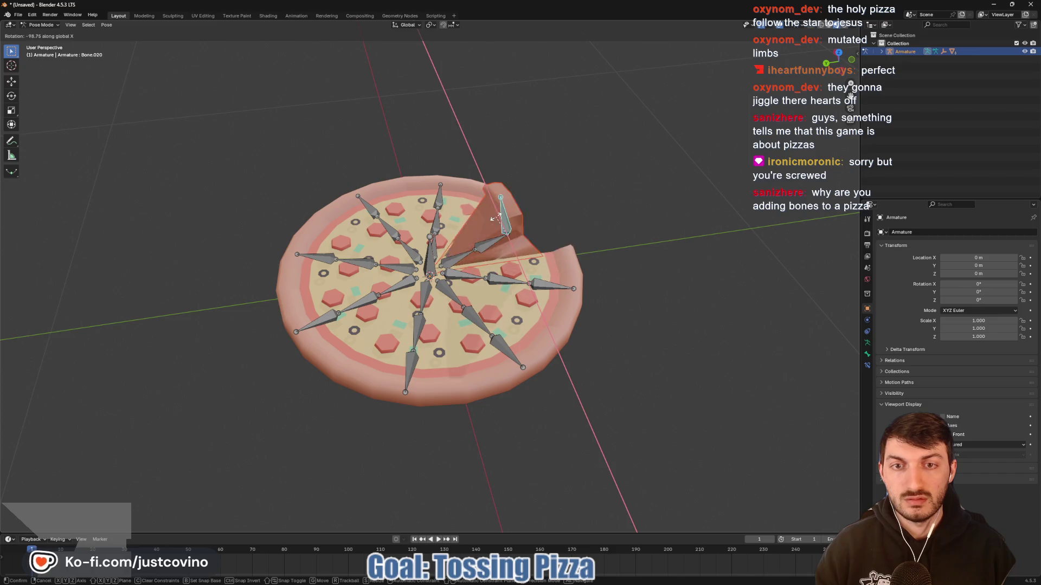
{"action": "key", "text": "Escape"}
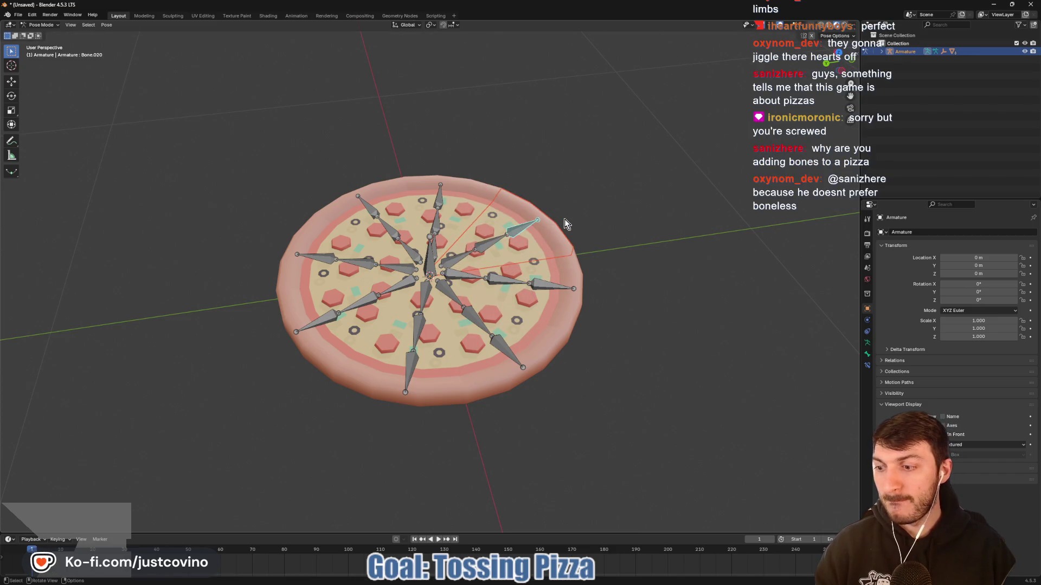
{"action": "left_click_drag", "start_coordinate": [627, 210], "coordinate": [589, 216]}
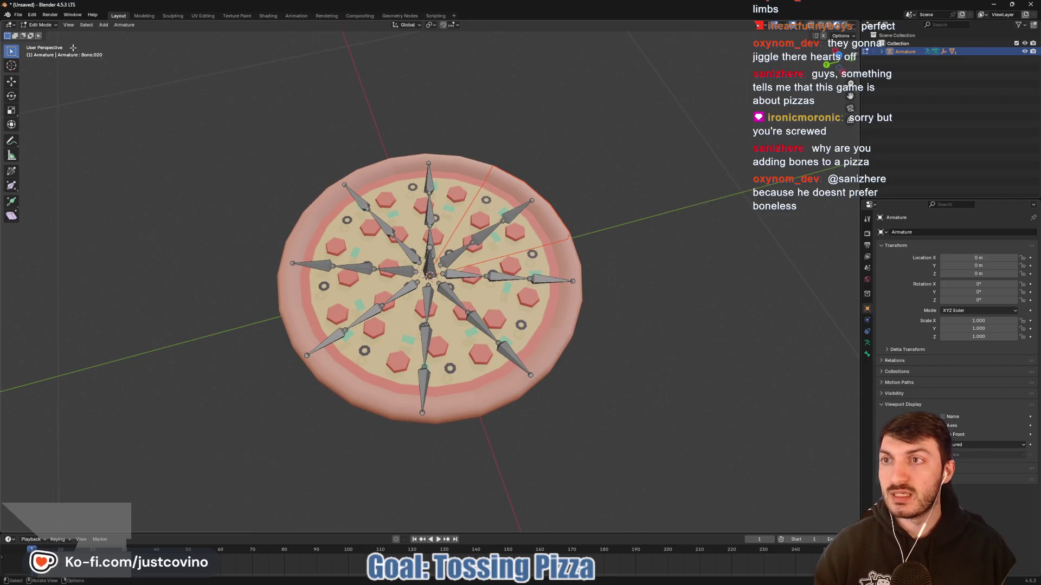
{"action": "left_click", "coordinate": [41, 24]}
{"action": "left_click", "coordinate": [46, 35]}
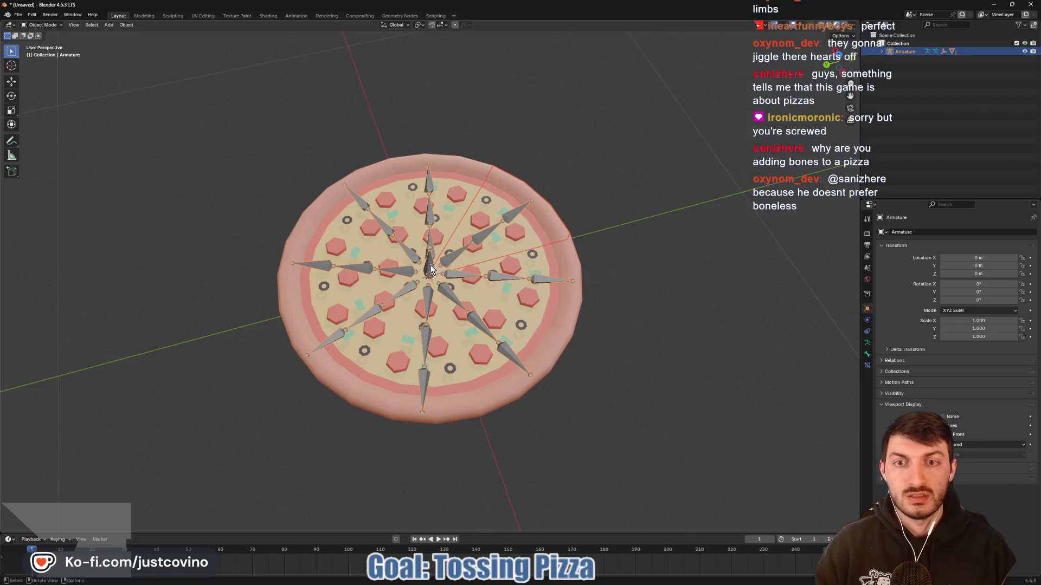
{"action": "left_click", "coordinate": [495, 256]}
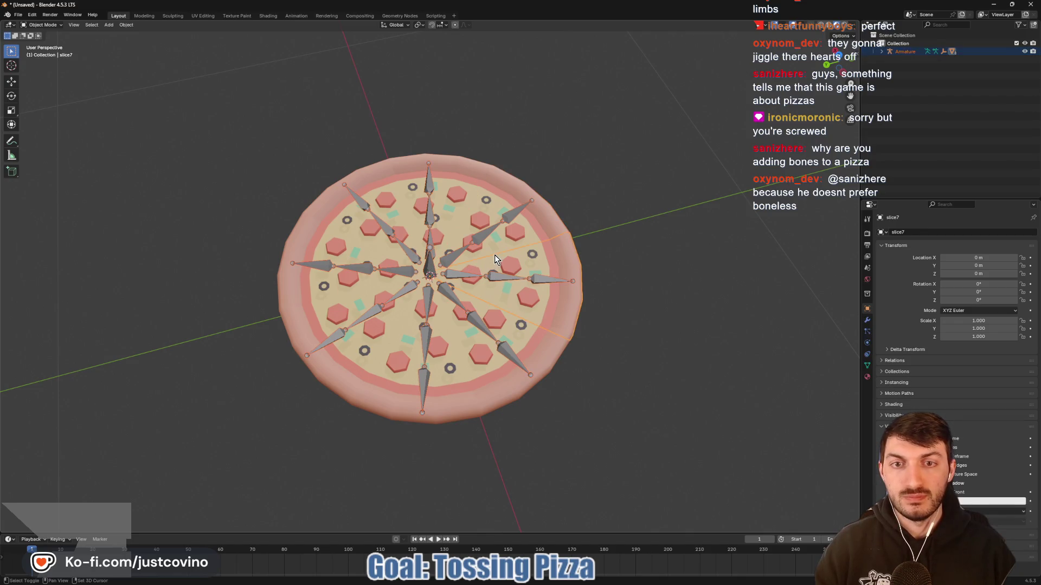
{"action": "left_click", "coordinate": [473, 286]}
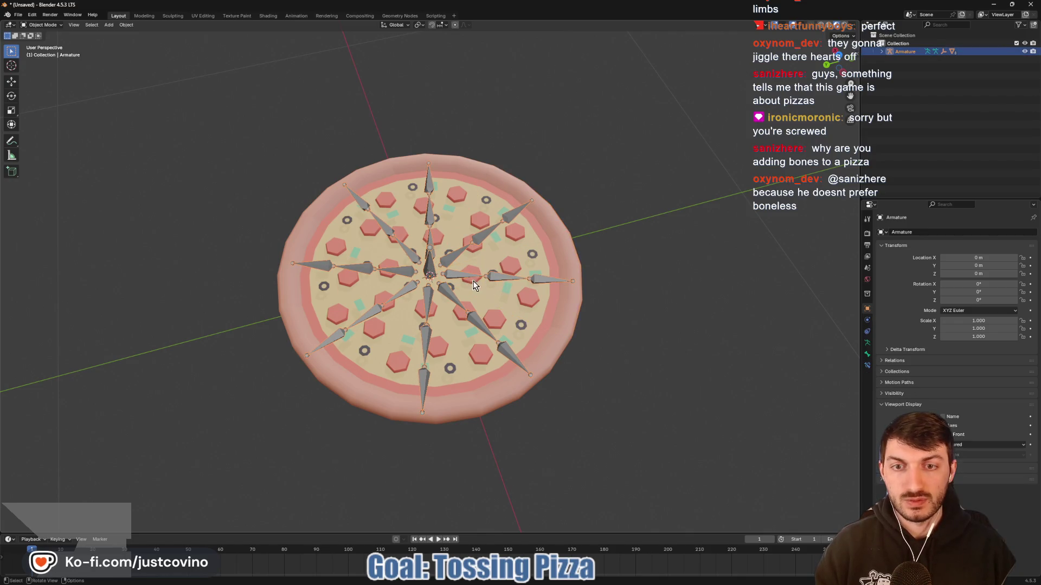
{"action": "left_click", "coordinate": [519, 292]}
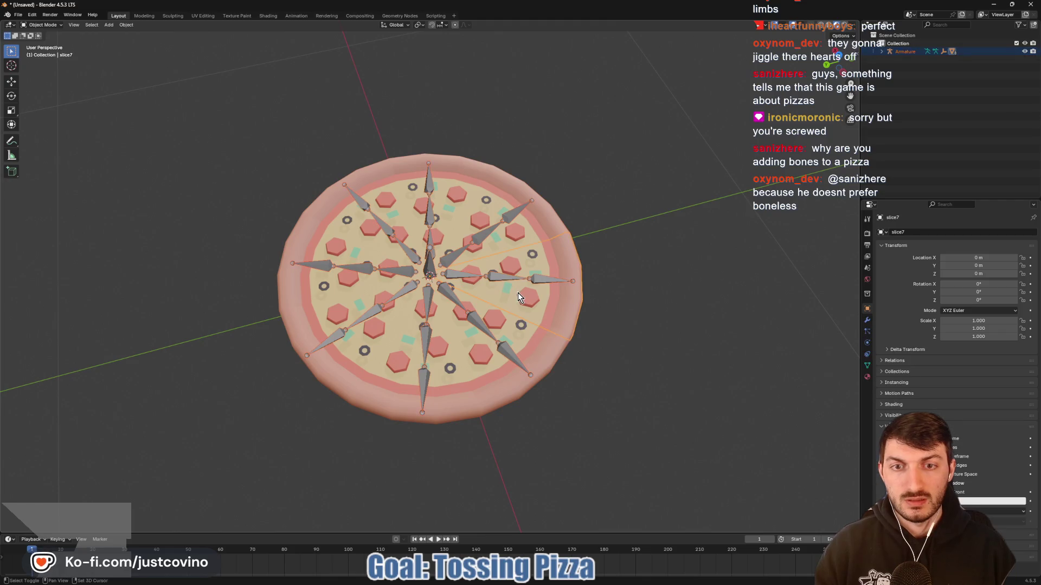
{"action": "left_click", "coordinate": [43, 24]}
Paint Bone.018 weight onto slice7's olive ring, dark topping and green hexagon
{"action": "left_click", "coordinate": [43, 71]}
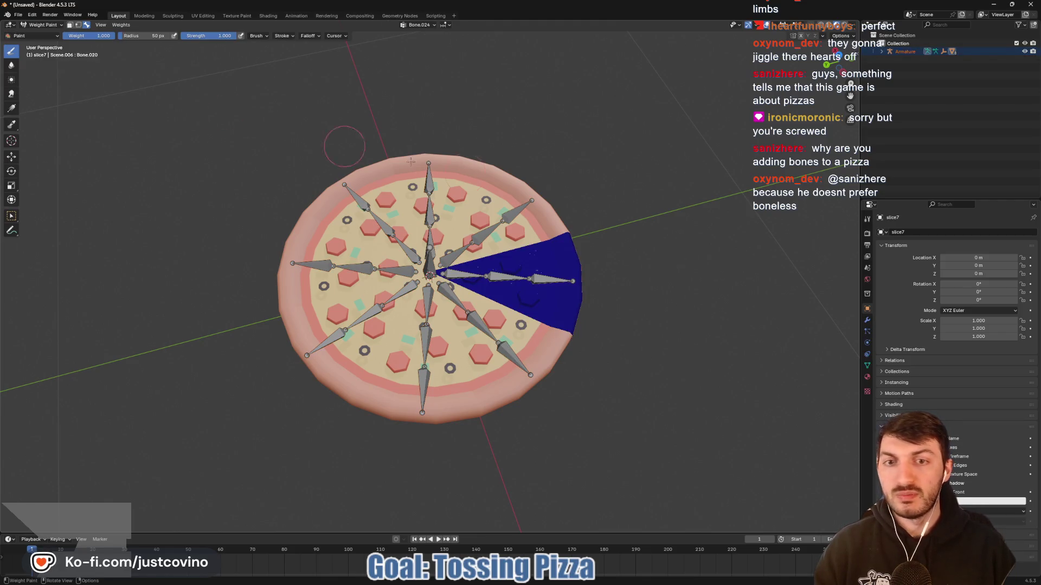
{"action": "left_click", "coordinate": [581, 286], "text": "ctrl"}
{"action": "scroll", "coordinate": [596, 282], "scroll_direction": "up", "scroll_amount": 3}
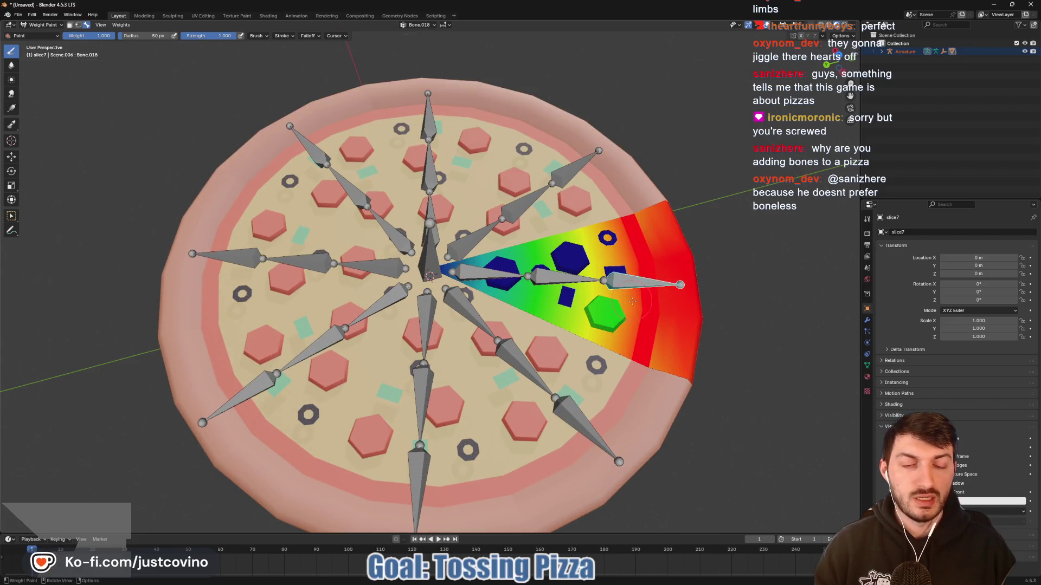
{"action": "left_click", "coordinate": [607, 237]}
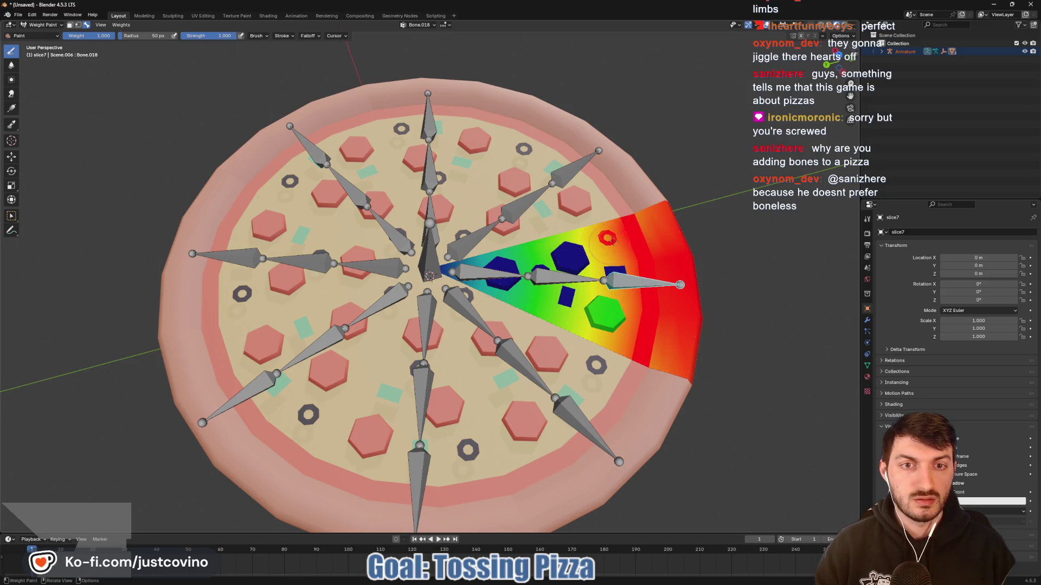
{"action": "left_click", "coordinate": [614, 271]}
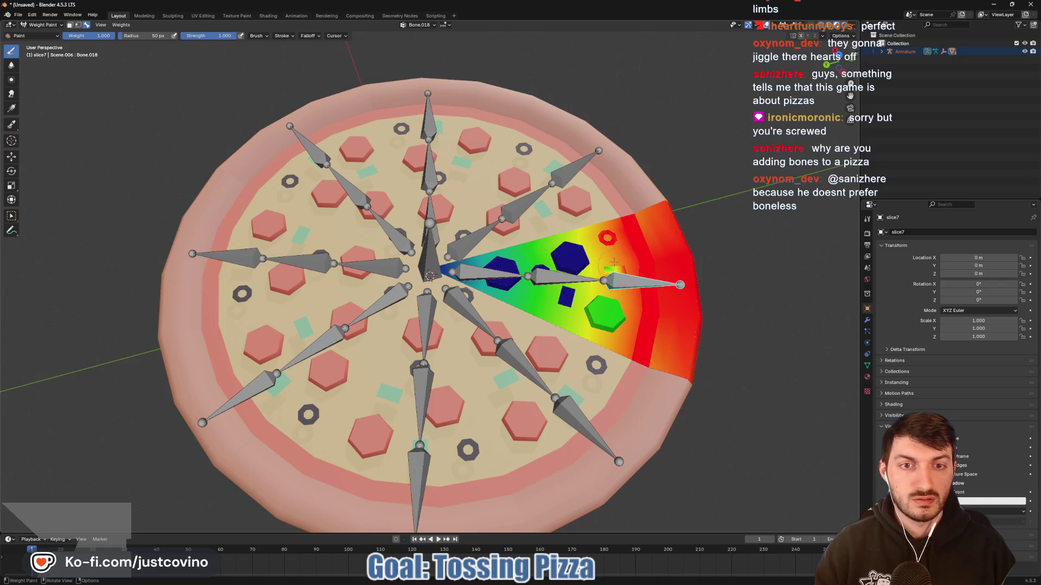
{"action": "left_click_drag", "start_coordinate": [645, 281], "coordinate": [606, 329]}
{"action": "left_click", "coordinate": [619, 332]}
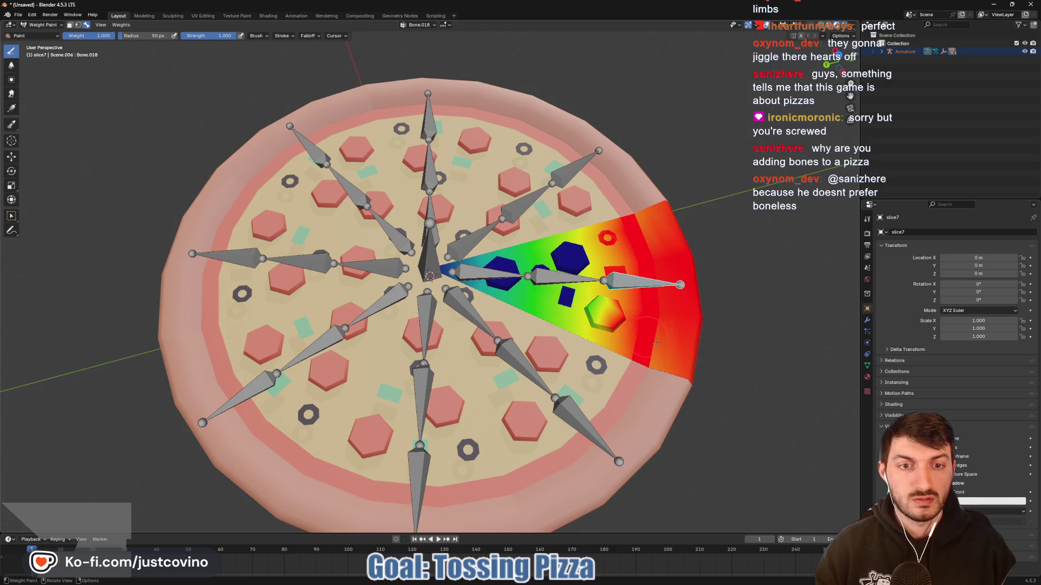
View slice7 from below with Bone.017's weights shown, then switch to wireframe shading
{"action": "mouse_move", "coordinate": [713, 316]}
{"action": "left_mouse_down"}
{"action": "mouse_move", "coordinate": [427, 103]}
{"action": "mouse_move", "coordinate": [491, 298]}
{"action": "left_mouse_up"}
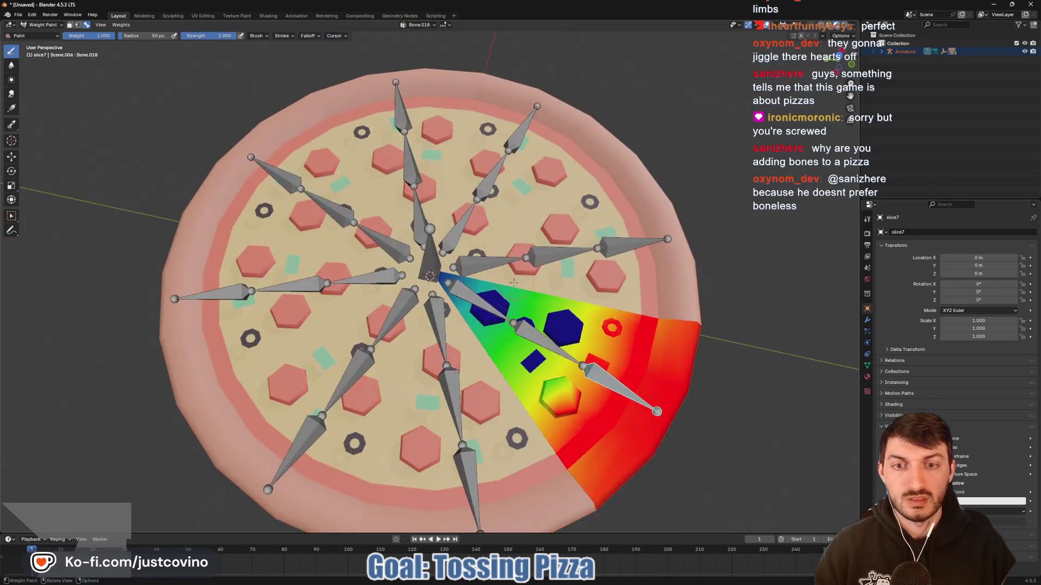
{"action": "left_click", "coordinate": [532, 341], "text": "ctrl"}
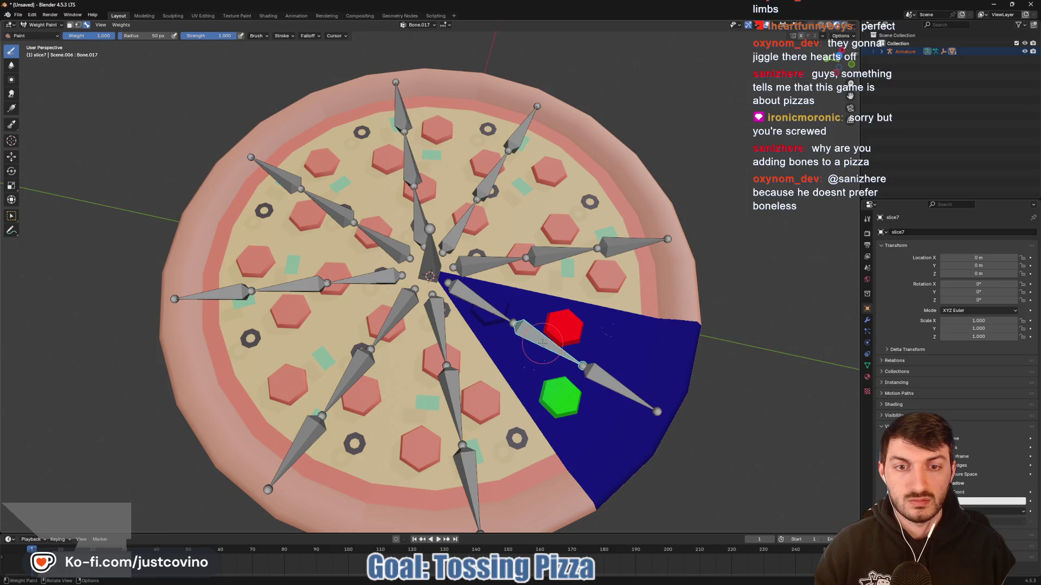
{"action": "mouse_move", "coordinate": [543, 342]}
{"action": "left_mouse_down"}
{"action": "mouse_move", "coordinate": [564, 380]}
{"action": "mouse_move", "coordinate": [645, 279]}
{"action": "mouse_move", "coordinate": [566, 309]}
{"action": "mouse_move", "coordinate": [521, 290]}
{"action": "mouse_move", "coordinate": [550, 295]}
{"action": "mouse_move", "coordinate": [520, 303]}
{"action": "mouse_move", "coordinate": [588, 246]}
{"action": "mouse_move", "coordinate": [509, 310]}
{"action": "mouse_move", "coordinate": [507, 281]}
{"action": "left_mouse_up"}
{"action": "left_click", "coordinate": [821, 26]}
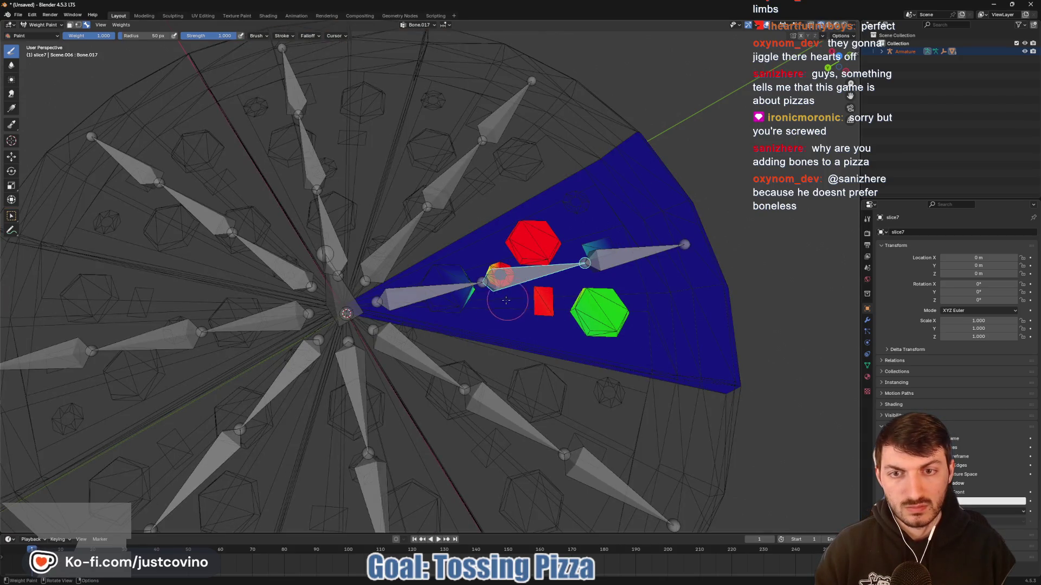
Inspect slice7's weight maps for Bone.005, Bone.015, Bone.018 and Bone.017
{"action": "left_click", "coordinate": [461, 286], "text": "ctrl"}
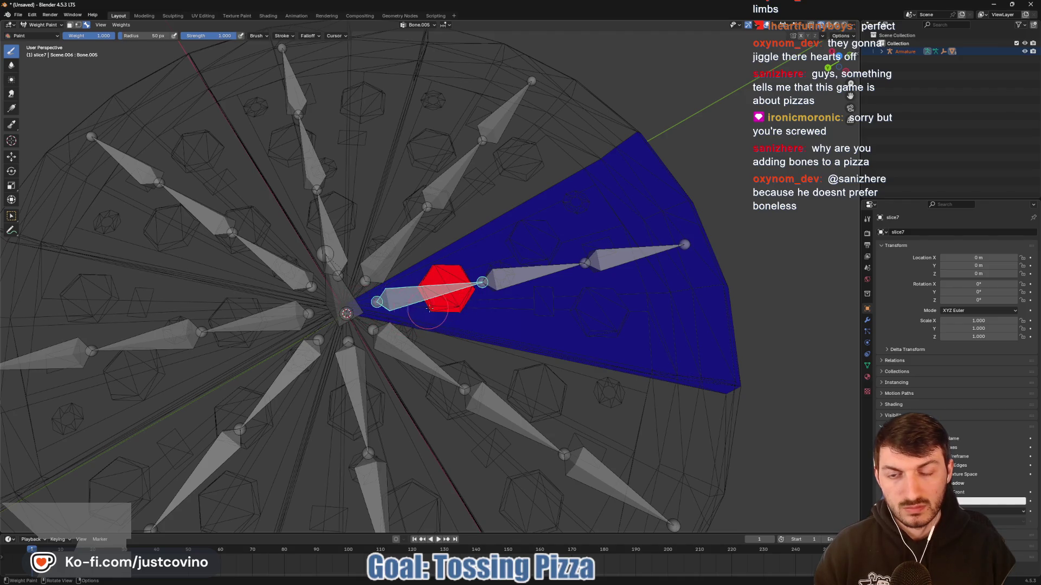
{"action": "left_click", "coordinate": [417, 352], "text": "ctrl"}
{"action": "left_click", "coordinate": [502, 413], "text": "ctrl"}
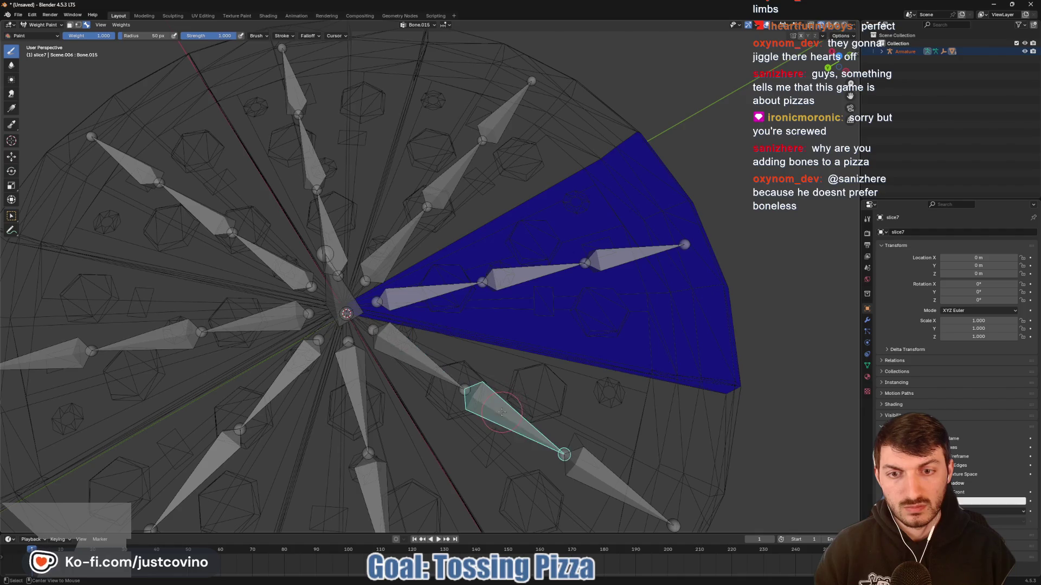
{"action": "left_click", "coordinate": [605, 264], "text": "ctrl"}
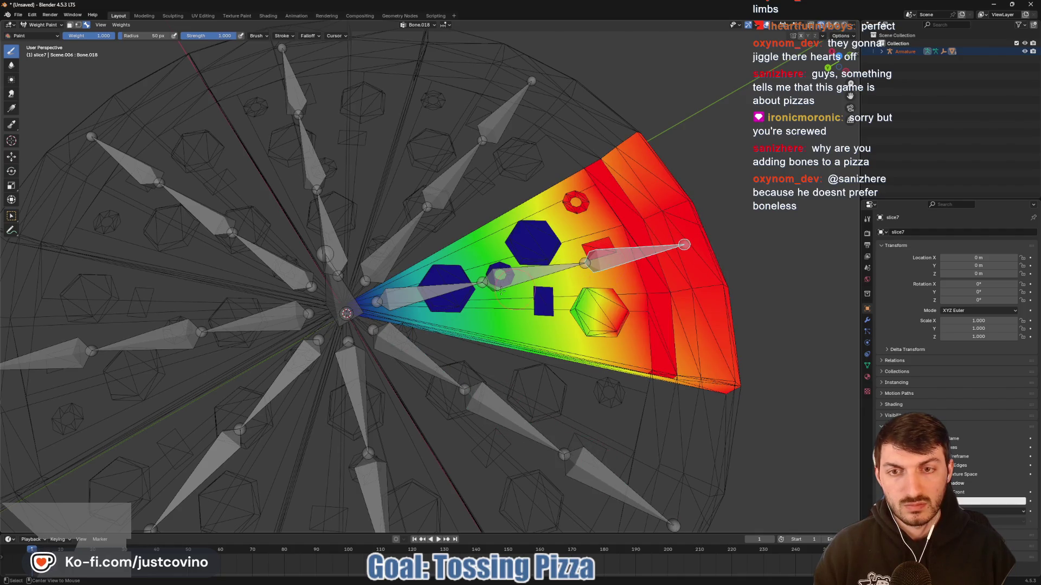
{"action": "left_click", "coordinate": [522, 282], "text": "ctrl"}
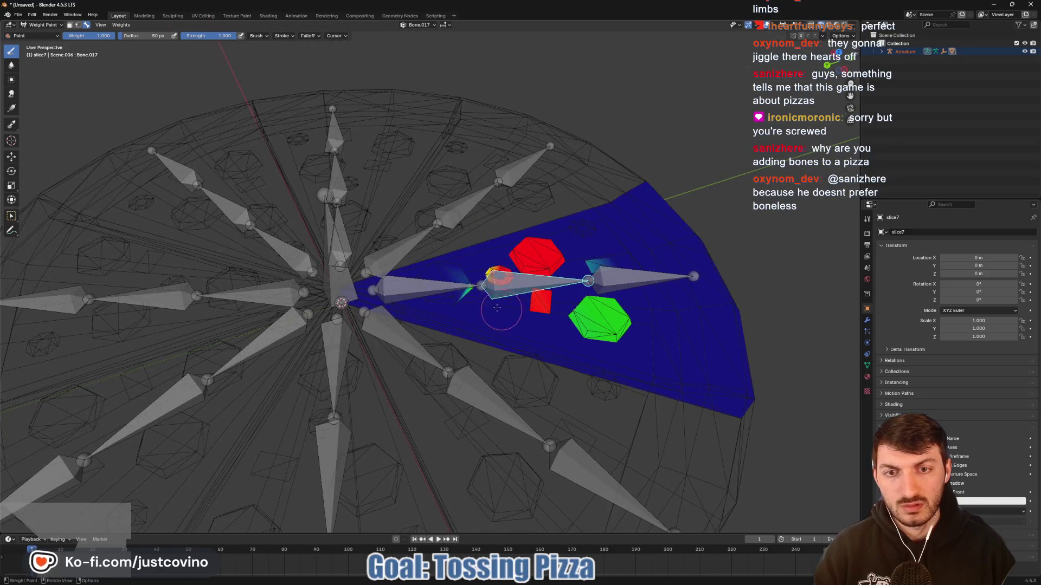
Paint a Bone.017 weight spot and Bone.005 weight near the tip, then orbit to check
{"action": "left_click", "coordinate": [450, 283]}
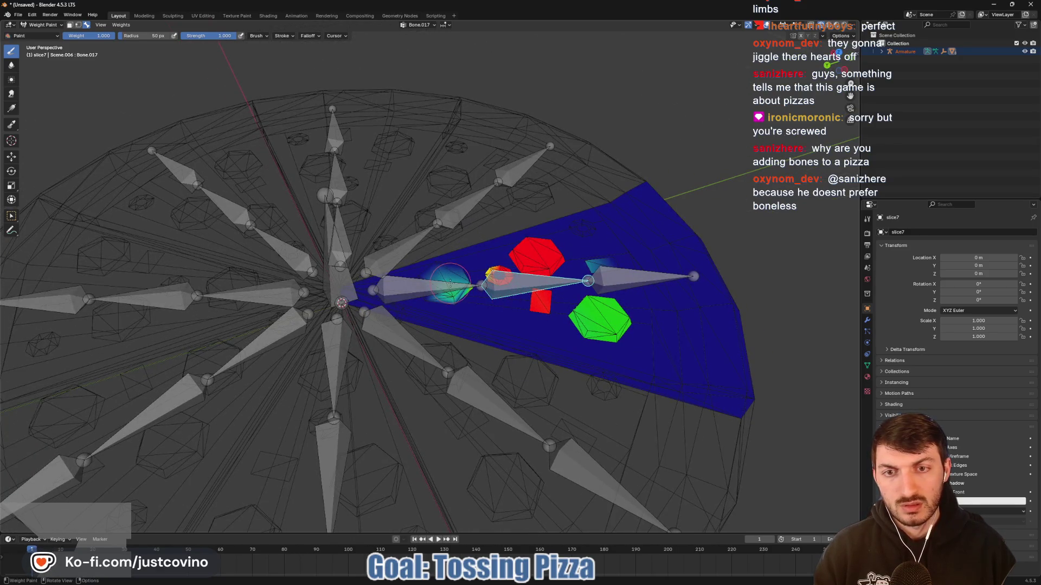
{"action": "left_click", "coordinate": [379, 291], "text": "ctrl"}
{"action": "left_click", "coordinate": [342, 302]}
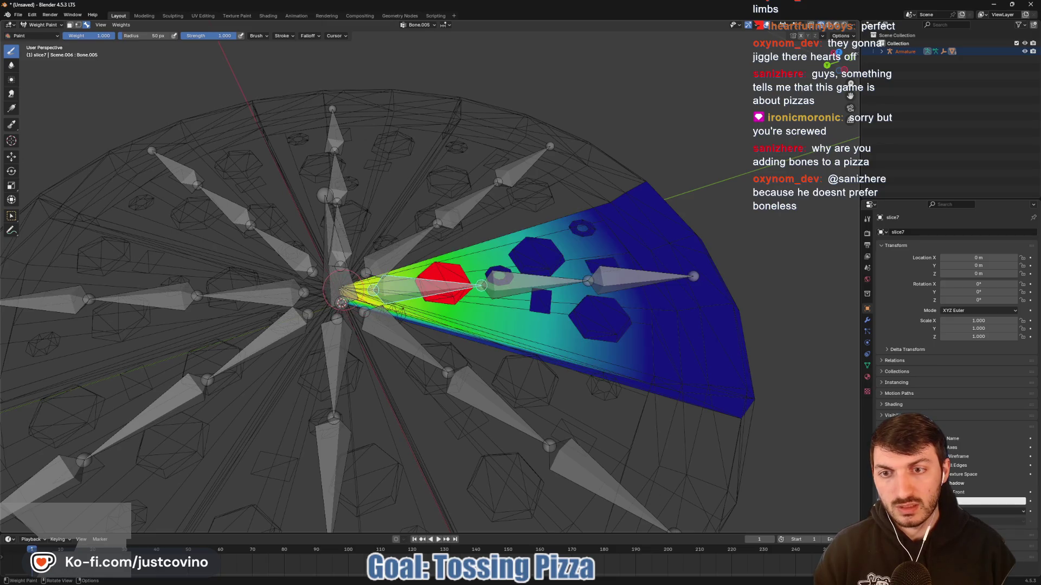
{"action": "scroll", "coordinate": [247, 341], "scroll_direction": "up", "scroll_amount": 5}
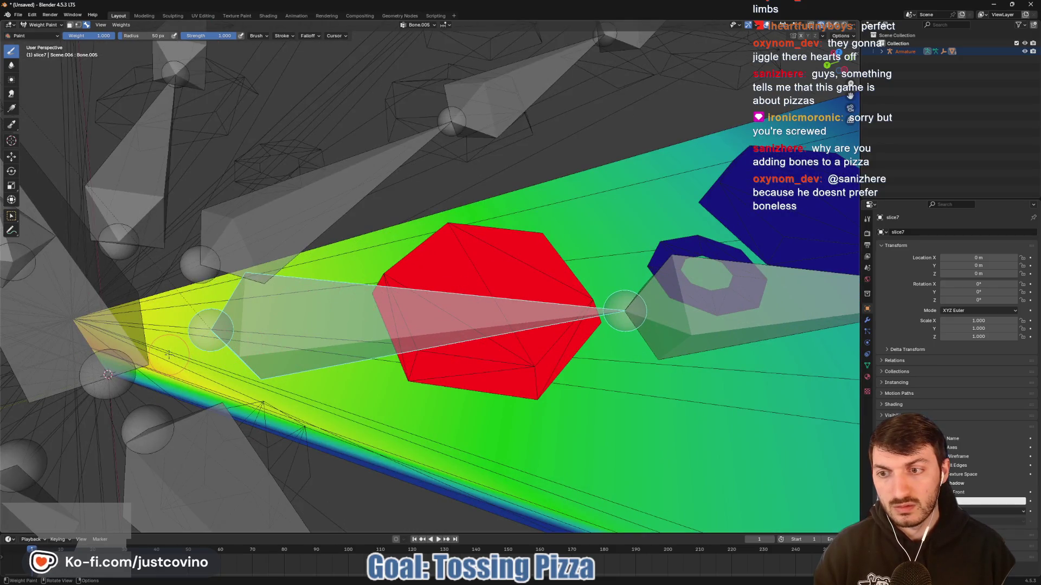
{"action": "key", "text": "F3"}
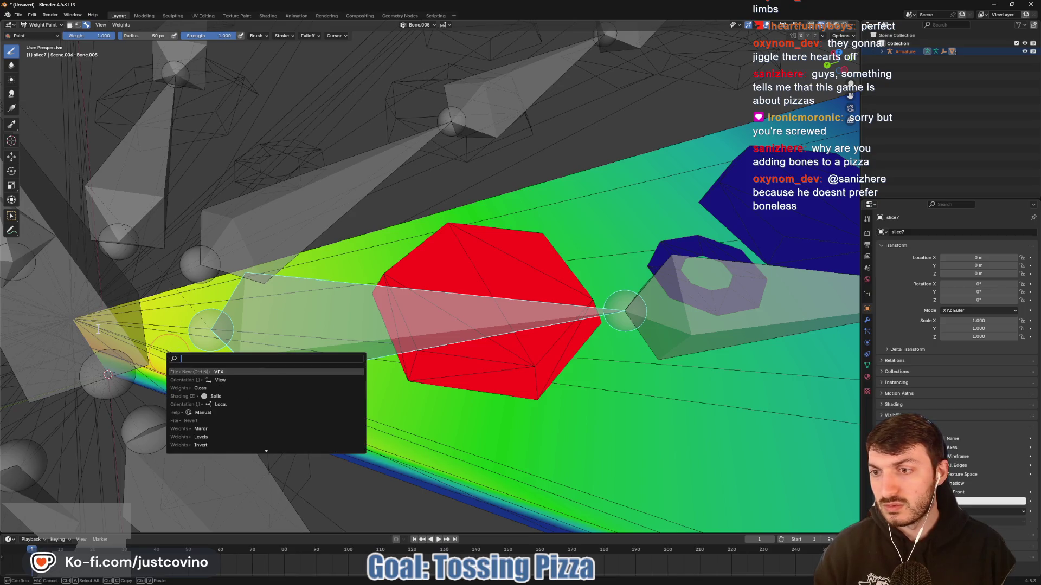
{"action": "key", "text": "Escape"}
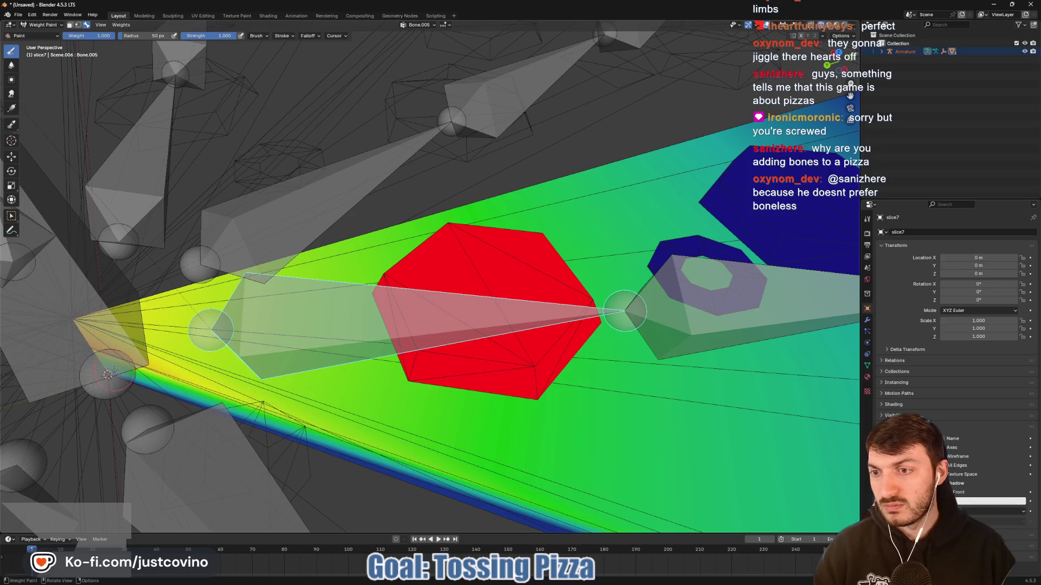
{"action": "mouse_move", "coordinate": [109, 373]}
{"action": "left_mouse_down"}
{"action": "mouse_move", "coordinate": [252, 315]}
{"action": "mouse_move", "coordinate": [263, 151]}
{"action": "left_mouse_up"}
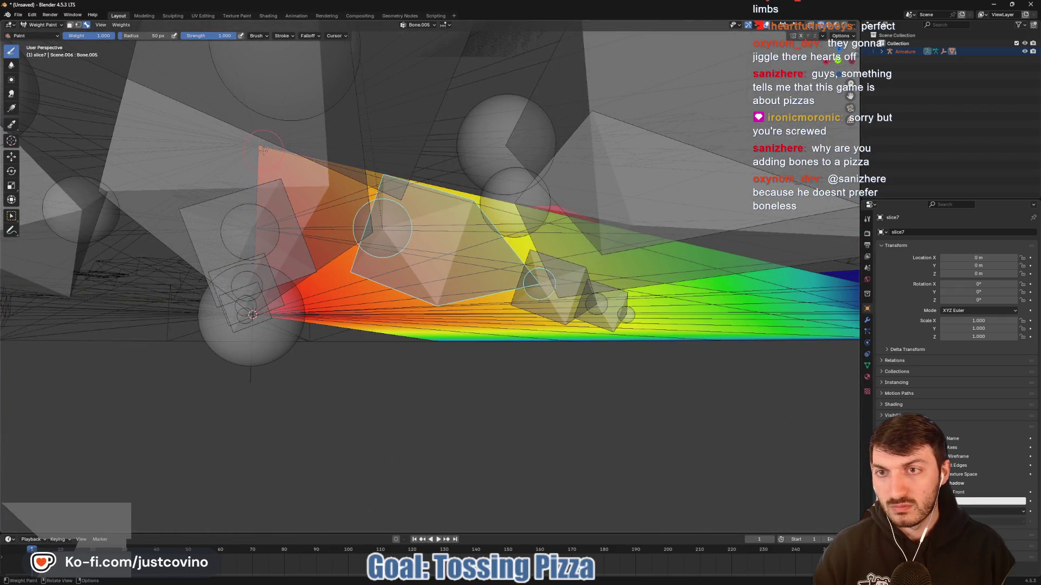
{"action": "mouse_move", "coordinate": [296, 311]}
{"action": "left_mouse_down"}
{"action": "mouse_move", "coordinate": [520, 306]}
{"action": "mouse_move", "coordinate": [481, 331]}
{"action": "left_mouse_up"}
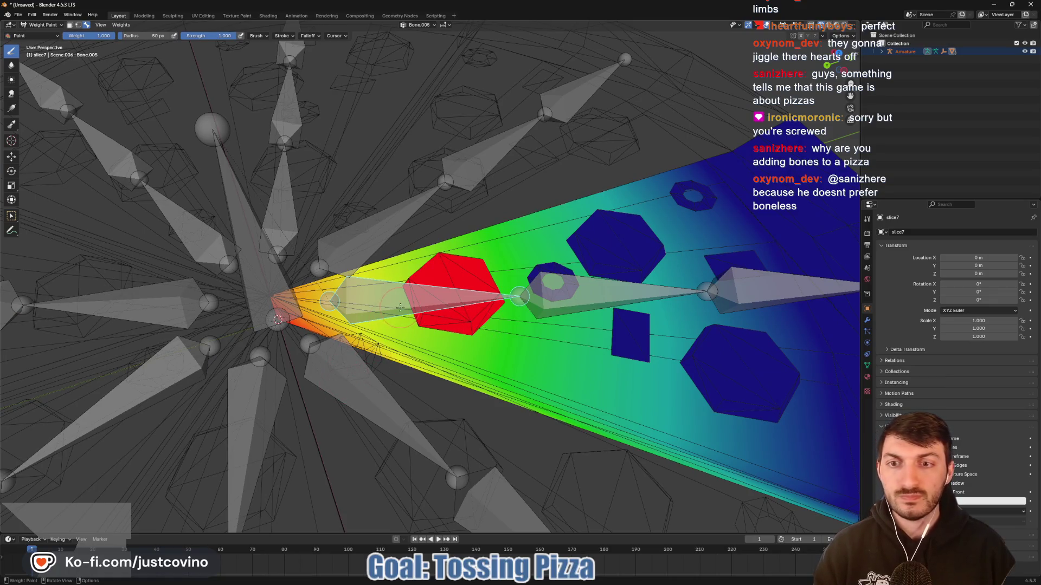
{"action": "left_click", "coordinate": [44, 24]}
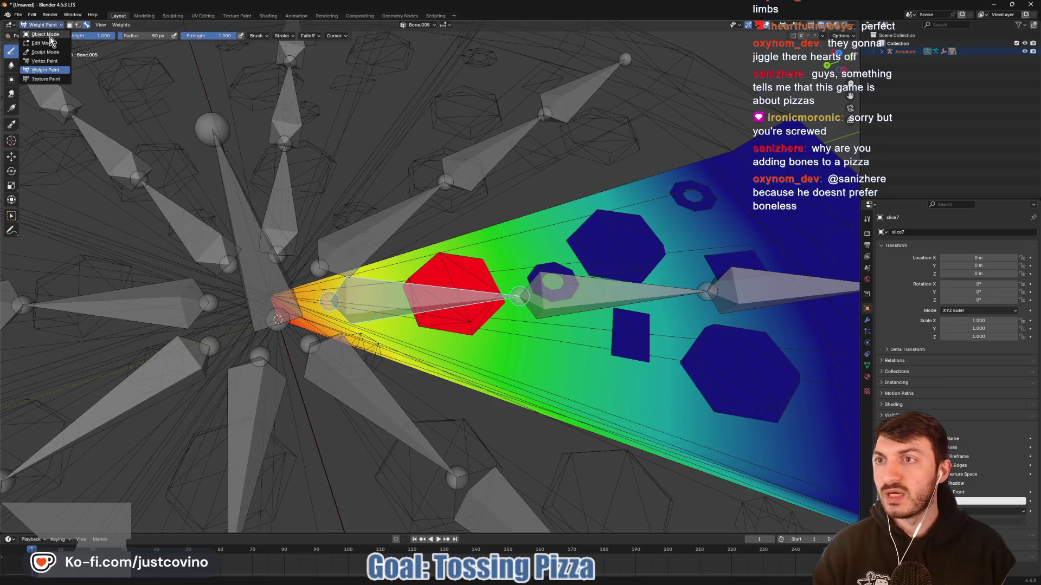
Return to Object Mode with solid shading, zoom out, and open the save dialog with Ctrl+S
{"action": "left_click", "coordinate": [44, 33]}
{"action": "scroll", "coordinate": [460, 216], "scroll_direction": "down", "scroll_amount": 5}
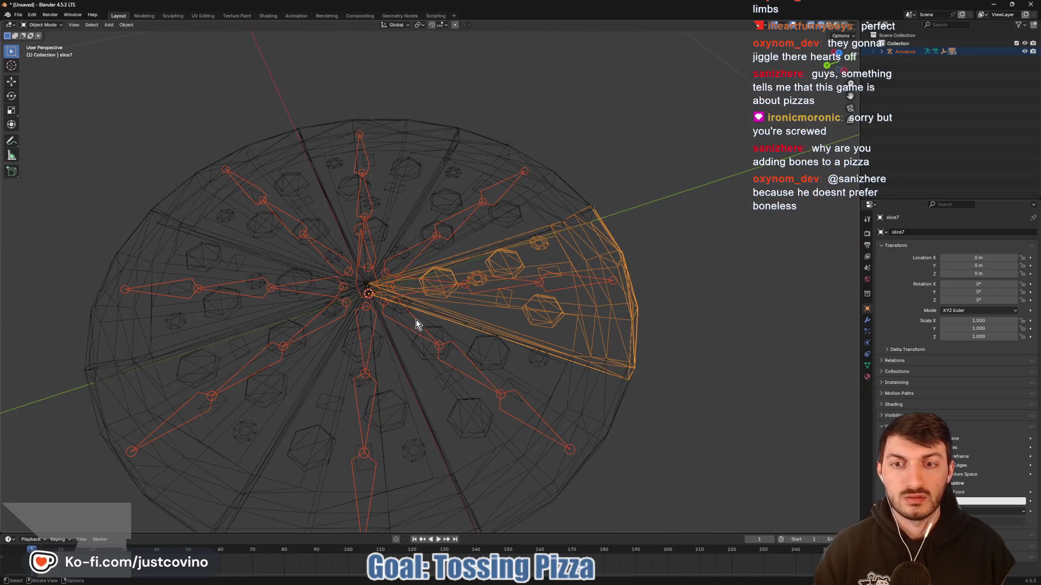
{"action": "left_click", "coordinate": [462, 346]}
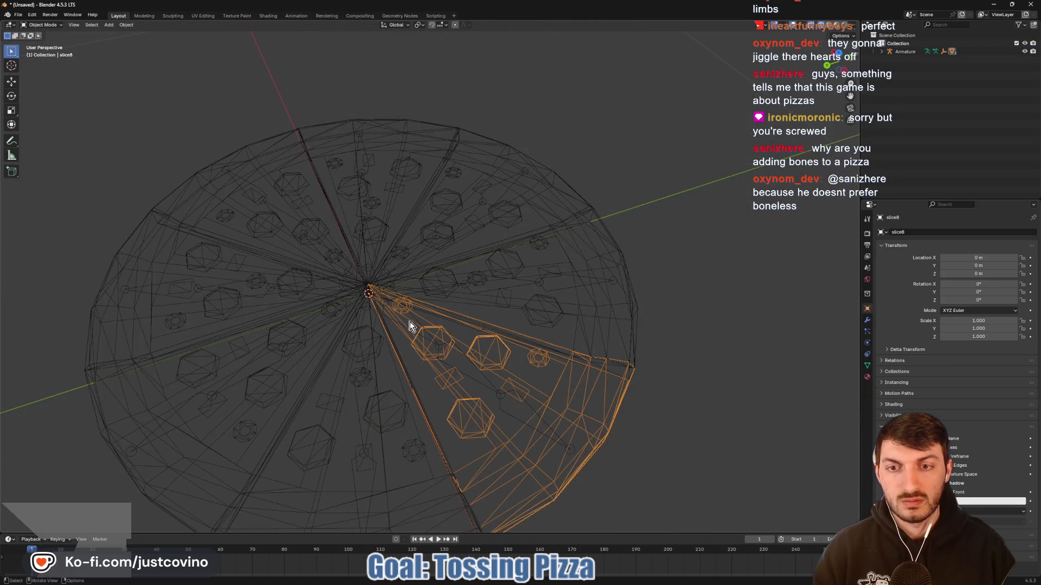
{"action": "key", "text": "alt+a"}
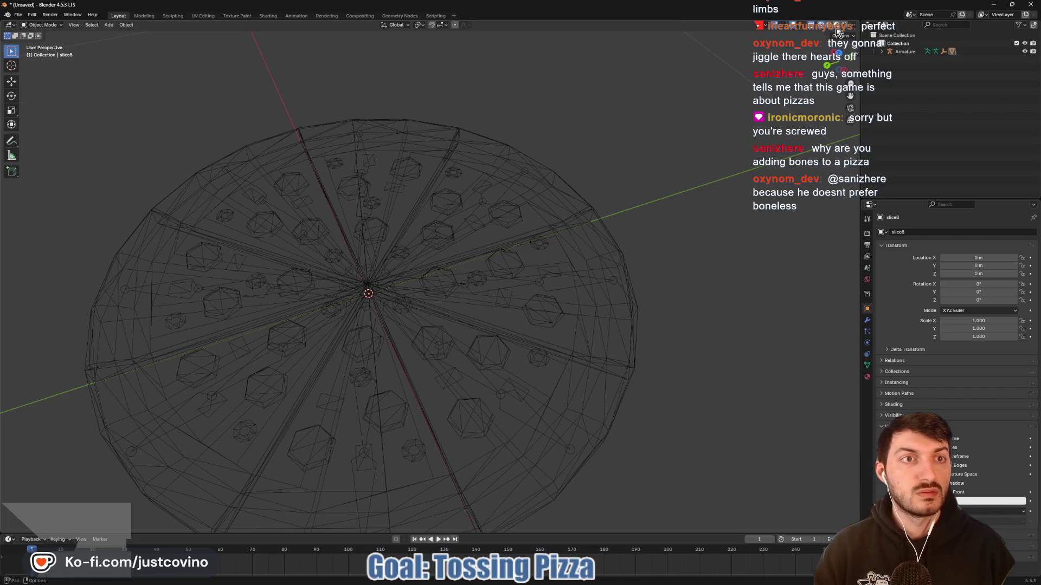
{"action": "left_click", "coordinate": [836, 30]}
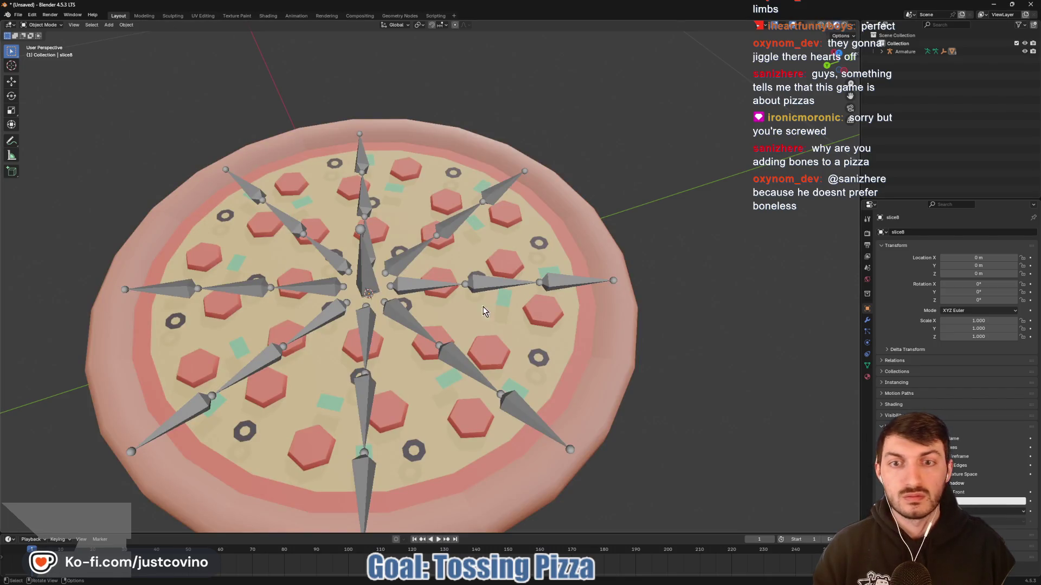
{"action": "left_click", "coordinate": [407, 327], "text": "shift"}
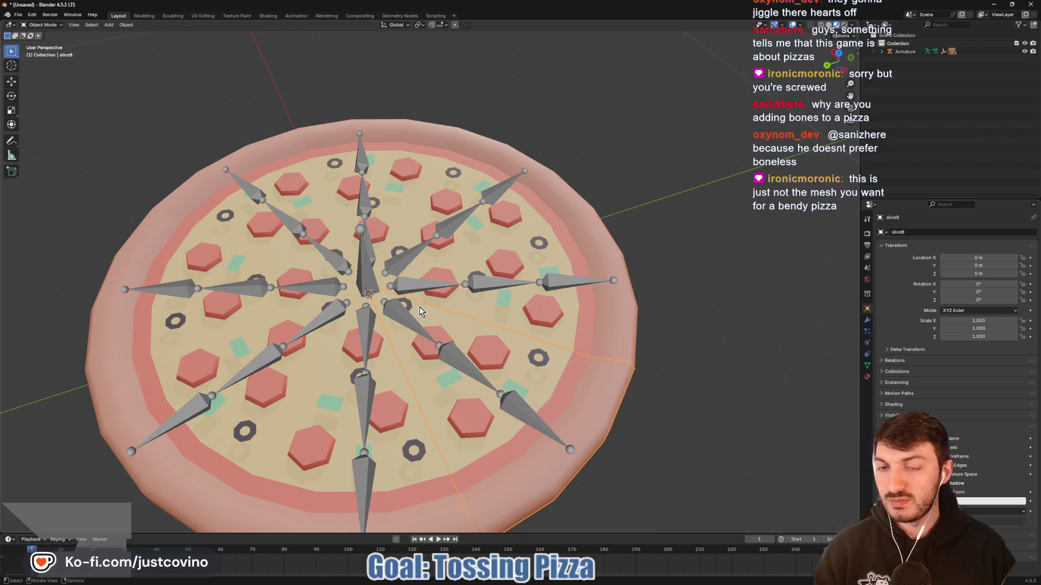
{"action": "scroll", "coordinate": [420, 312], "scroll_direction": "down", "scroll_amount": 3}
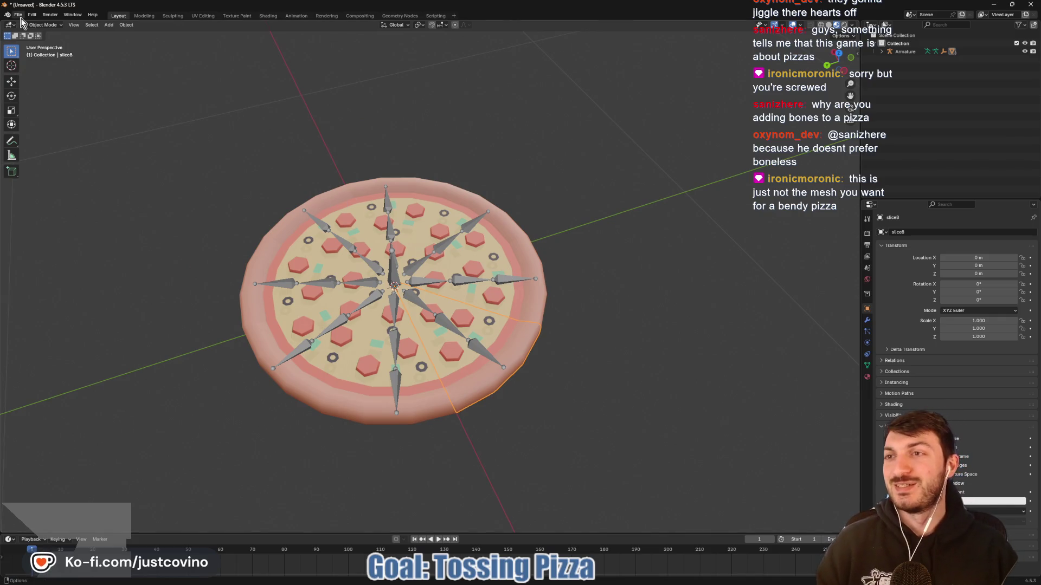
{"action": "key", "text": "ctrl+s"}
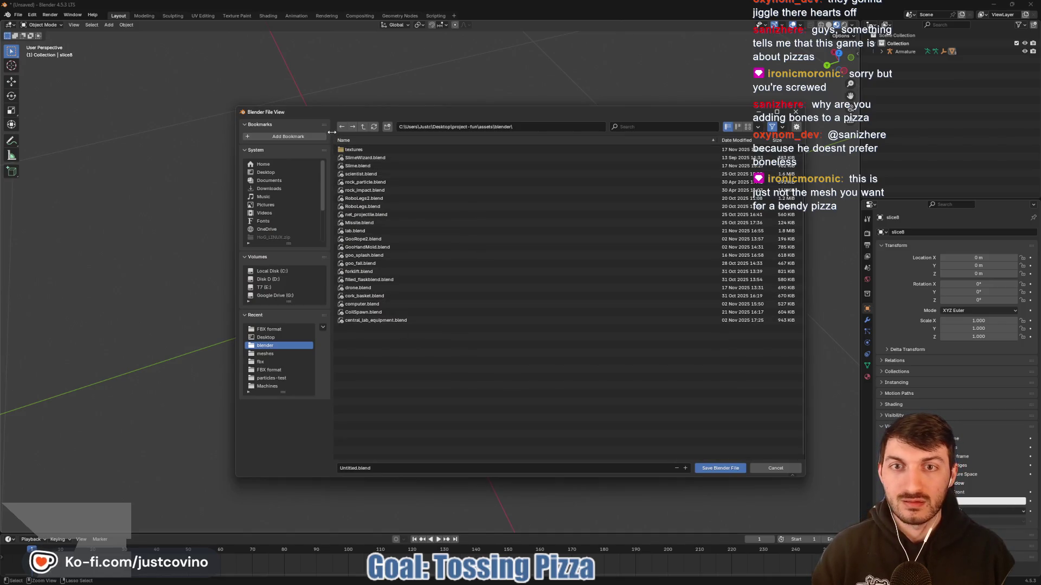
Save the file as pizza.blend in frisbee\assets\blender, then show the pizza in wireframe
{"action": "left_click", "coordinate": [363, 127]}
{"action": "left_click", "coordinate": [363, 127]}
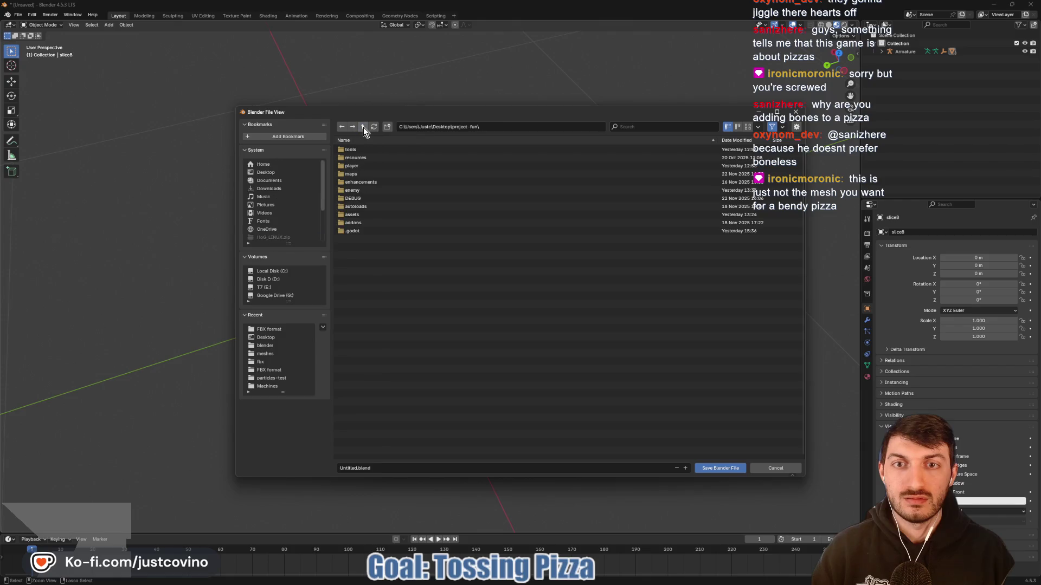
{"action": "left_click", "coordinate": [363, 127]}
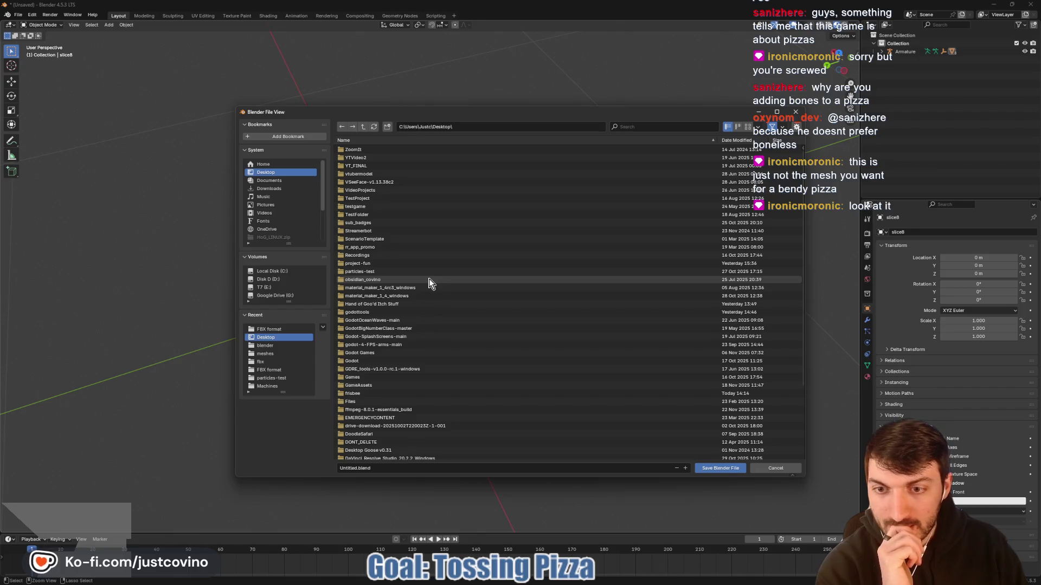
{"action": "left_click", "coordinate": [368, 393]}
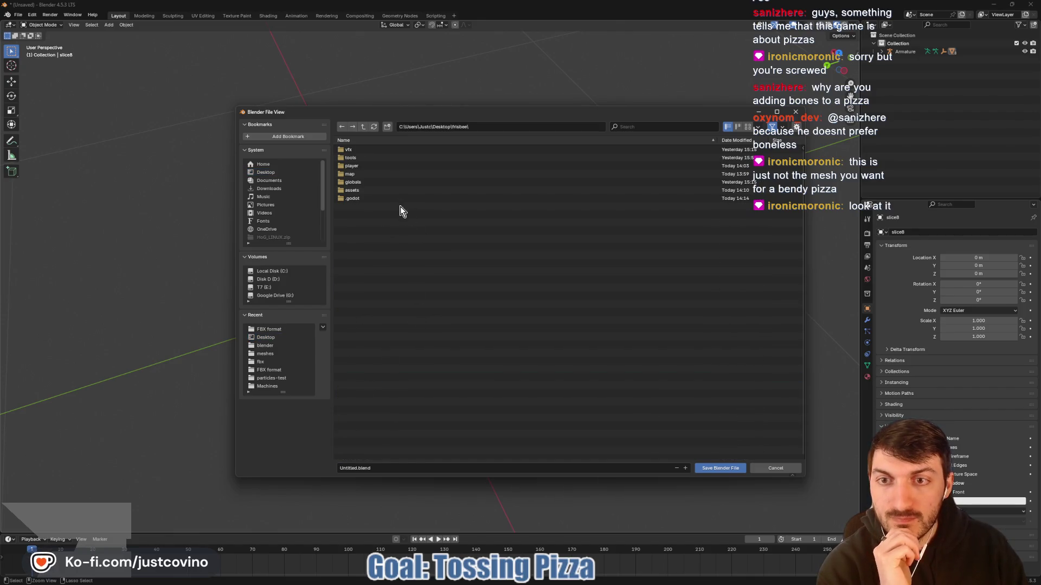
{"action": "left_click", "coordinate": [359, 190]}
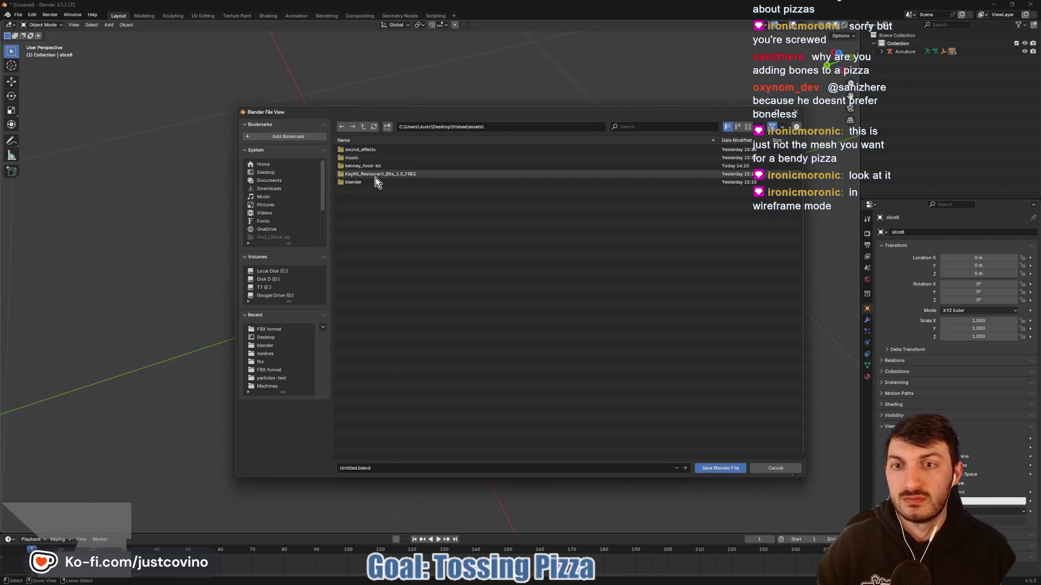
{"action": "left_click", "coordinate": [358, 182]}
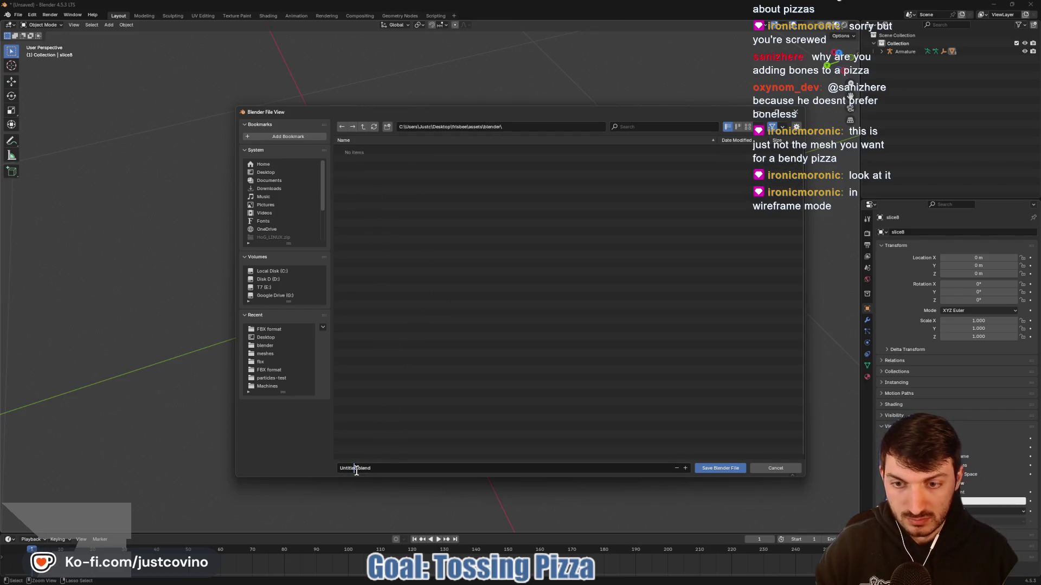
{"action": "type", "text": "pizz"}
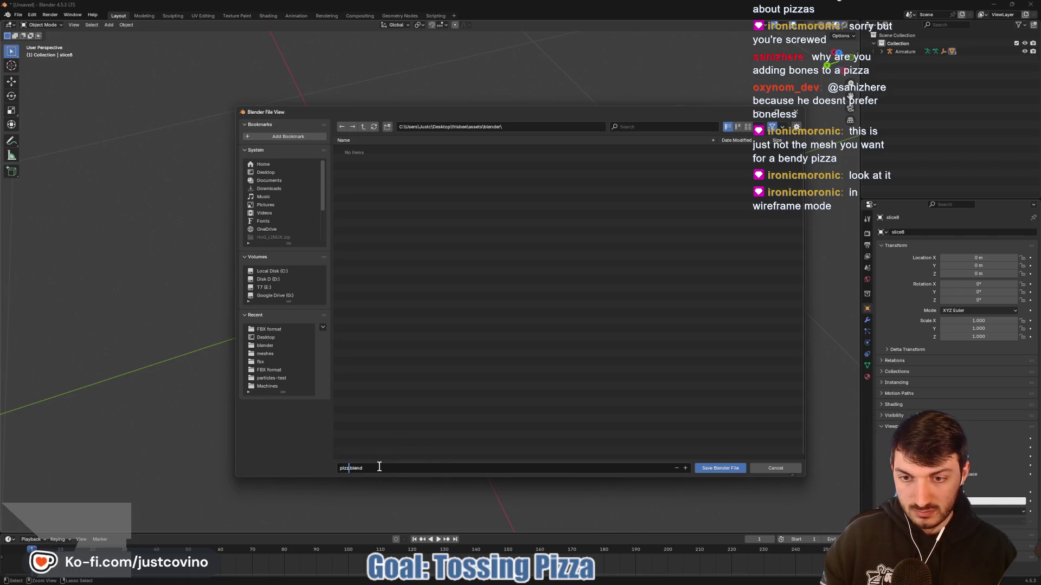
{"action": "type", "text": "a"}
{"action": "left_click", "coordinate": [708, 469]}
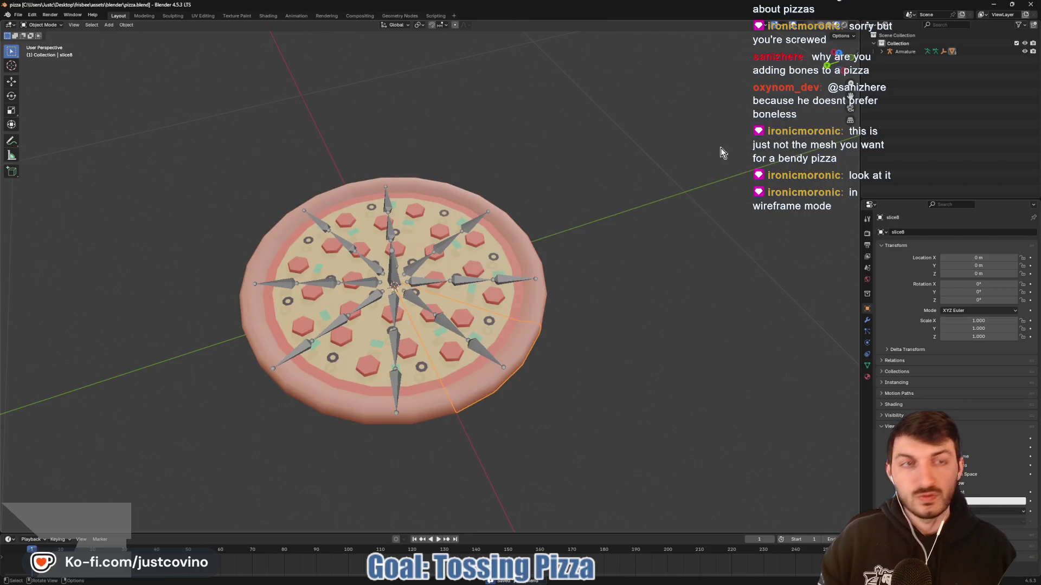
{"action": "key", "text": "shift+z"}
Orbit the wireframe pizza, restore Material Preview shading, and switch to the Godot editor
{"action": "mouse_move", "coordinate": [720, 154]}
{"action": "left_mouse_down"}
{"action": "mouse_move", "coordinate": [662, 258]}
{"action": "mouse_move", "coordinate": [627, 223]}
{"action": "mouse_move", "coordinate": [609, 118]}
{"action": "mouse_move", "coordinate": [626, 105]}
{"action": "mouse_move", "coordinate": [652, 121]}
{"action": "mouse_move", "coordinate": [674, 206]}
{"action": "mouse_move", "coordinate": [594, 201]}
{"action": "mouse_move", "coordinate": [616, 234]}
{"action": "mouse_move", "coordinate": [718, 232]}
{"action": "mouse_move", "coordinate": [673, 219]}
{"action": "mouse_move", "coordinate": [558, 219]}
{"action": "mouse_move", "coordinate": [560, 167]}
{"action": "mouse_move", "coordinate": [608, 217]}
{"action": "left_mouse_up"}
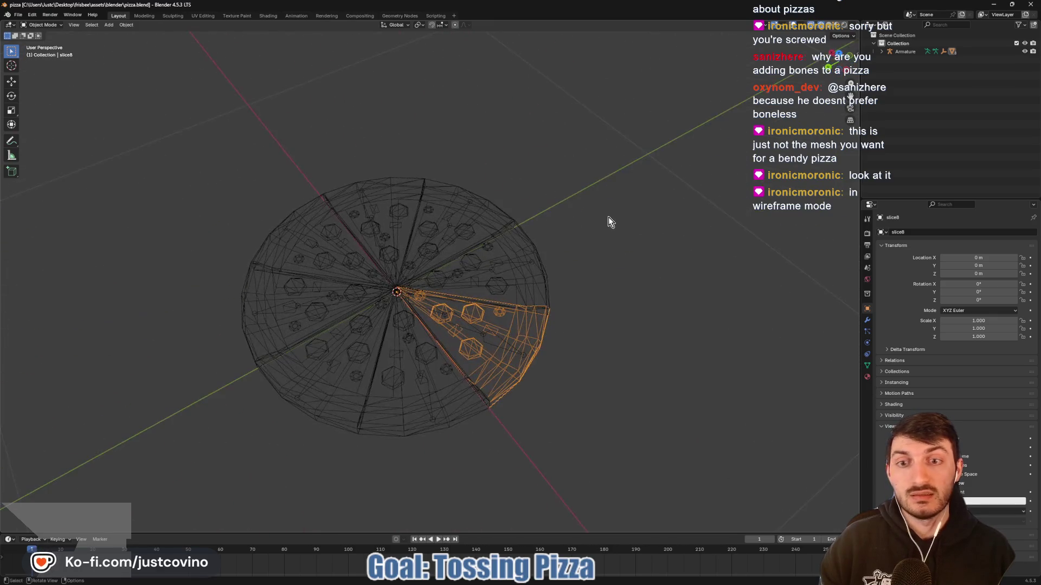
{"action": "left_click", "coordinate": [834, 25]}
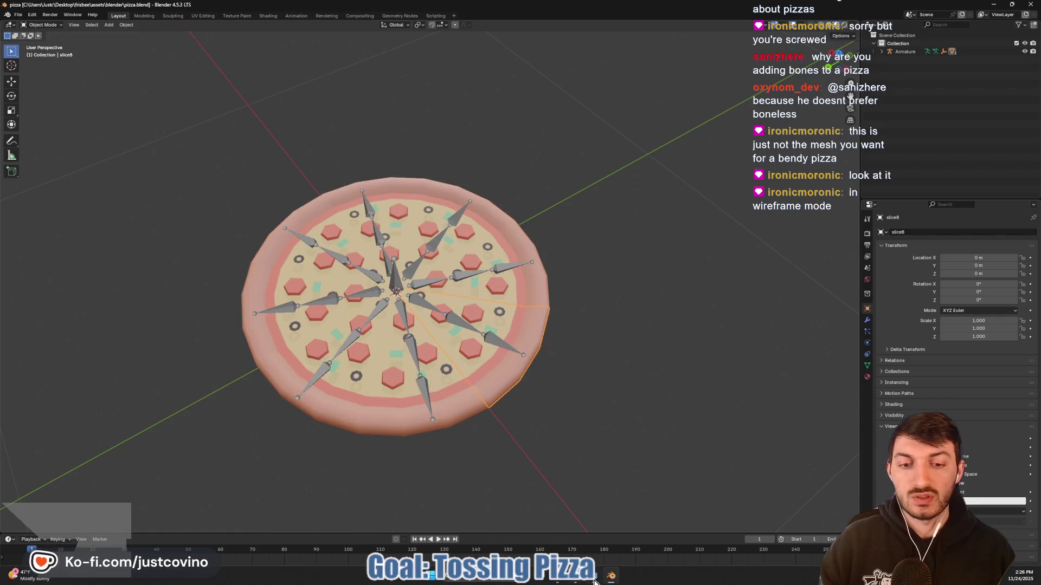
{"action": "left_click", "coordinate": [595, 579]}
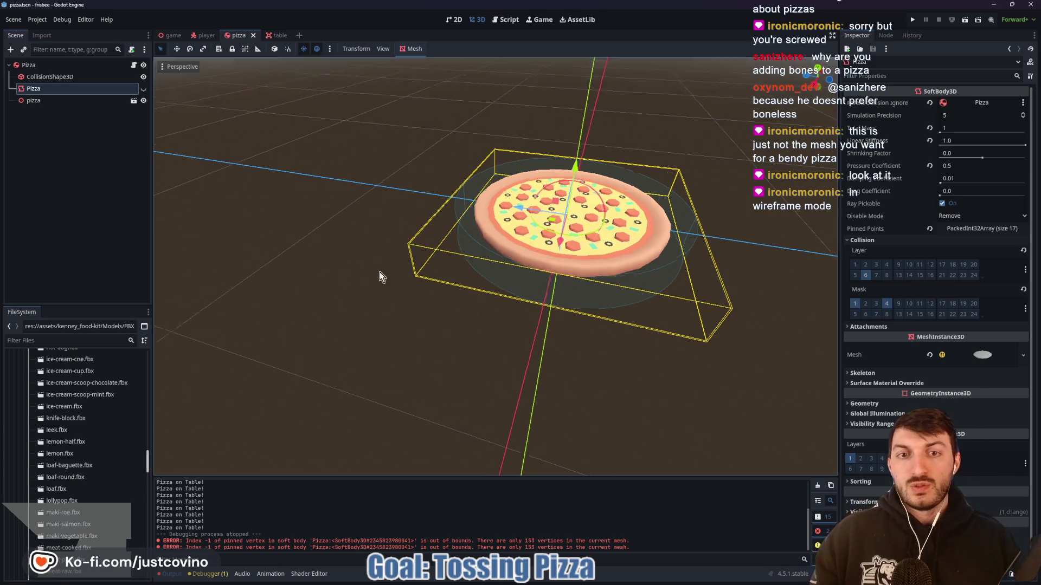
{"action": "mouse_move", "coordinate": [380, 277]}
{"action": "left_mouse_down"}
{"action": "mouse_move", "coordinate": [509, 310]}
{"action": "mouse_move", "coordinate": [611, 315]}
{"action": "mouse_move", "coordinate": [586, 312]}
{"action": "left_mouse_up"}
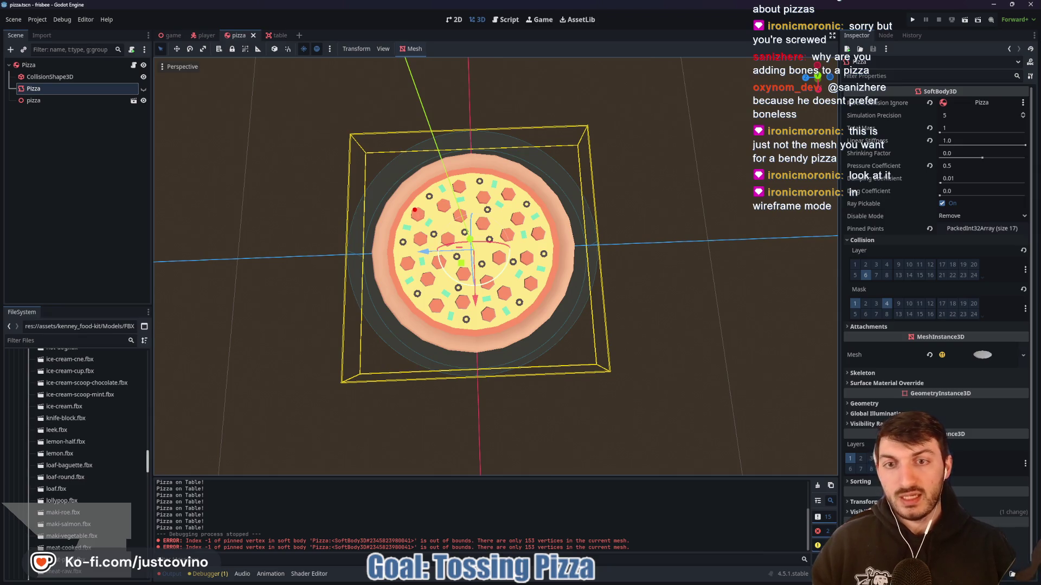
{"action": "mouse_move", "coordinate": [415, 209]}
{"action": "left_mouse_down"}
{"action": "mouse_move", "coordinate": [542, 285]}
{"action": "mouse_move", "coordinate": [471, 210]}
{"action": "mouse_move", "coordinate": [430, 219]}
{"action": "mouse_move", "coordinate": [404, 271]}
{"action": "mouse_move", "coordinate": [550, 254]}
{"action": "mouse_move", "coordinate": [505, 301]}
{"action": "left_mouse_up"}
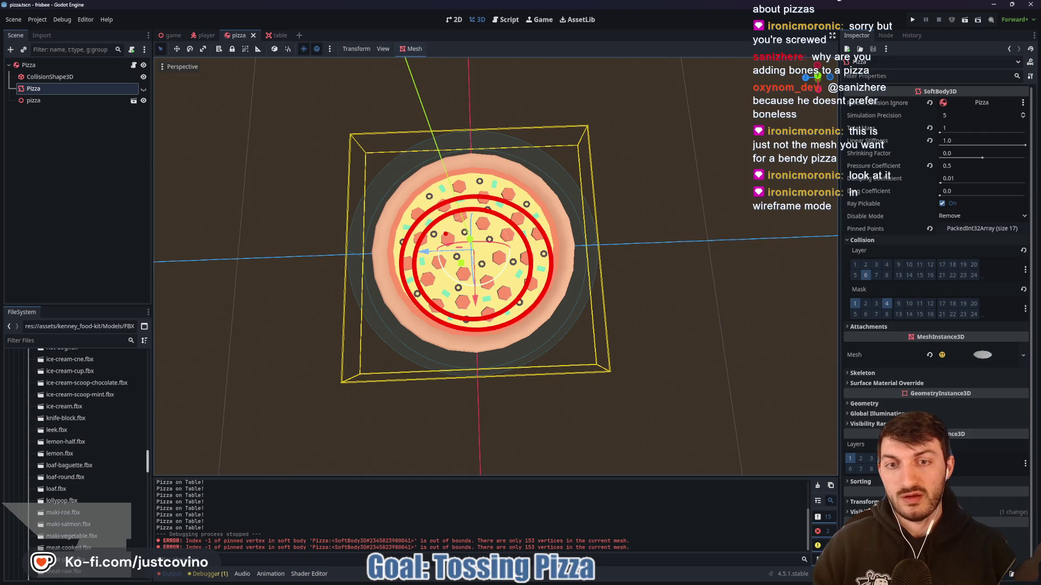
{"action": "mouse_move", "coordinate": [487, 232]}
{"action": "left_mouse_down"}
{"action": "mouse_move", "coordinate": [447, 269]}
{"action": "mouse_move", "coordinate": [497, 277]}
{"action": "left_mouse_up"}
{"action": "left_click_drag", "start_coordinate": [470, 163], "coordinate": [469, 348]}
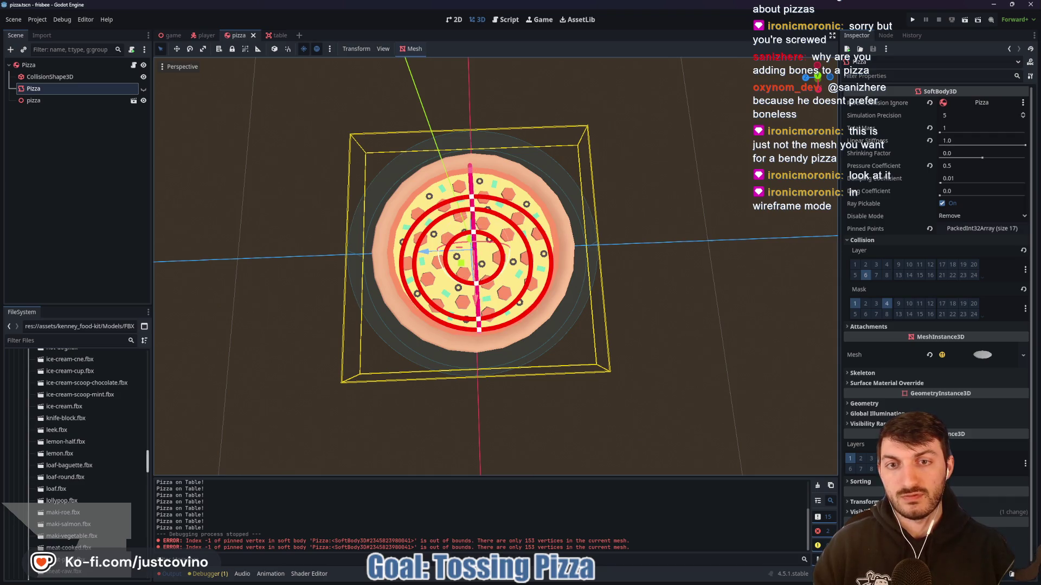
{"action": "left_click_drag", "start_coordinate": [368, 253], "coordinate": [576, 253]}
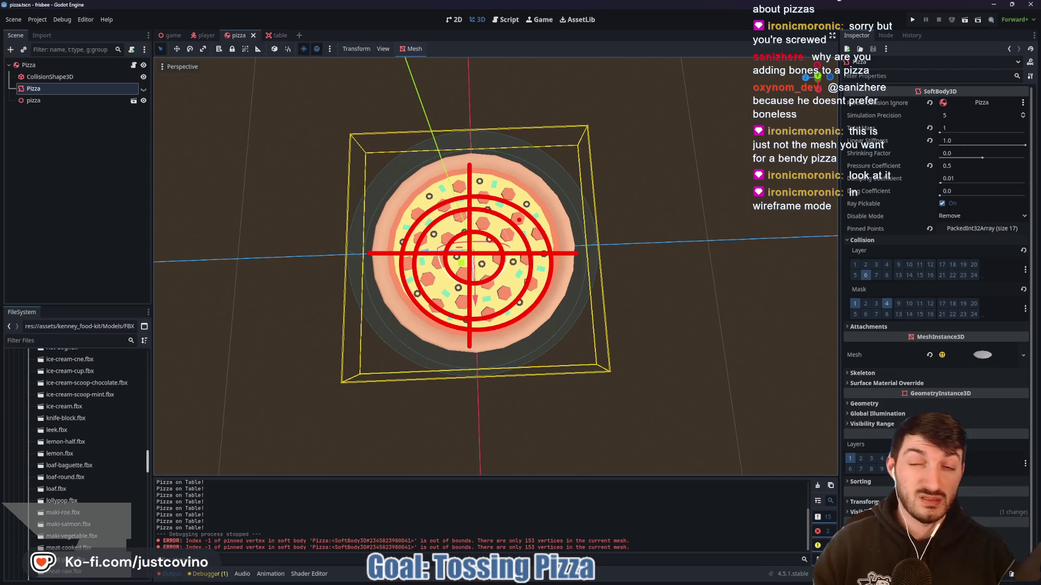
{"action": "key", "text": "Escape"}
{"action": "mouse_move", "coordinate": [303, 322]}
{"action": "left_mouse_down"}
{"action": "mouse_move", "coordinate": [311, 158]}
{"action": "mouse_move", "coordinate": [309, 266]}
{"action": "left_mouse_up"}
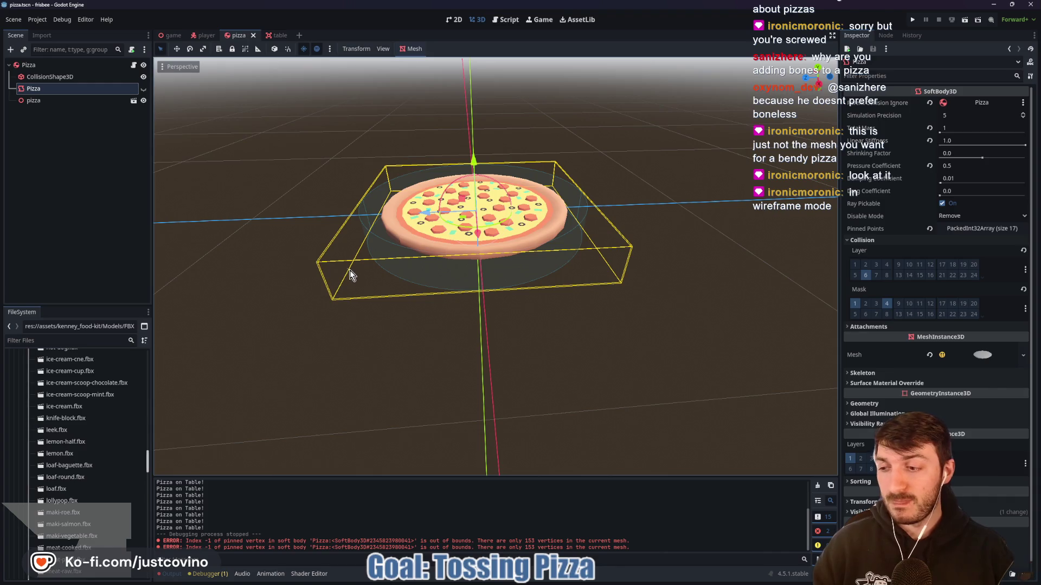
{"action": "mouse_move", "coordinate": [524, 203]}
{"action": "left_mouse_down"}
{"action": "mouse_move", "coordinate": [591, 193]}
{"action": "mouse_move", "coordinate": [591, 277]}
{"action": "left_mouse_up"}
{"action": "left_click_drag", "start_coordinate": [517, 142], "coordinate": [561, 392]}
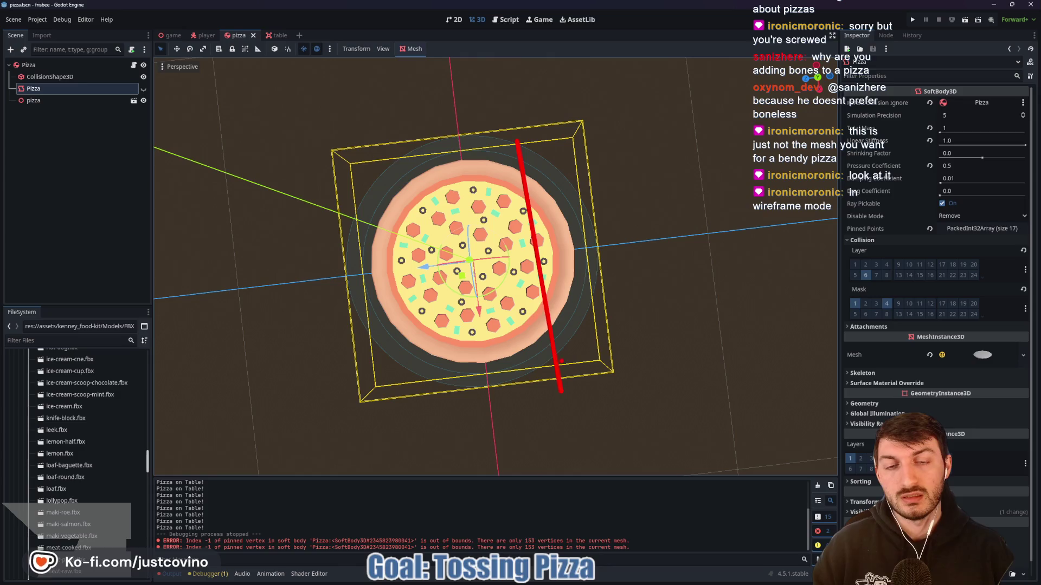
{"action": "mouse_move", "coordinate": [491, 121]}
{"action": "left_mouse_down"}
{"action": "mouse_move", "coordinate": [541, 416]}
{"action": "mouse_move", "coordinate": [495, 379]}
{"action": "mouse_move", "coordinate": [503, 423]}
{"action": "left_mouse_up"}
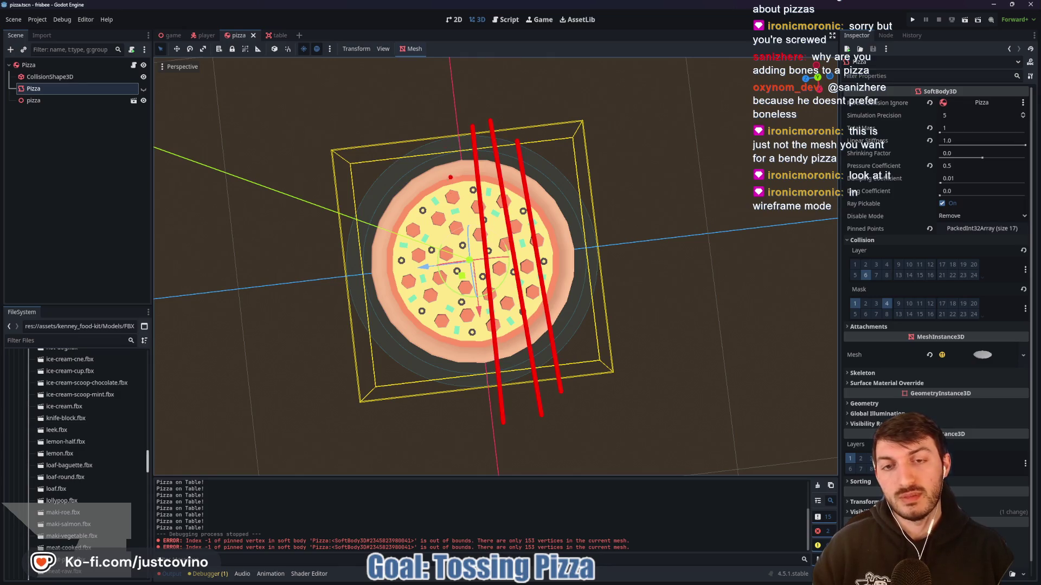
{"action": "left_click_drag", "start_coordinate": [443, 125], "coordinate": [443, 420]}
{"action": "left_click_drag", "start_coordinate": [407, 142], "coordinate": [407, 411]}
{"action": "left_click_drag", "start_coordinate": [352, 199], "coordinate": [652, 198]}
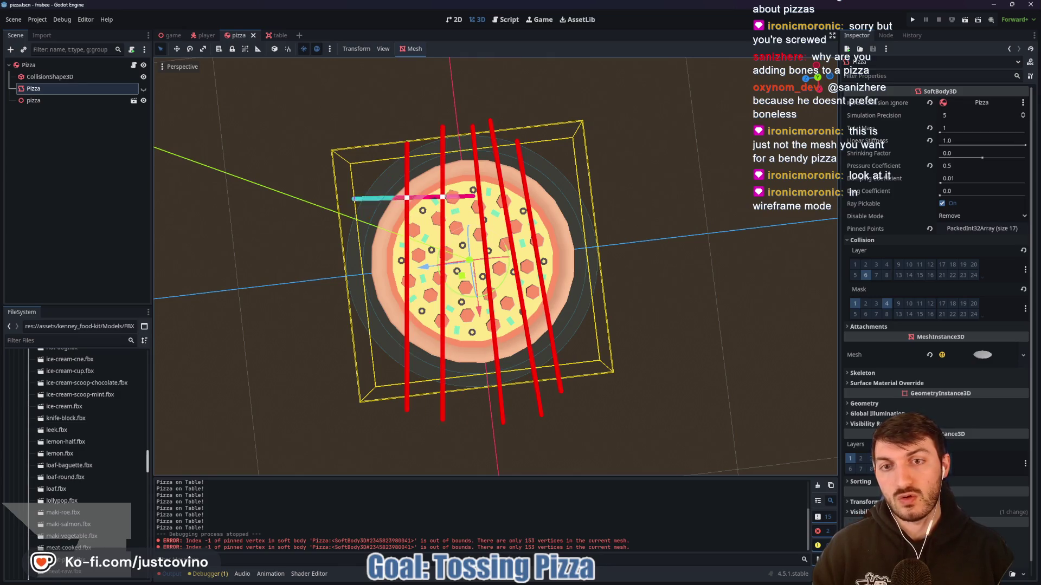
{"action": "left_click_drag", "start_coordinate": [343, 249], "coordinate": [662, 249]}
{"action": "left_click_drag", "start_coordinate": [334, 274], "coordinate": [690, 274]}
{"action": "left_click_drag", "start_coordinate": [356, 303], "coordinate": [674, 302]}
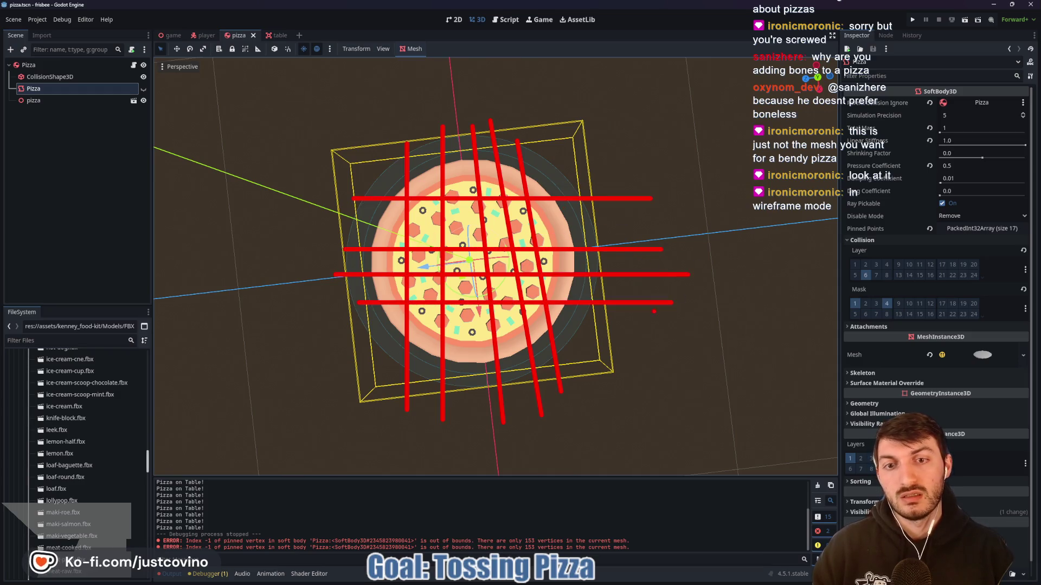
{"action": "left_click_drag", "start_coordinate": [369, 325], "coordinate": [688, 326]}
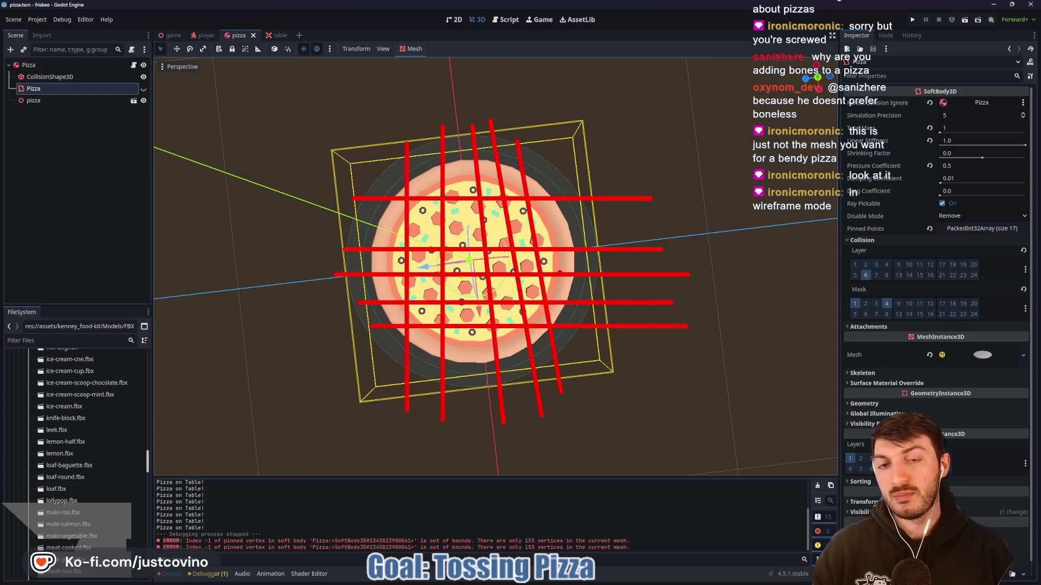
{"action": "left_click_drag", "start_coordinate": [347, 221], "coordinate": [649, 221]}
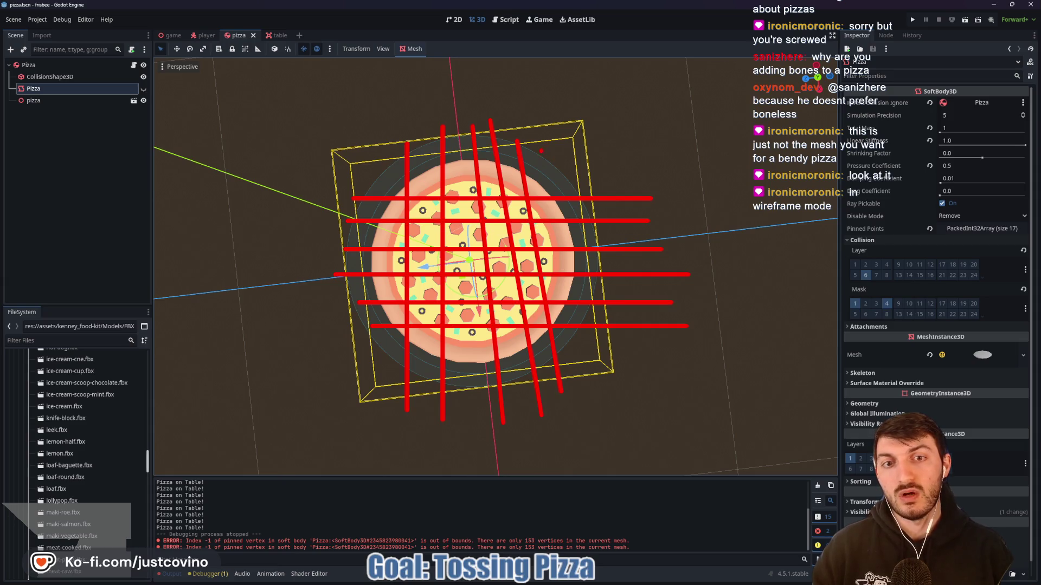
{"action": "left_click_drag", "start_coordinate": [537, 157], "coordinate": [583, 398]}
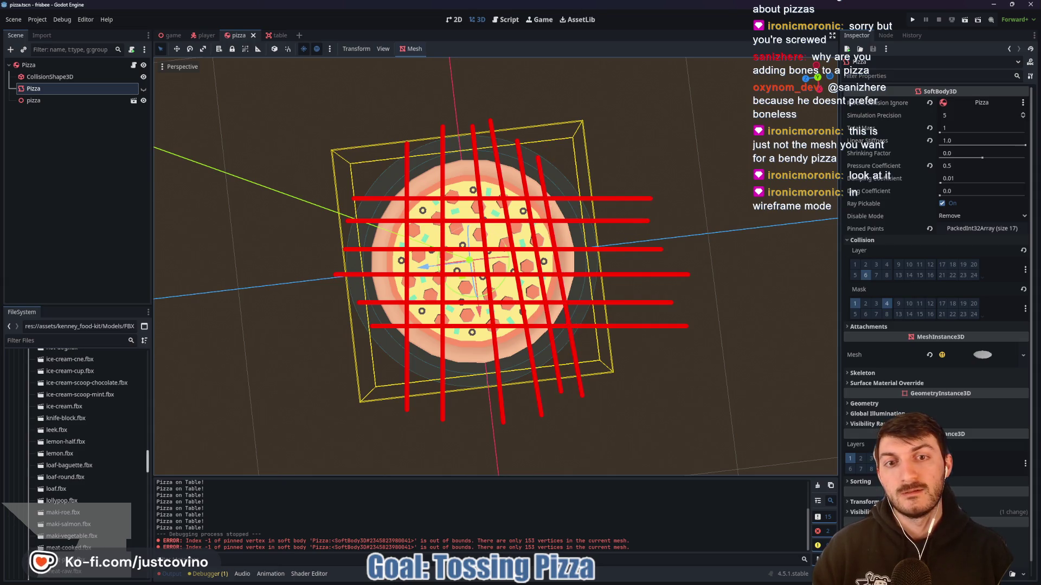
{"action": "key", "text": "Escape"}
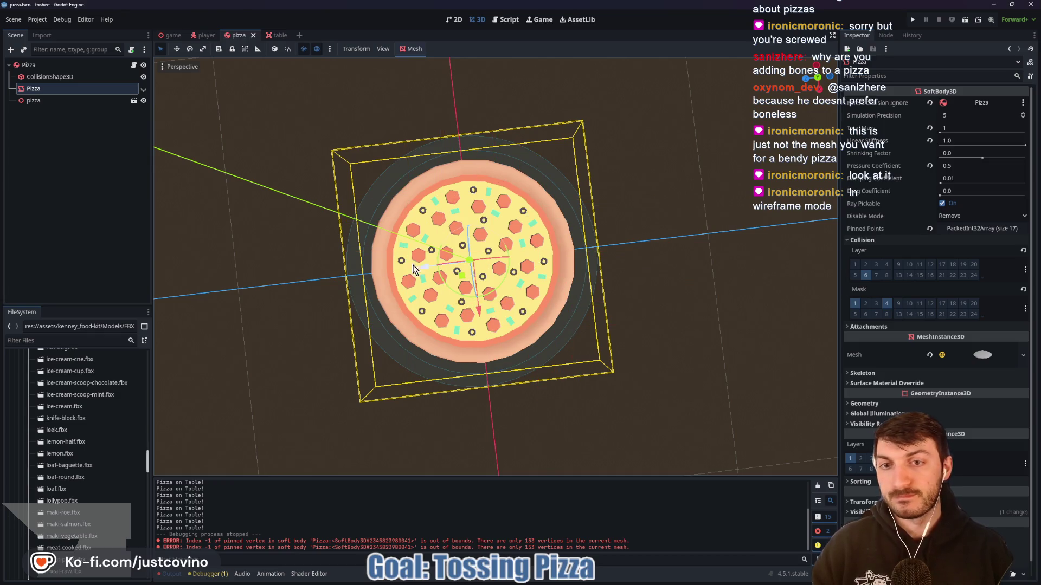
{"action": "left_click", "coordinate": [50, 101]}
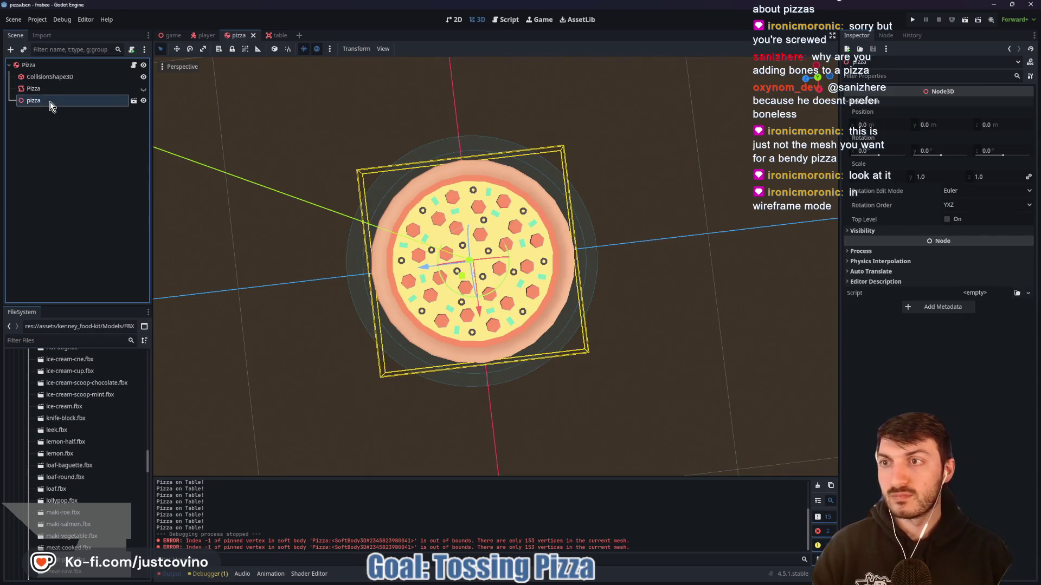
Replace the old pizza node with a new pizza.blend instance from the blender assets folder
{"action": "key", "text": "Delete"}
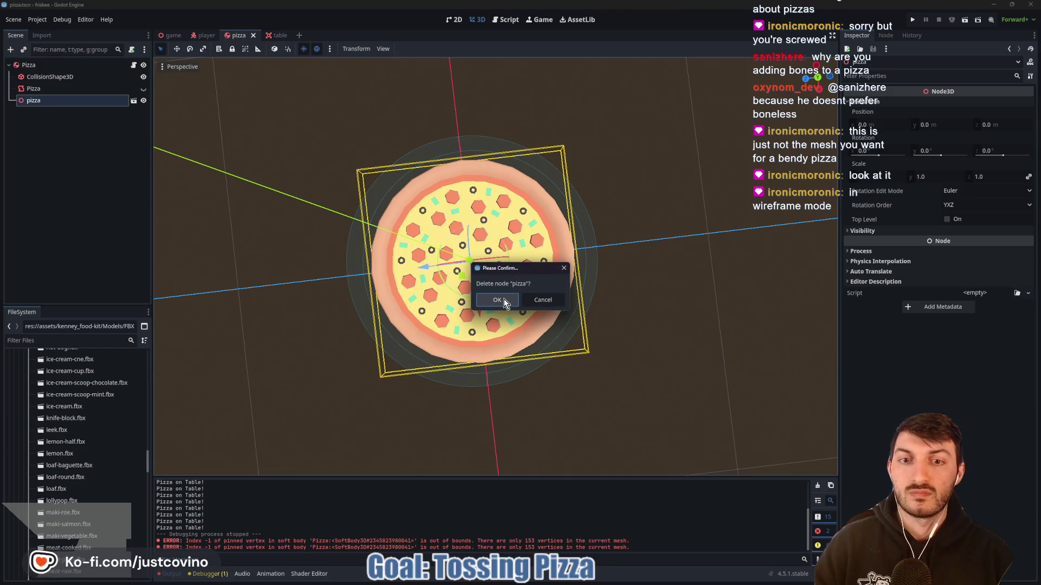
{"action": "left_click", "coordinate": [503, 299]}
{"action": "scroll", "coordinate": [60, 382], "scroll_direction": "up", "scroll_amount": 10}
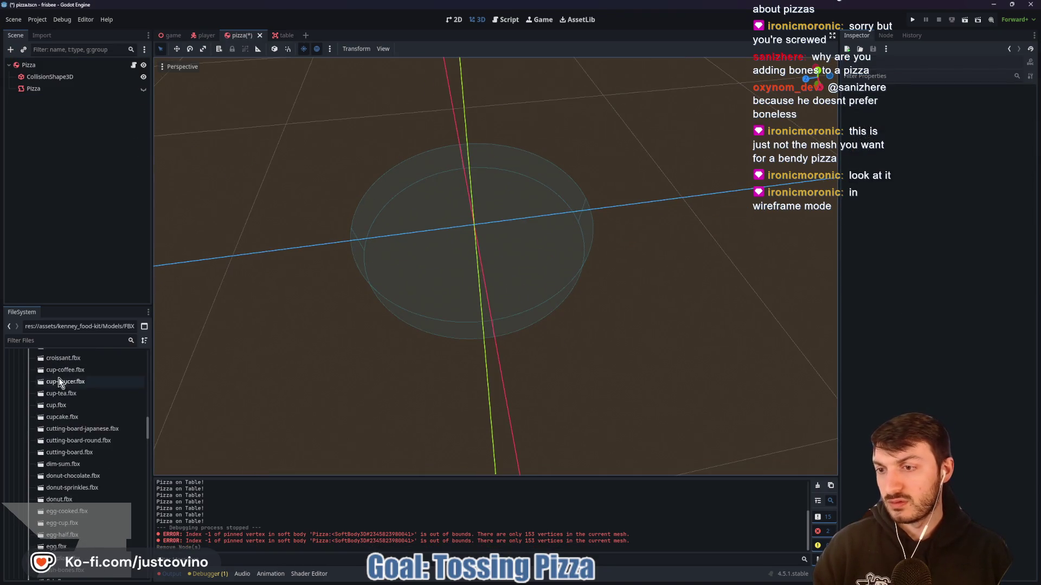
{"action": "scroll", "coordinate": [59, 382], "scroll_direction": "up", "scroll_amount": 12}
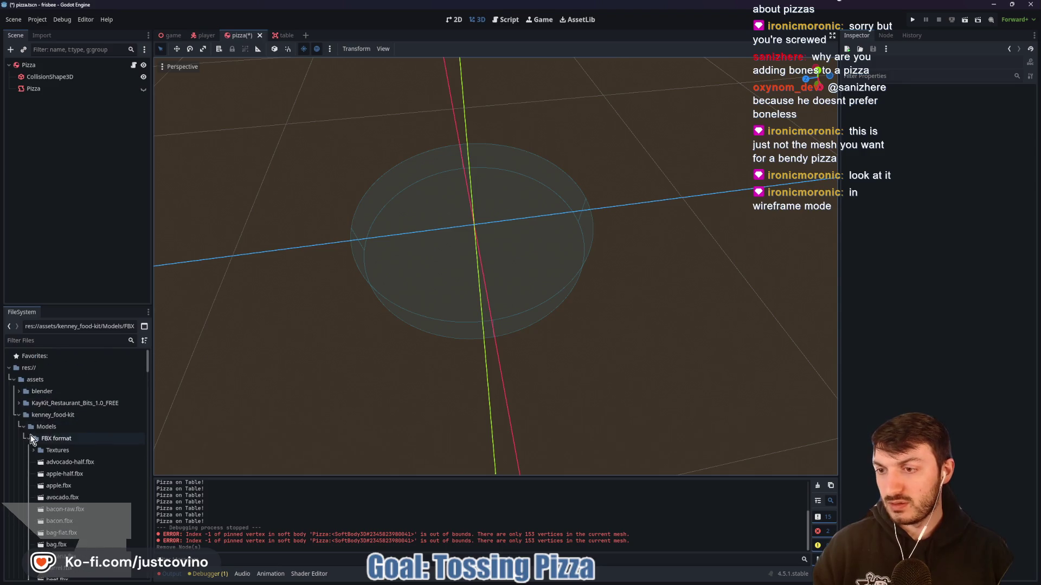
{"action": "left_click", "coordinate": [19, 414]}
{"action": "left_click", "coordinate": [18, 391]}
{"action": "left_click", "coordinate": [48, 404]}
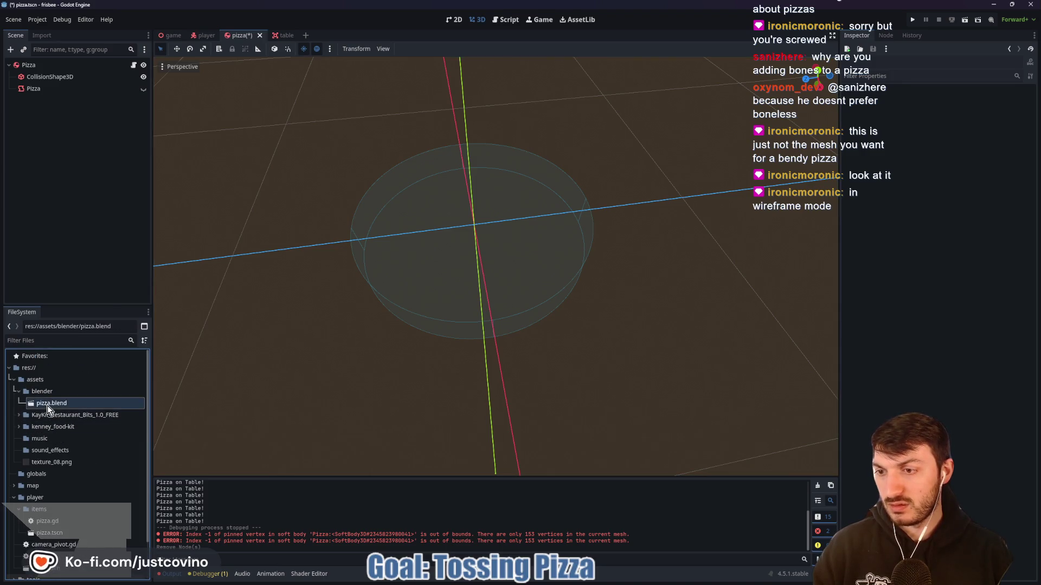
{"action": "mouse_move", "coordinate": [47, 405]}
{"action": "left_mouse_down"}
{"action": "mouse_move", "coordinate": [266, 373]}
{"action": "mouse_move", "coordinate": [474, 225]}
{"action": "left_mouse_up"}
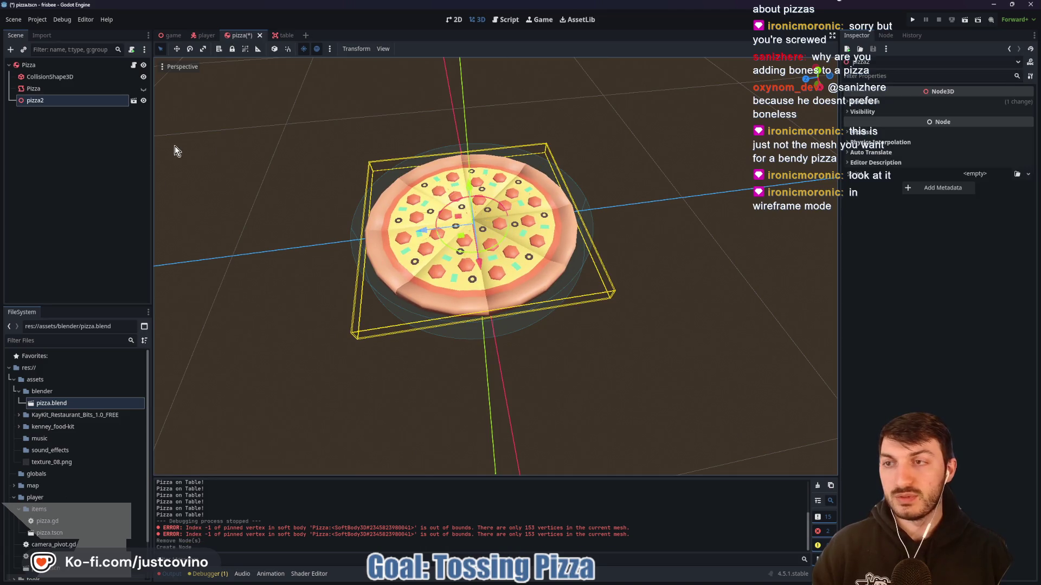
Zero the pizza2 instance's Position fields so it sits at 0, 0, 0
{"action": "left_click", "coordinate": [886, 103]}
{"action": "left_click", "coordinate": [873, 126]}
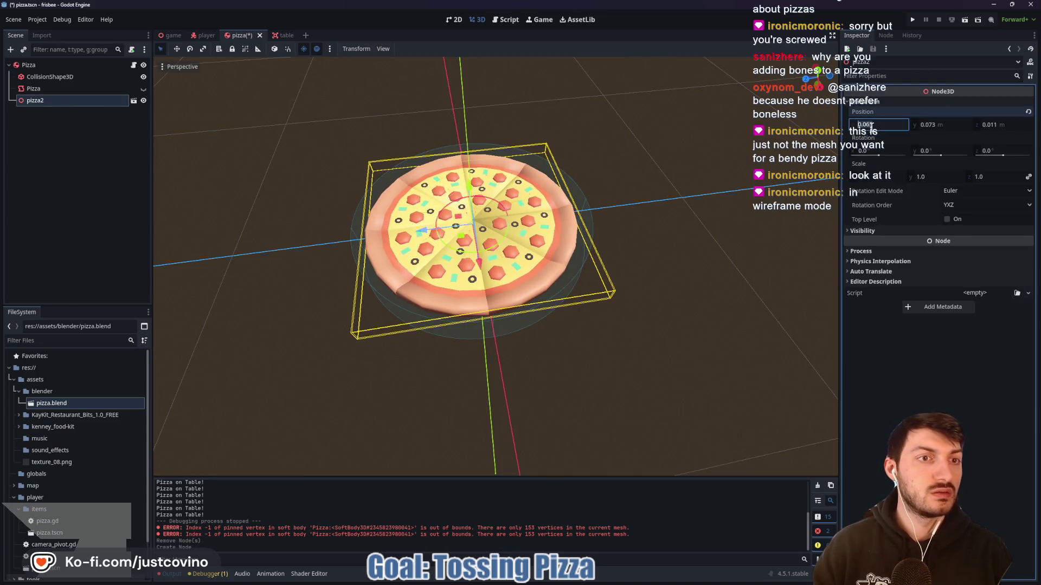
{"action": "type", "text": "0"}
{"action": "key", "text": "Tab"}
{"action": "type", "text": "0"}
{"action": "key", "text": "Tab"}
{"action": "type", "text": "0"}
{"action": "key", "text": "Return"}
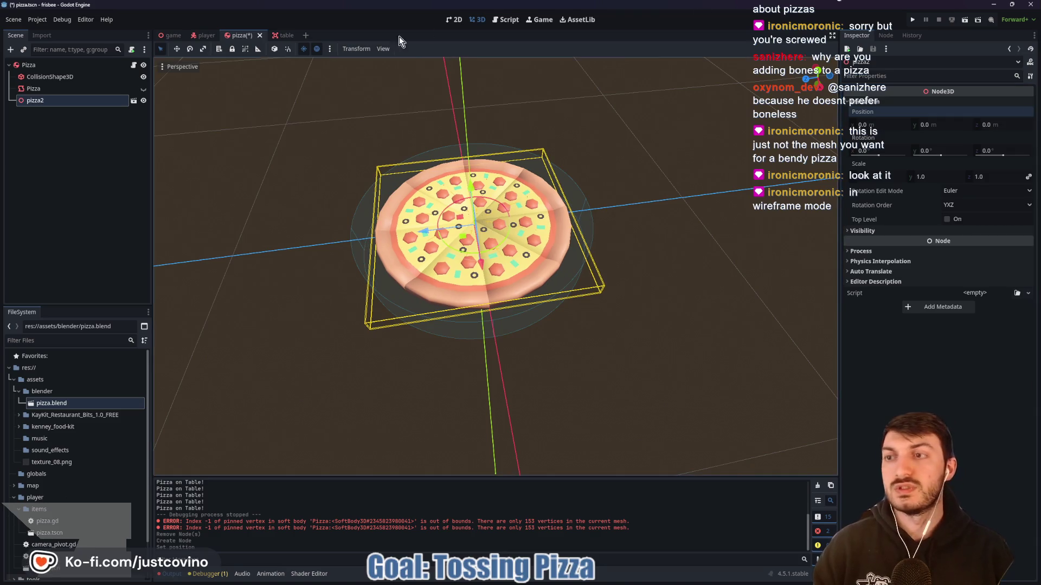
{"action": "right_click", "coordinate": [77, 102]}
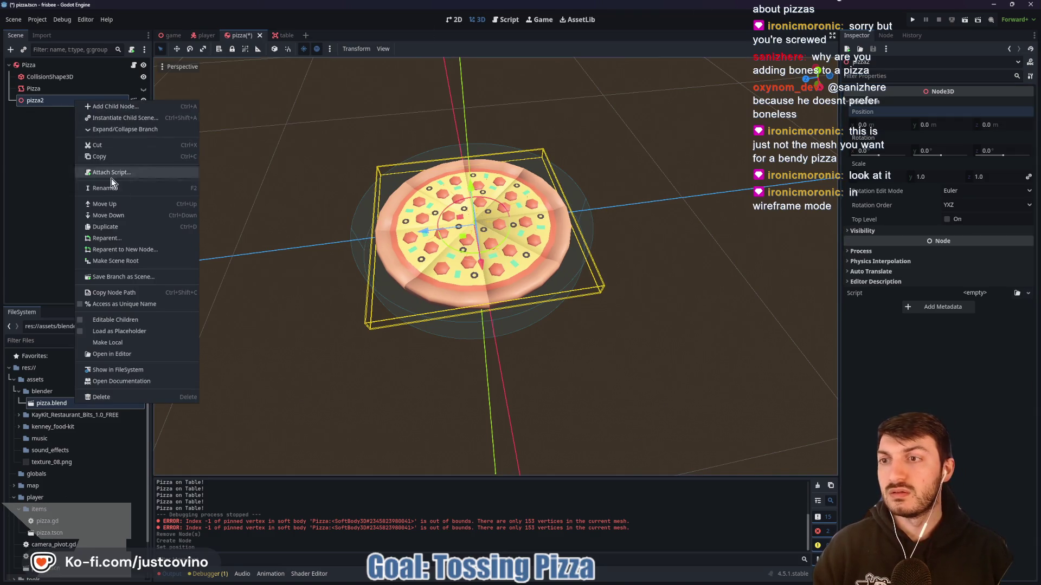
Make pizza2's children editable and create a physical skeleton from its Skeleton3D
{"action": "left_click", "coordinate": [112, 320]}
{"action": "left_click", "coordinate": [71, 161]}
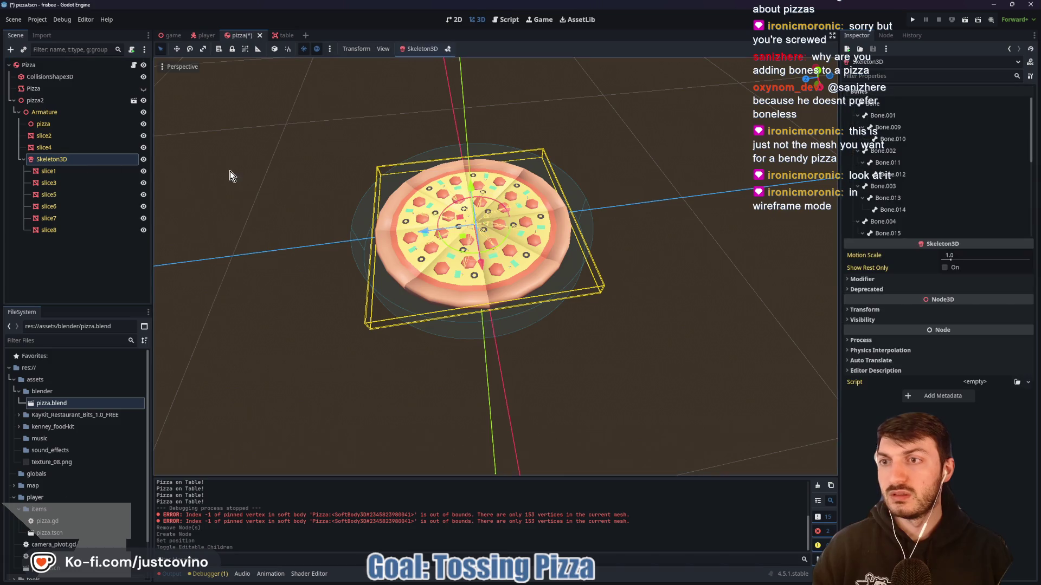
{"action": "left_click", "coordinate": [414, 50]}
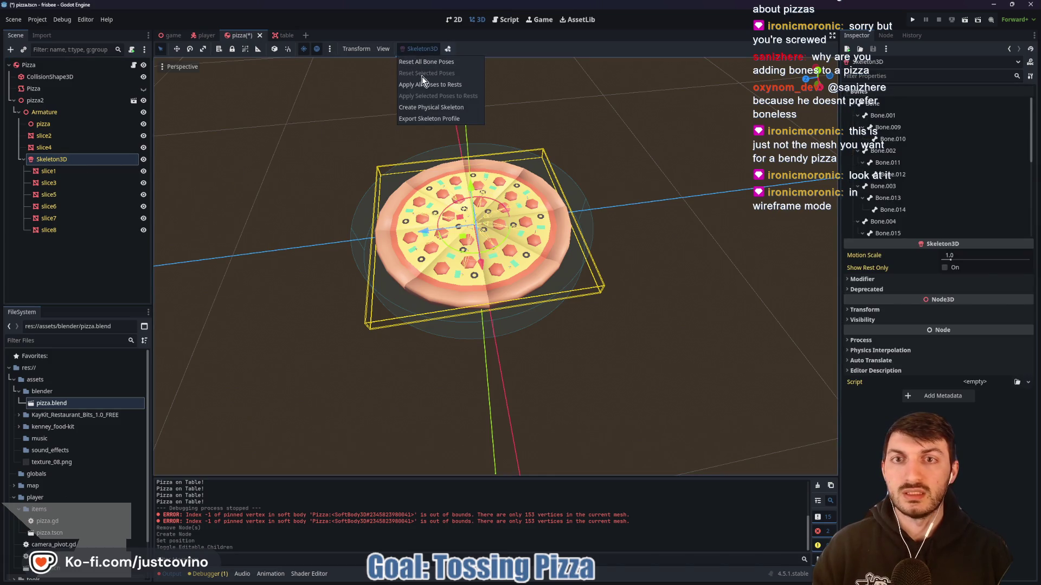
{"action": "left_click", "coordinate": [418, 108]}
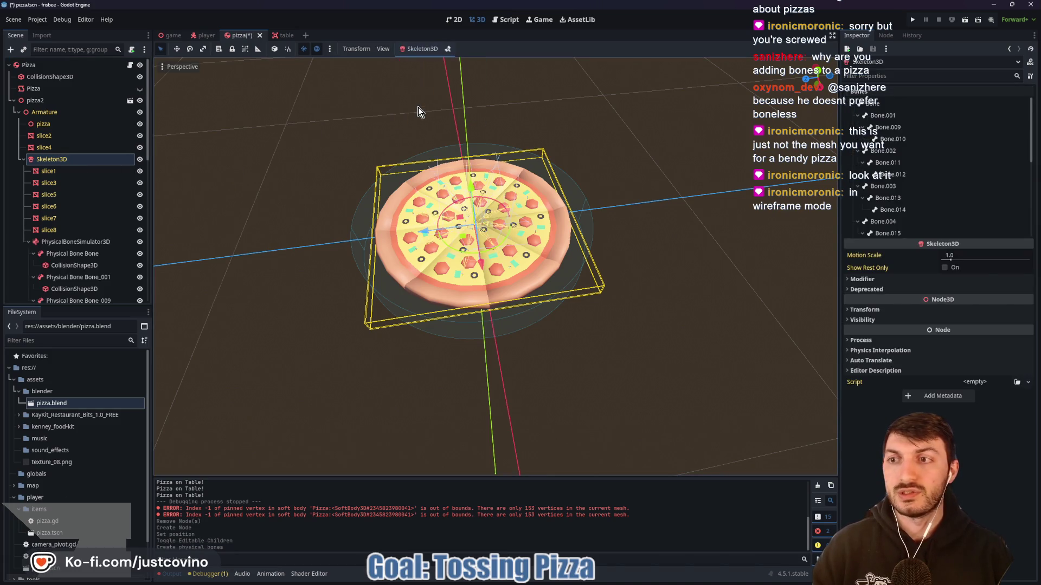
Select all 17 generated Physical Bone nodes, from Bone through Bone_023
{"action": "left_click", "coordinate": [54, 255]}
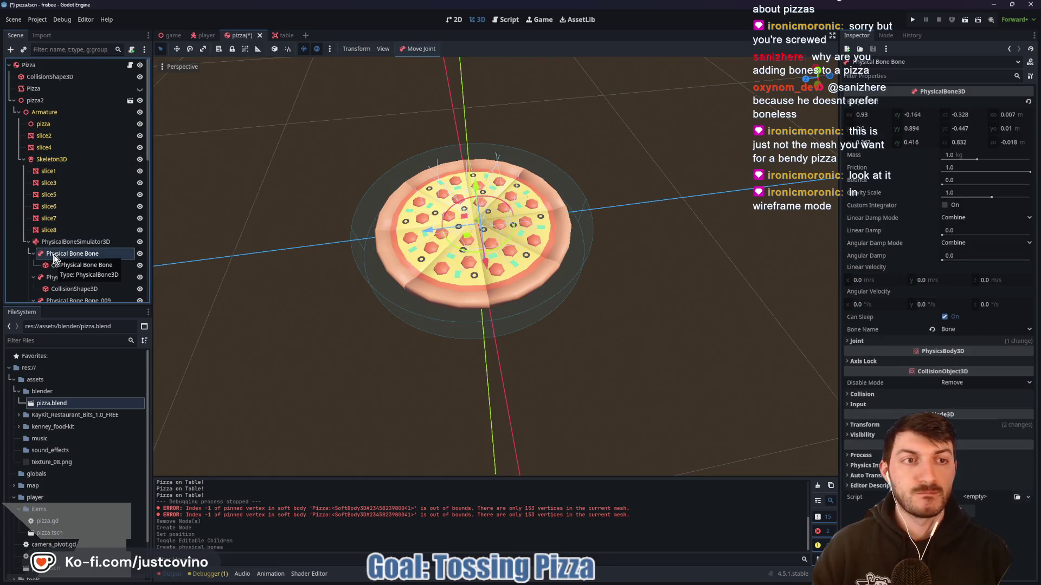
{"action": "scroll", "coordinate": [70, 154], "scroll_direction": "down", "scroll_amount": 5}
{"action": "left_click", "coordinate": [70, 156], "text": "ctrl"}
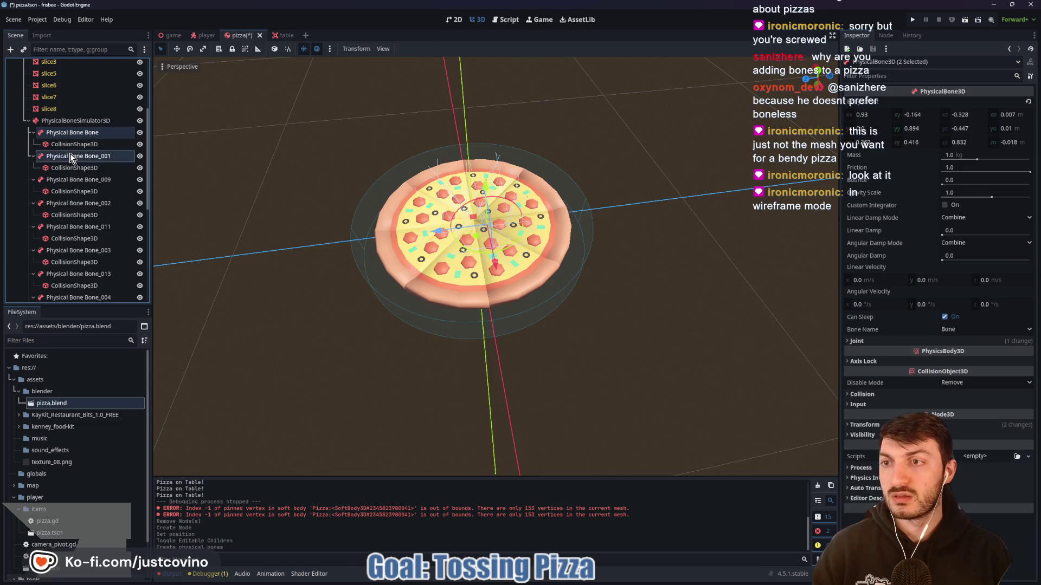
{"action": "left_click", "coordinate": [72, 180], "text": "ctrl"}
{"action": "left_click", "coordinate": [70, 203], "text": "ctrl"}
{"action": "left_click", "coordinate": [68, 228], "text": "ctrl"}
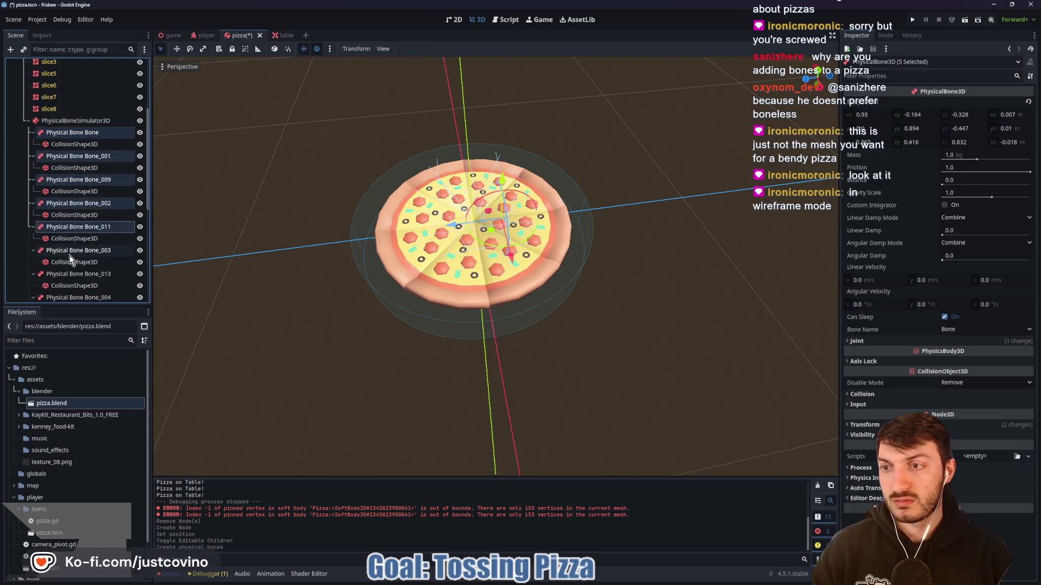
{"action": "left_click", "coordinate": [70, 252], "text": "ctrl"}
{"action": "left_click", "coordinate": [71, 274], "text": "ctrl"}
{"action": "scroll", "coordinate": [79, 220], "scroll_direction": "down", "scroll_amount": 5}
{"action": "left_click", "coordinate": [72, 178], "text": "ctrl"}
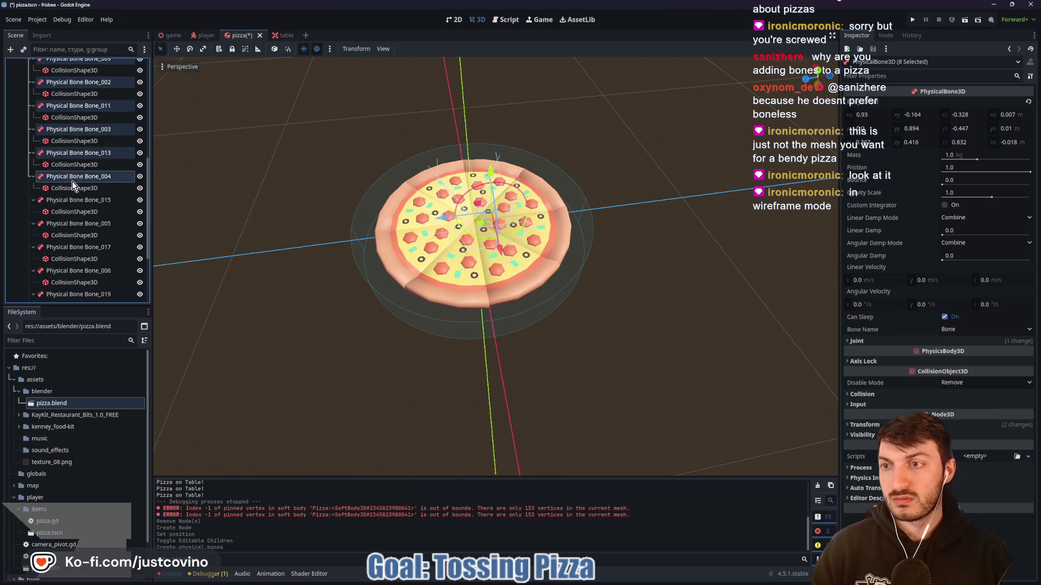
{"action": "left_click", "coordinate": [68, 200], "text": "ctrl"}
{"action": "left_click", "coordinate": [63, 223], "text": "ctrl"}
{"action": "left_click", "coordinate": [62, 246], "text": "ctrl"}
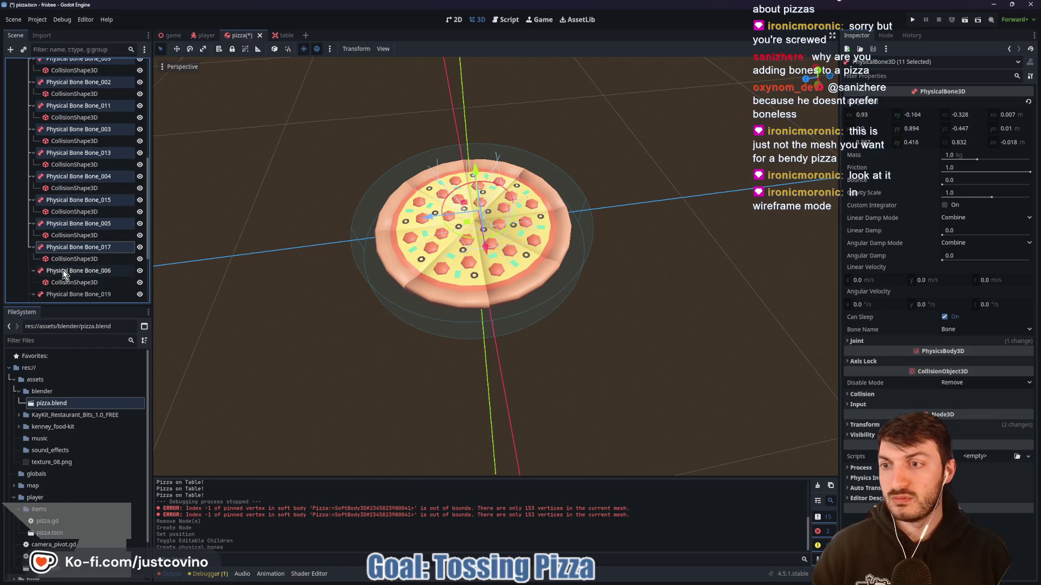
{"action": "left_click", "coordinate": [62, 270], "text": "ctrl"}
{"action": "left_click", "coordinate": [67, 294], "text": "ctrl"}
{"action": "scroll", "coordinate": [73, 228], "scroll_direction": "down", "scroll_amount": 4}
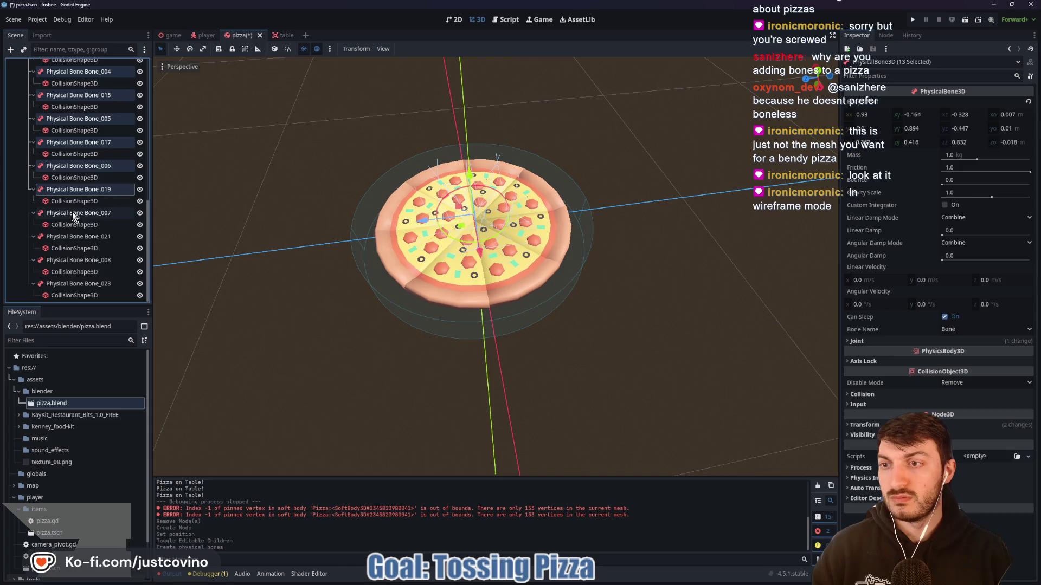
{"action": "left_click", "coordinate": [73, 212], "text": "ctrl"}
{"action": "left_click", "coordinate": [73, 236], "text": "ctrl"}
{"action": "left_click", "coordinate": [71, 262], "text": "ctrl"}
{"action": "left_click", "coordinate": [69, 285], "text": "ctrl"}
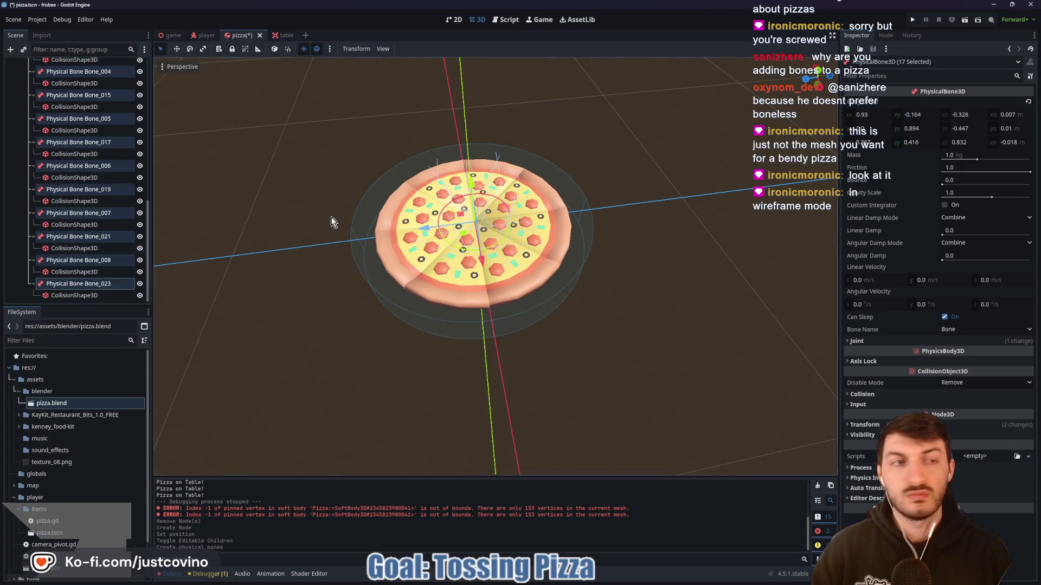
Set the selected bones' Joint Type to ConeJoint, save the scene, and begin renaming PhysicalBoneSimulator3D
{"action": "left_click", "coordinate": [885, 342]}
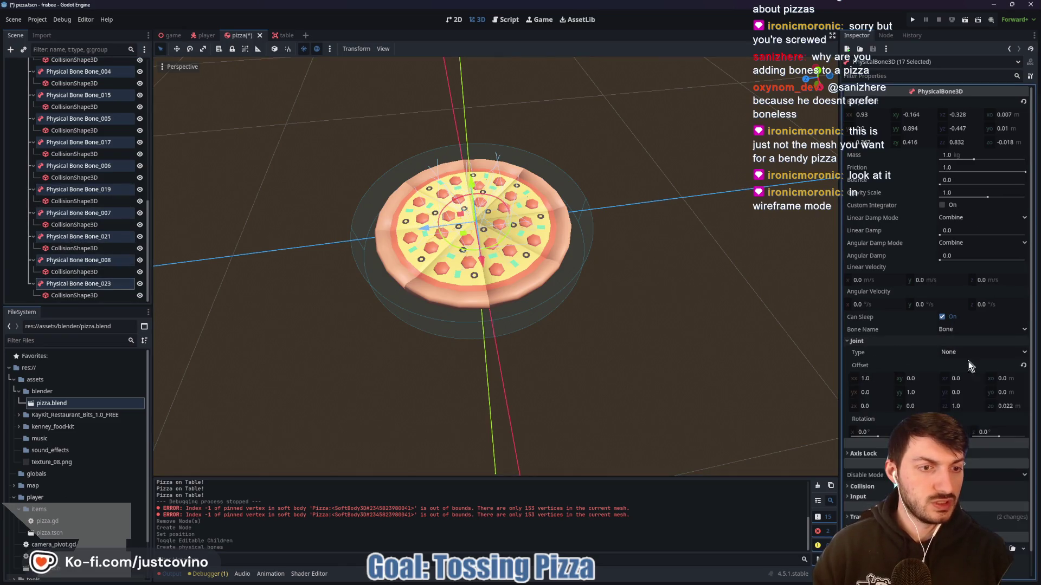
{"action": "left_click", "coordinate": [965, 353]}
{"action": "left_click", "coordinate": [974, 388]}
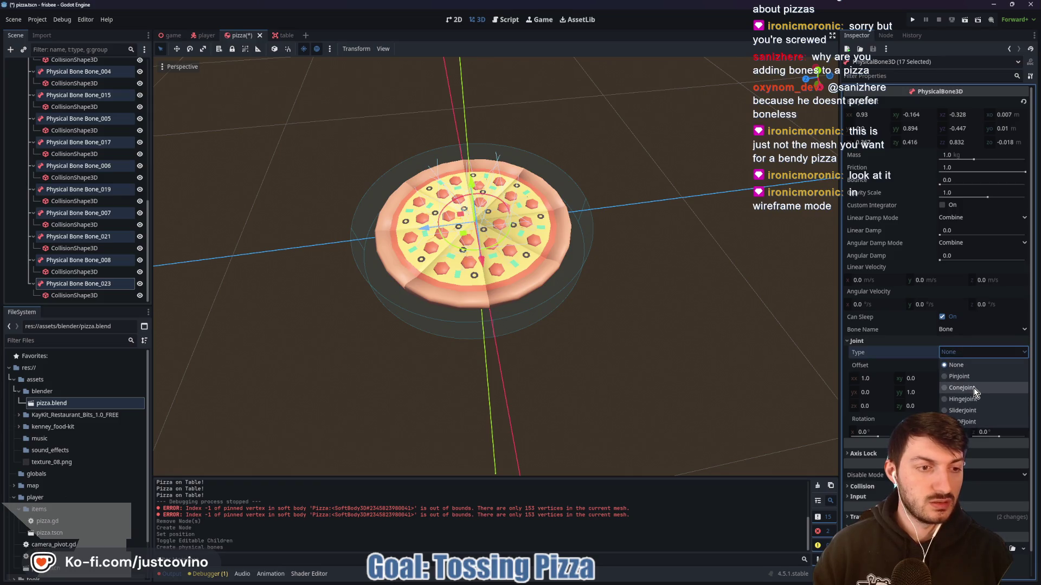
{"action": "scroll", "coordinate": [698, 307], "scroll_direction": "down", "scroll_amount": 6}
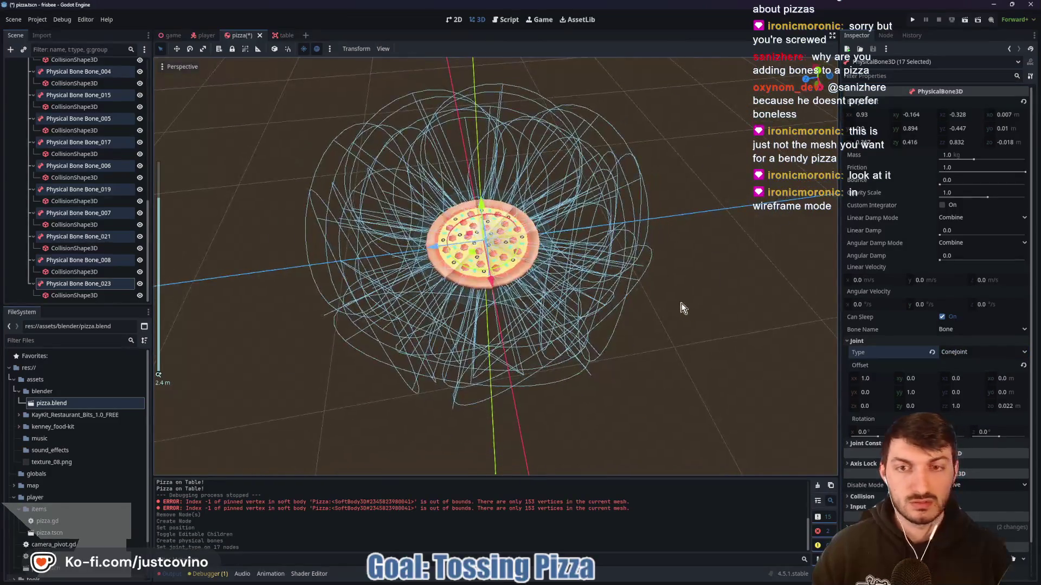
{"action": "key", "text": "ctrl+s"}
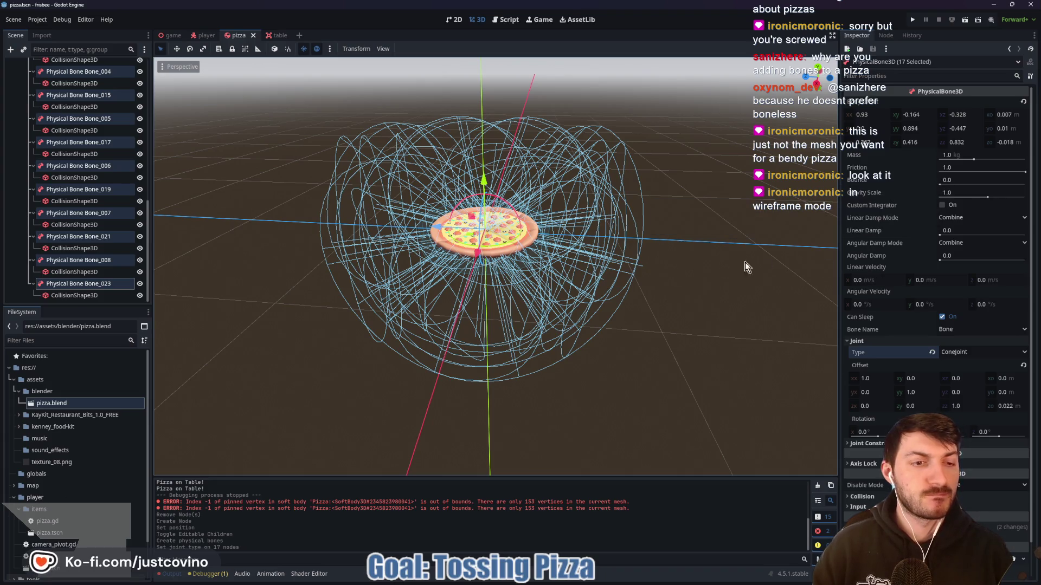
{"action": "scroll", "coordinate": [94, 235], "scroll_direction": "up", "scroll_amount": 10}
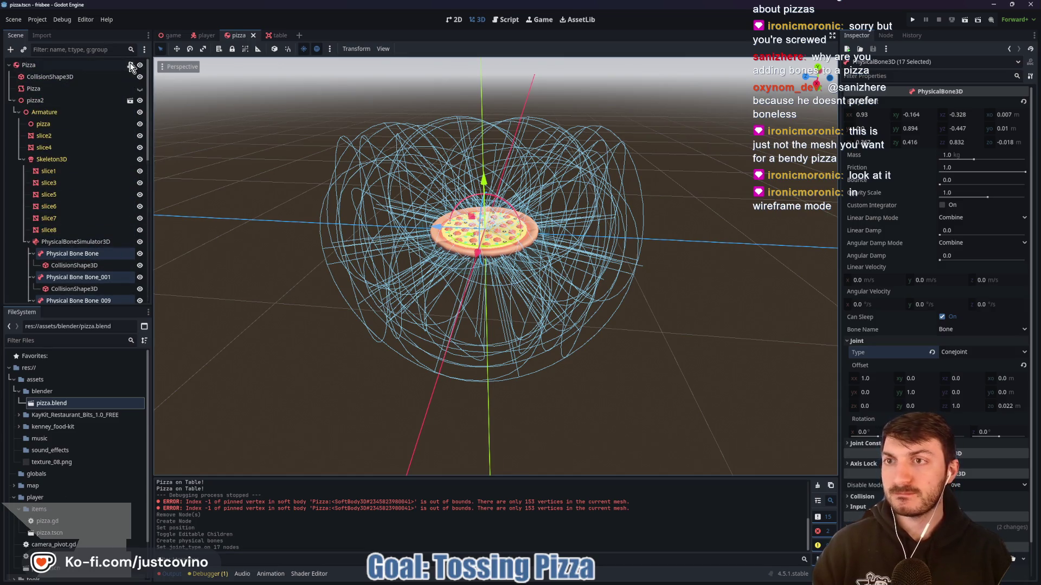
{"action": "double_click", "coordinate": [73, 241]}
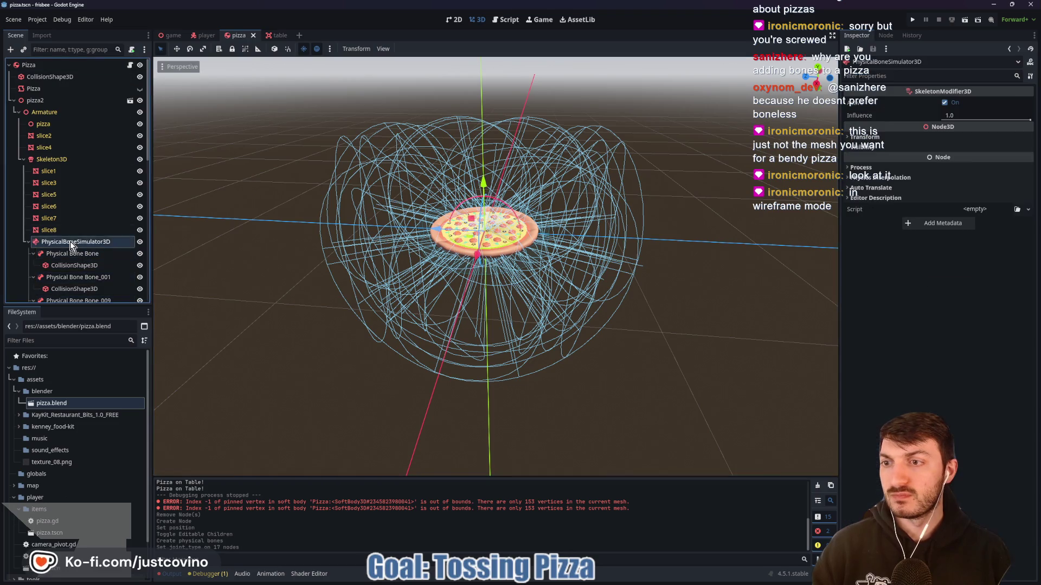
{"action": "type", "text": "RagDollSkeleton"}
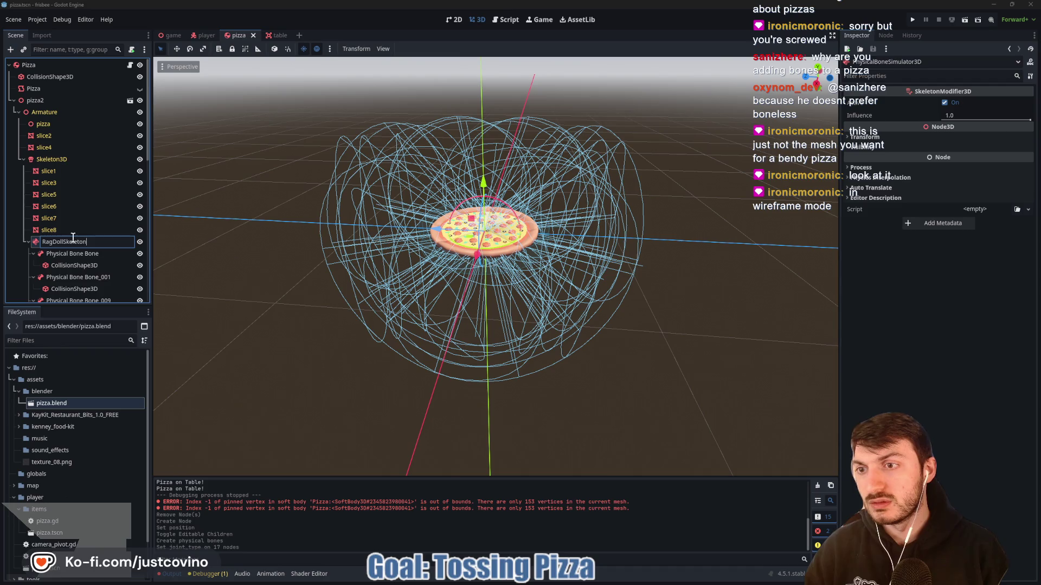
{"action": "key", "text": "Return"}
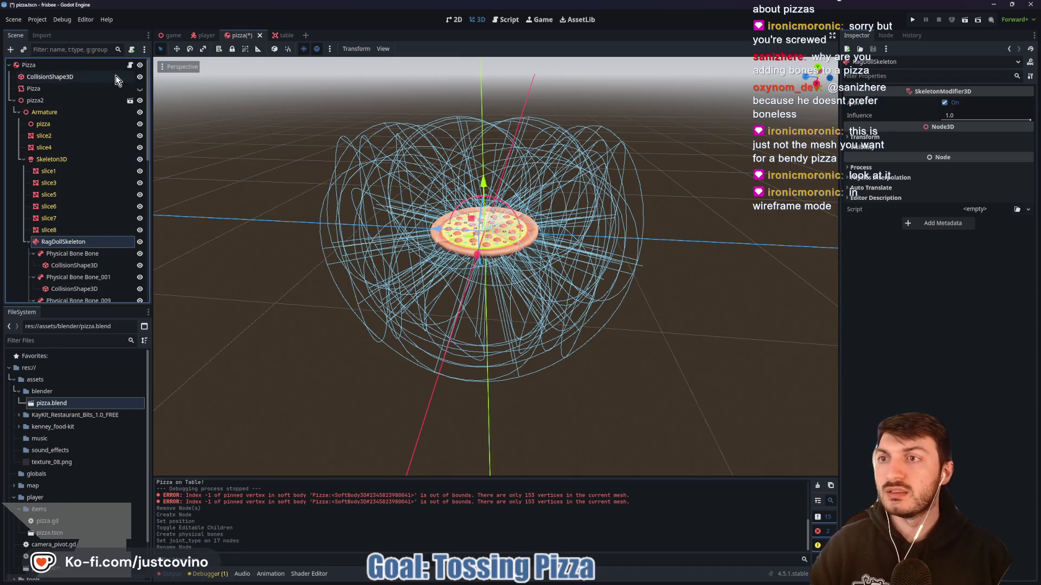
{"action": "left_click", "coordinate": [131, 64]}
{"action": "left_click", "coordinate": [632, 100]}
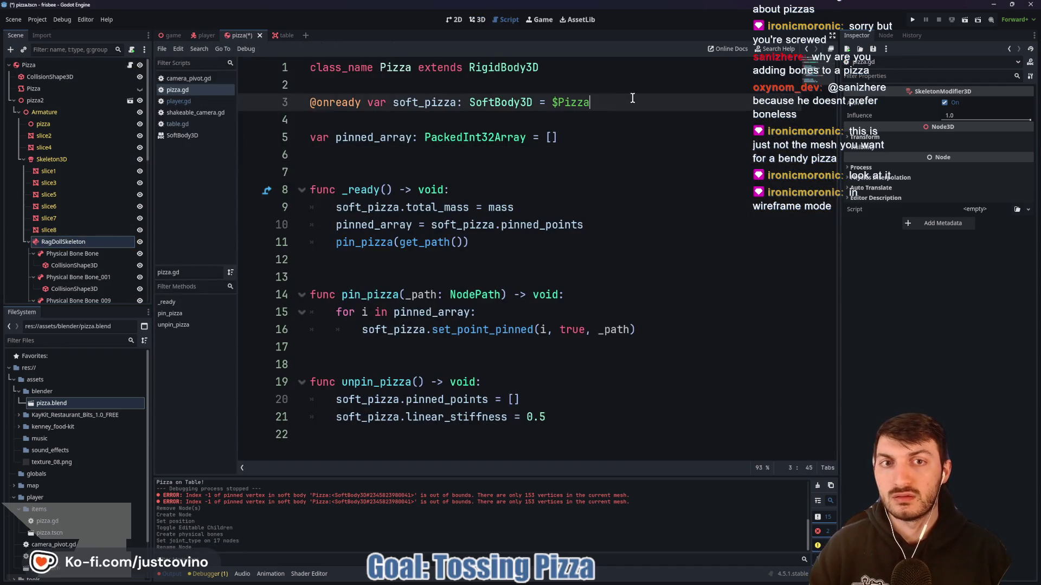
{"action": "key", "text": "Return"}
{"action": "type", "text": "@on"}
{"action": "key", "text": "Return"}
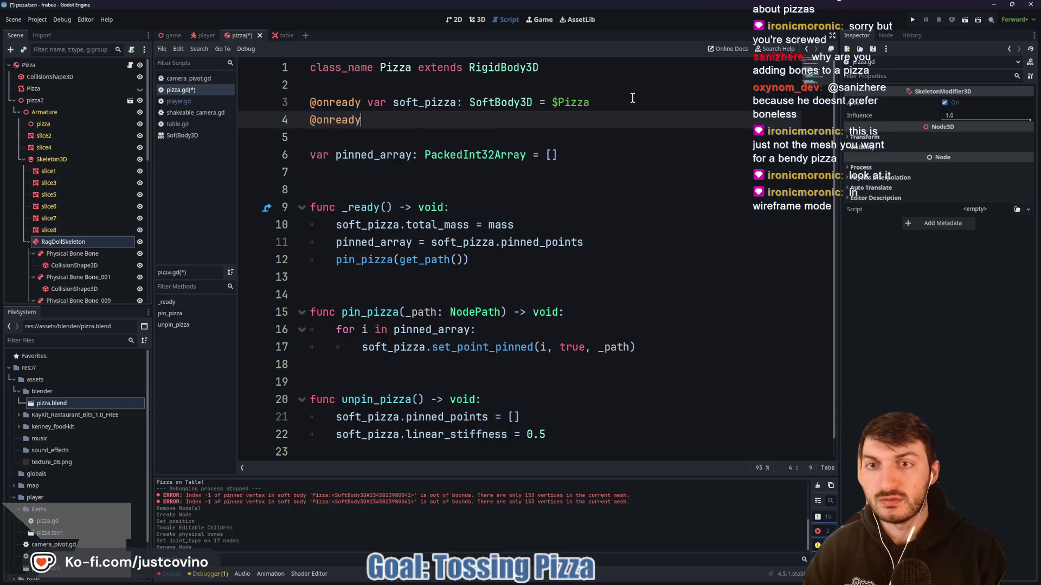
{"action": "type", "text": "rag_doll"}
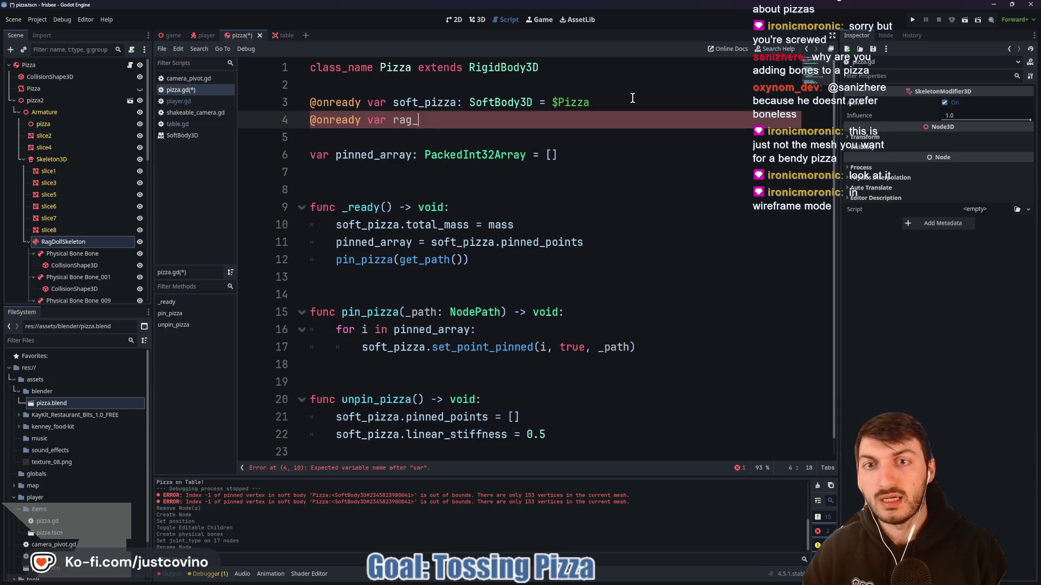
{"action": "type", "text": ":"}
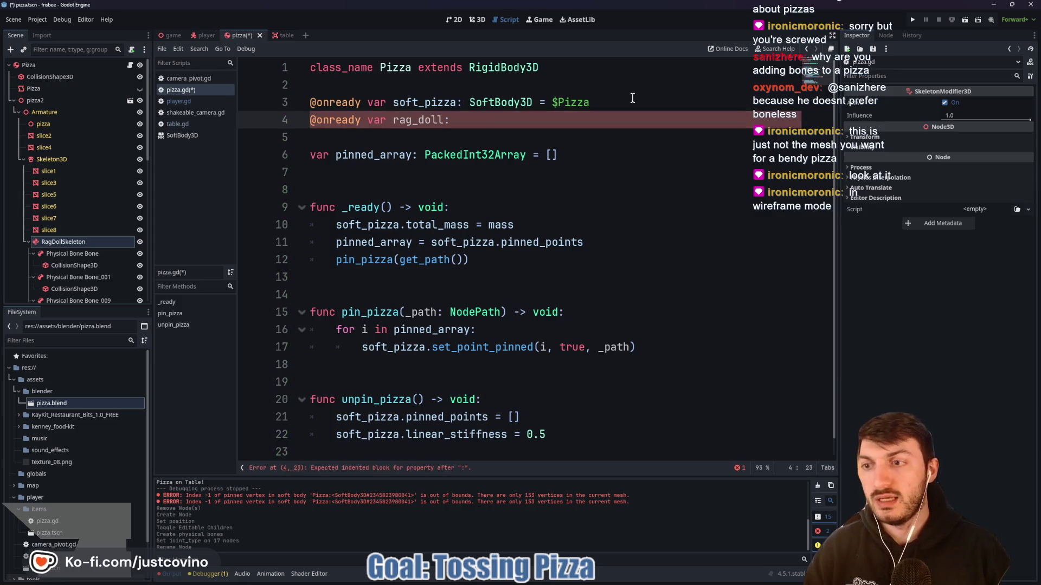
{"action": "type", "text": " Physica"}
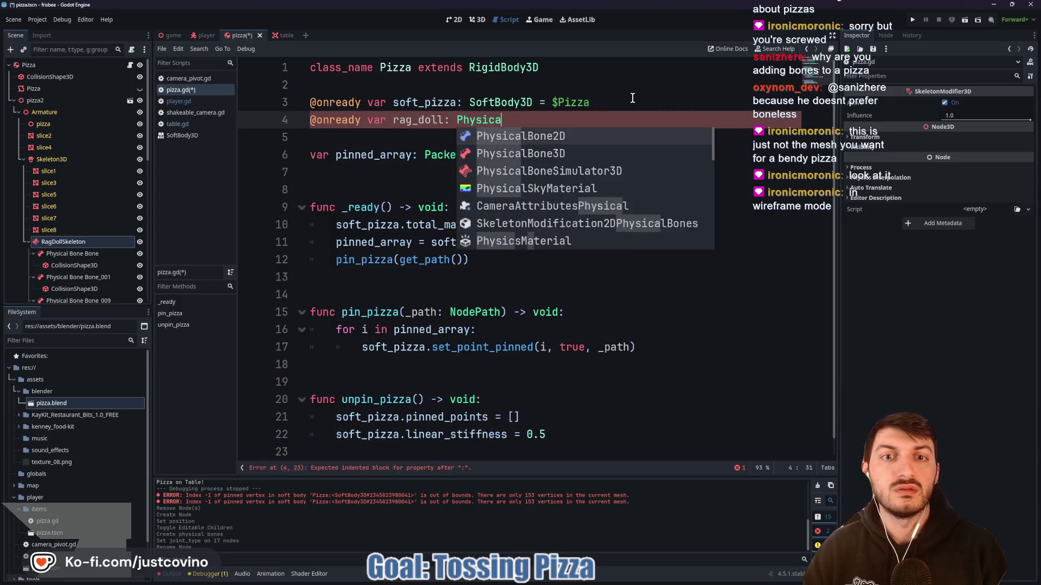
{"action": "key", "text": "Down"}
{"action": "key", "text": "Down"}
{"action": "key", "text": "Return"}
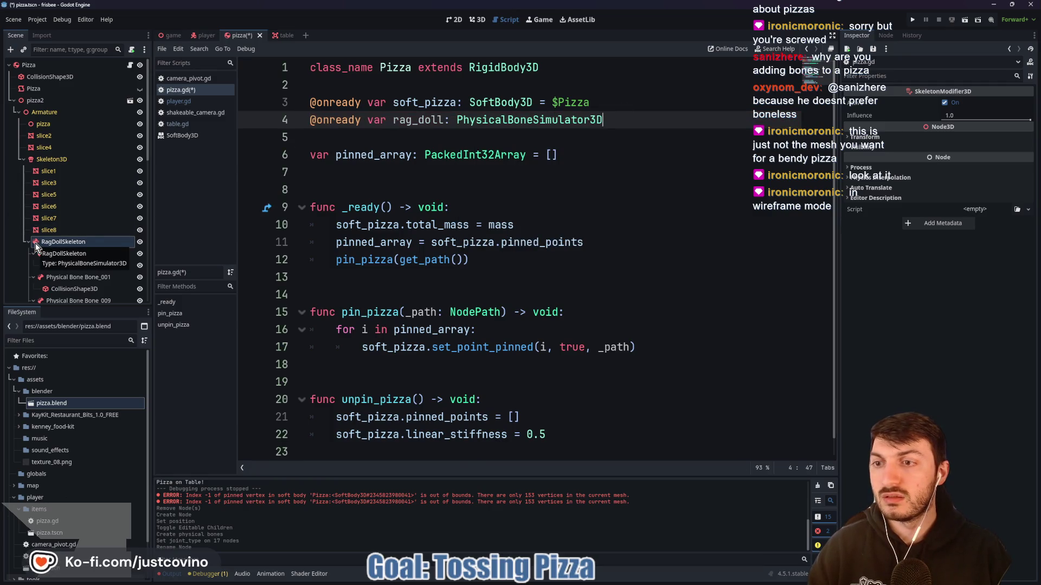
Give RagDollSkeleton a unique name, assign rag_doll = %RagDollSkeleton, and save the script
{"action": "right_click", "coordinate": [87, 247]}
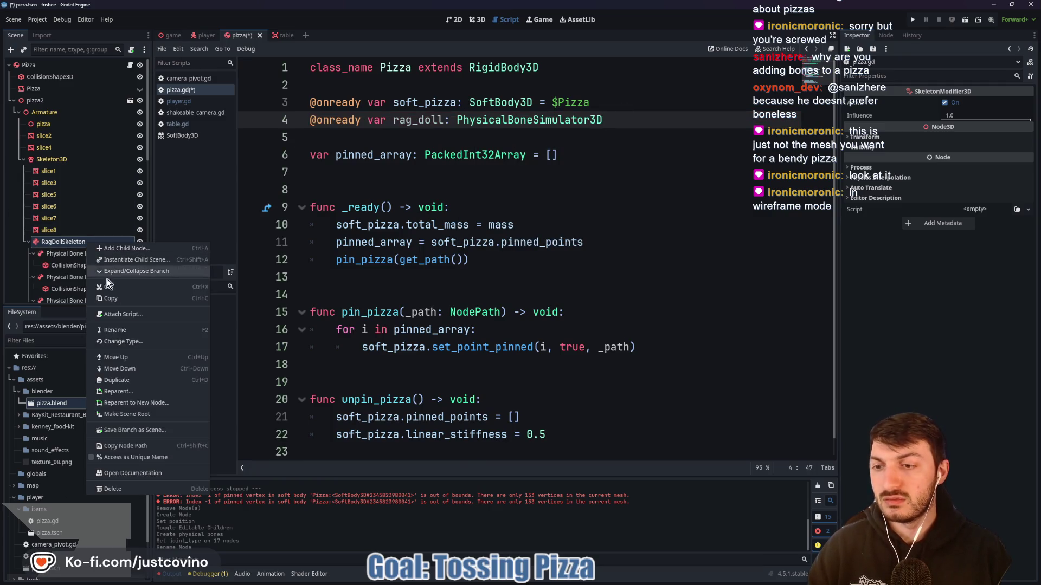
{"action": "left_click", "coordinate": [122, 457]}
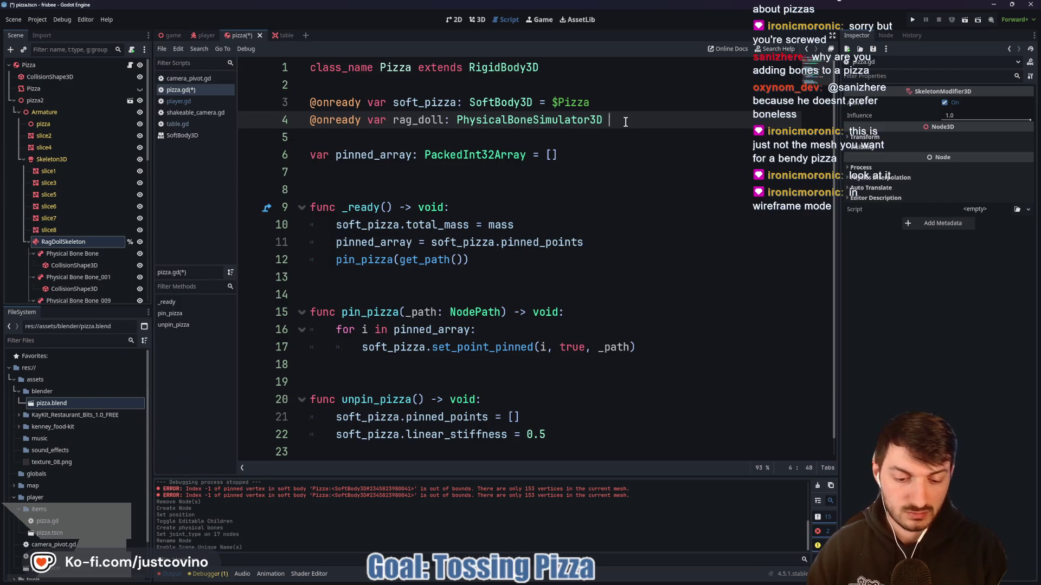
{"action": "type", "text": "= %Rag"}
{"action": "key", "text": "Return"}
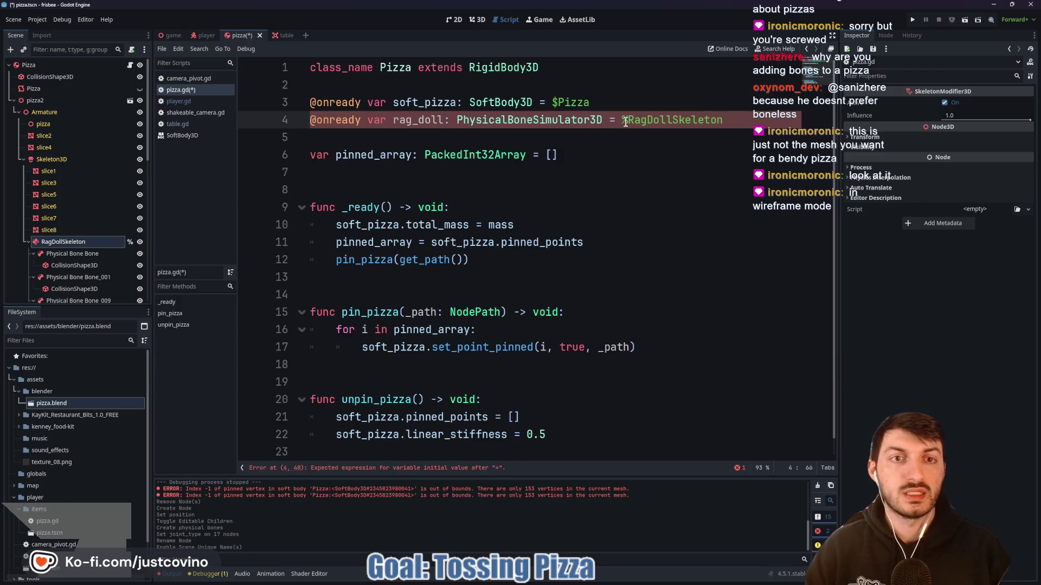
{"action": "key", "text": "ctrl+s"}
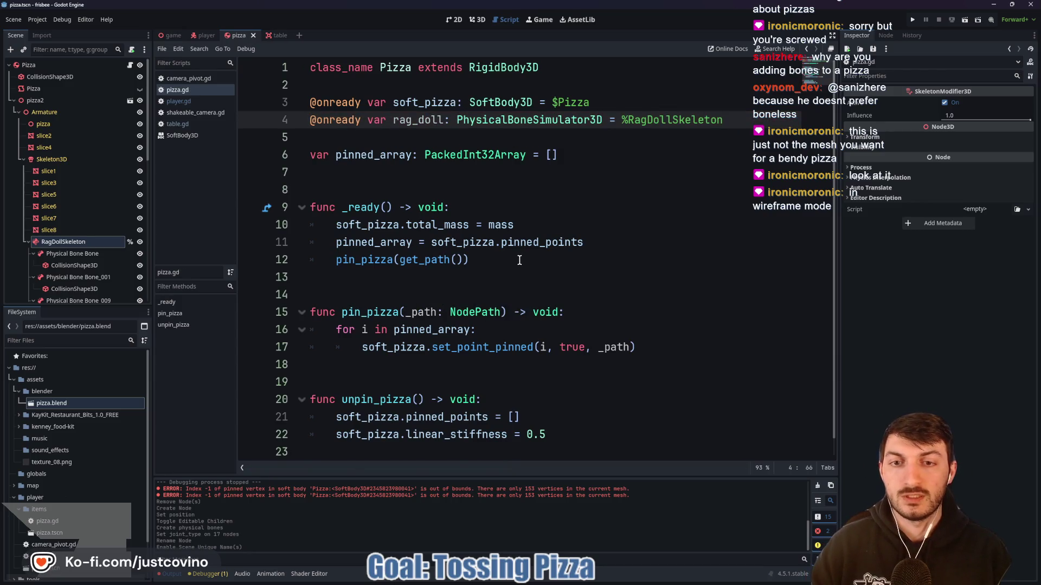
Add rag_doll.physical_bones_start_simulation() to _ready in pizza.gd and save the script
{"action": "left_click", "coordinate": [519, 260]}
{"action": "key", "text": "Return"}
{"action": "type", "text": "ag_doll."}
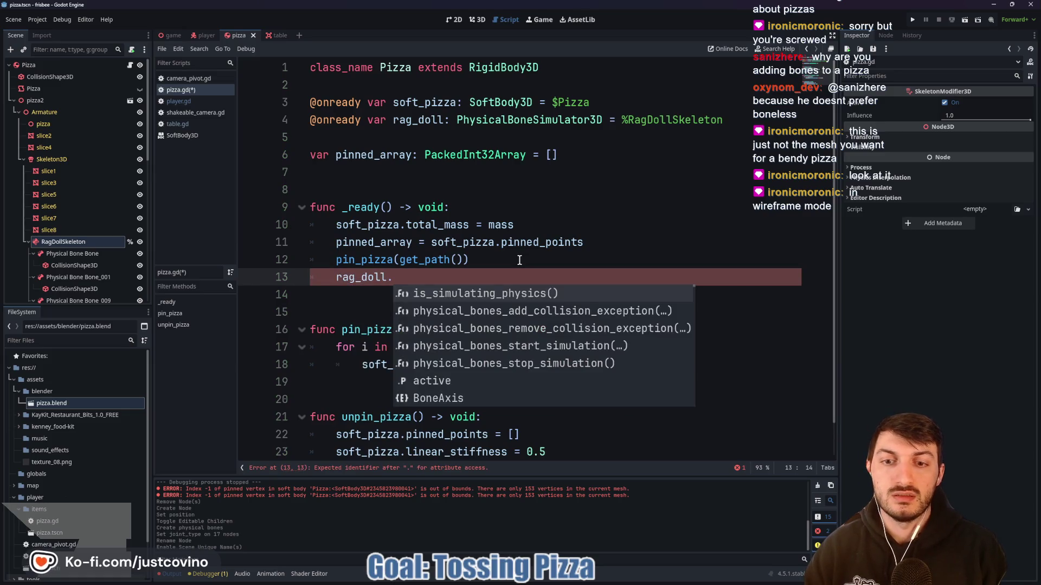
{"action": "key", "text": "Return"}
{"action": "type", "text": "rue"}
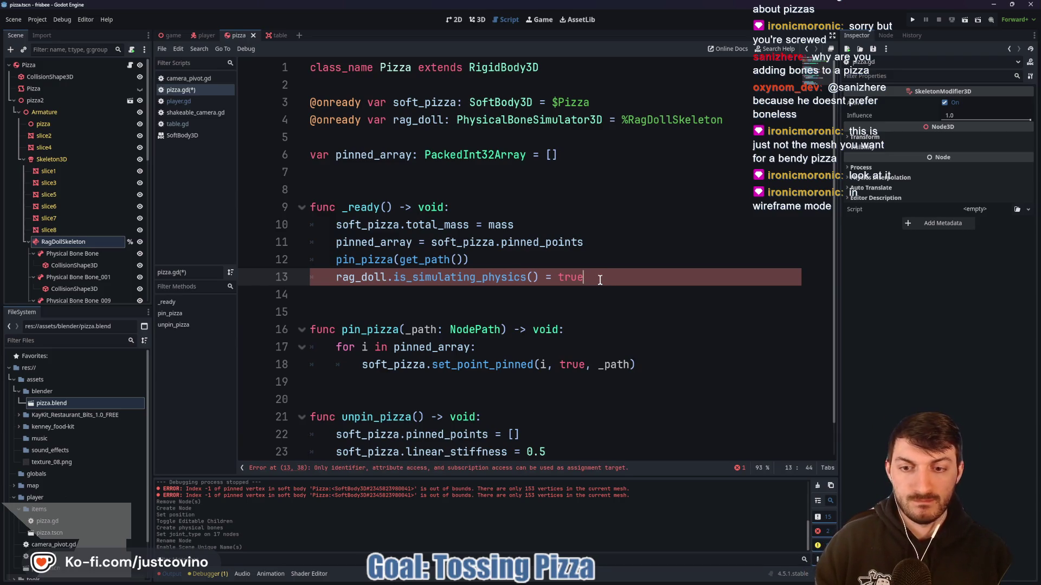
{"action": "left_click_drag", "start_coordinate": [600, 279], "coordinate": [394, 277]}
{"action": "type", "text": "sim"}
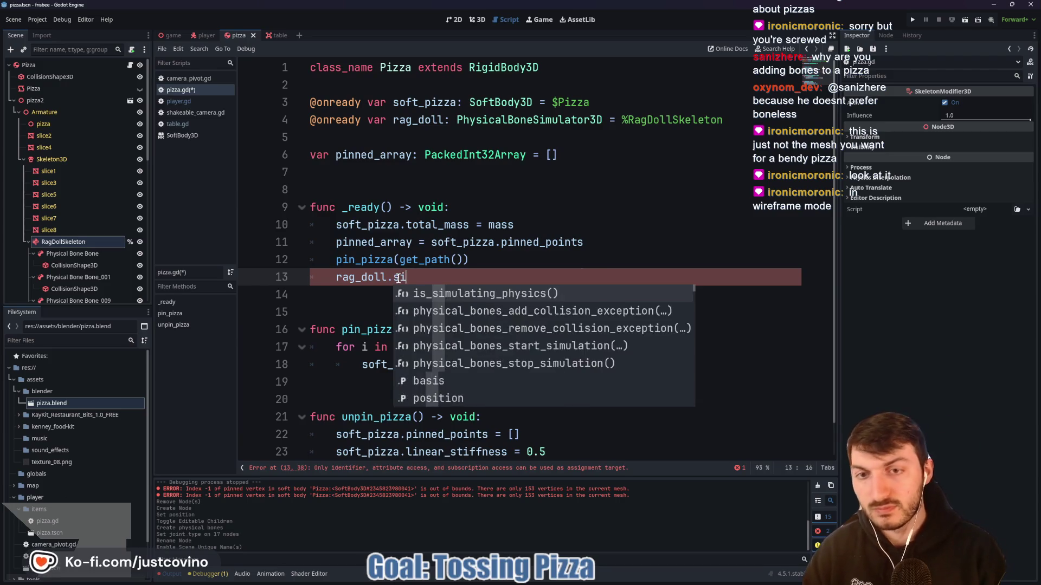
{"action": "key", "text": "Down"}
{"action": "key", "text": "Down"}
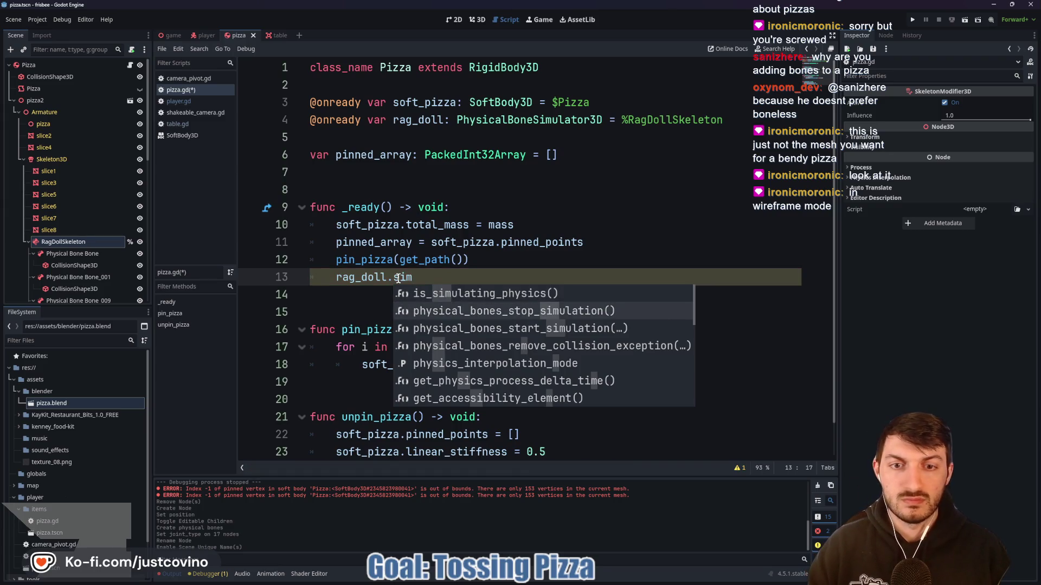
{"action": "key", "text": "Return"}
{"action": "key", "text": "Right"}
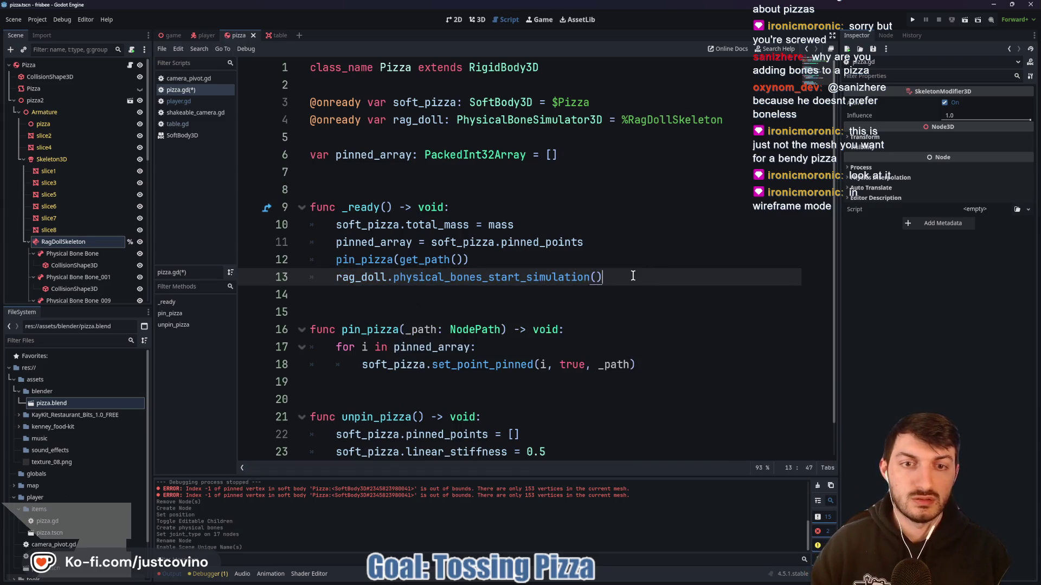
{"action": "key", "text": "ctrl+s"}
Run the game scene to test the ragdoll, stop it, and return to the pizza scene
{"action": "left_click", "coordinate": [181, 37]}
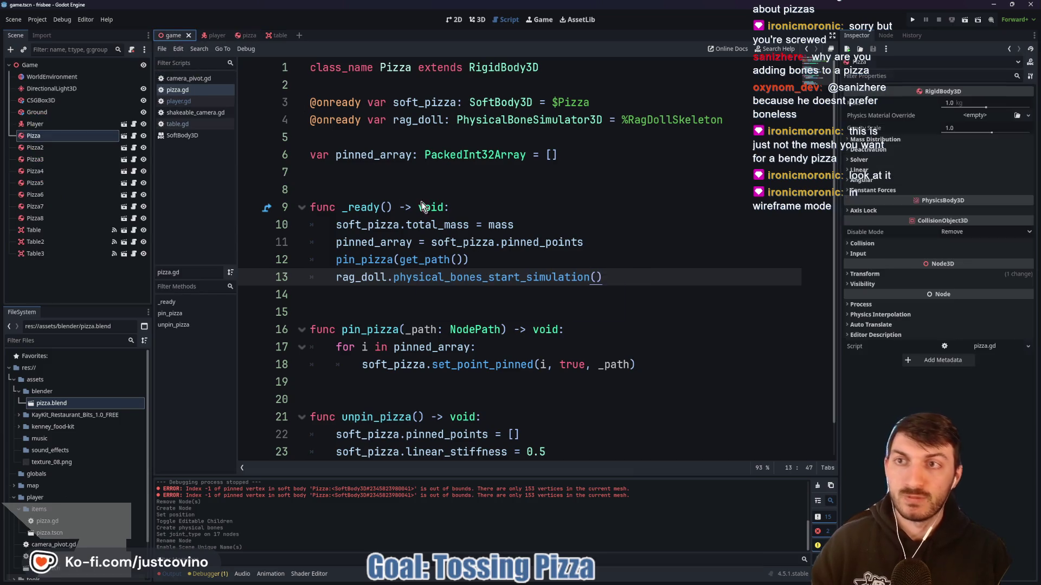
{"action": "key", "text": "F6"}
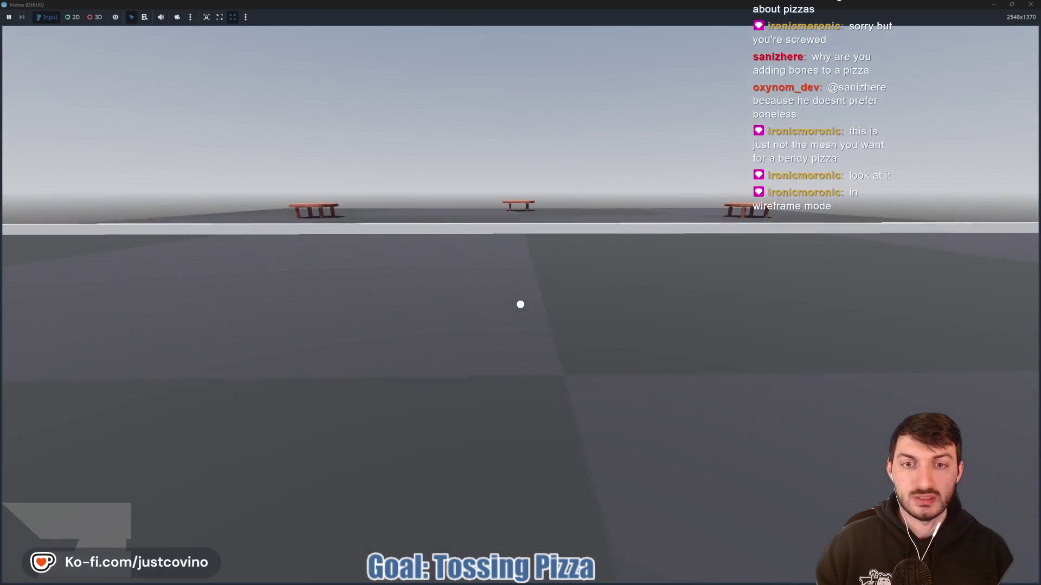
{"action": "key", "text": "Escape"}
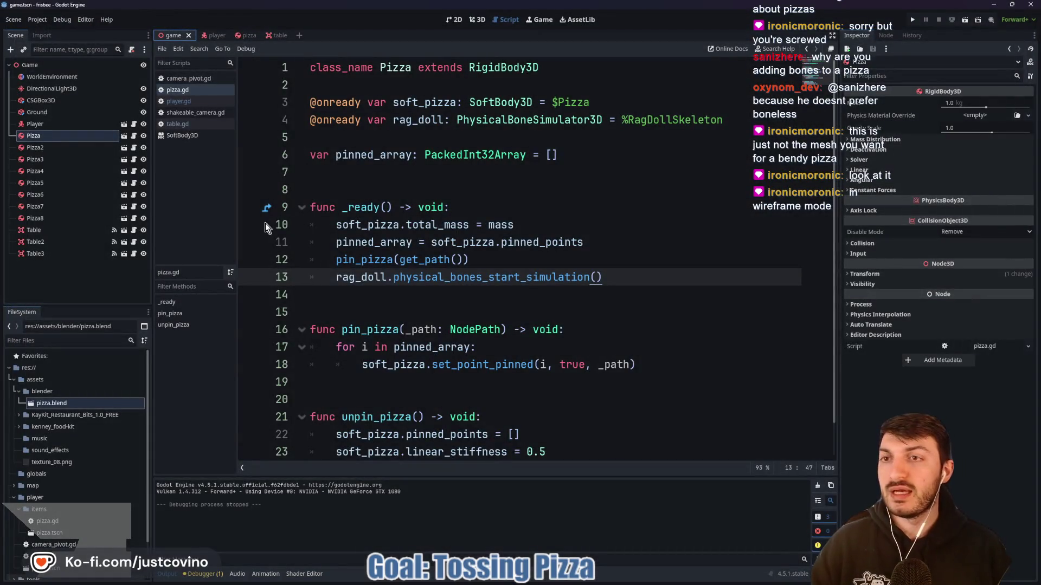
{"action": "left_click", "coordinate": [248, 36]}
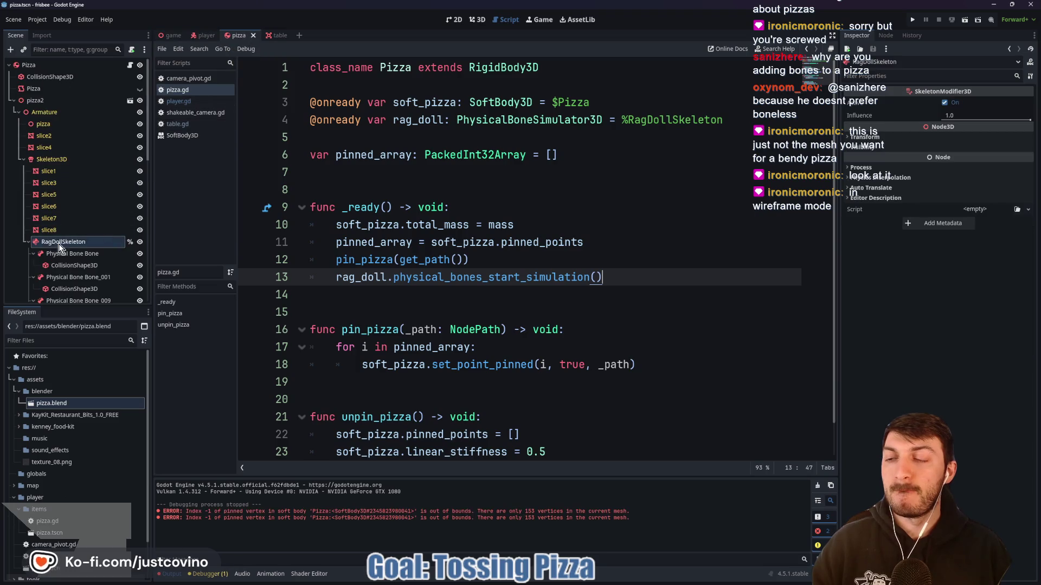
Check a bone's Collision settings, then select all 17 physical bones under RagDollSkeleton
{"action": "left_click", "coordinate": [77, 266]}
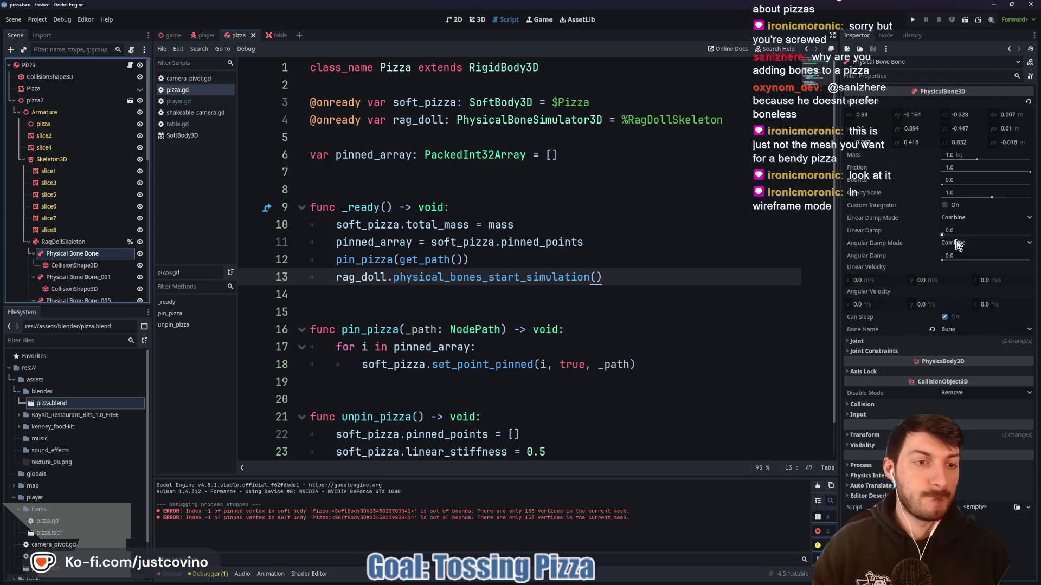
{"action": "left_click", "coordinate": [870, 405]}
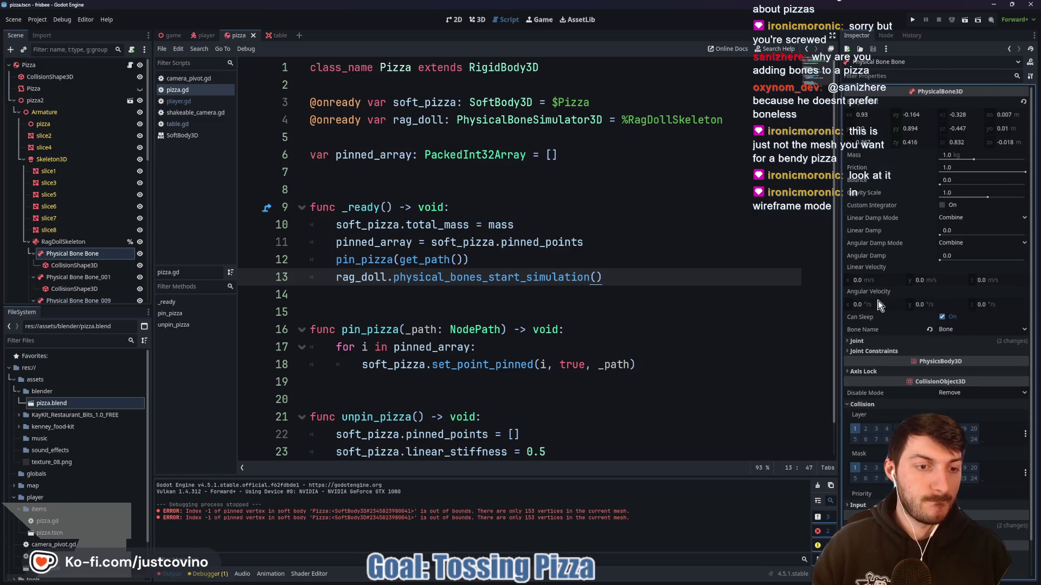
{"action": "scroll", "coordinate": [870, 405], "scroll_direction": "down", "scroll_amount": 2}
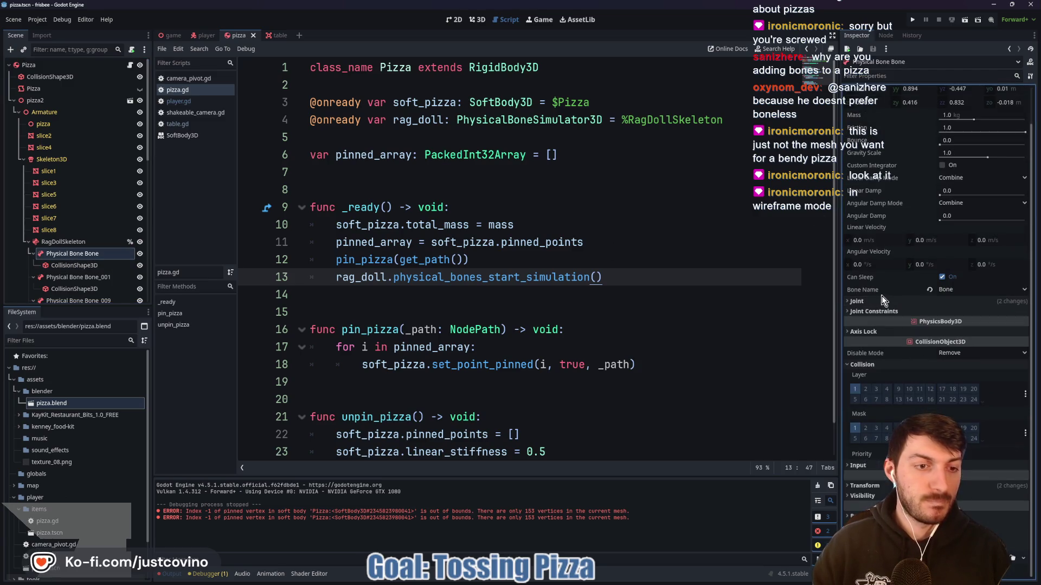
{"action": "left_click", "coordinate": [65, 242]}
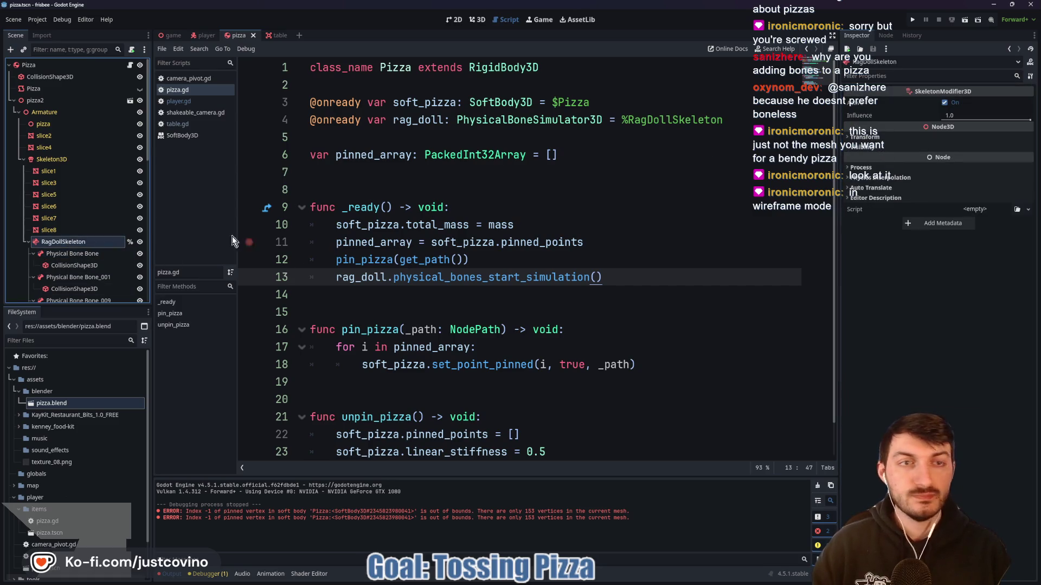
{"action": "scroll", "coordinate": [79, 190], "scroll_direction": "down", "scroll_amount": 4}
{"action": "left_click", "coordinate": [55, 164]}
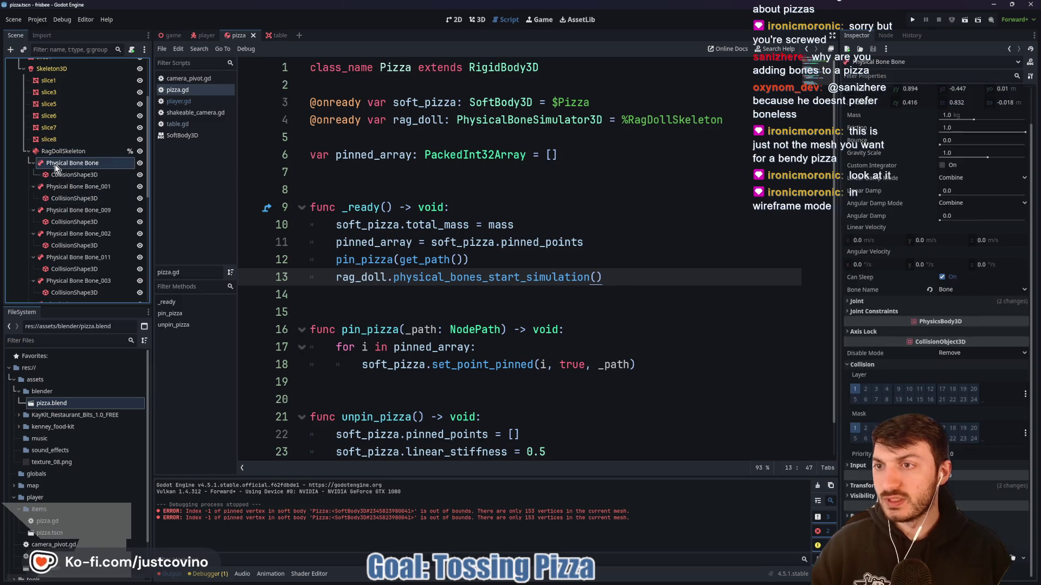
{"action": "left_click", "coordinate": [63, 187], "text": "ctrl"}
{"action": "left_click", "coordinate": [65, 210], "text": "ctrl"}
{"action": "left_click", "coordinate": [67, 234], "text": "ctrl"}
{"action": "left_click", "coordinate": [67, 257], "text": "ctrl"}
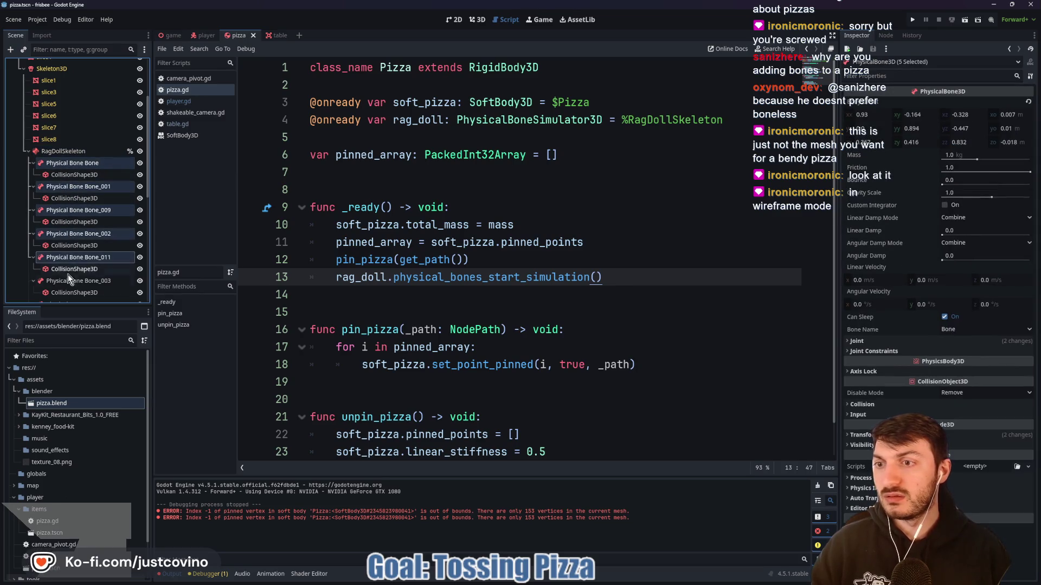
{"action": "left_click", "coordinate": [67, 279], "text": "ctrl"}
{"action": "scroll", "coordinate": [65, 244], "scroll_direction": "down", "scroll_amount": 7}
{"action": "left_click", "coordinate": [73, 152], "text": "ctrl"}
{"action": "left_click", "coordinate": [71, 176], "text": "ctrl"}
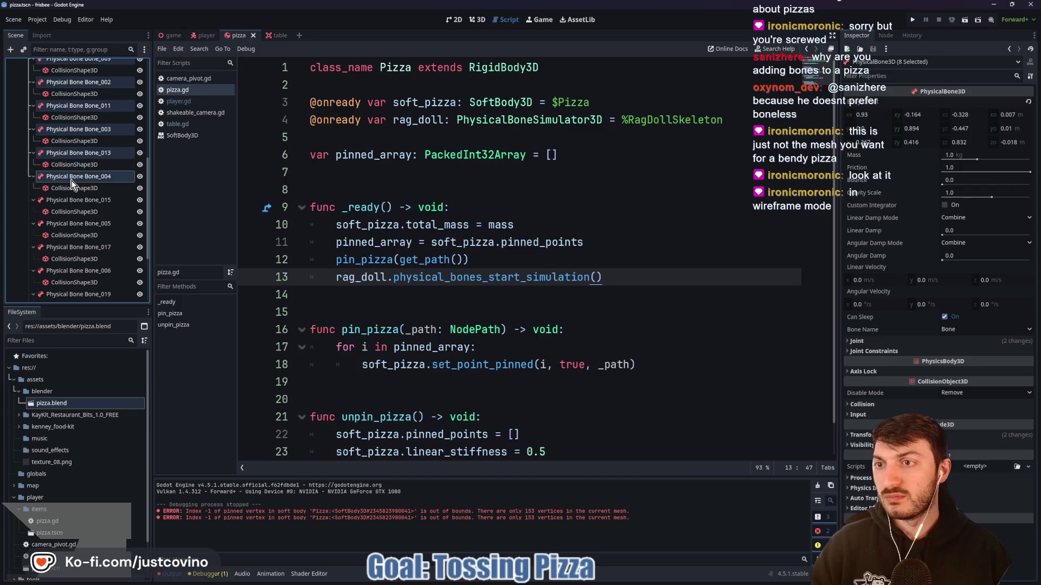
{"action": "left_click", "coordinate": [71, 200], "text": "ctrl"}
{"action": "left_click", "coordinate": [70, 223], "text": "ctrl"}
{"action": "left_click", "coordinate": [70, 246], "text": "ctrl"}
{"action": "left_click", "coordinate": [70, 271], "text": "ctrl"}
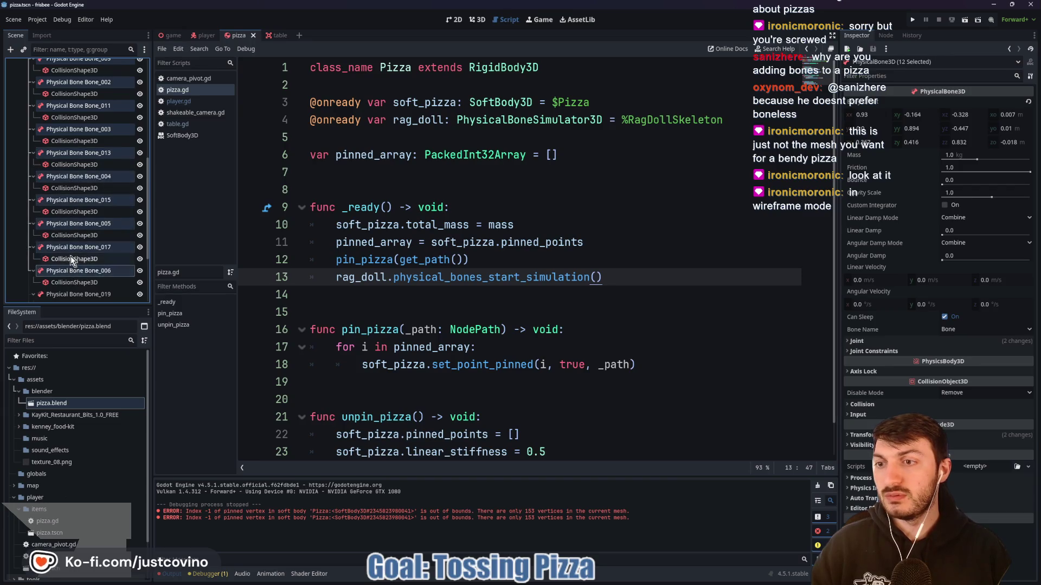
{"action": "scroll", "coordinate": [71, 256], "scroll_direction": "down", "scroll_amount": 4}
{"action": "left_click", "coordinate": [57, 204], "text": "ctrl"}
{"action": "left_click", "coordinate": [54, 228], "text": "ctrl"}
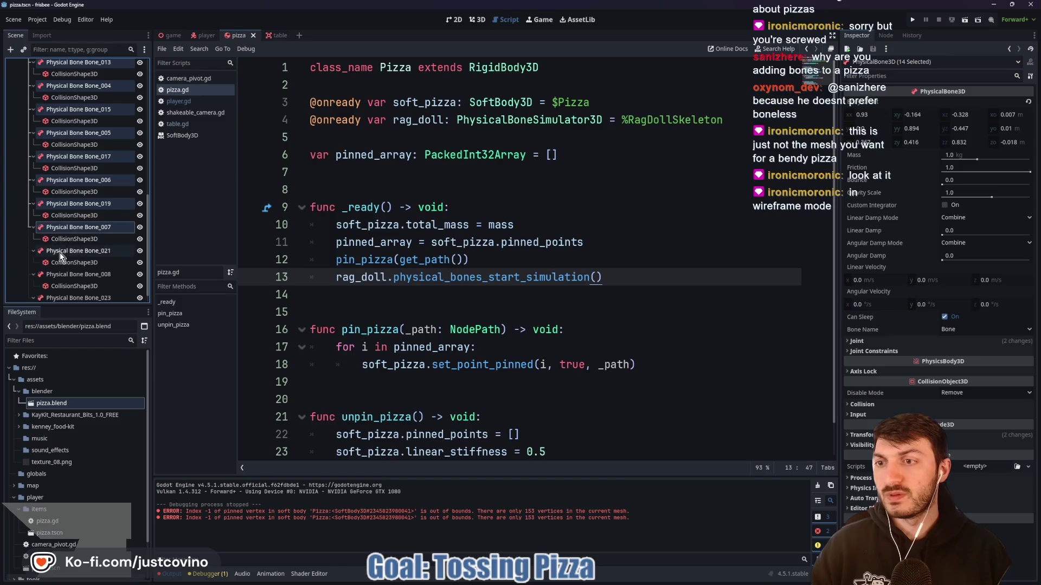
{"action": "left_click", "coordinate": [60, 251], "text": "ctrl"}
{"action": "left_click", "coordinate": [70, 275], "text": "ctrl"}
{"action": "scroll", "coordinate": [81, 268], "scroll_direction": "down", "scroll_amount": 1}
{"action": "left_click", "coordinate": [86, 284], "text": "ctrl"}
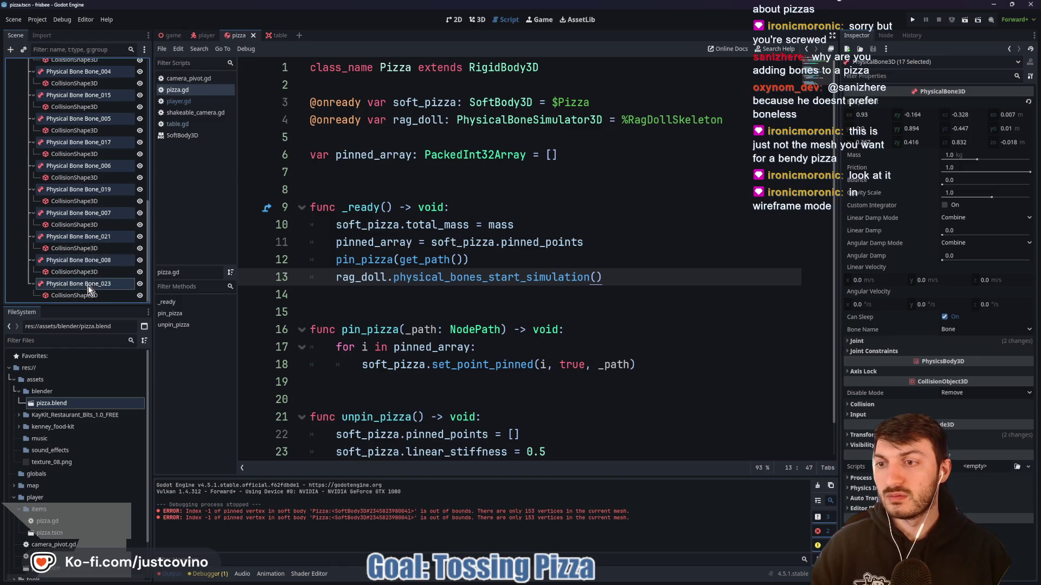
Put the selected bones on collision layer 5 only, off layer 1, and toggle a mask bit
{"action": "left_click", "coordinate": [864, 404]}
{"action": "scroll", "coordinate": [866, 405], "scroll_direction": "down", "scroll_amount": 2}
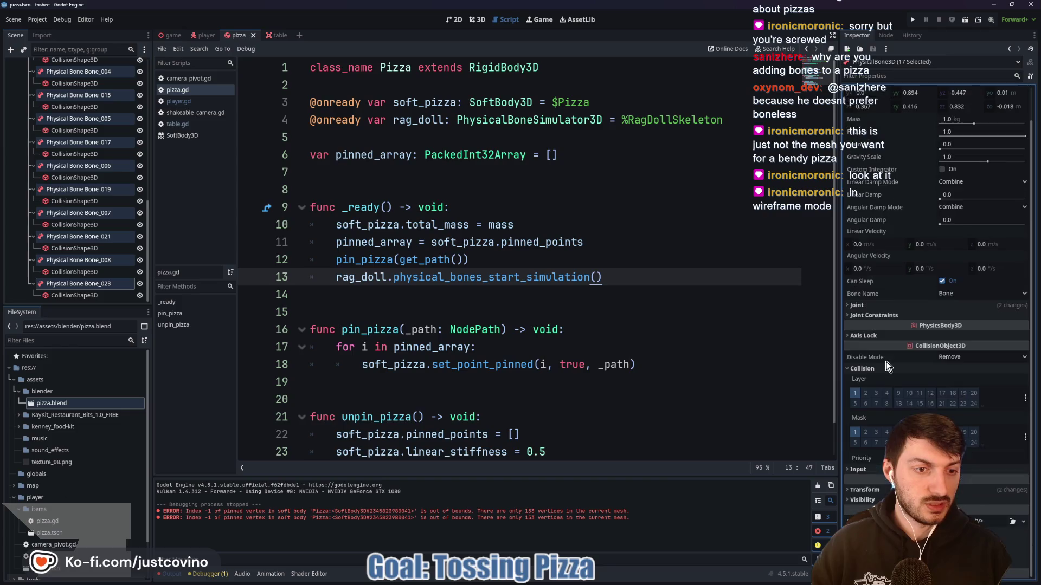
{"action": "left_click", "coordinate": [855, 404]}
{"action": "left_click", "coordinate": [854, 393]}
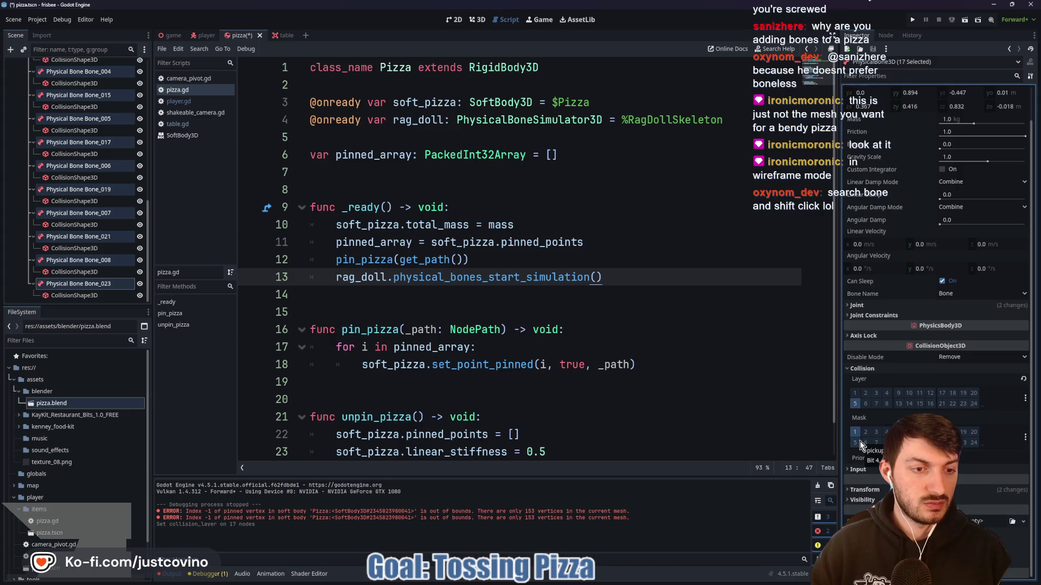
{"action": "left_click", "coordinate": [876, 432]}
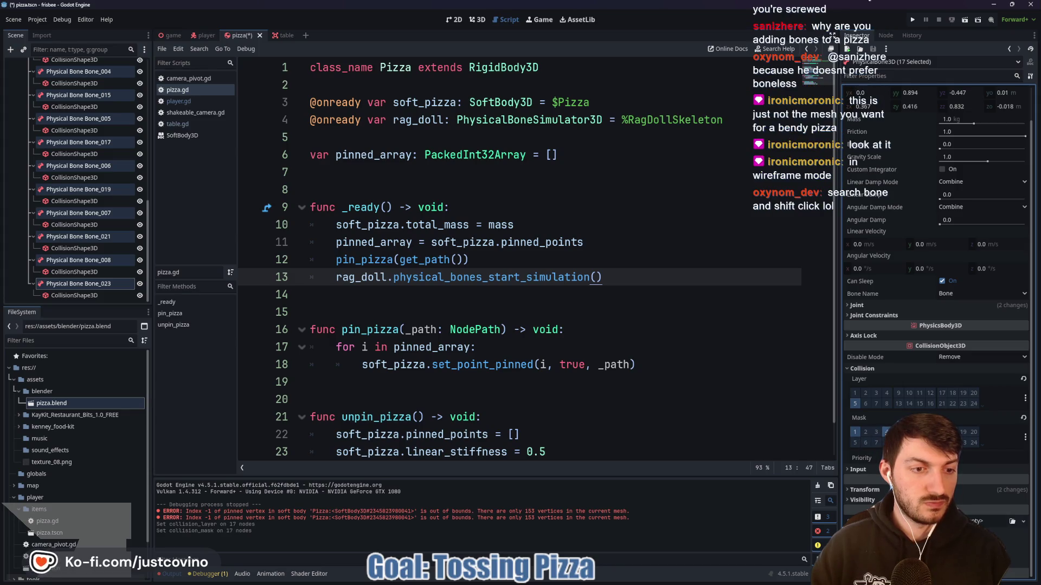